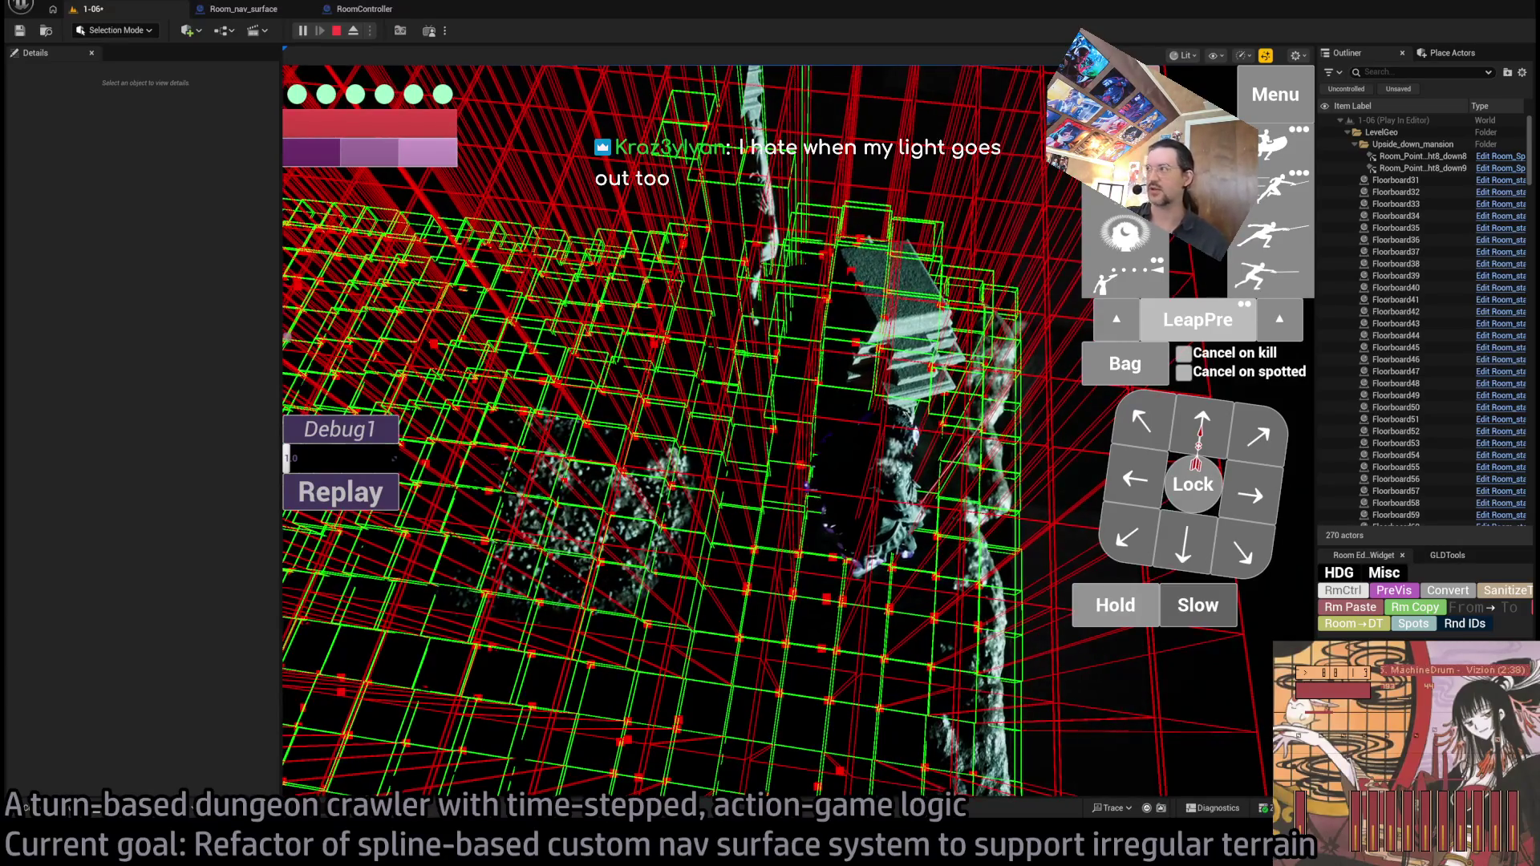
# - Stop the play session and return to editing level 1-06
pyautogui.hotkey('alt', 'Tab')
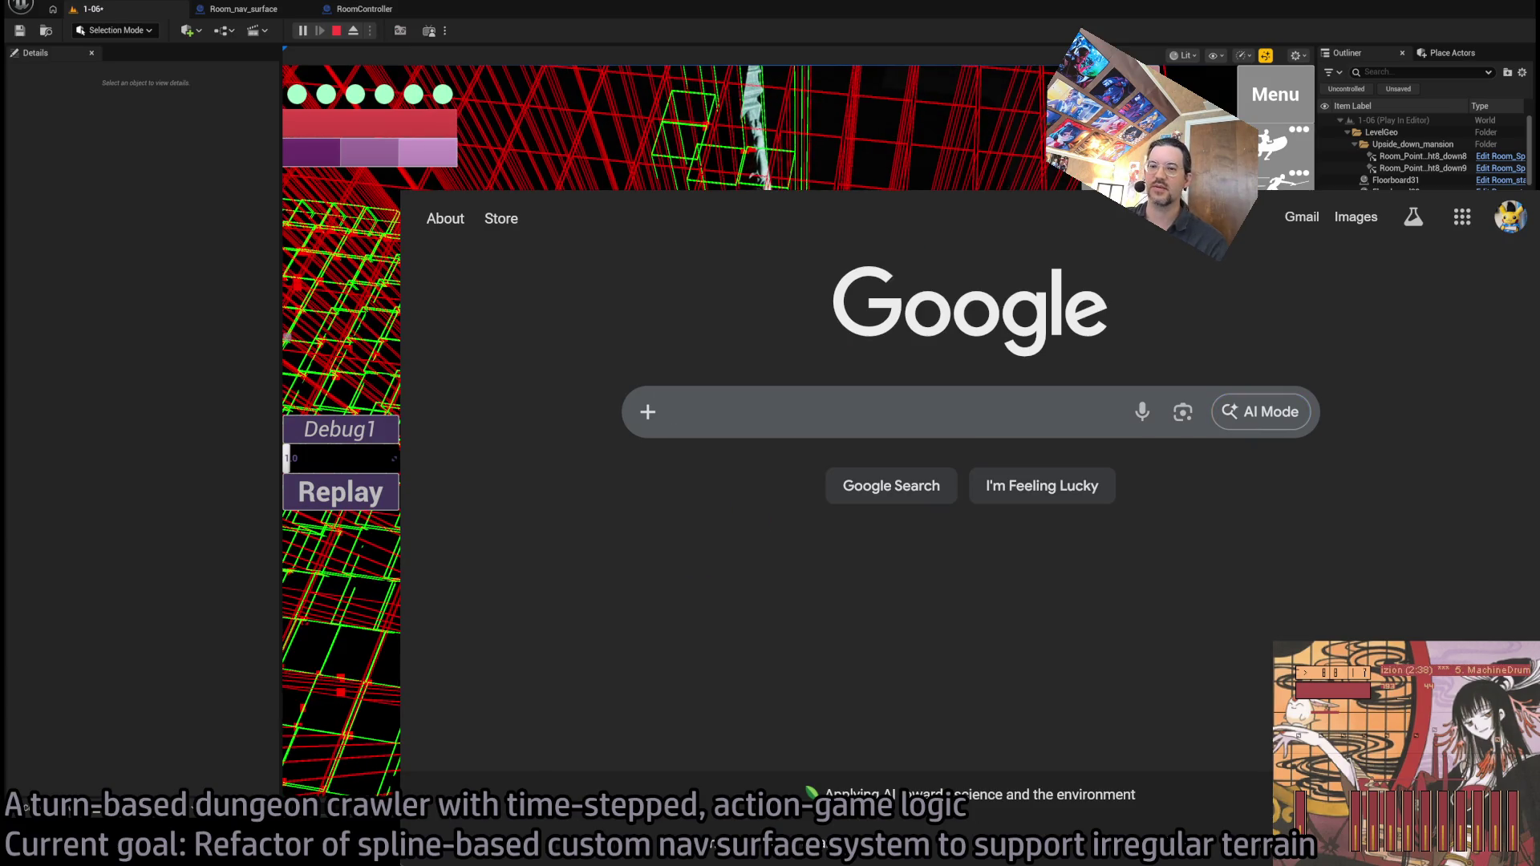
pyautogui.hotkey('alt', 'Tab')
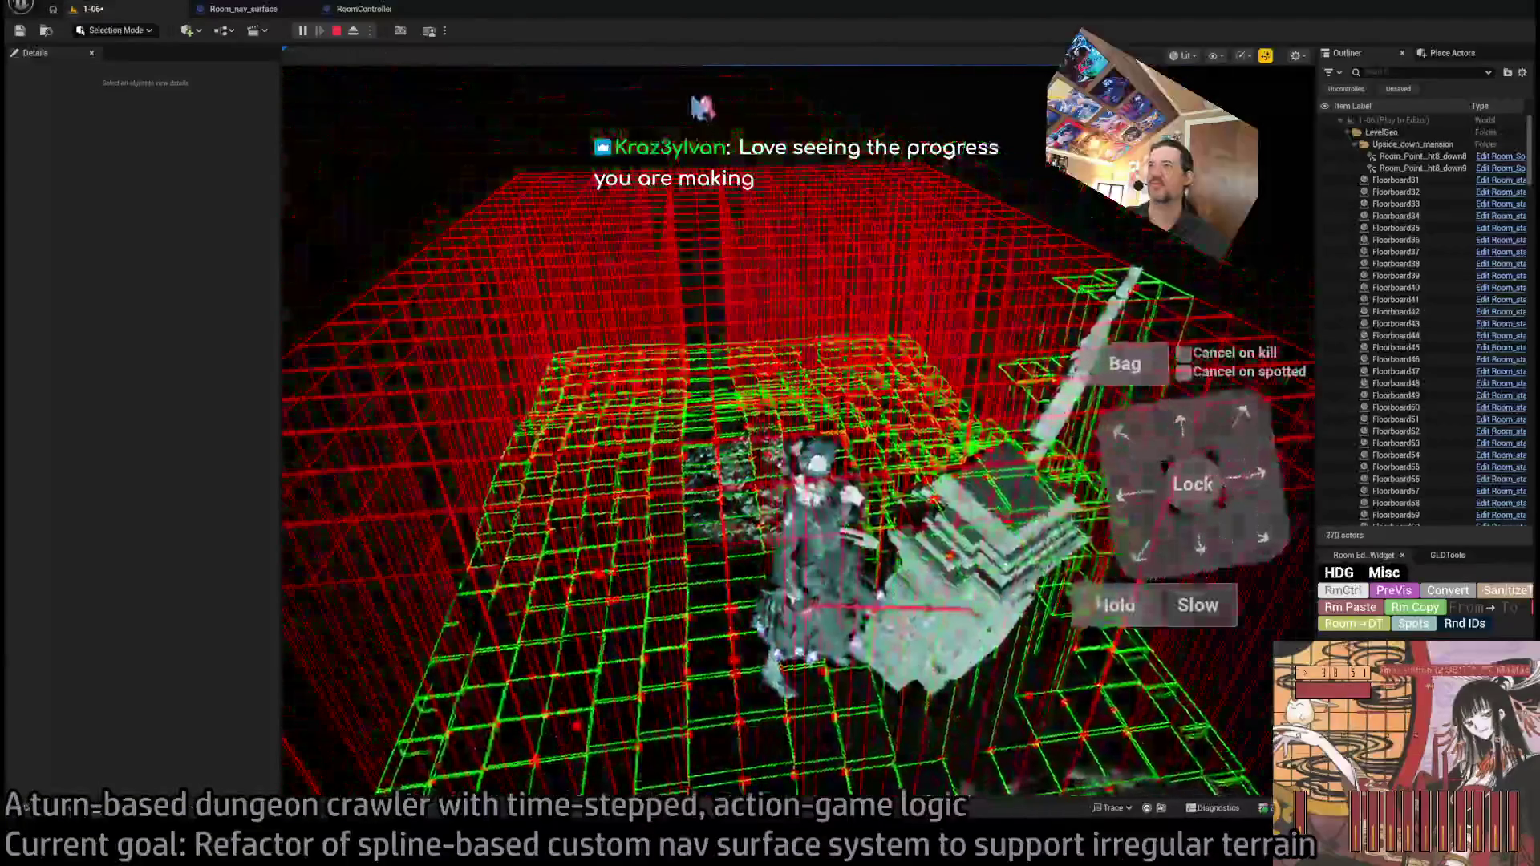
pyautogui.press('Escape')
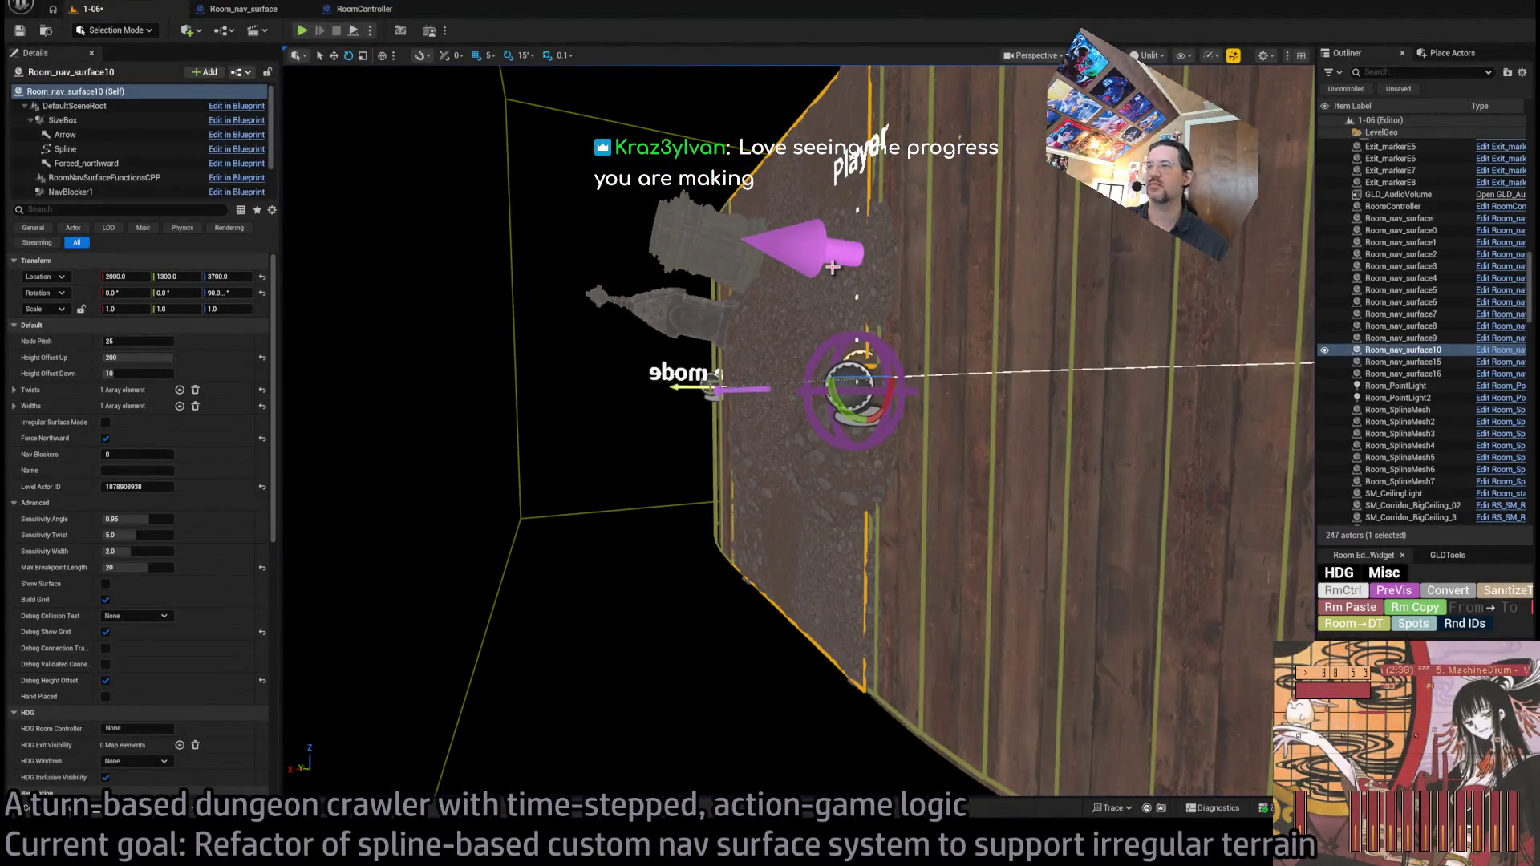
# - Frame Room_nav_surface10 and orbit to inspect the wooden wall panels from a low side view
pyautogui.moveTo(847, 281)
pyautogui.mouseDown()
pyautogui.moveTo(786, 361)
pyautogui.moveTo(762, 353)
pyautogui.mouseUp()
pyautogui.press('f')
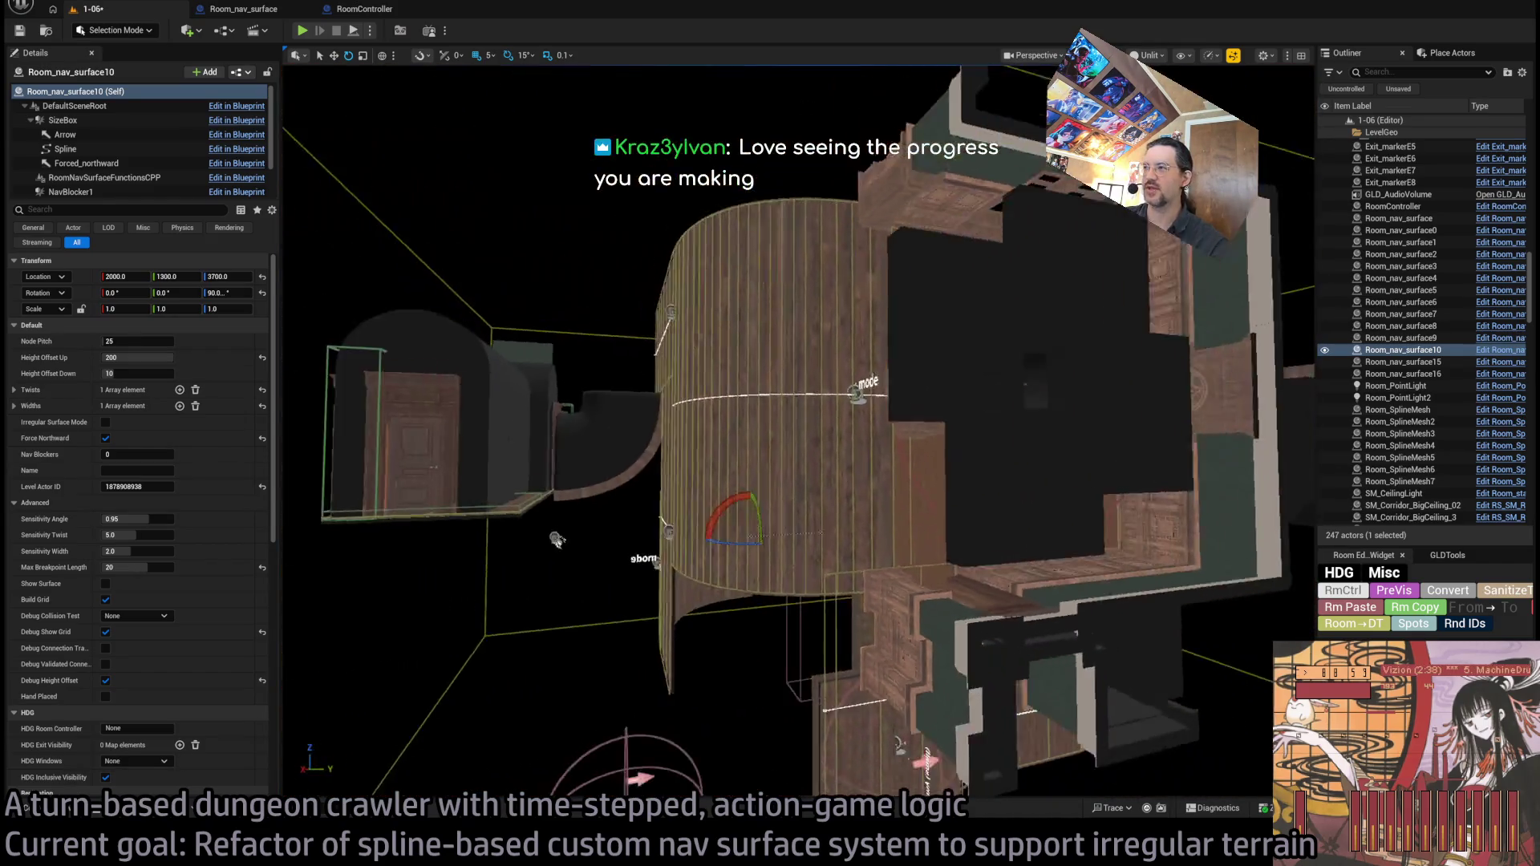
pyautogui.moveTo(770, 433)
pyautogui.keyDown('alt'); pyautogui.mouseDown()
pyautogui.moveTo(850, 329)
pyautogui.moveTo(919, 277)
pyautogui.moveTo(738, 310)
pyautogui.mouseUp(); pyautogui.keyUp('alt')
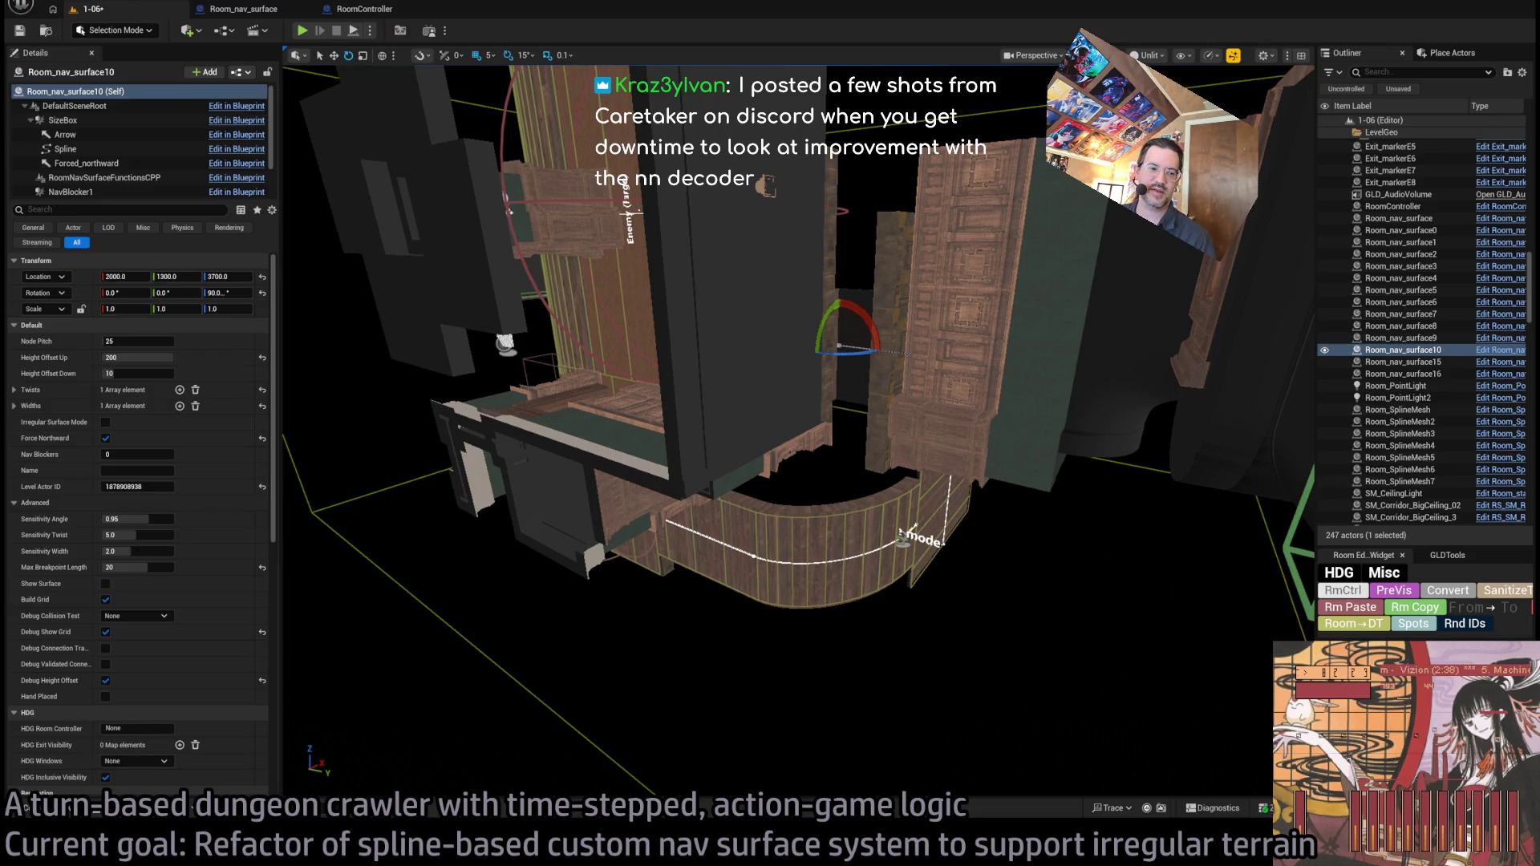
pyautogui.hotkey('alt', 'Tab')
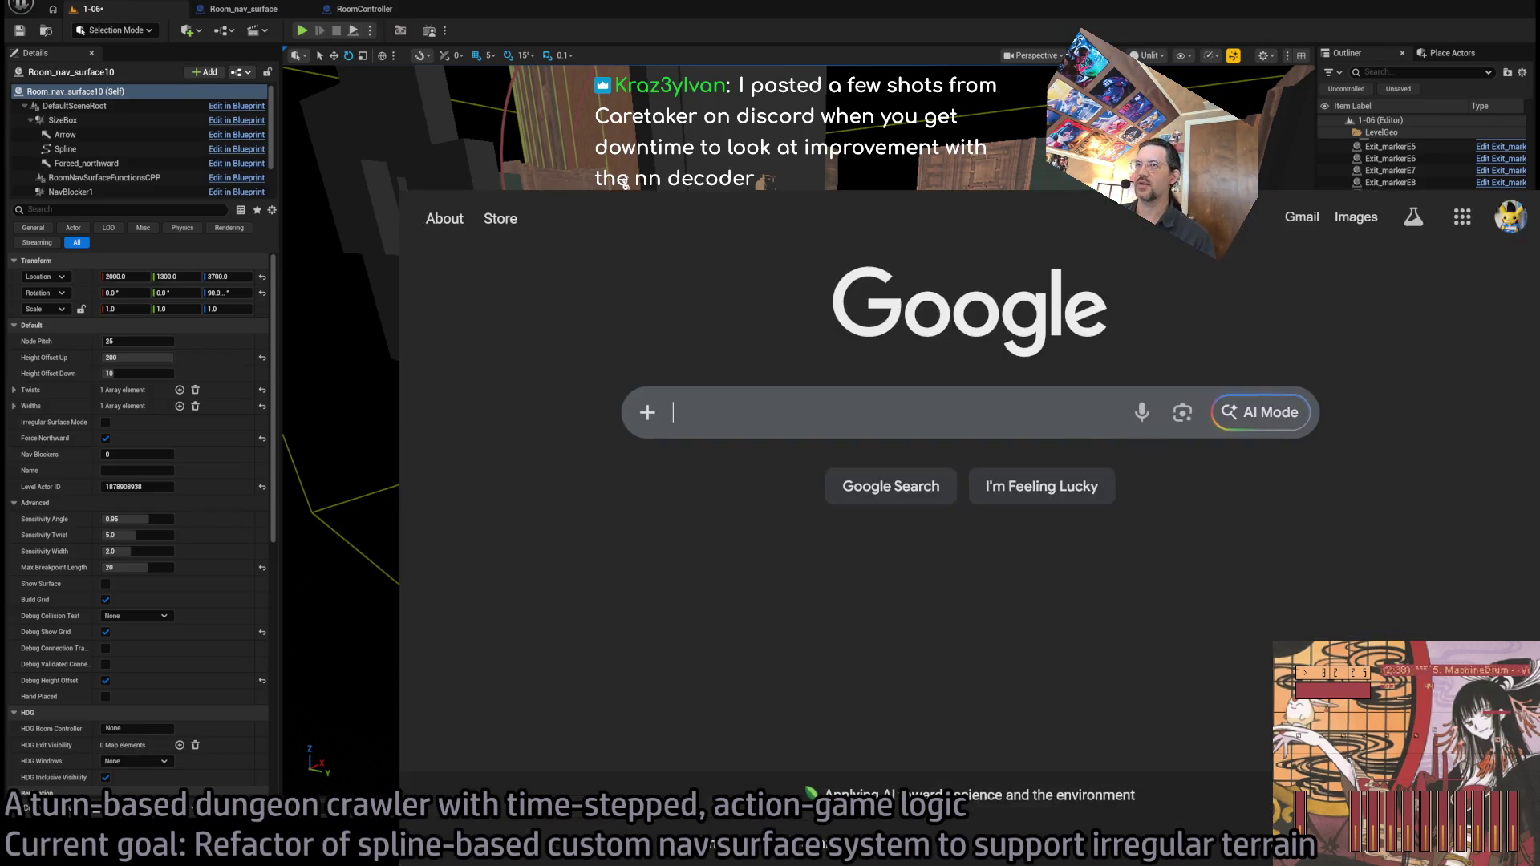
# - Go to the Chicago craigslist site
pyautogui.click(624, 183)
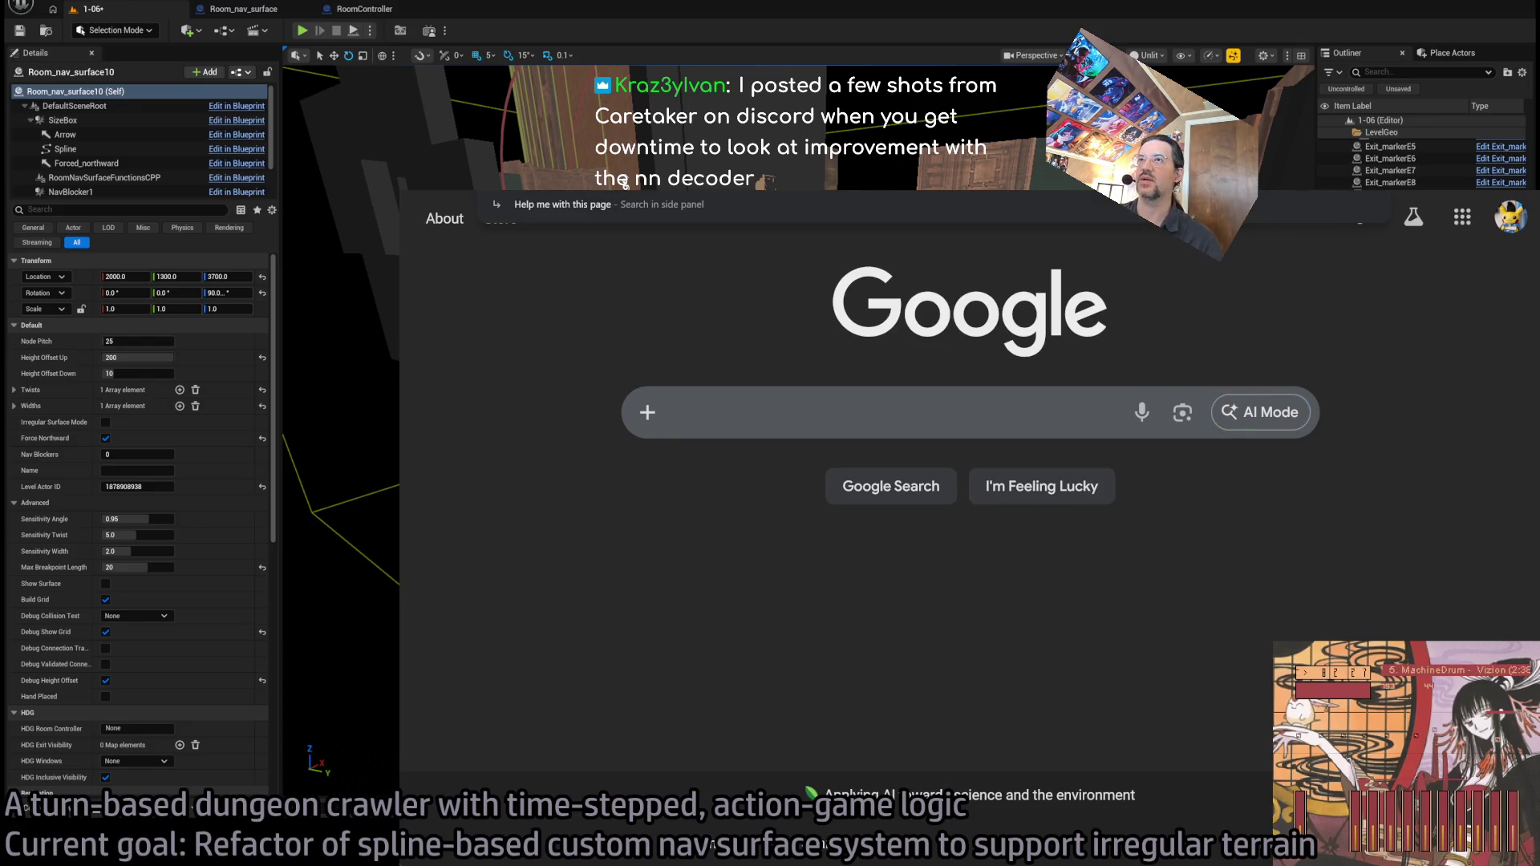
pyautogui.click(687, 252)
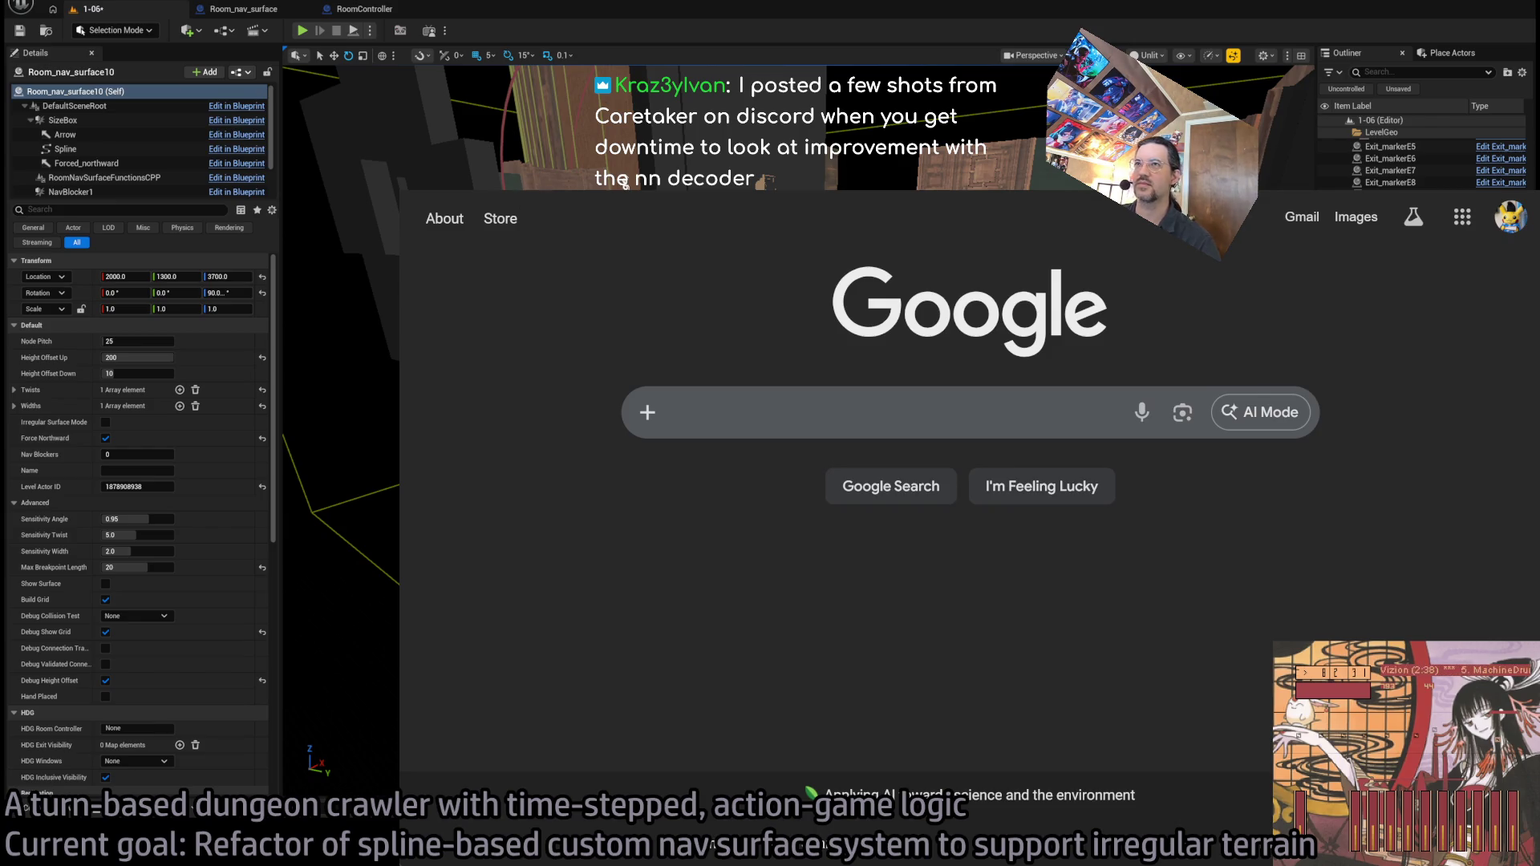
pyautogui.click(625, 183)
pyautogui.write('chicago')
pyautogui.press('Return')
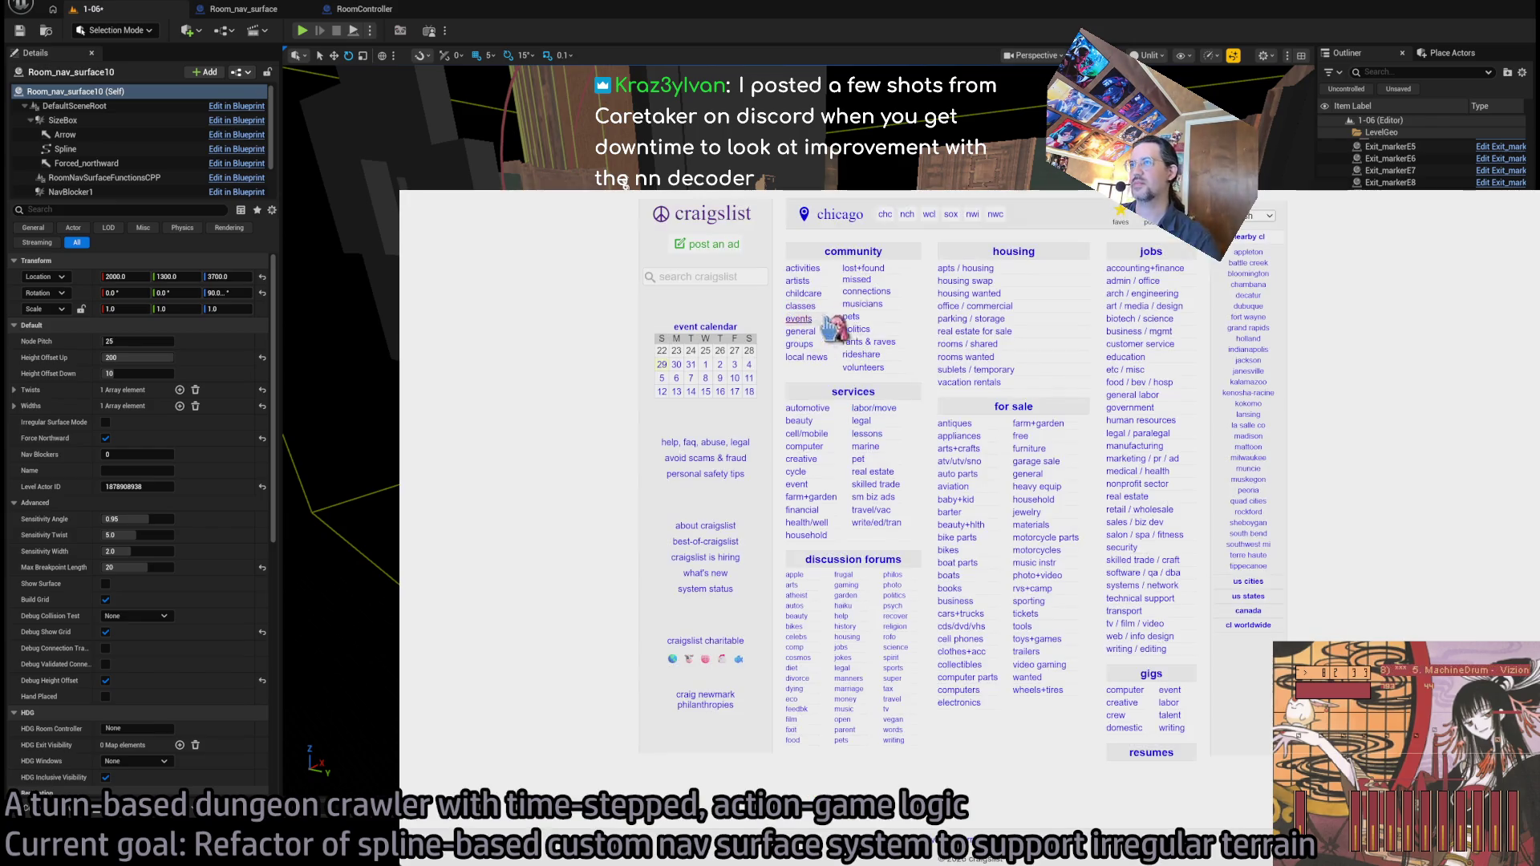
# - Search 'LED studio lighting' in the for sale section
pyautogui.click(716, 276)
pyautogui.hotkey('ctrl', '+')
pyautogui.hotkey('ctrl', '+')
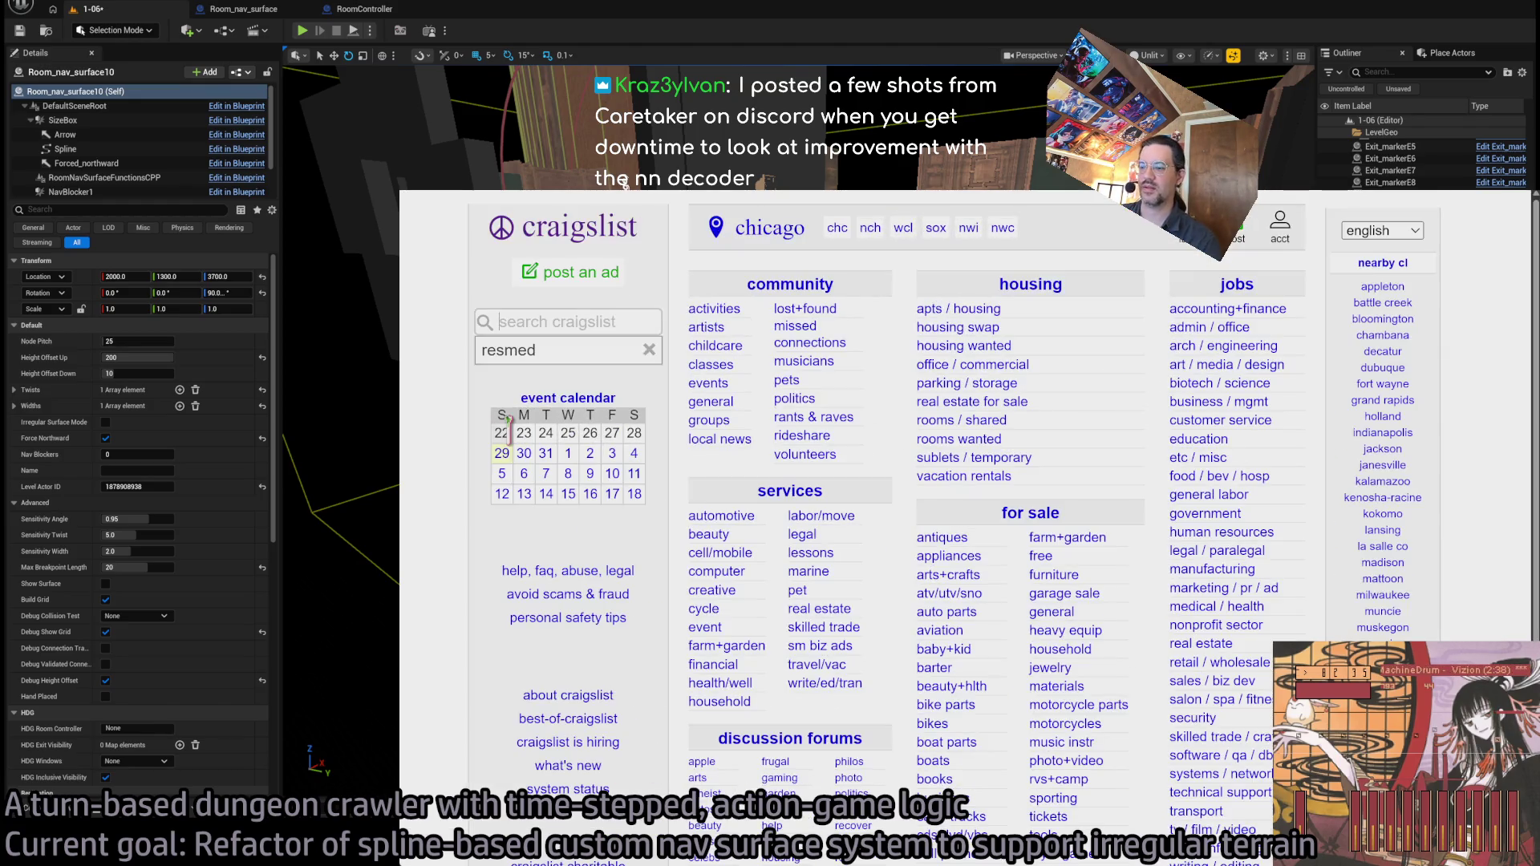
pyautogui.write('LED studi')
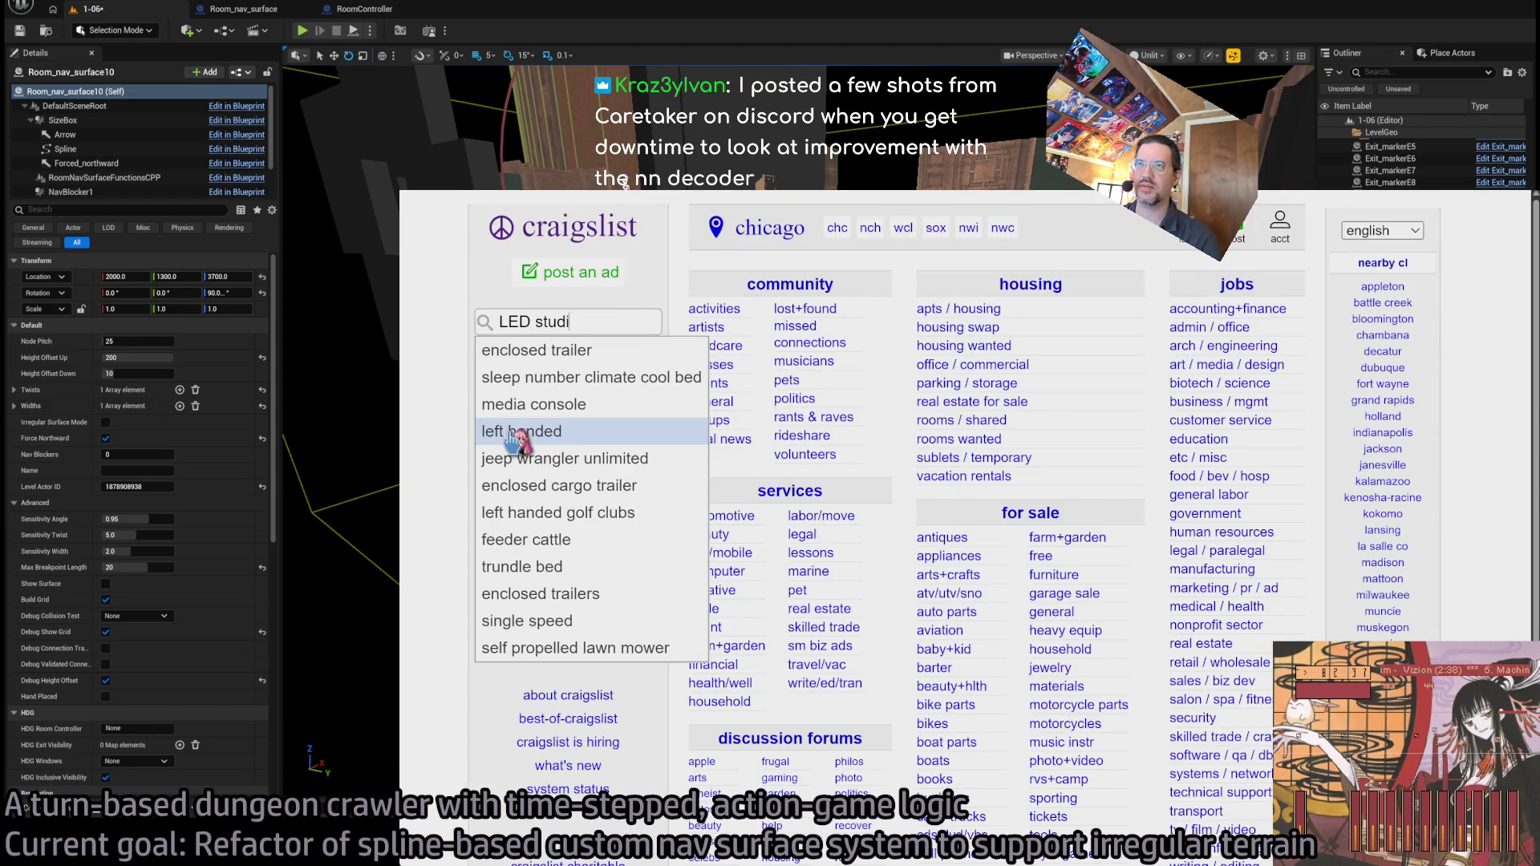
pyautogui.write('ghting')
pyautogui.press('Return')
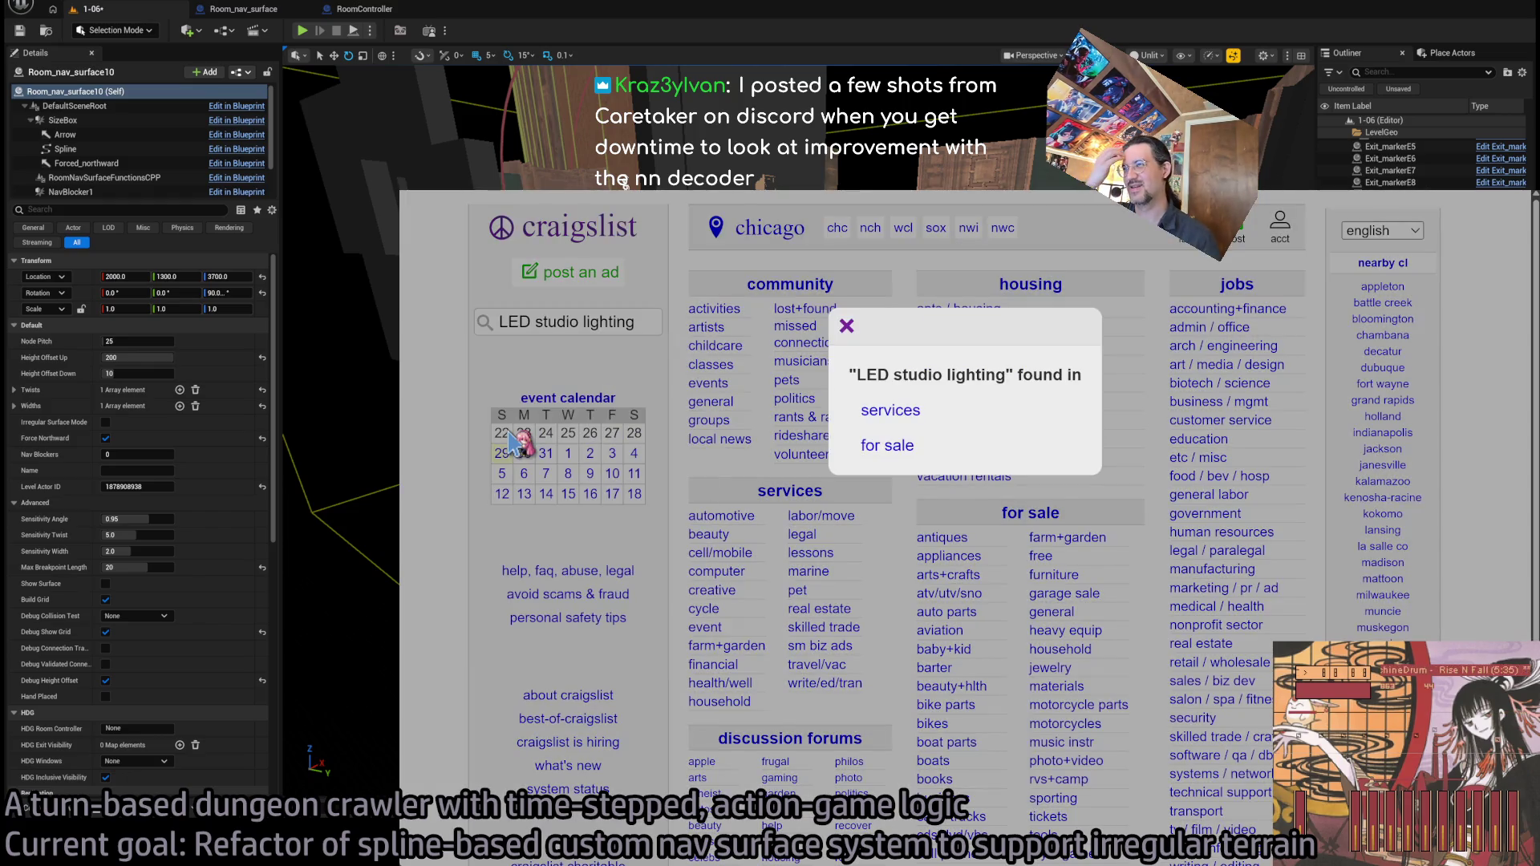
pyautogui.click(879, 447)
# - Scroll the results and open the $50 Studio Lighting Softbox 24x36 listing
pyautogui.scroll(-5, 907, 547)
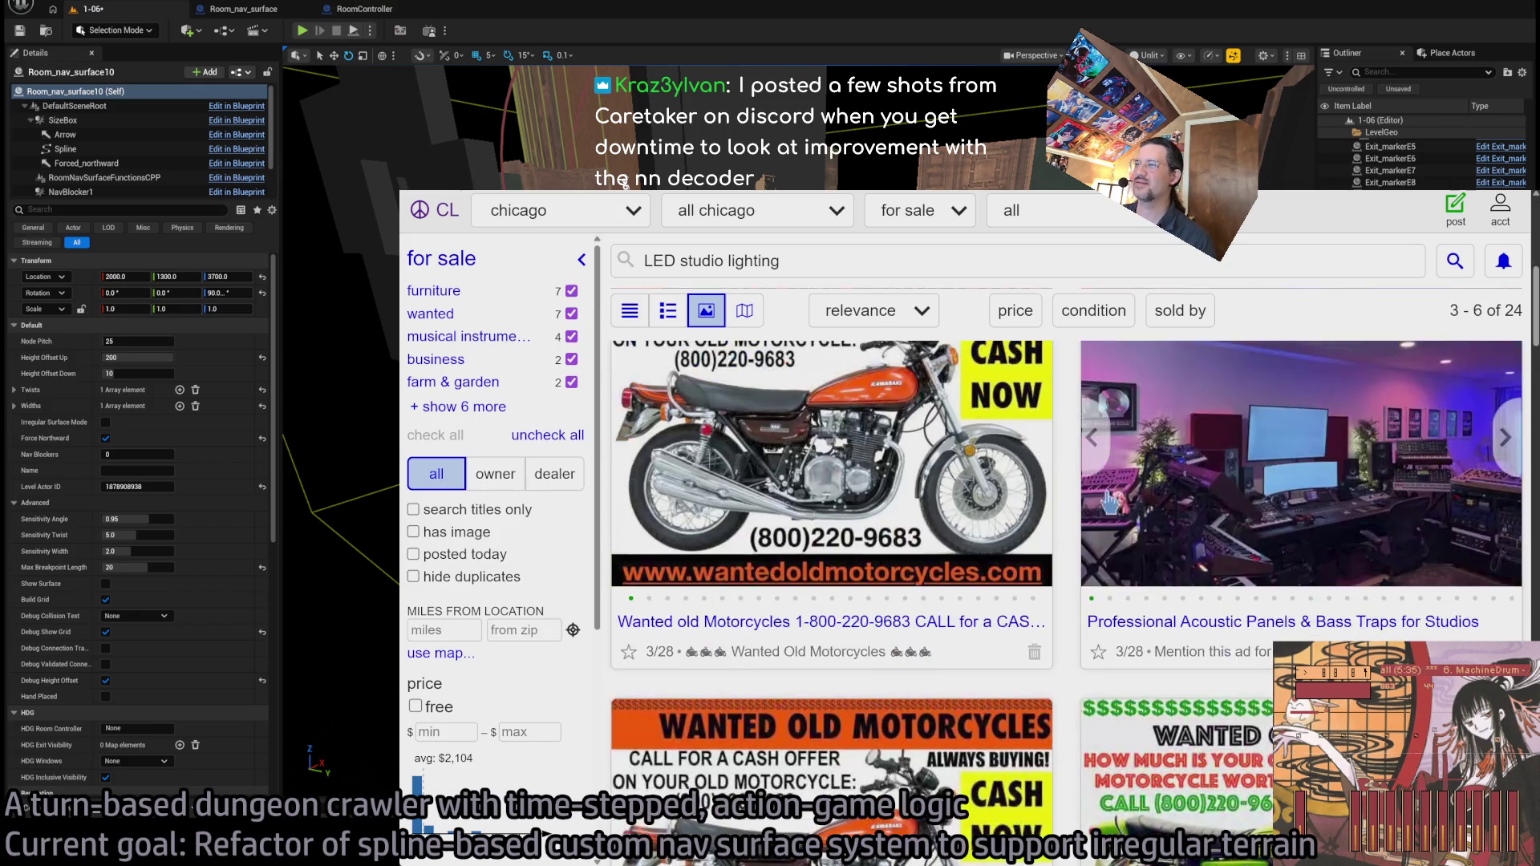
pyautogui.scroll(-3, 1123, 592)
pyautogui.hotkey('ctrl', '-')
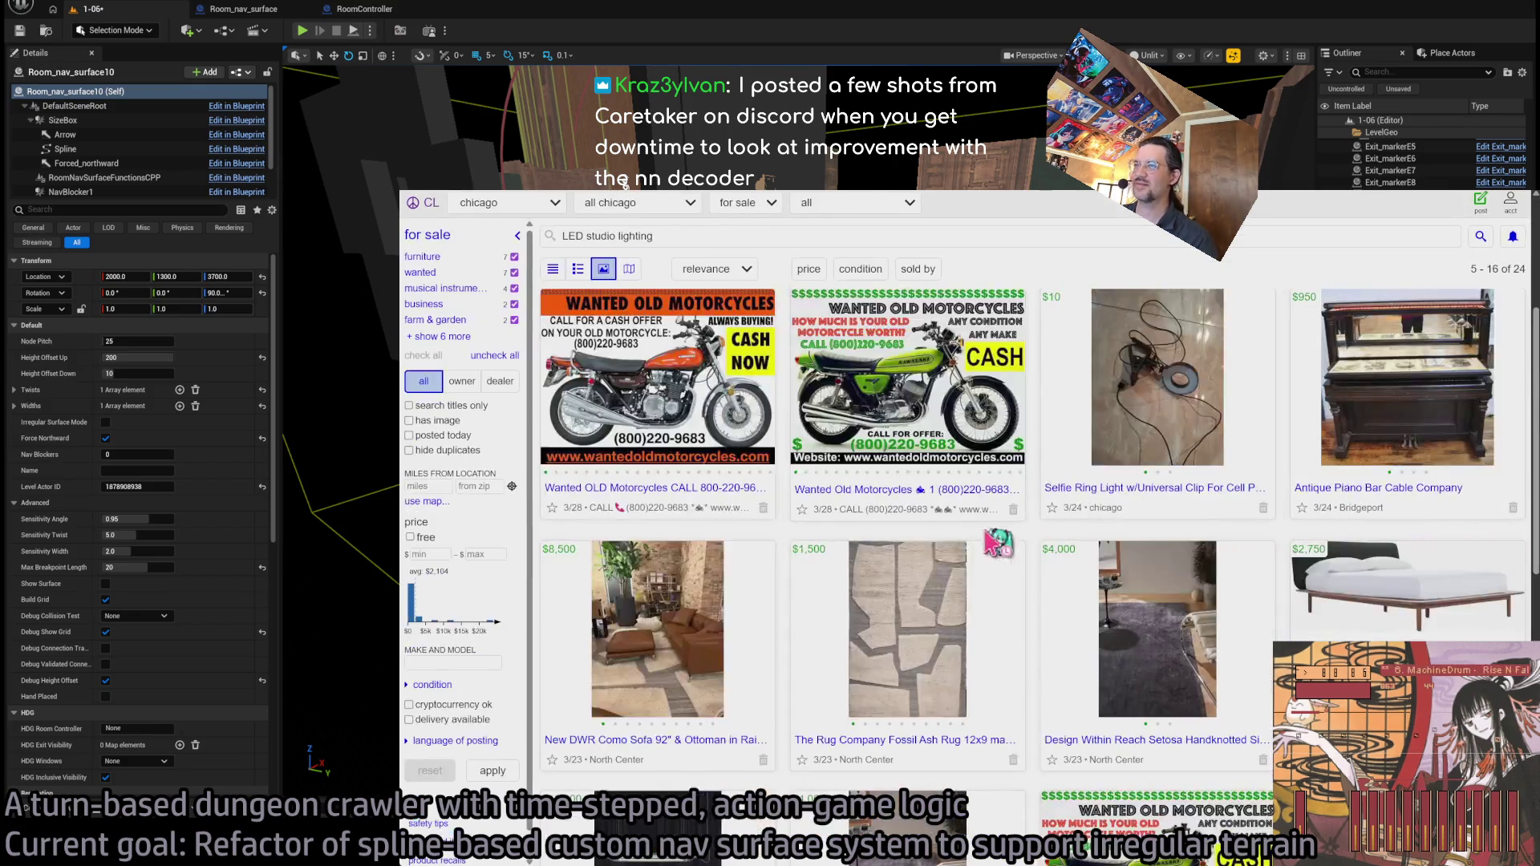
pyautogui.hotkey('ctrl', '+')
pyautogui.scroll(-10, 955, 552)
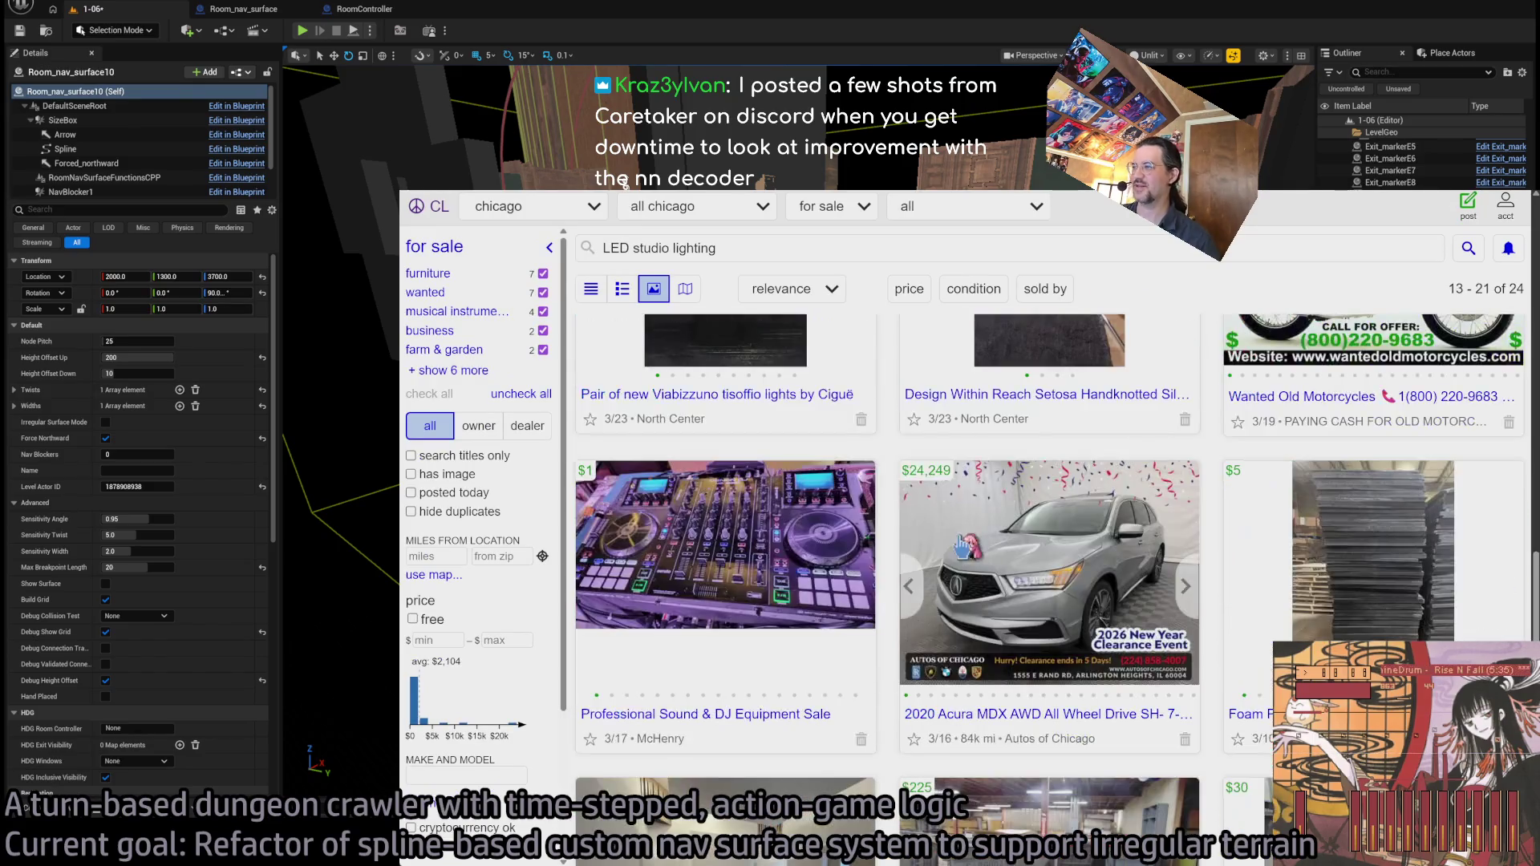
pyautogui.scroll(-2, 922, 571)
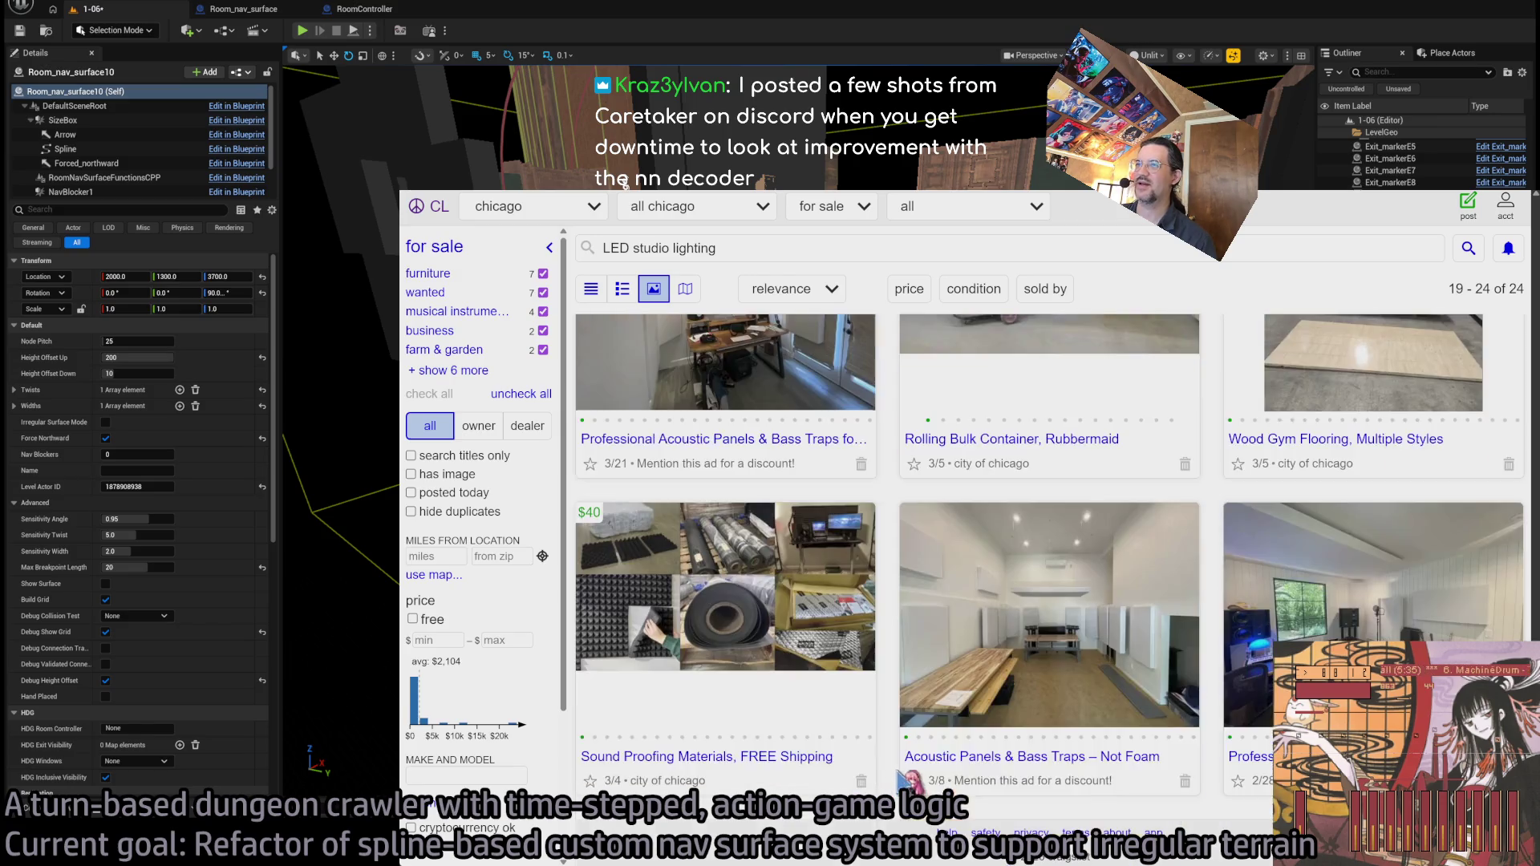
pyautogui.scroll(4, 1251, 642)
pyautogui.scroll(-3, 1261, 817)
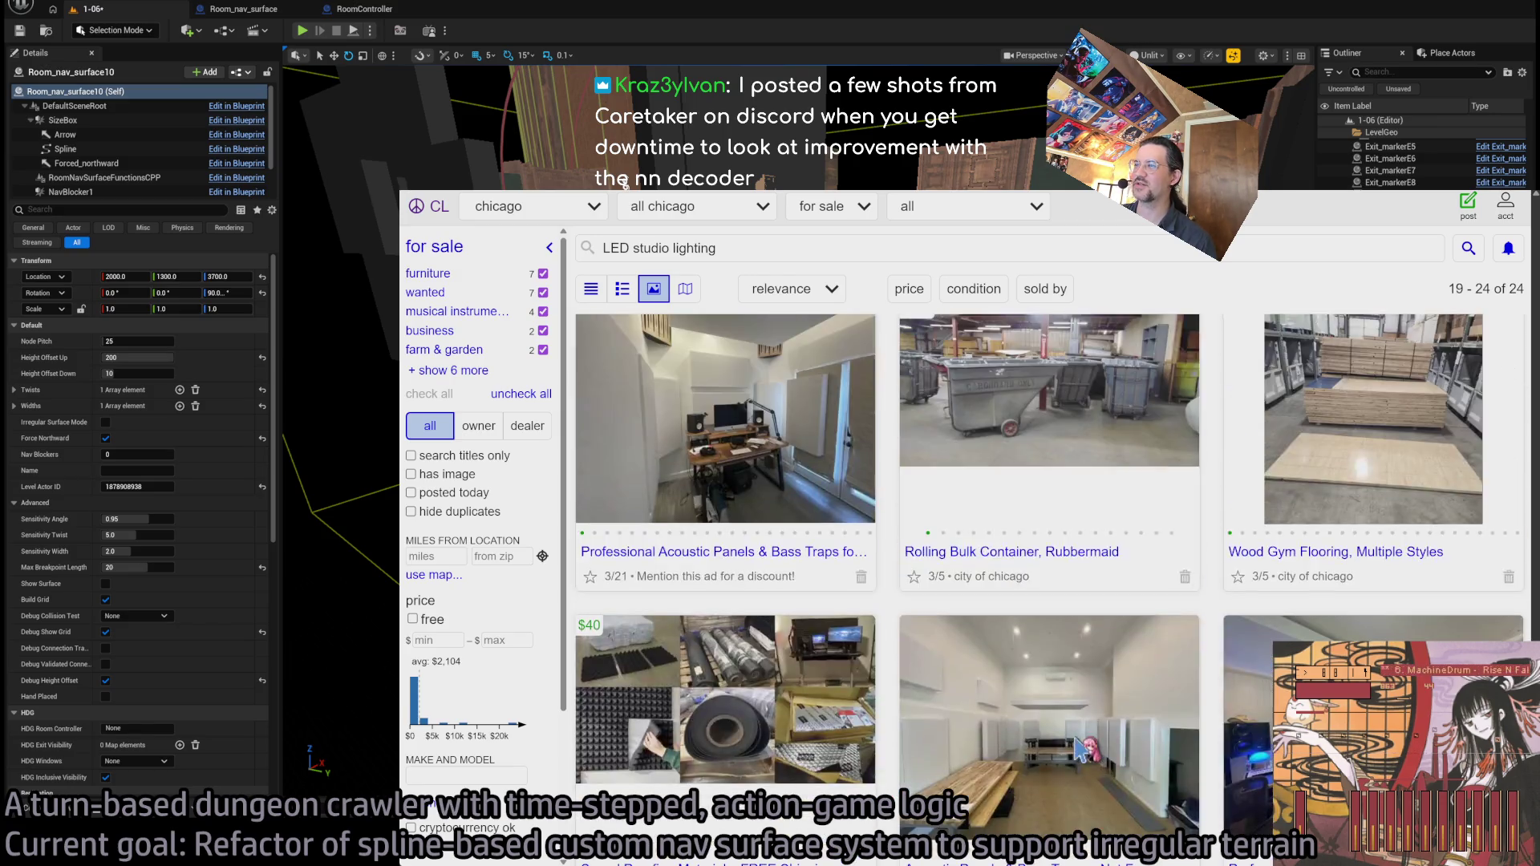
pyautogui.scroll(15, 1261, 817)
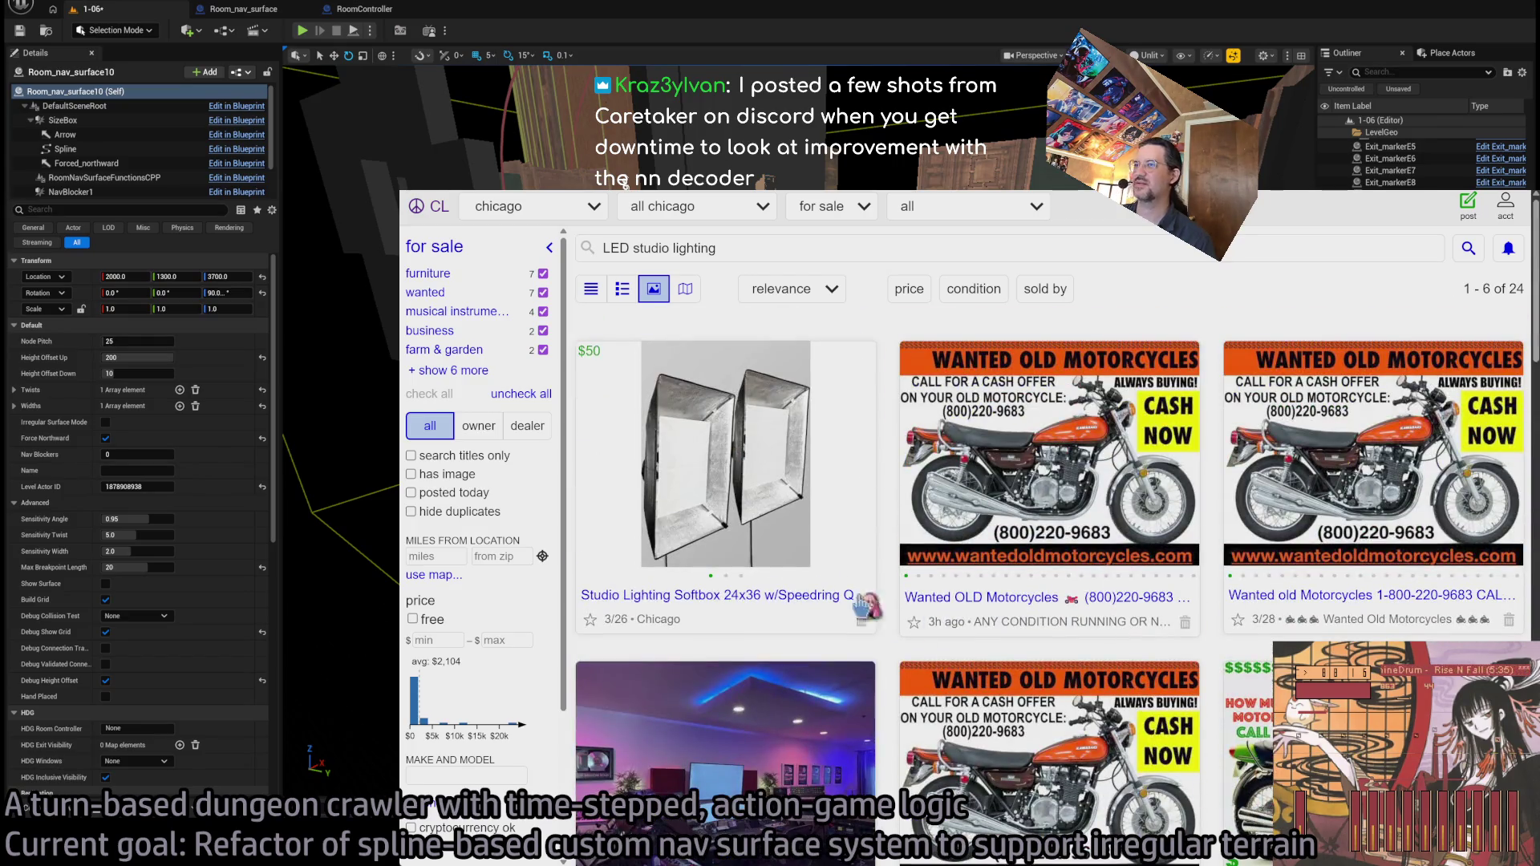
pyautogui.click(726, 595)
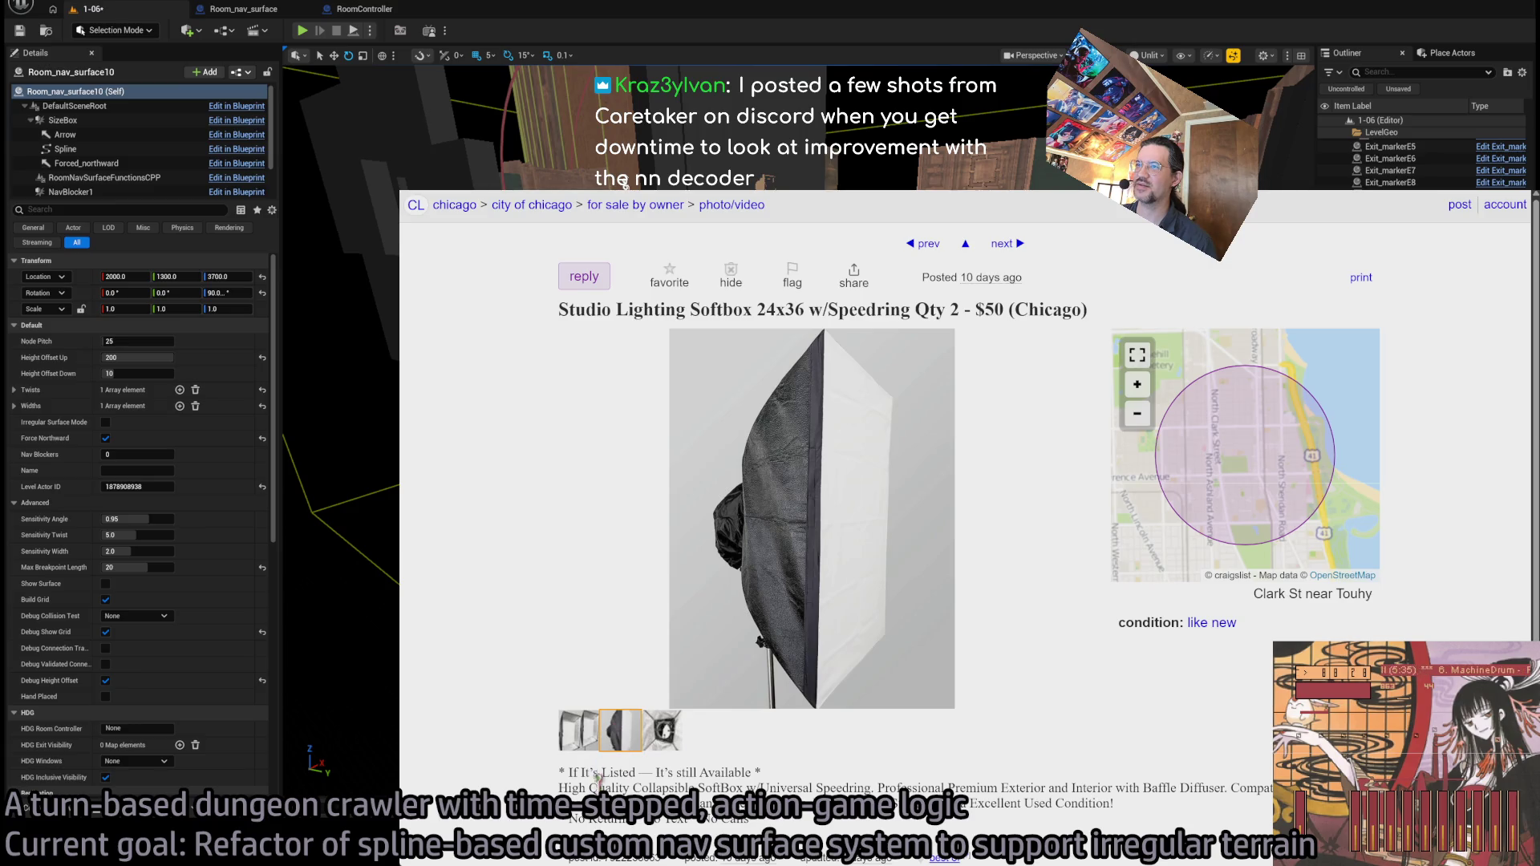
# - Step through the softbox listing's gallery to image 3 of 3, showing the speedring mount
pyautogui.scroll(-2, 1003, 766)
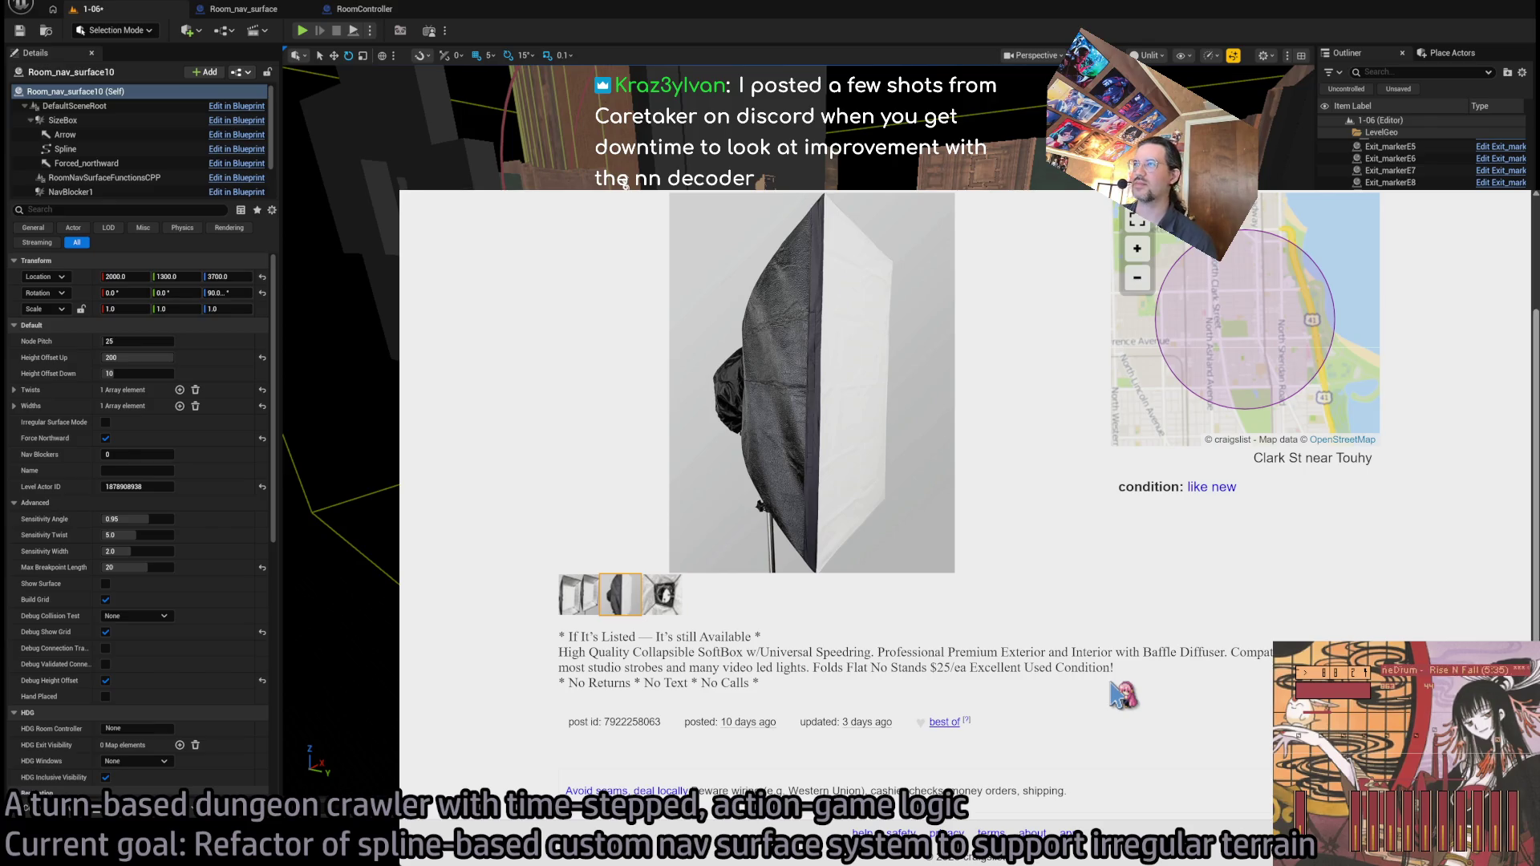
pyautogui.scroll(2, 1012, 576)
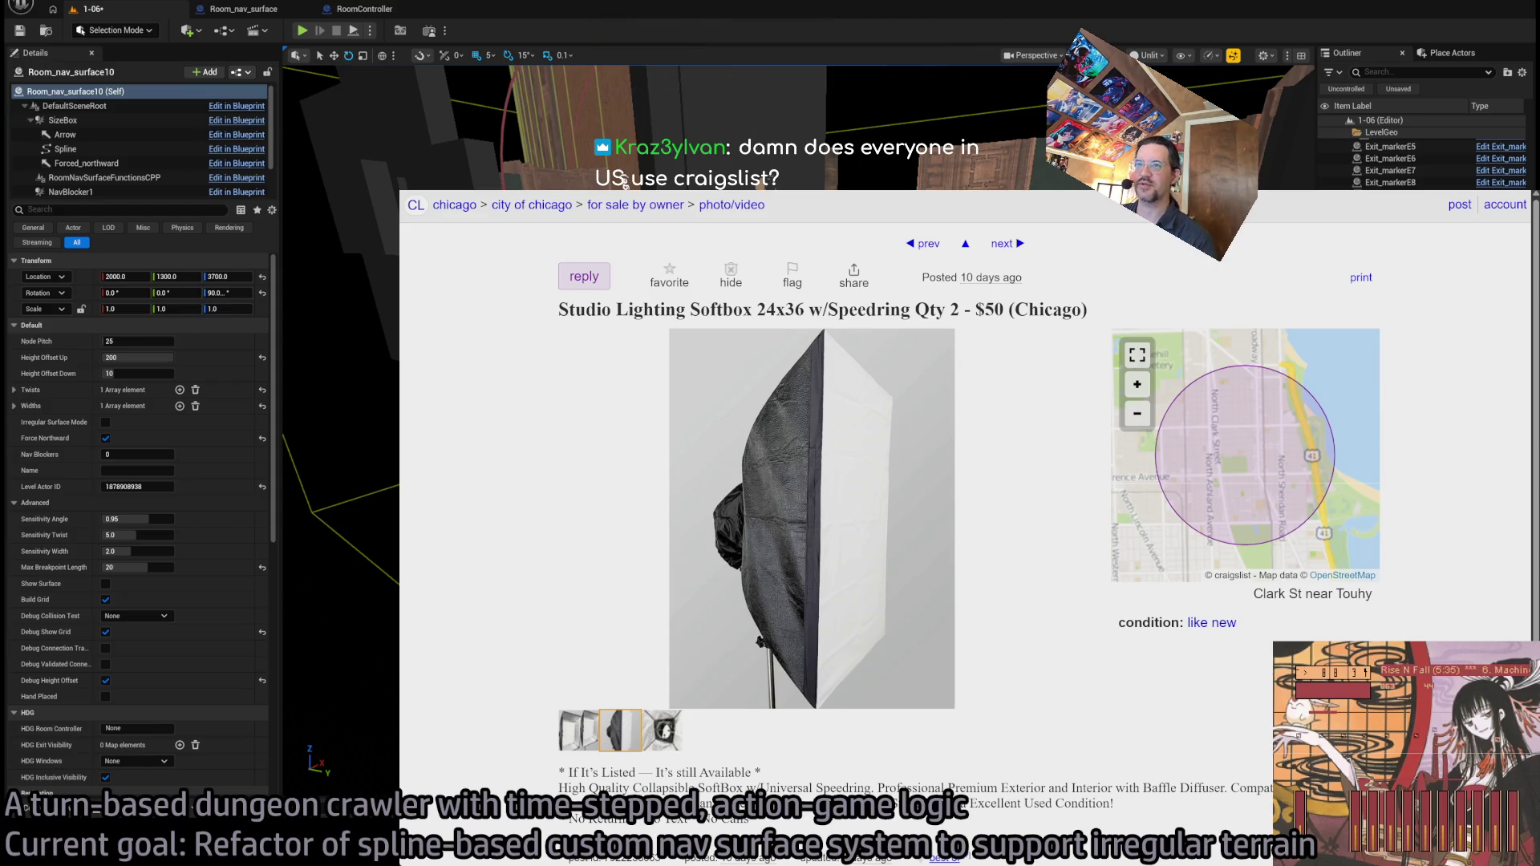
pyautogui.click(570, 496)
pyautogui.click(1058, 493)
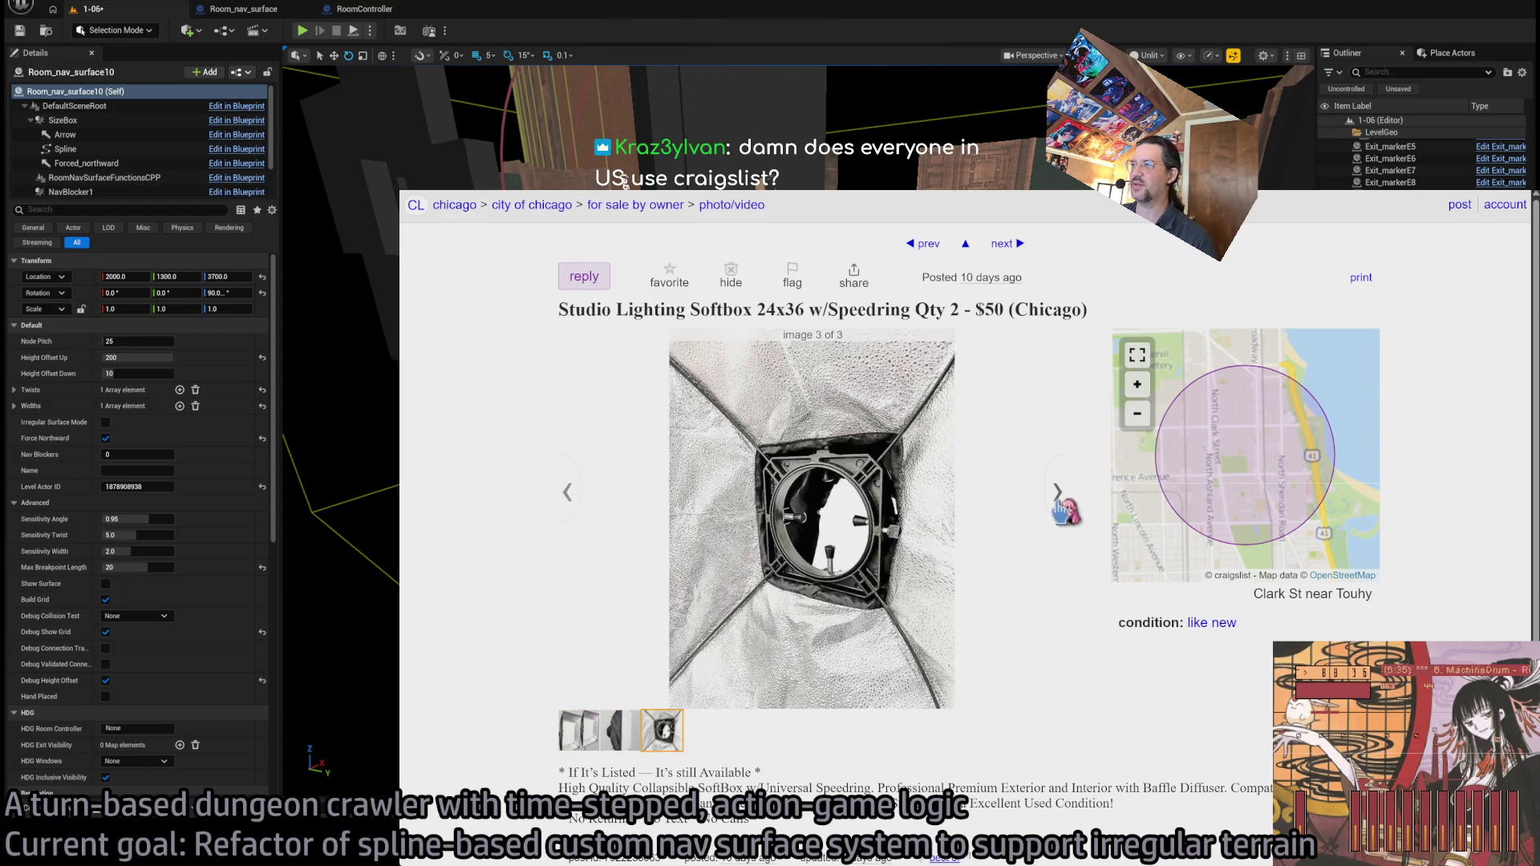
pyautogui.click(1058, 501)
pyautogui.click(1059, 501)
pyautogui.click(1059, 501)
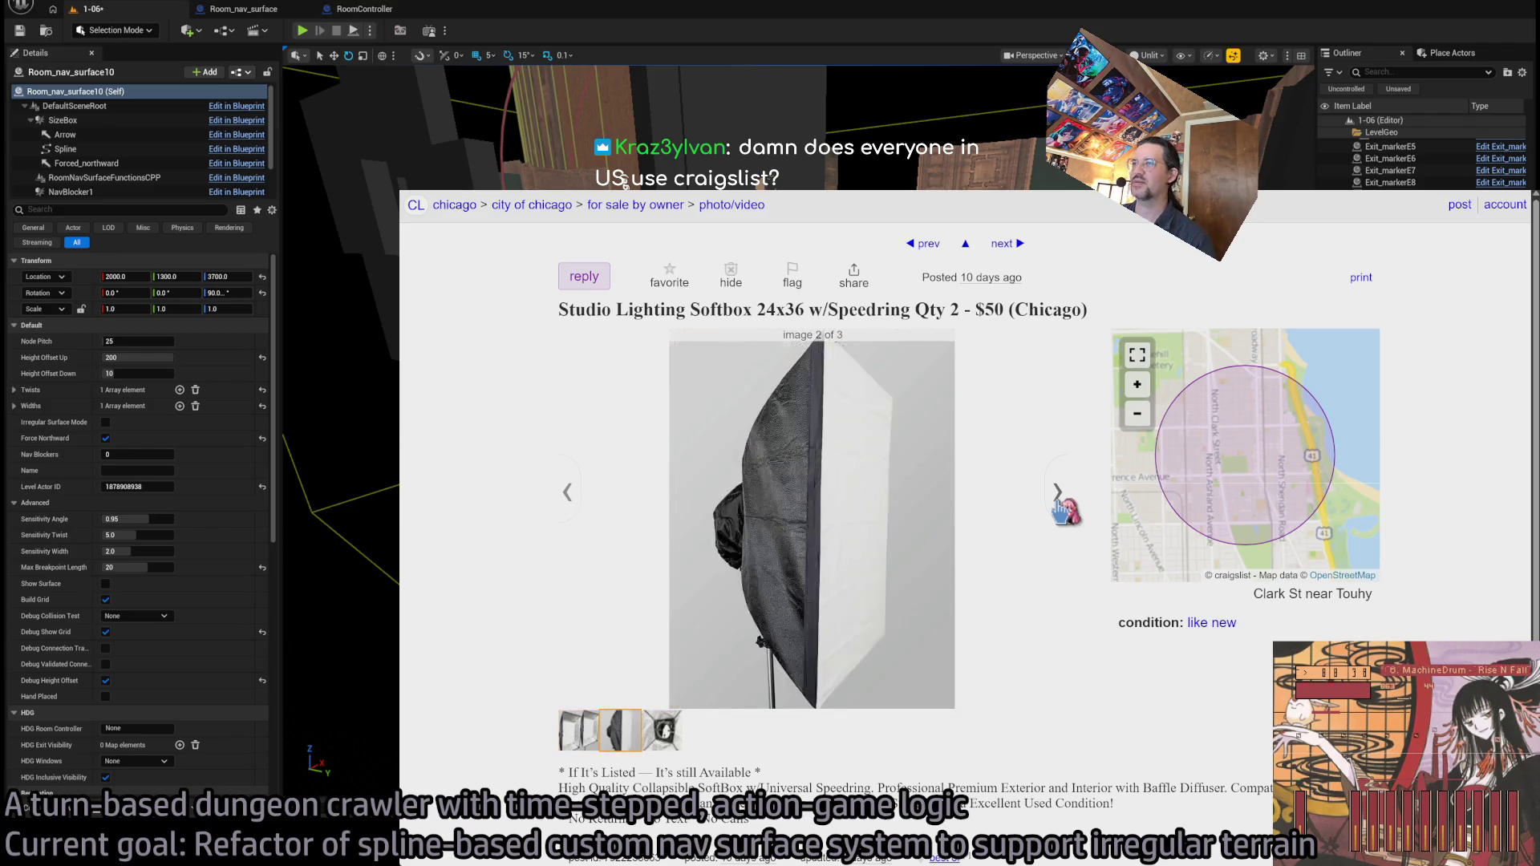
pyautogui.click(1059, 501)
pyautogui.click(1058, 502)
pyautogui.click(1059, 502)
pyautogui.click(1059, 501)
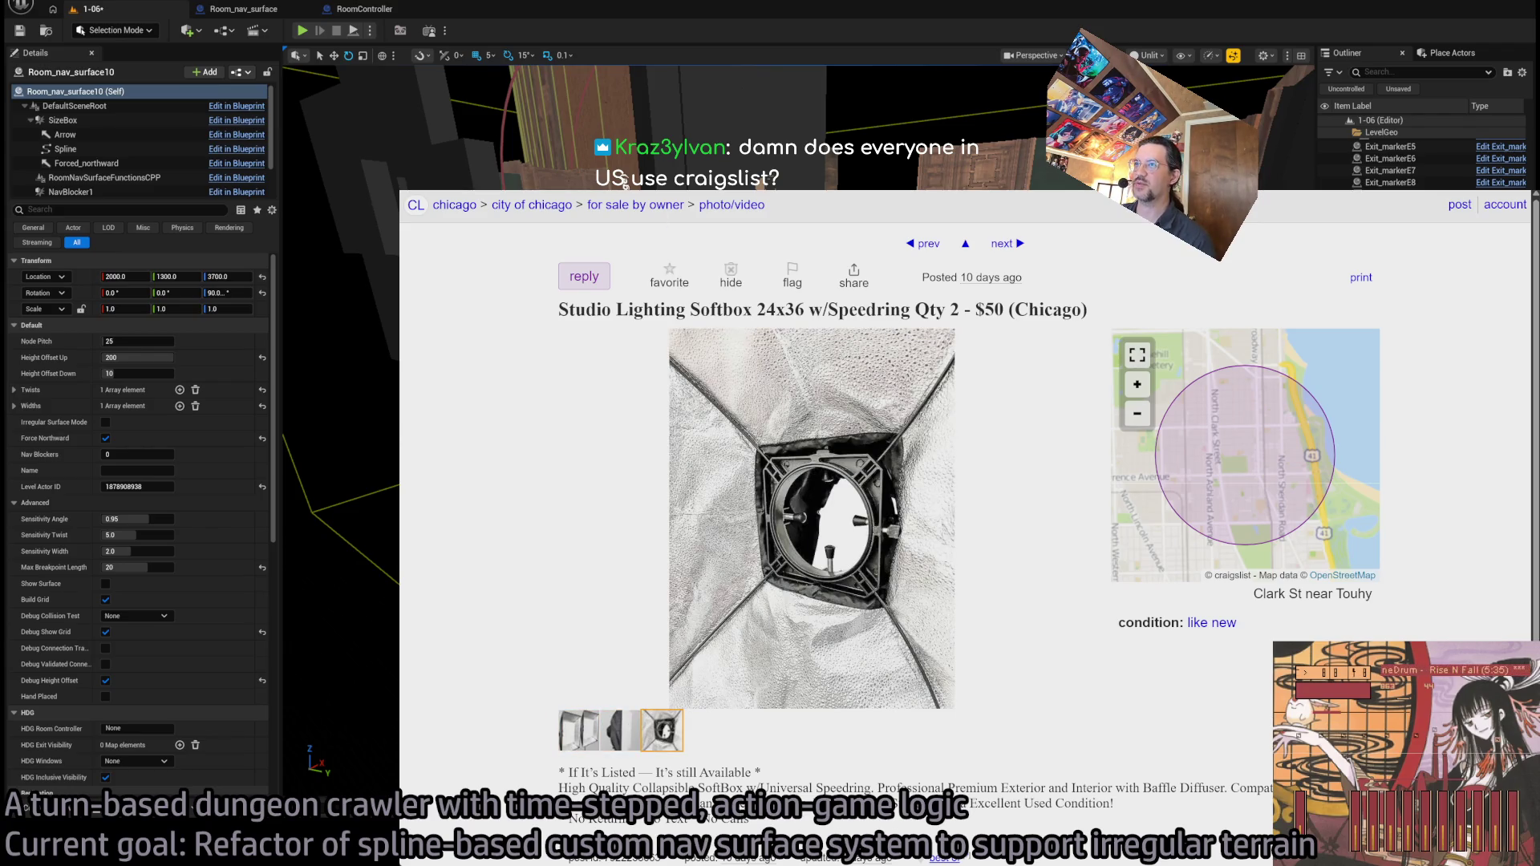
pyautogui.hotkey('ctrl', 'l')
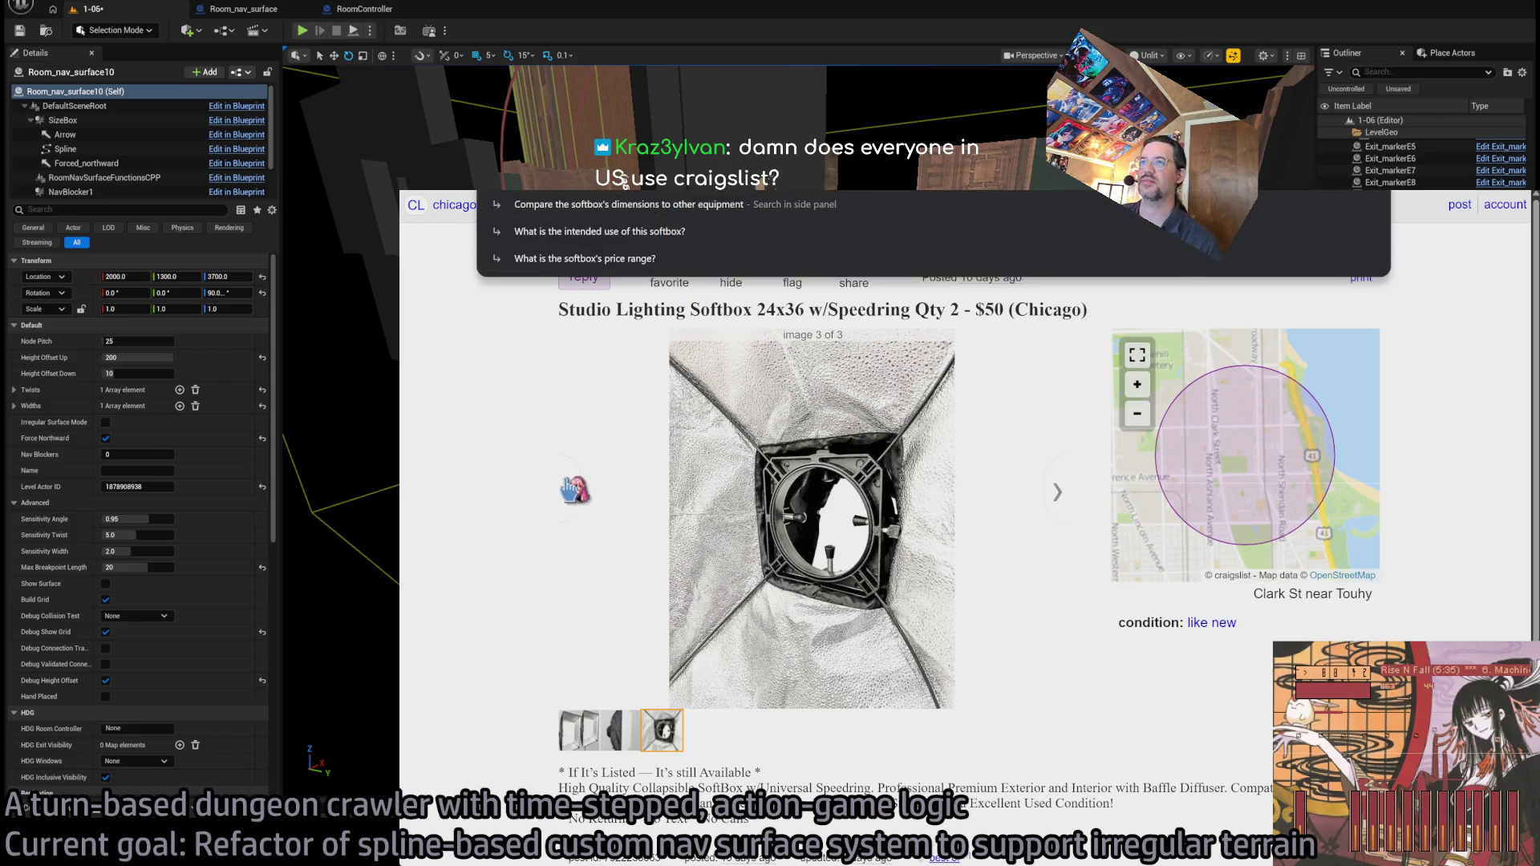
# - Search Google for 'led lighting panels' and scroll to Popular products
pyautogui.write('led lighting')
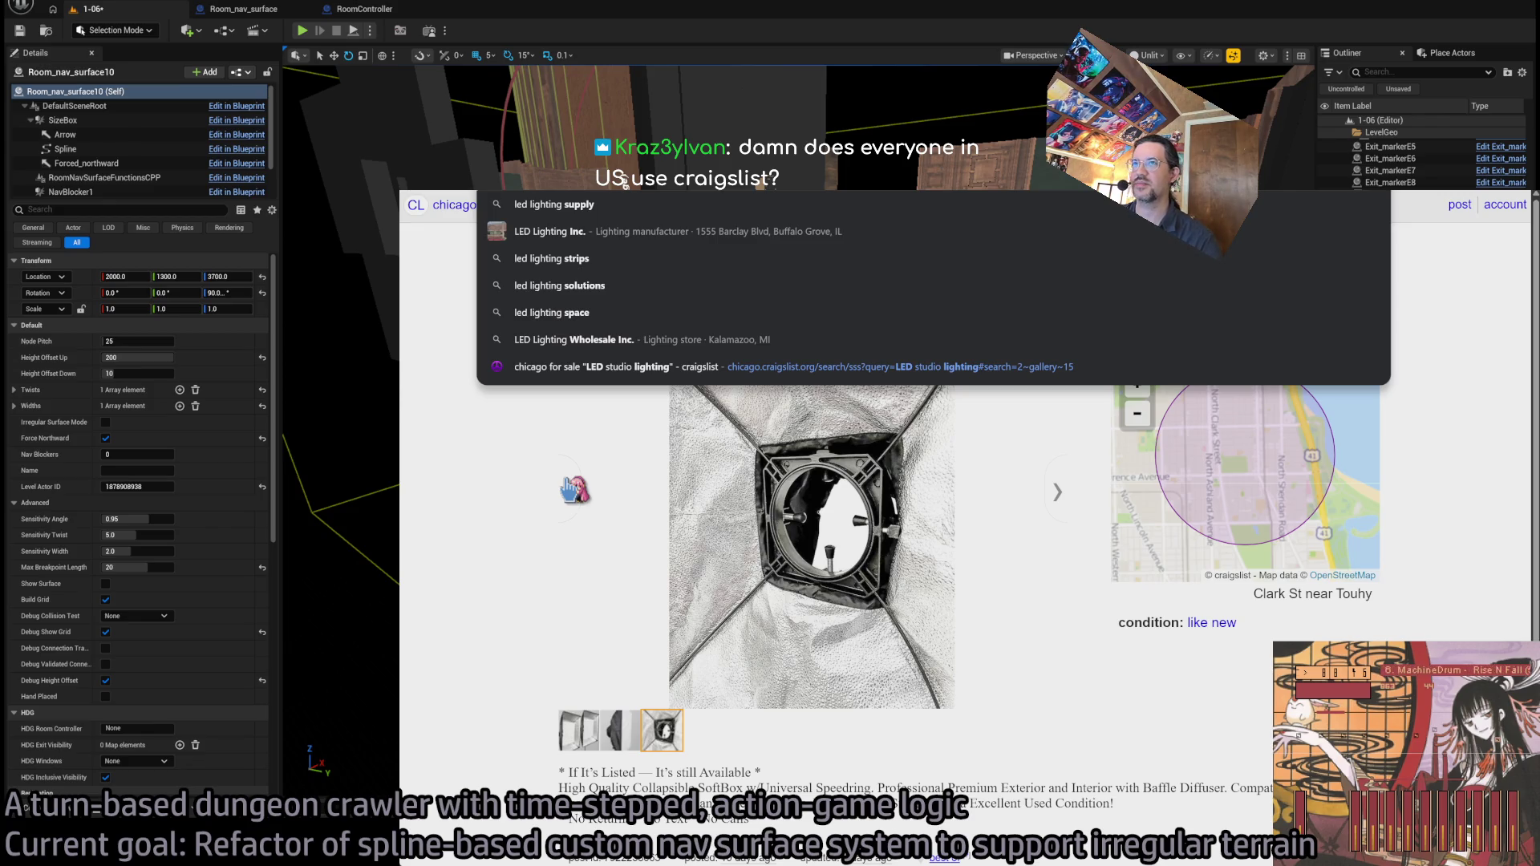
pyautogui.write(' panels')
pyautogui.press('Return')
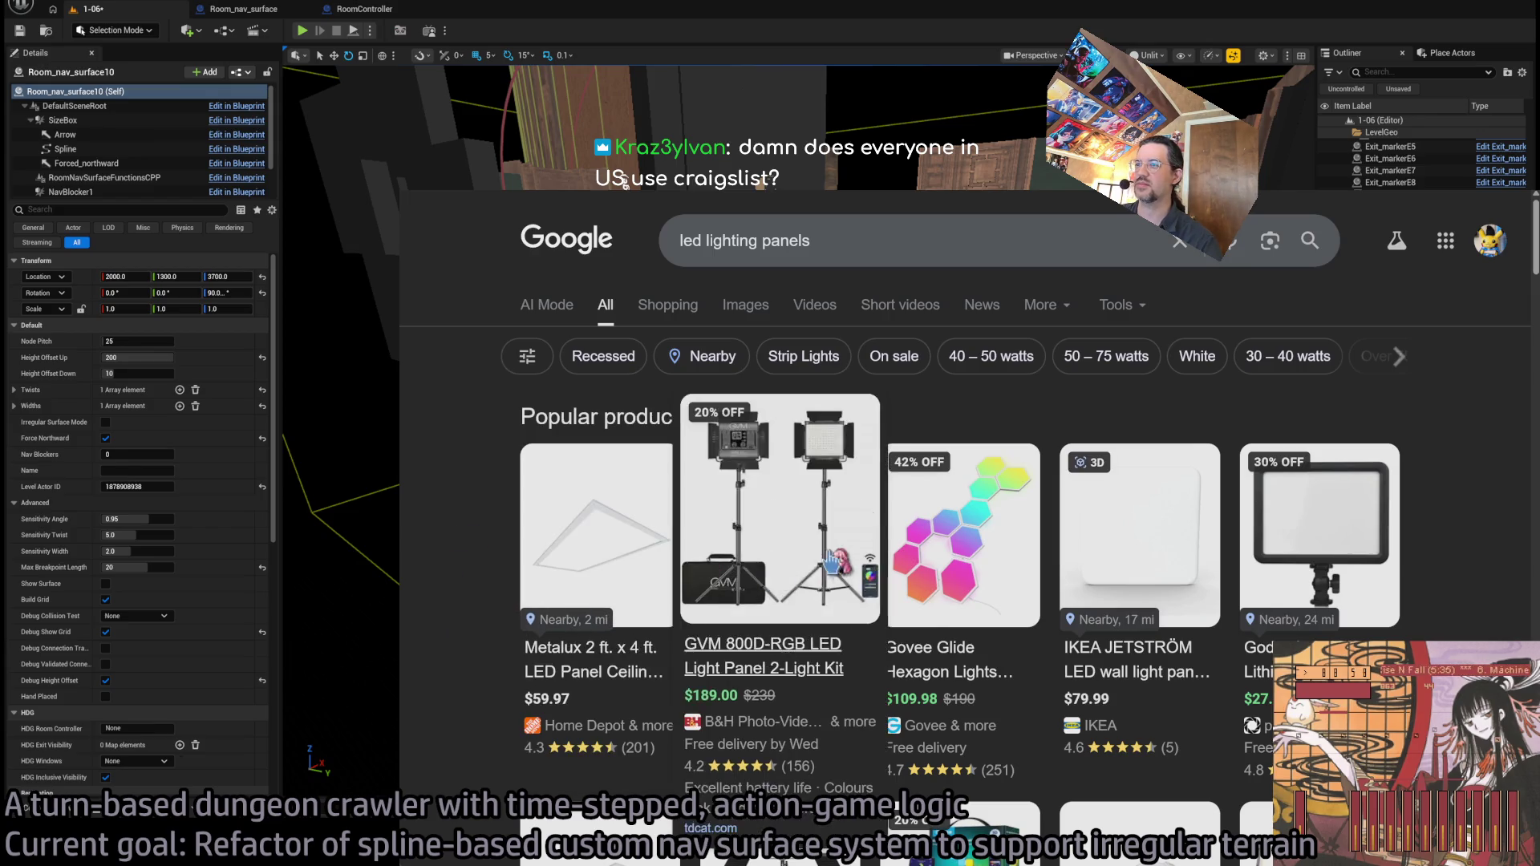
pyautogui.scroll(-2, 1497, 630)
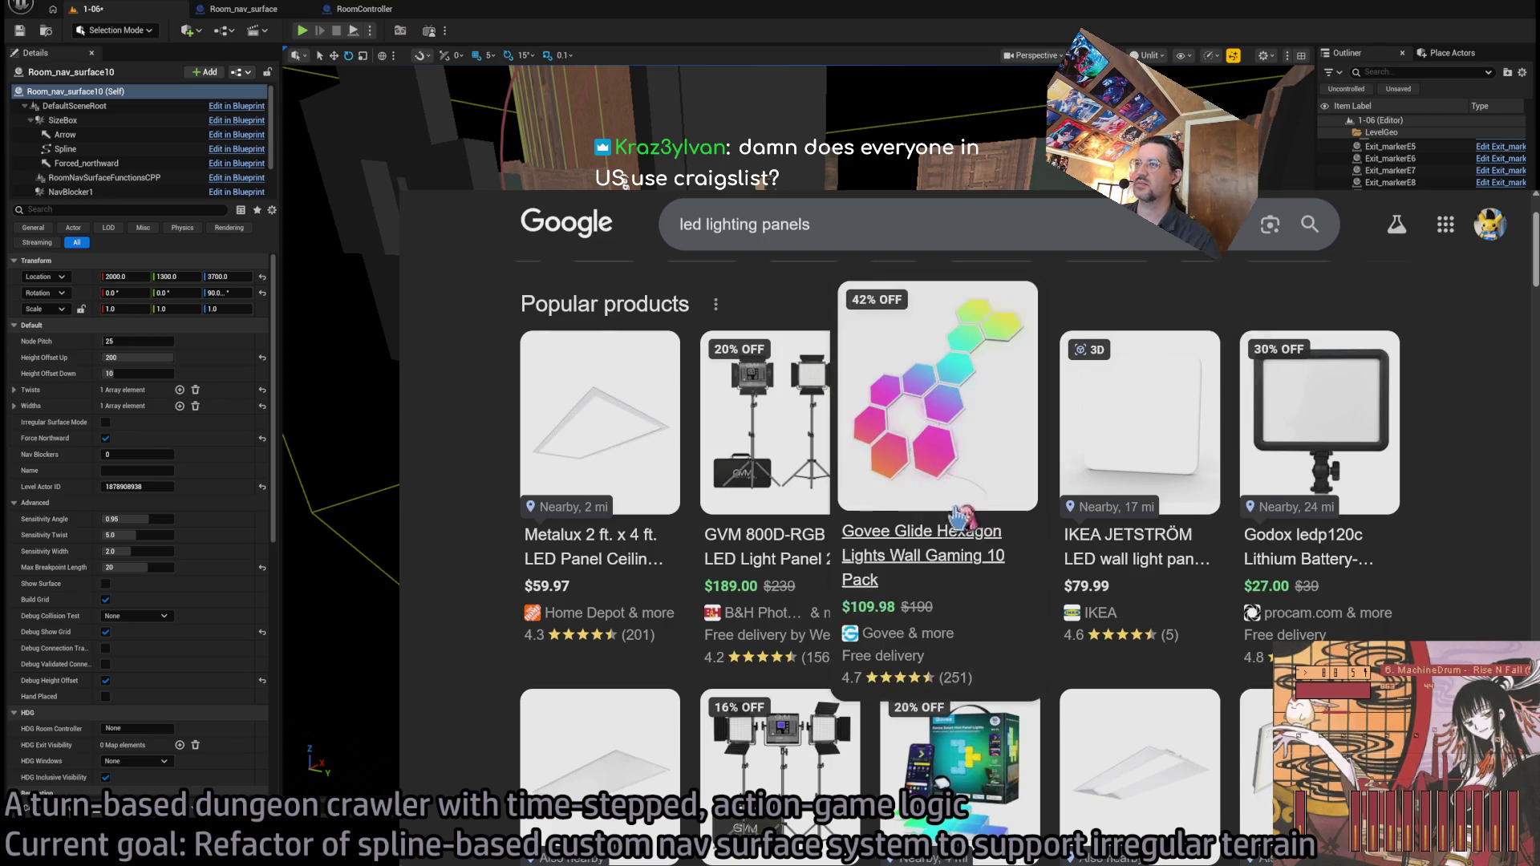
# - Open the Godox LEDP120C light details and view its back-panel photo
pyautogui.click(1325, 437)
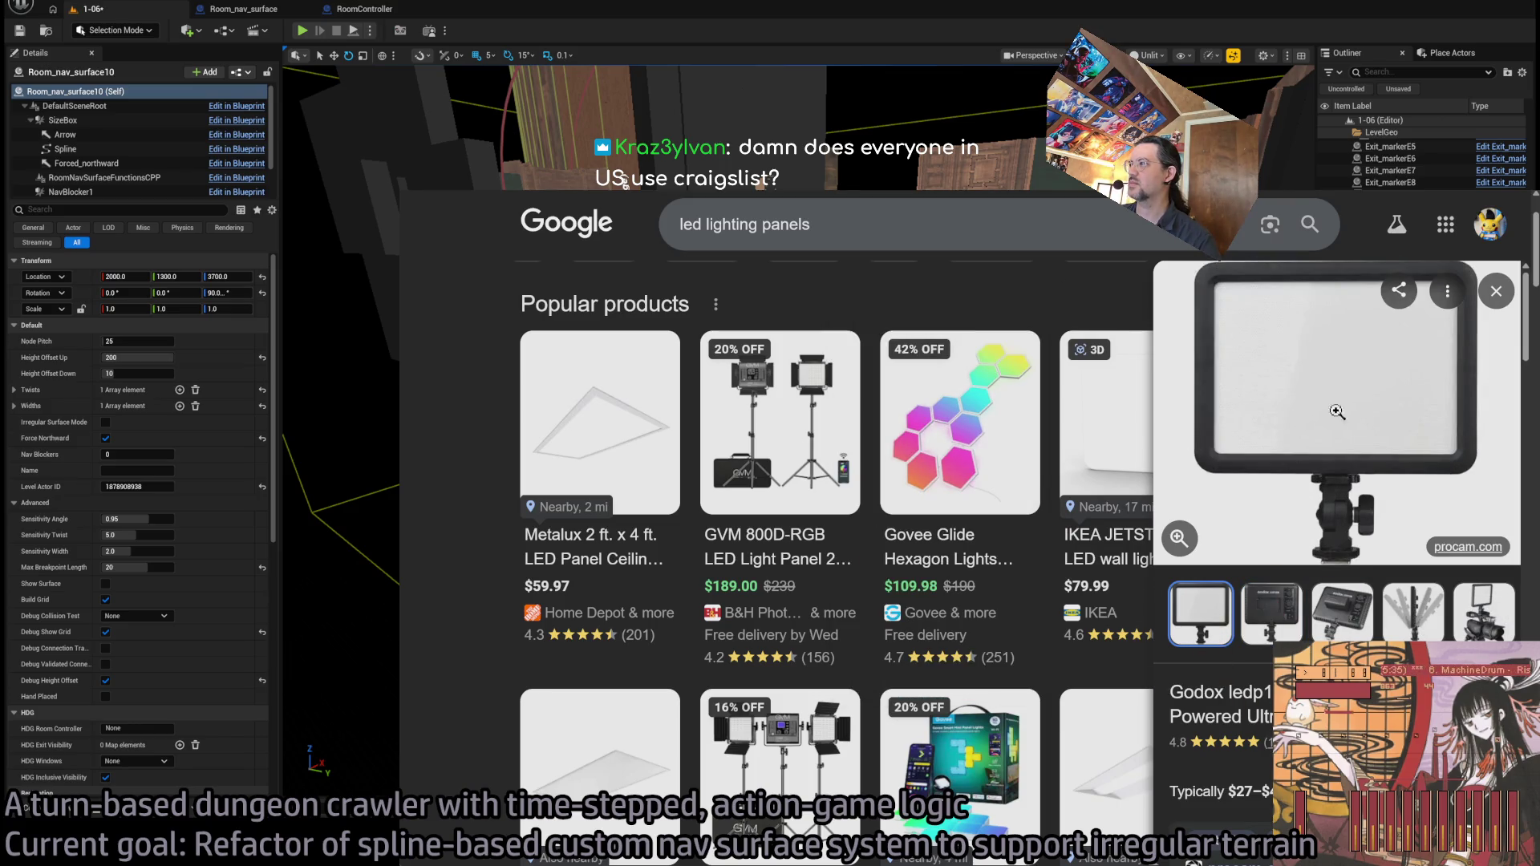
pyautogui.click(1341, 612)
pyautogui.scroll(-2, 1324, 609)
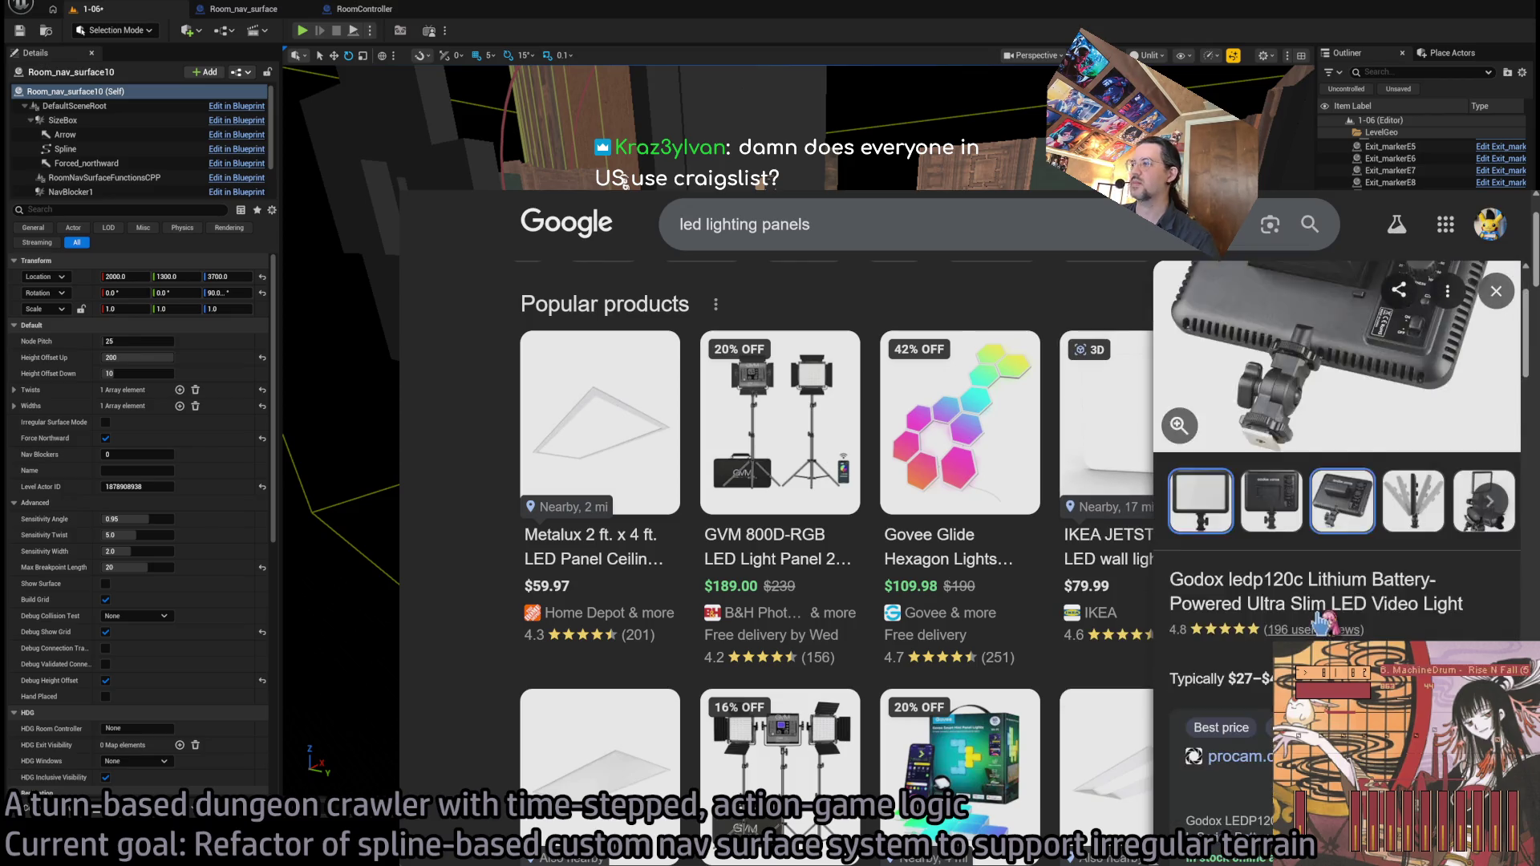
pyautogui.scroll(-2, 1319, 621)
pyautogui.scroll(-3, 1315, 610)
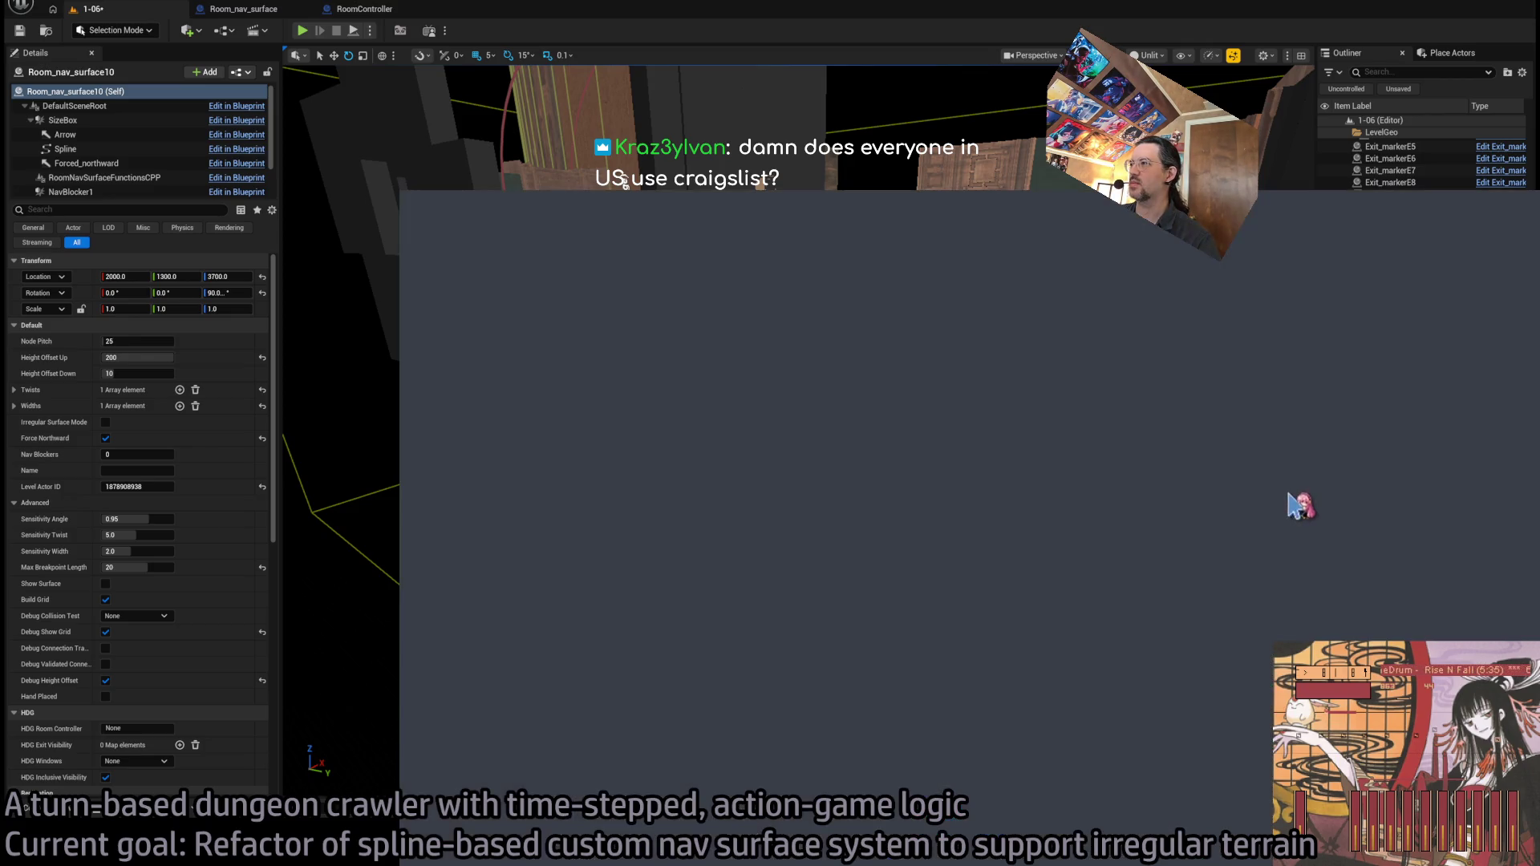
pyautogui.click(540, 553)
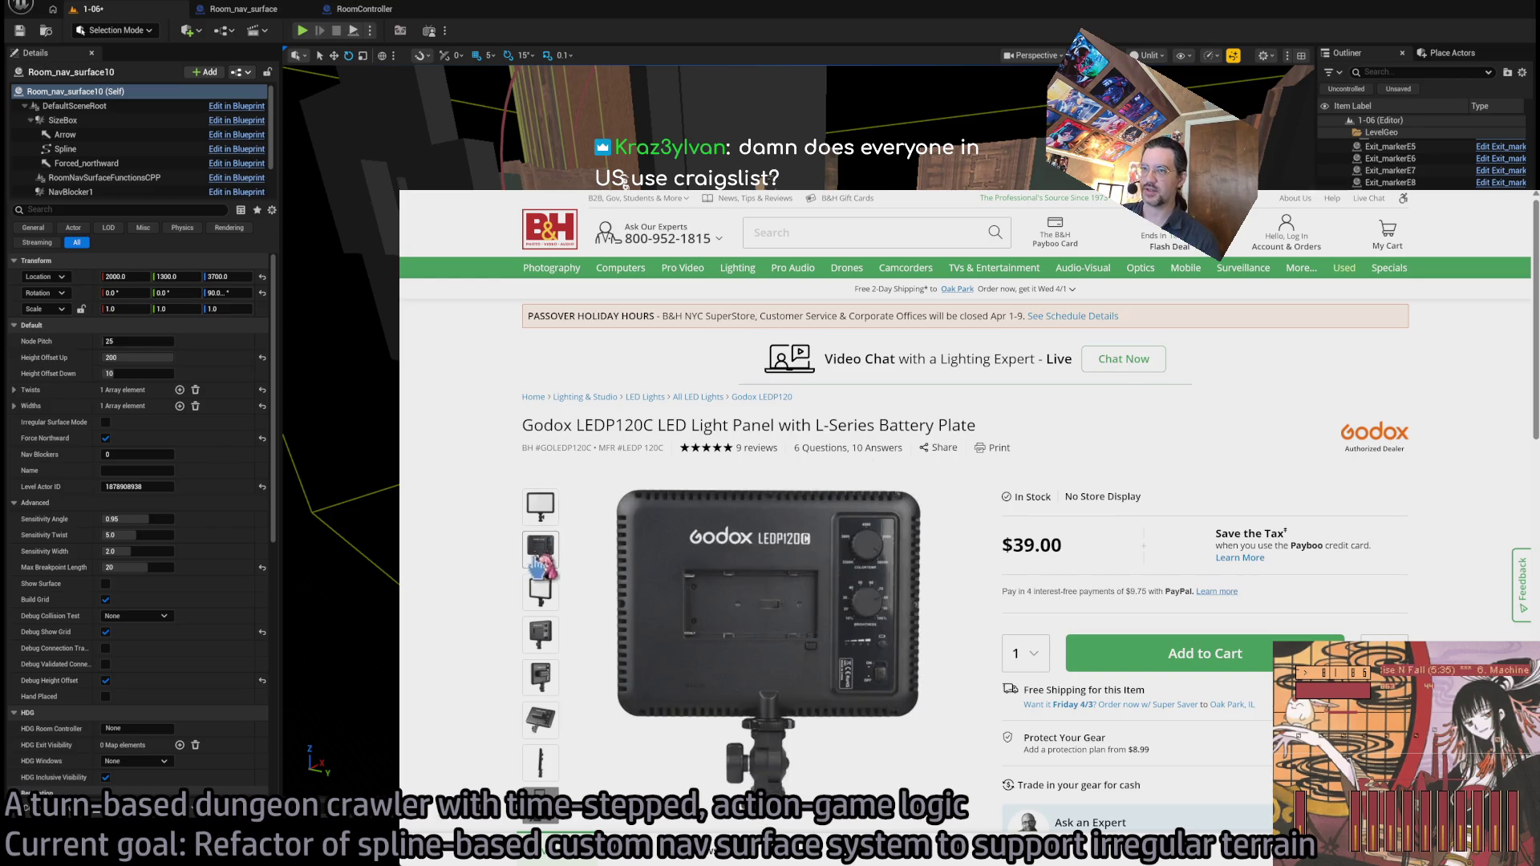
# - Browse the Godox LEDP120C photos in the enlarged gallery, then close it
pyautogui.click(880, 588)
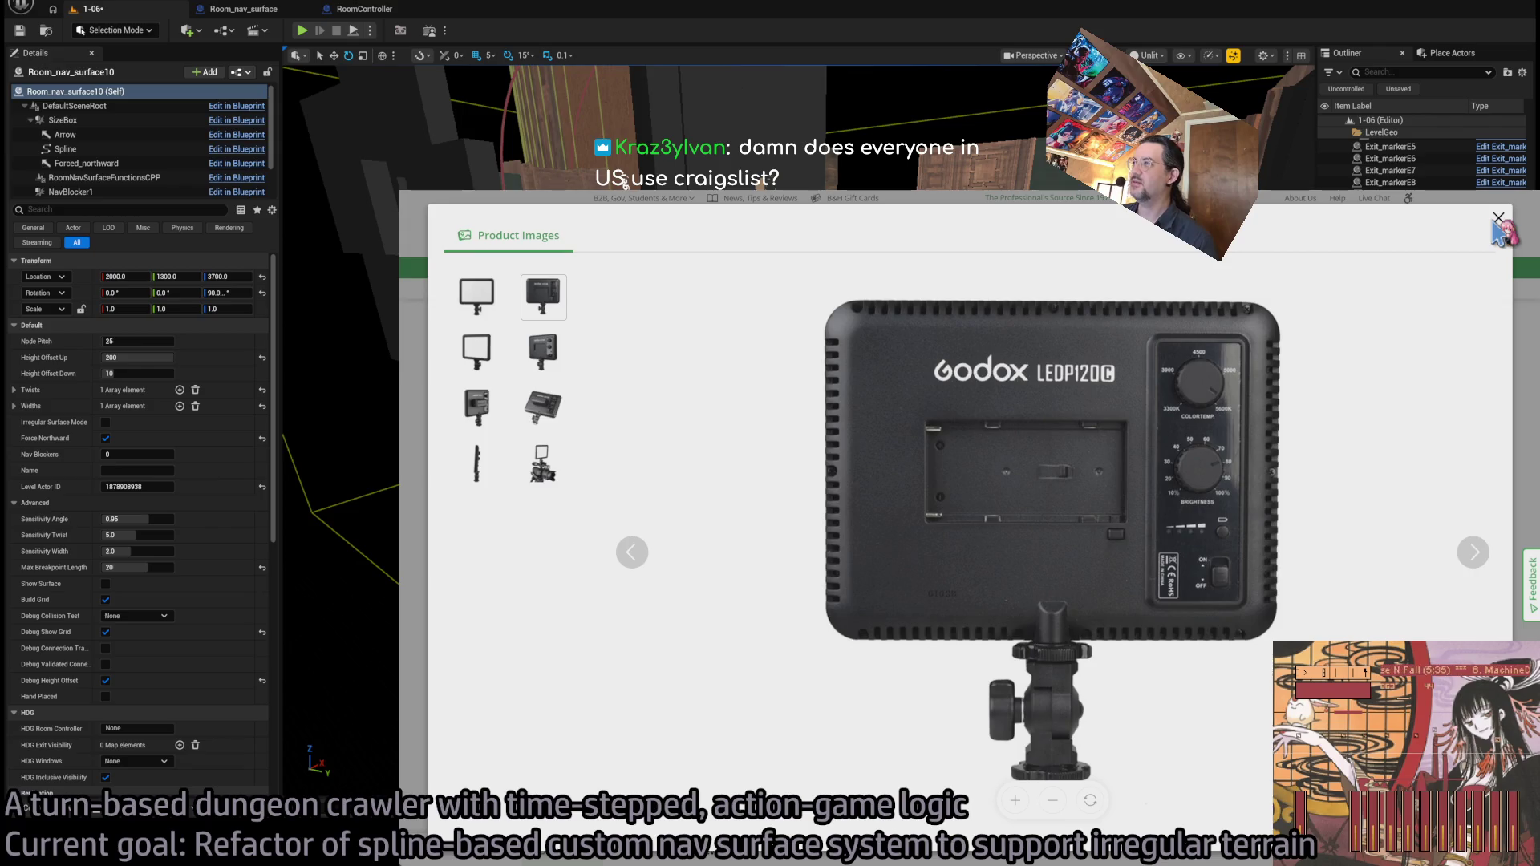
pyautogui.click(1498, 219)
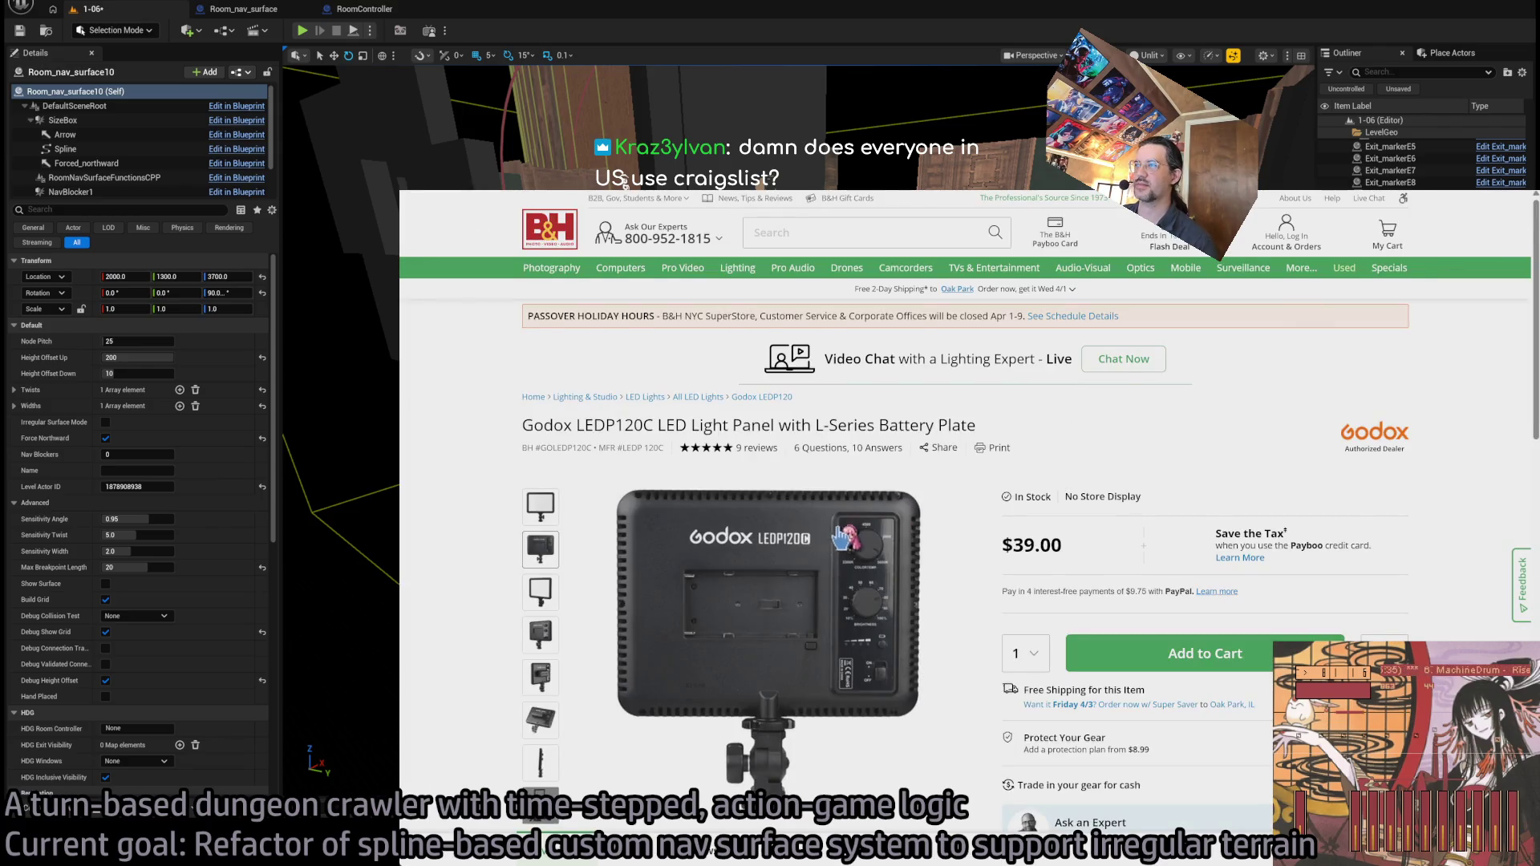
pyautogui.scroll(-10, 900, 571)
pyautogui.scroll(-3, 909, 579)
pyautogui.scroll(4, 902, 573)
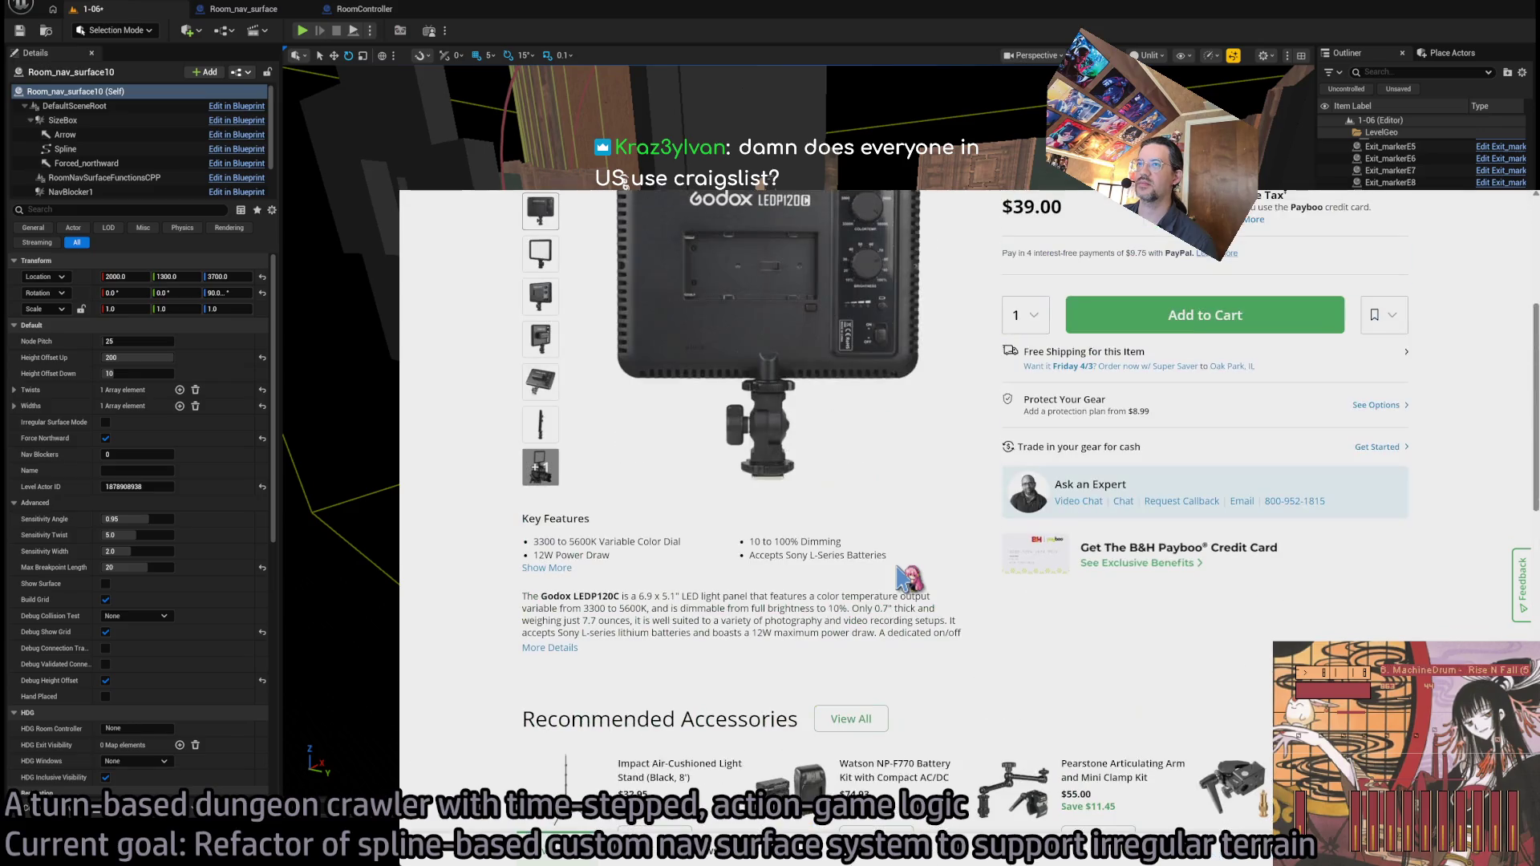
pyautogui.scroll(5, 542, 549)
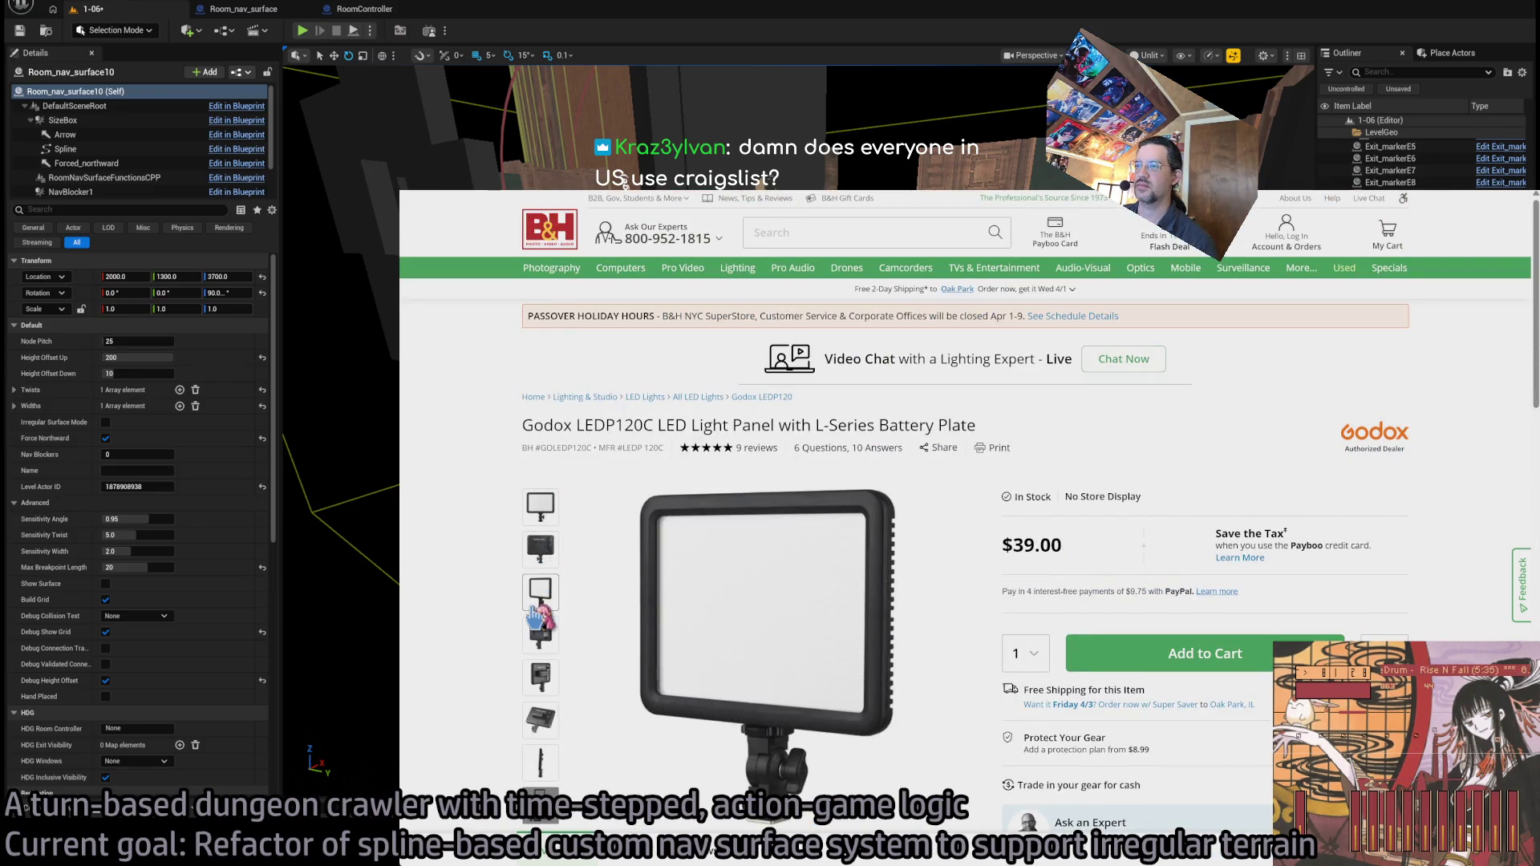
# - Read through Key Features, Overview and Customers Also Viewed, then reopen the Product Images viewer
pyautogui.scroll(-2, 594, 610)
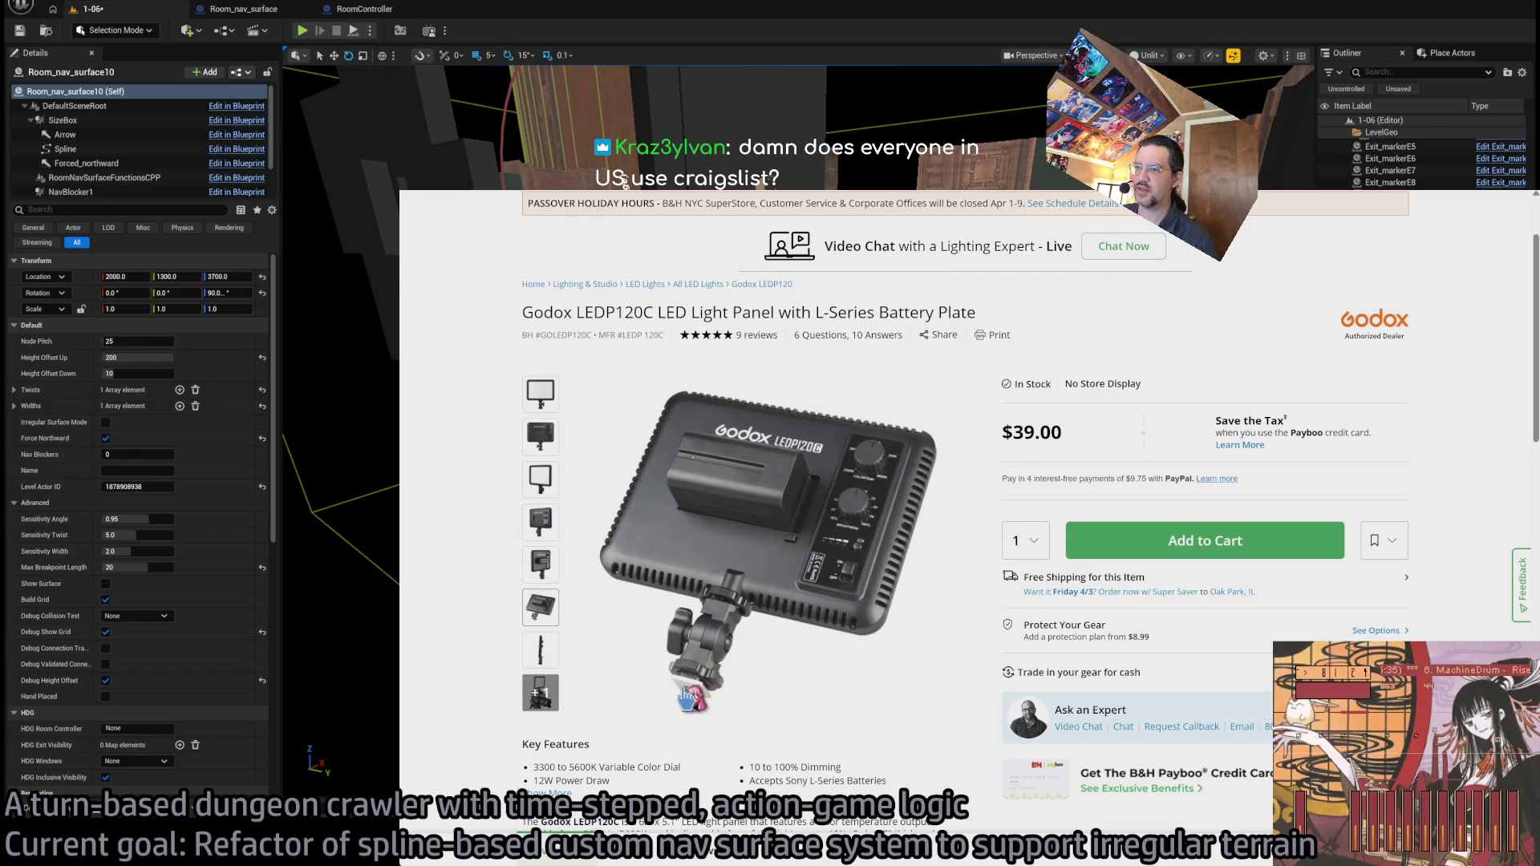
pyautogui.scroll(-2, 685, 698)
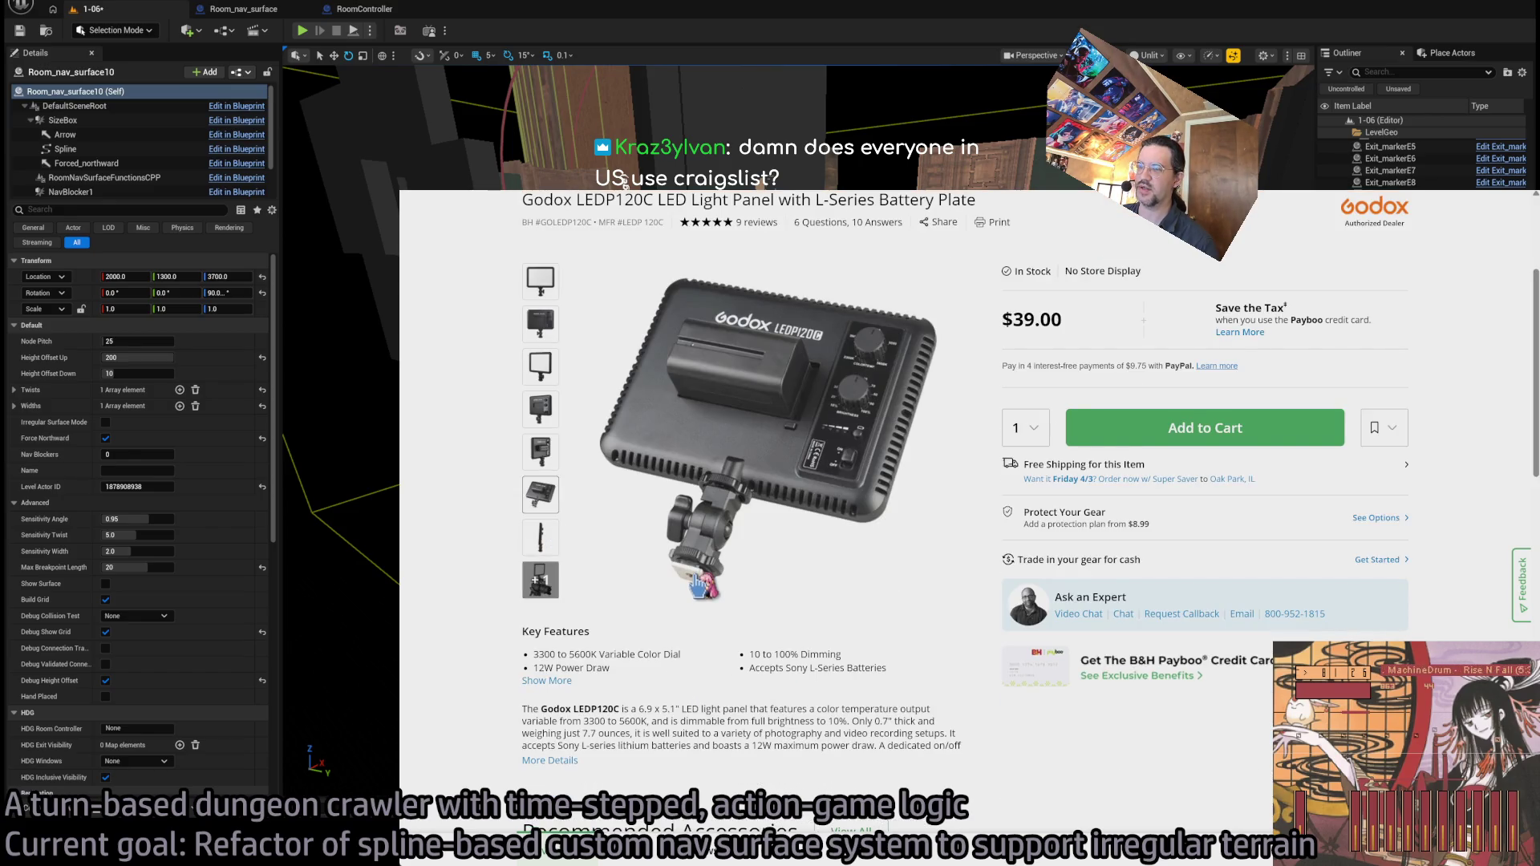
pyautogui.scroll(-2, 697, 587)
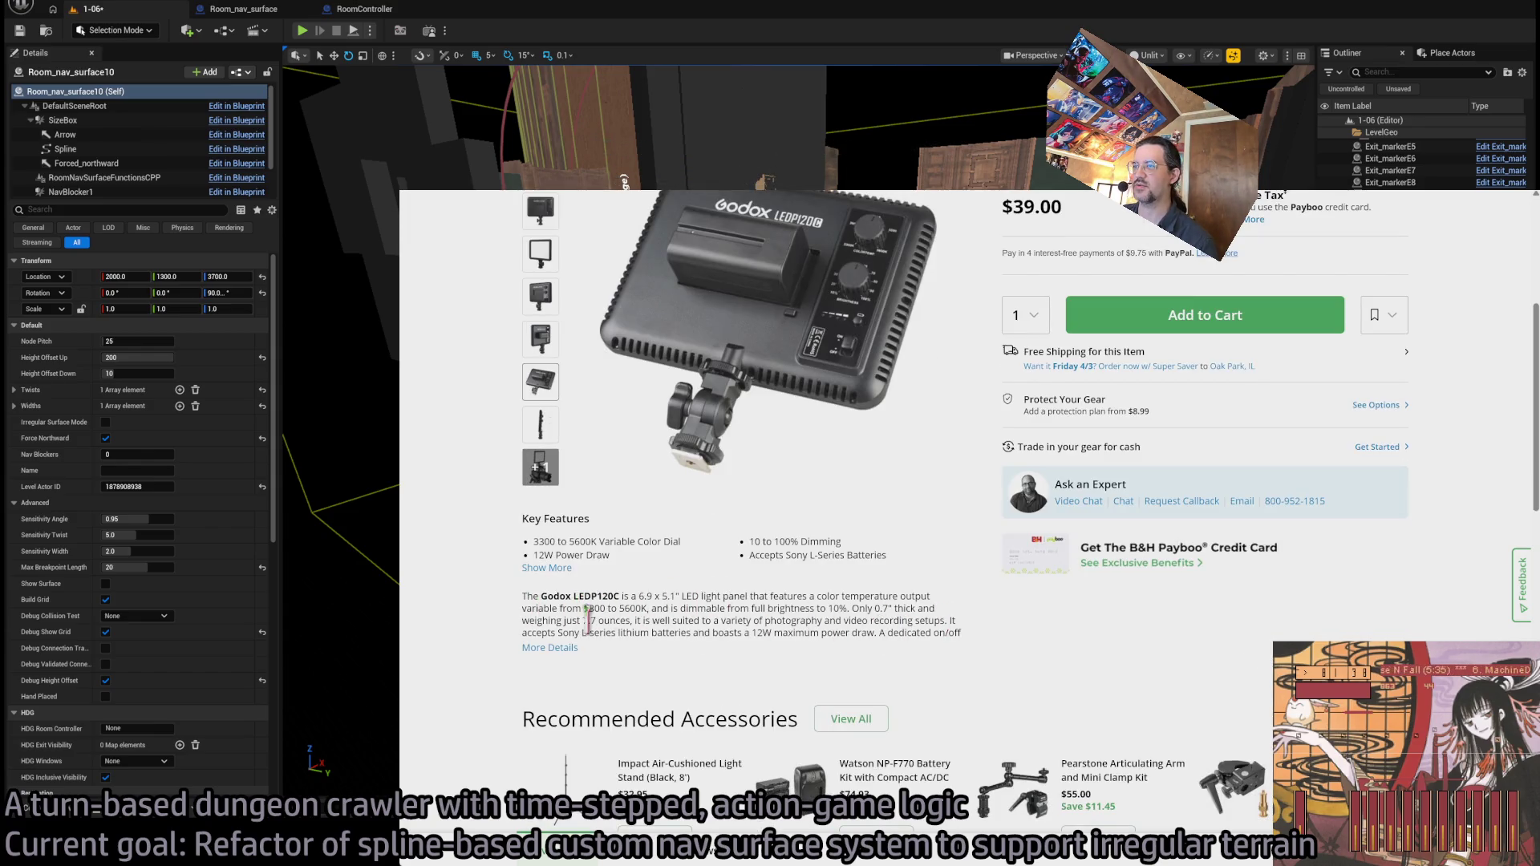
pyautogui.scroll(-10, 588, 620)
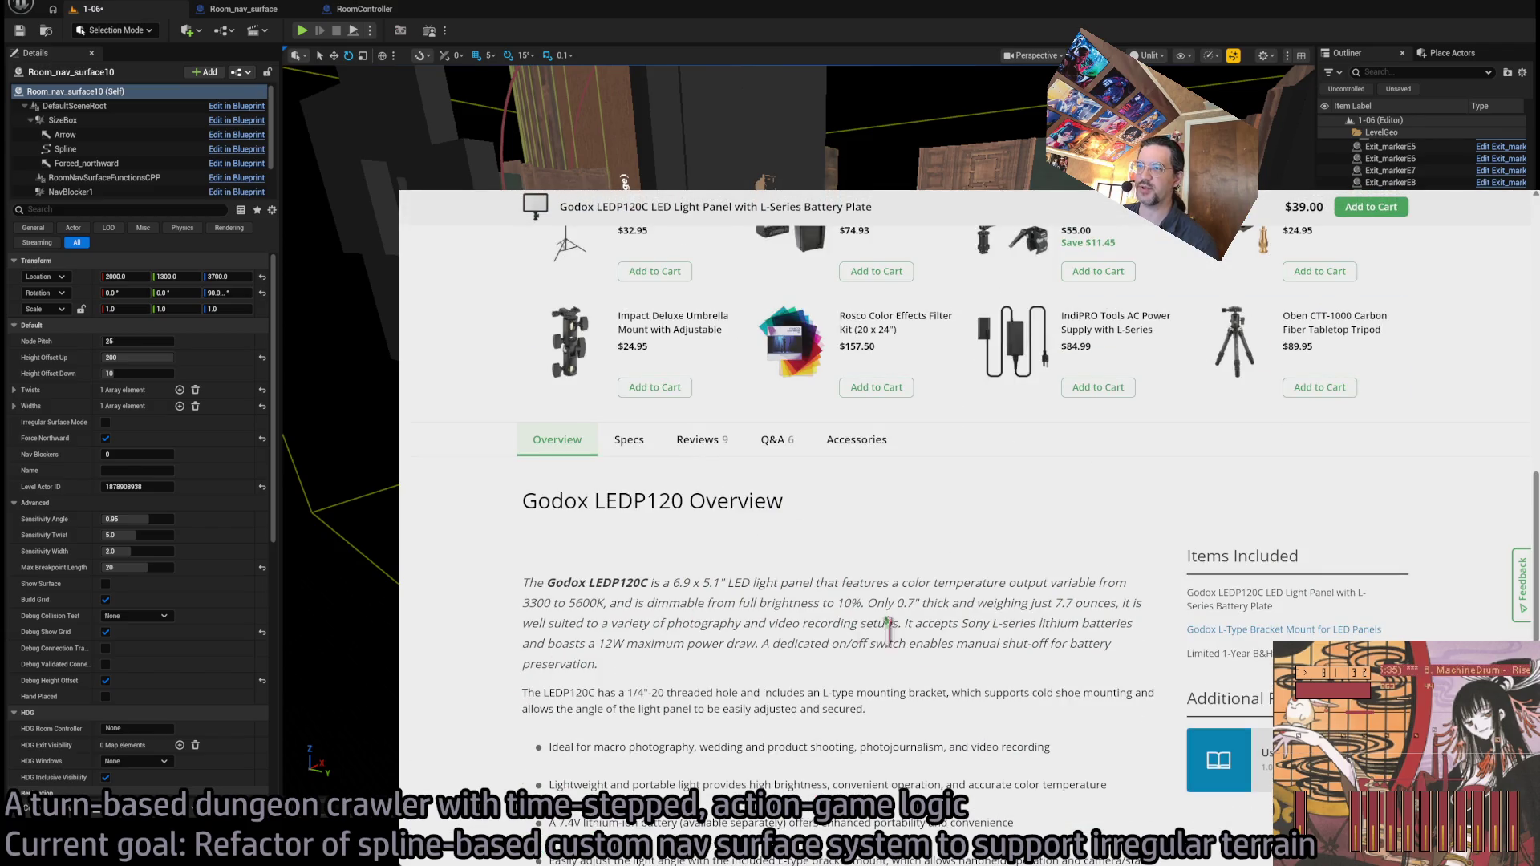
pyautogui.scroll(-2, 956, 637)
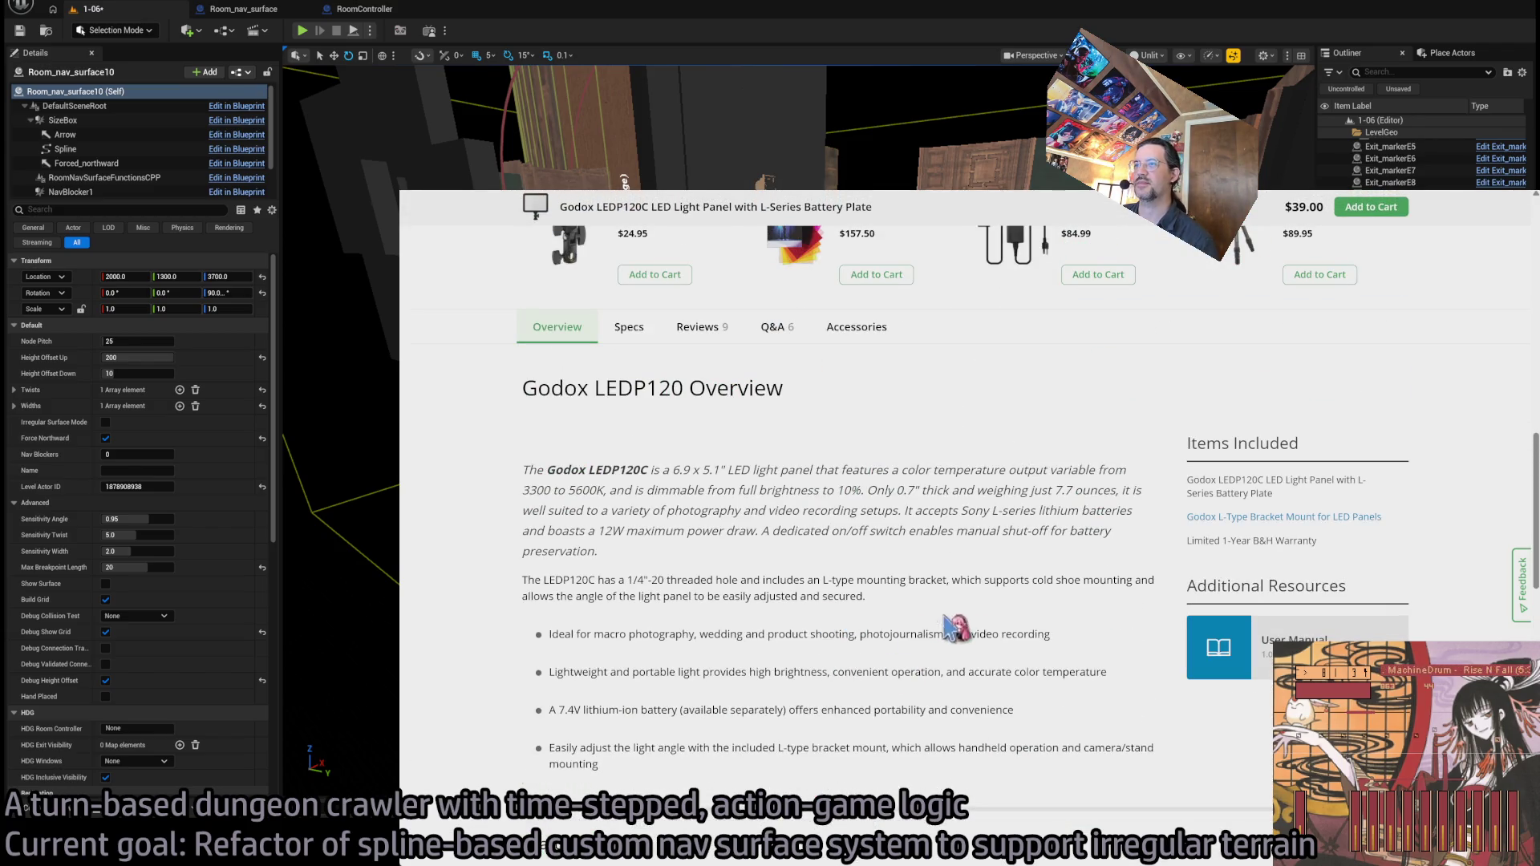
pyautogui.scroll(-2, 862, 603)
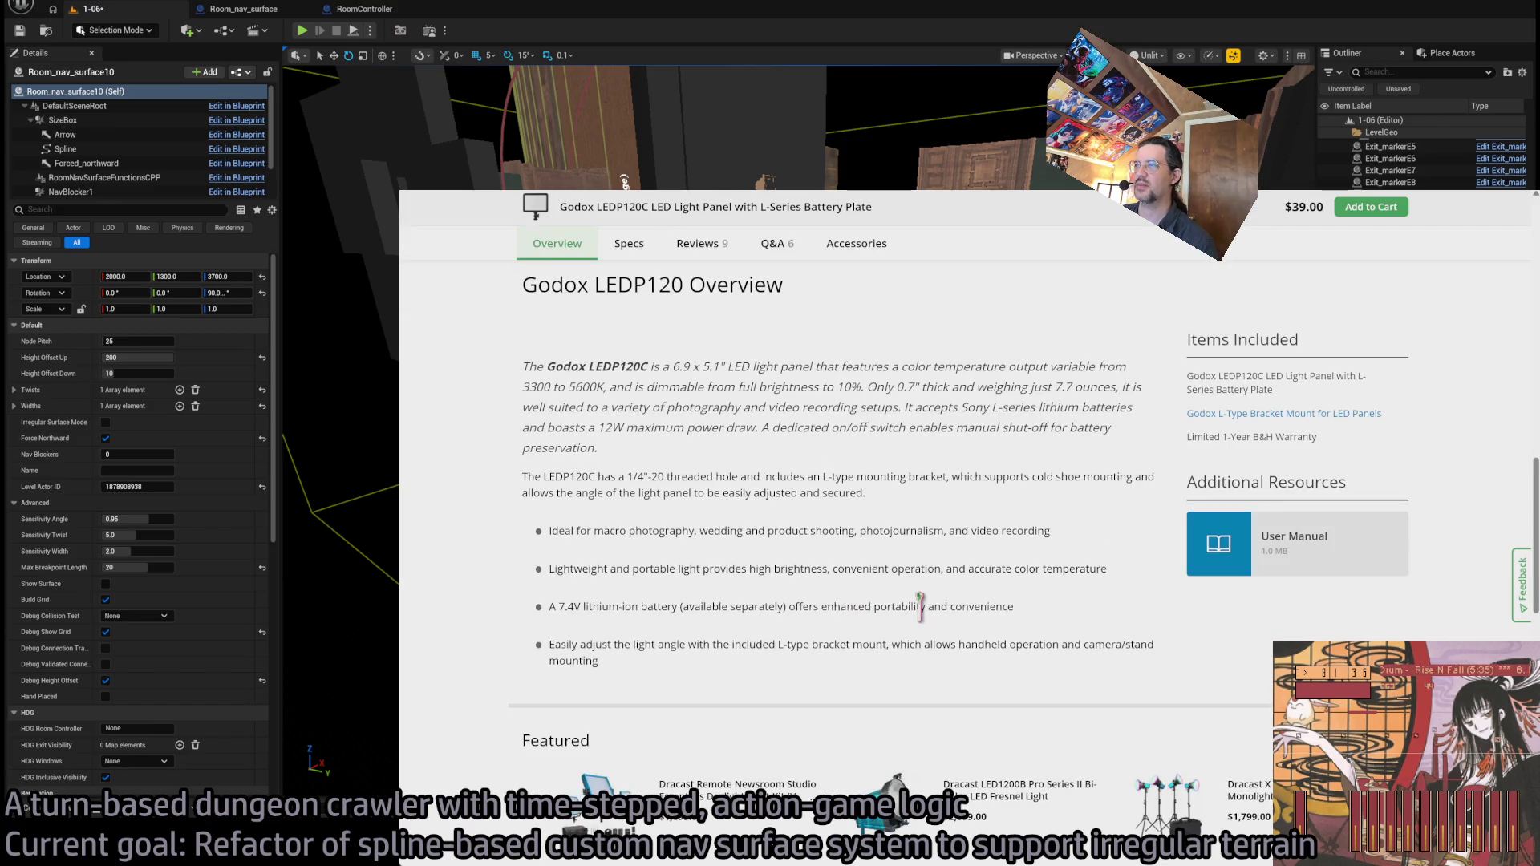
pyautogui.scroll(-6, 783, 562)
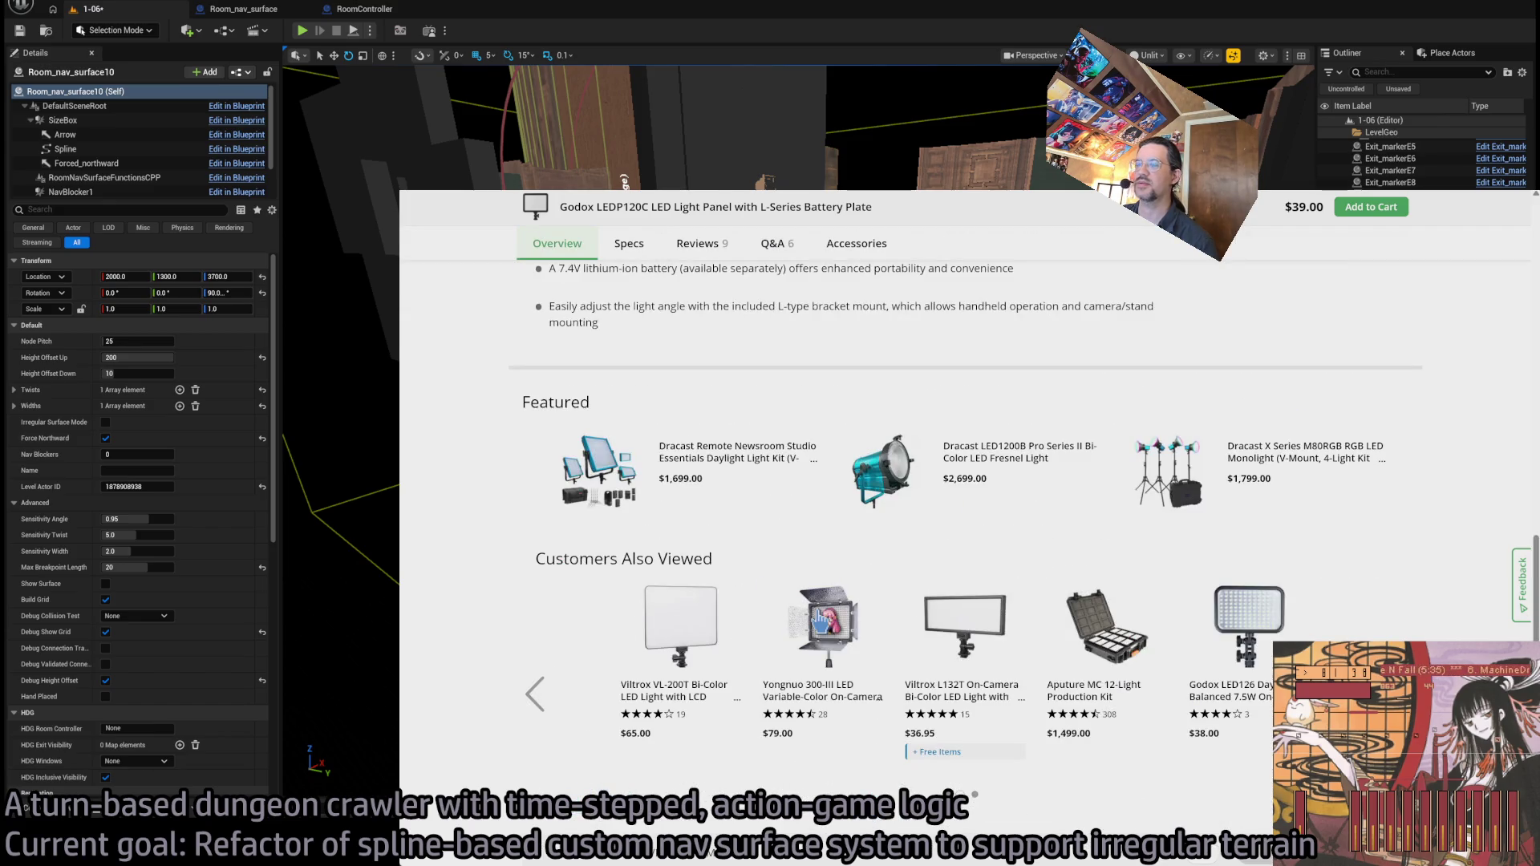
pyautogui.scroll(15, 570, 590)
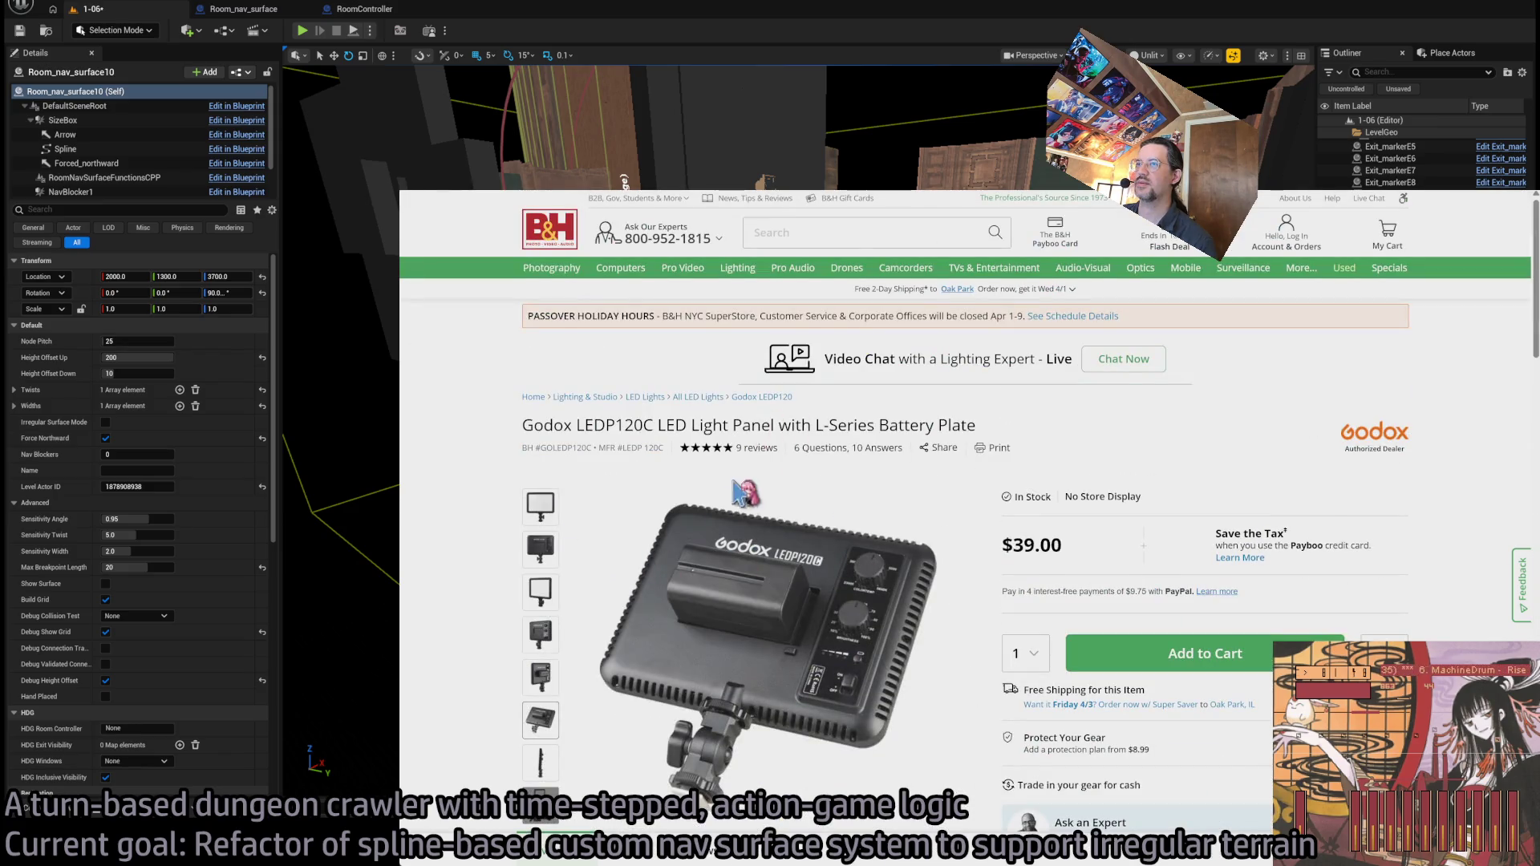
pyautogui.scroll(-6, 698, 568)
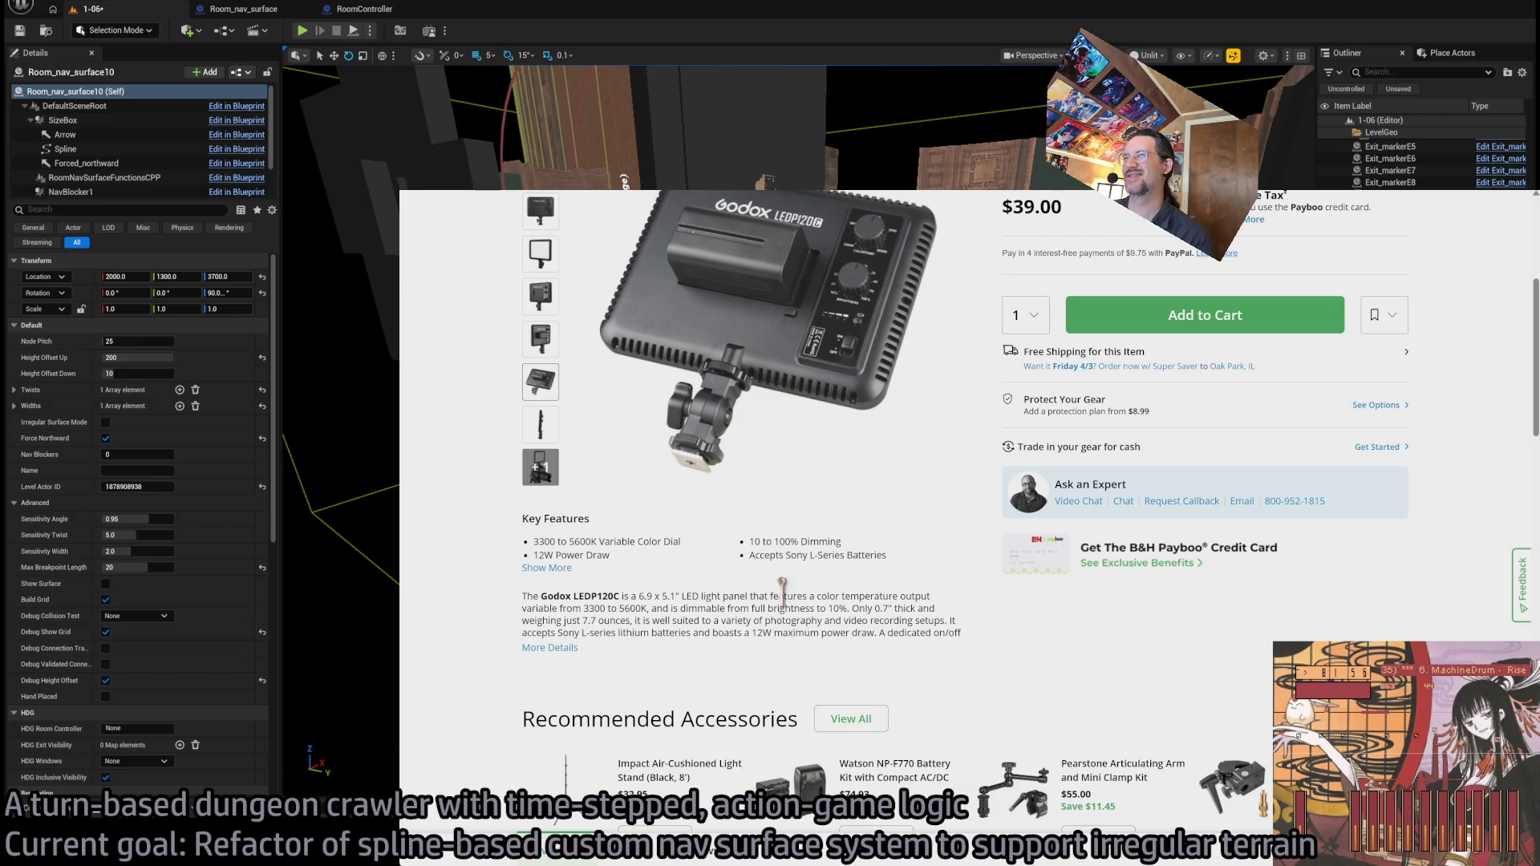
pyautogui.click(696, 482)
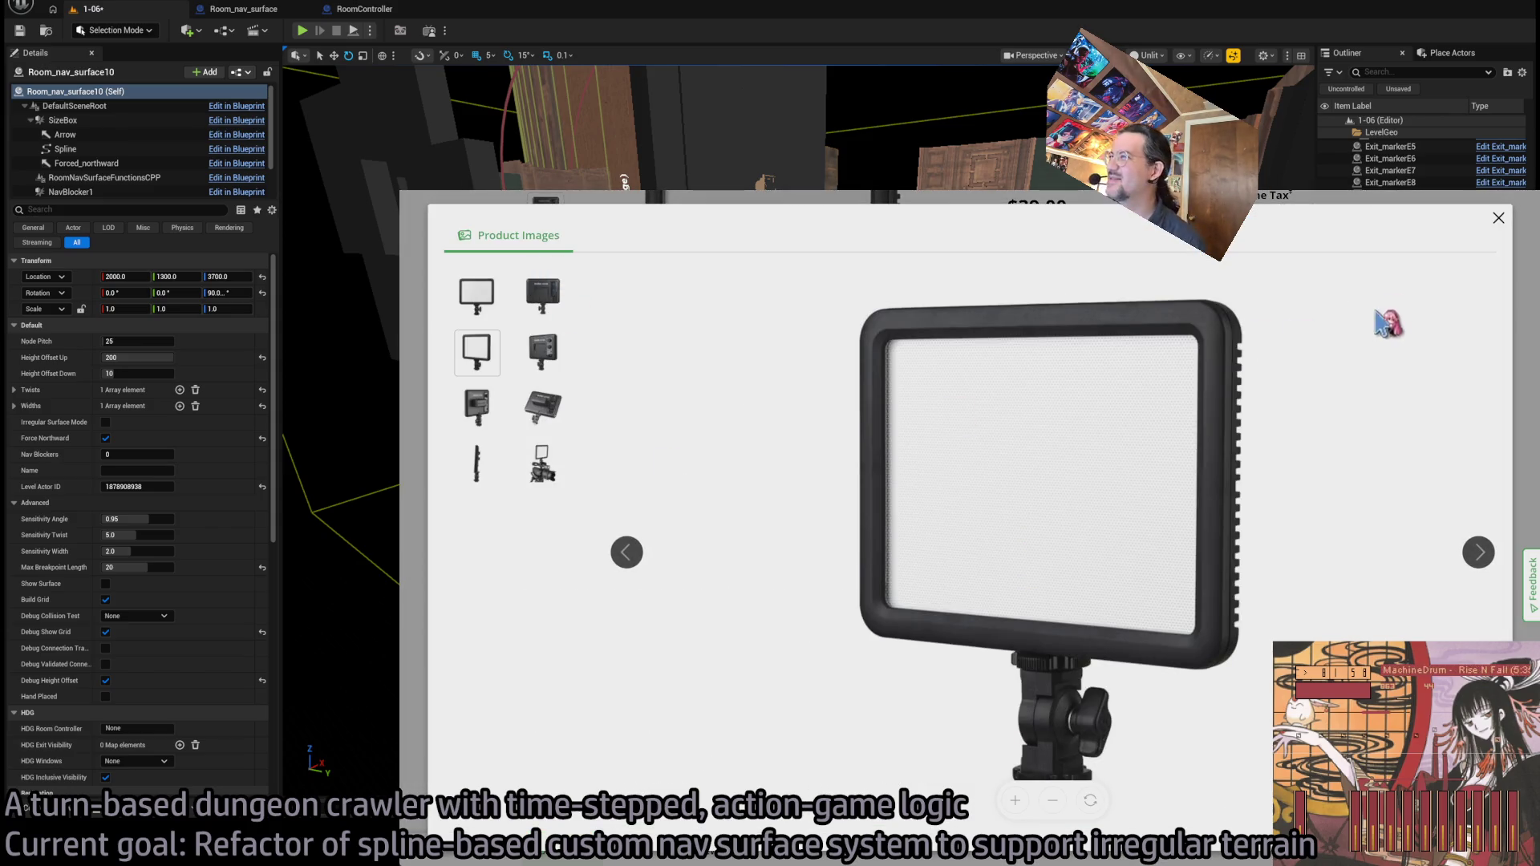
# - Close the Product Images viewer and go to B&H's all LED lights listing
pyautogui.click(1498, 217)
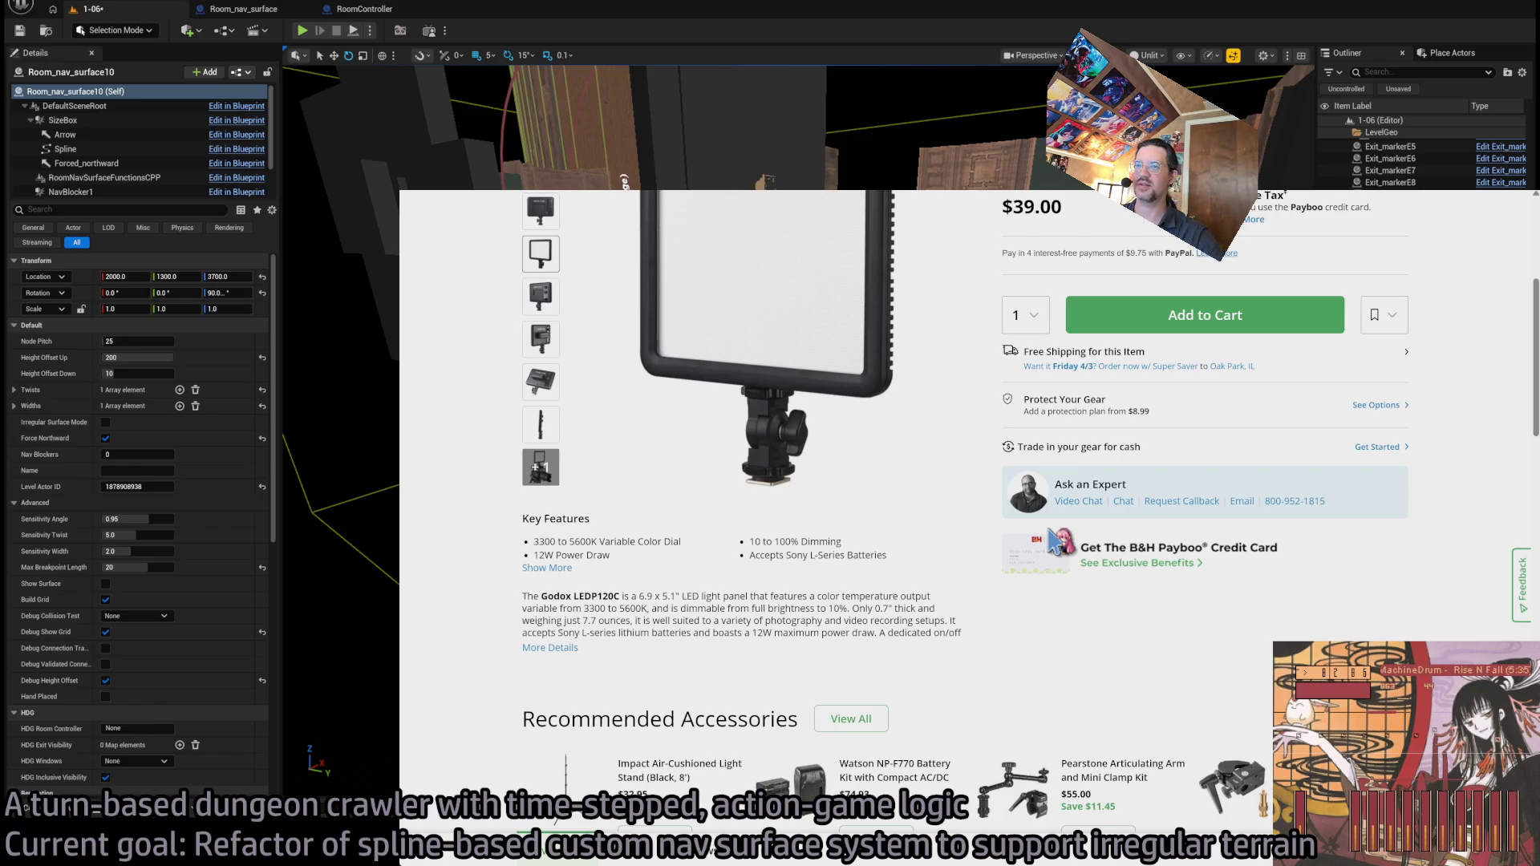
pyautogui.scroll(3, 1007, 554)
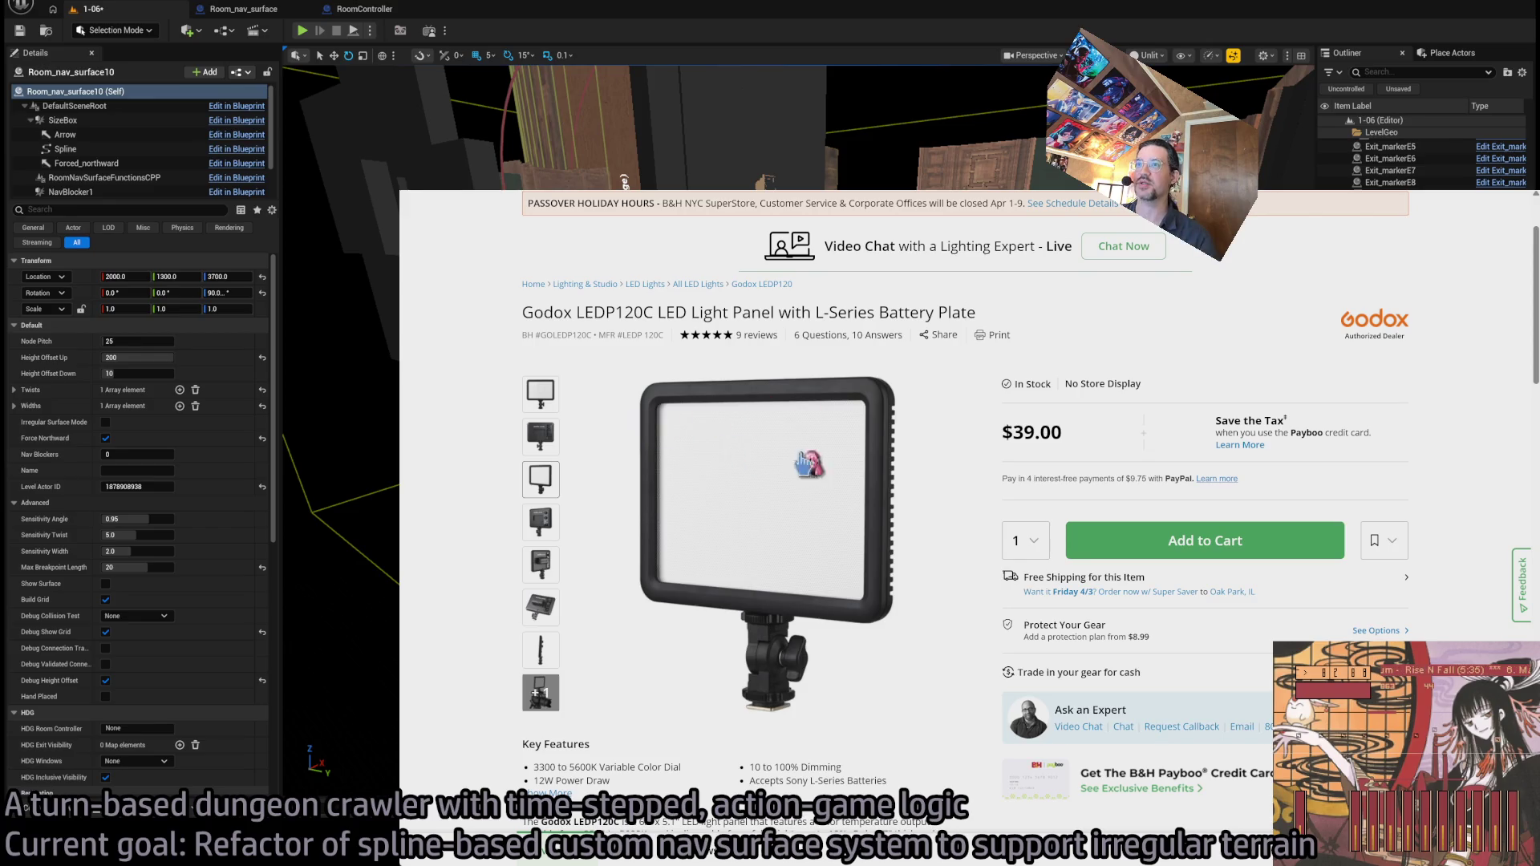
pyautogui.scroll(2, 915, 579)
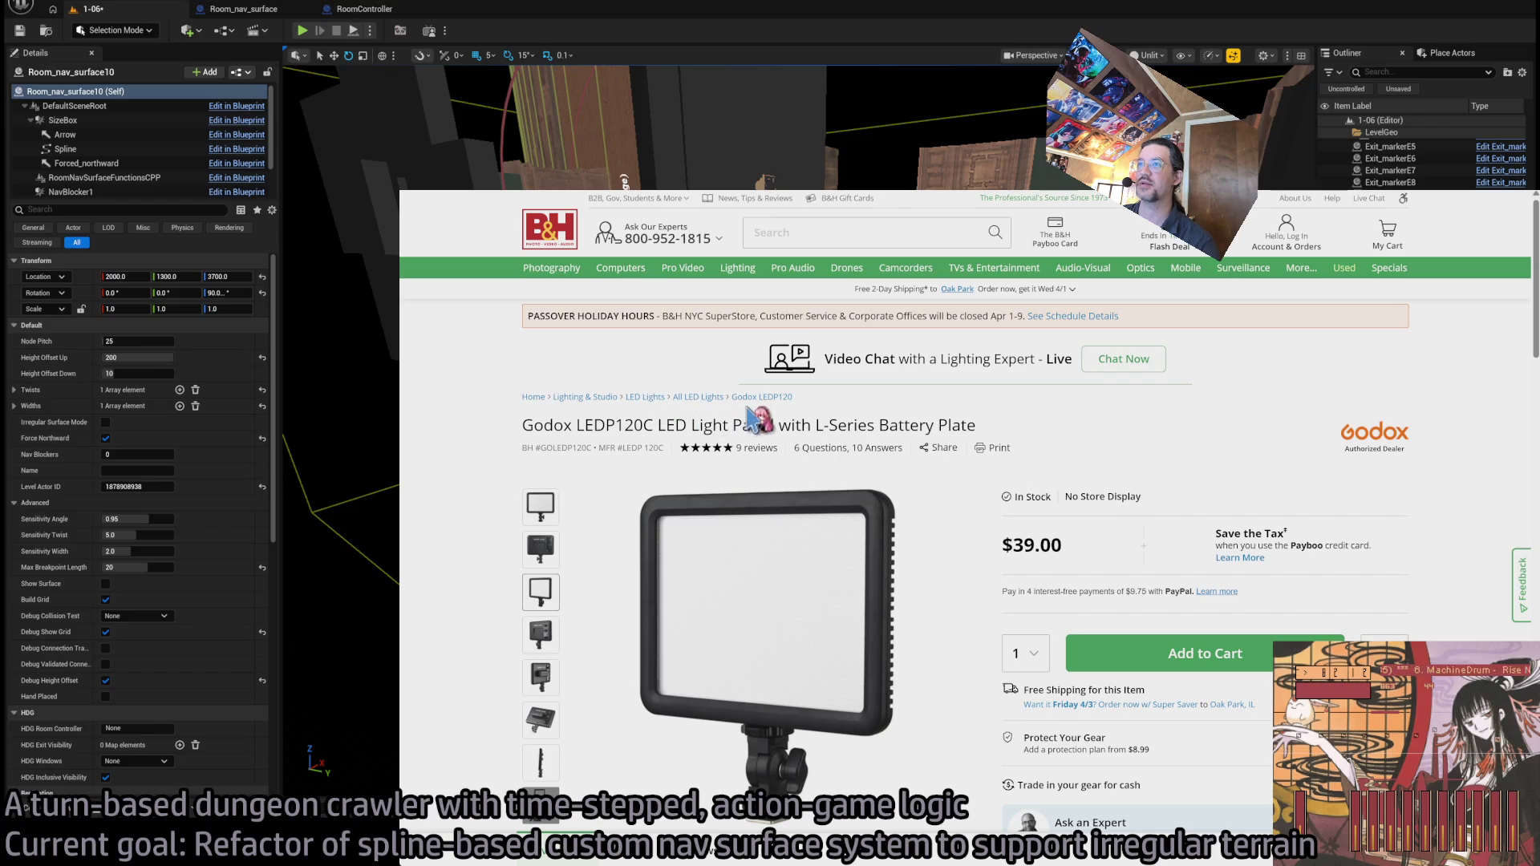
pyautogui.click(698, 397)
# - Scroll through the first page of LED light listings down to the pagination and move to the next page
pyautogui.scroll(-10, 481, 613)
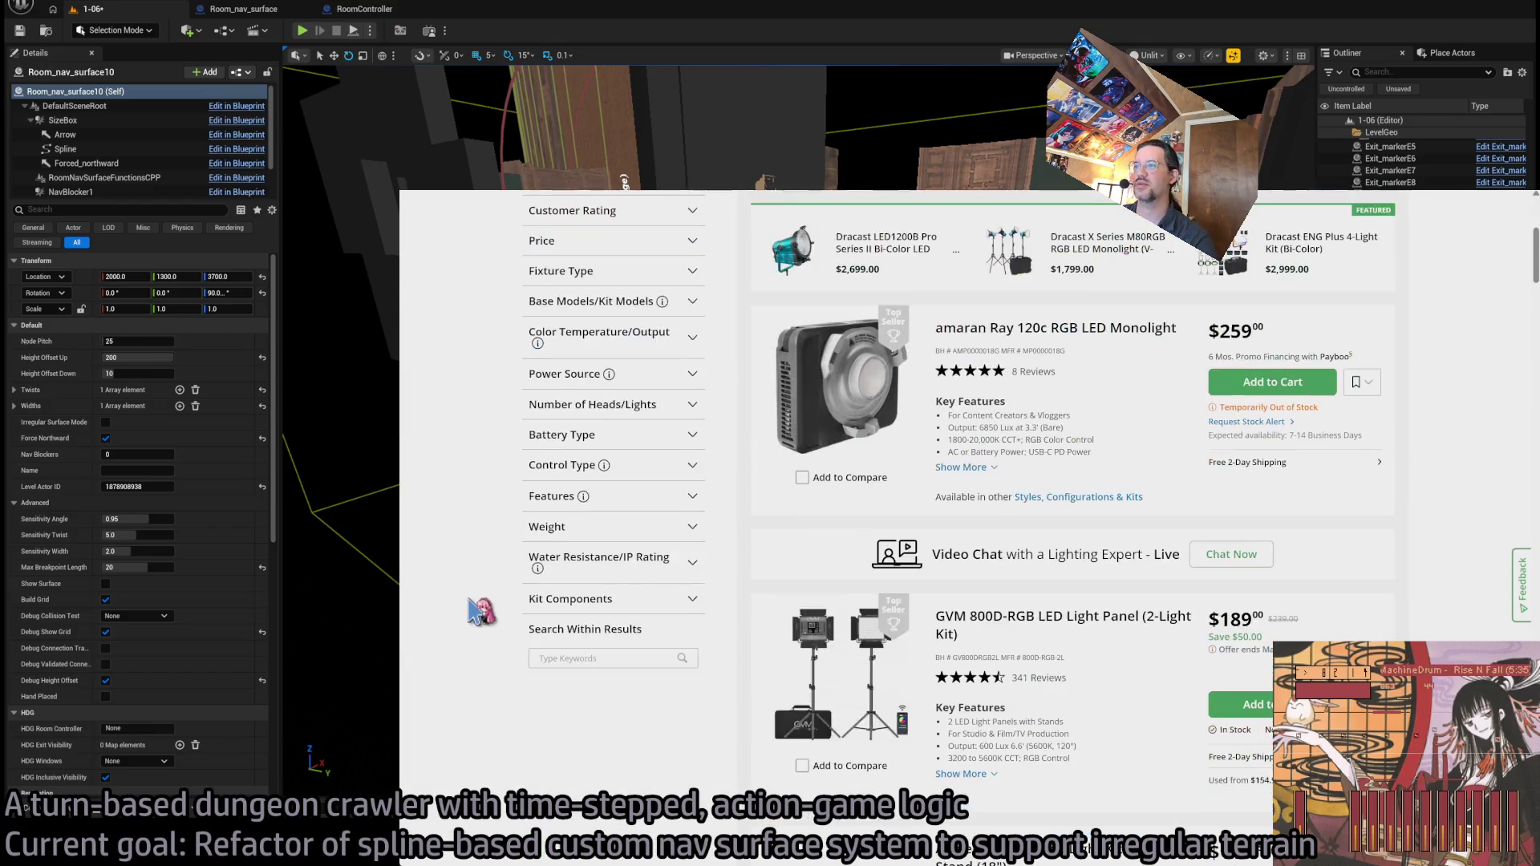
pyautogui.scroll(7, 481, 614)
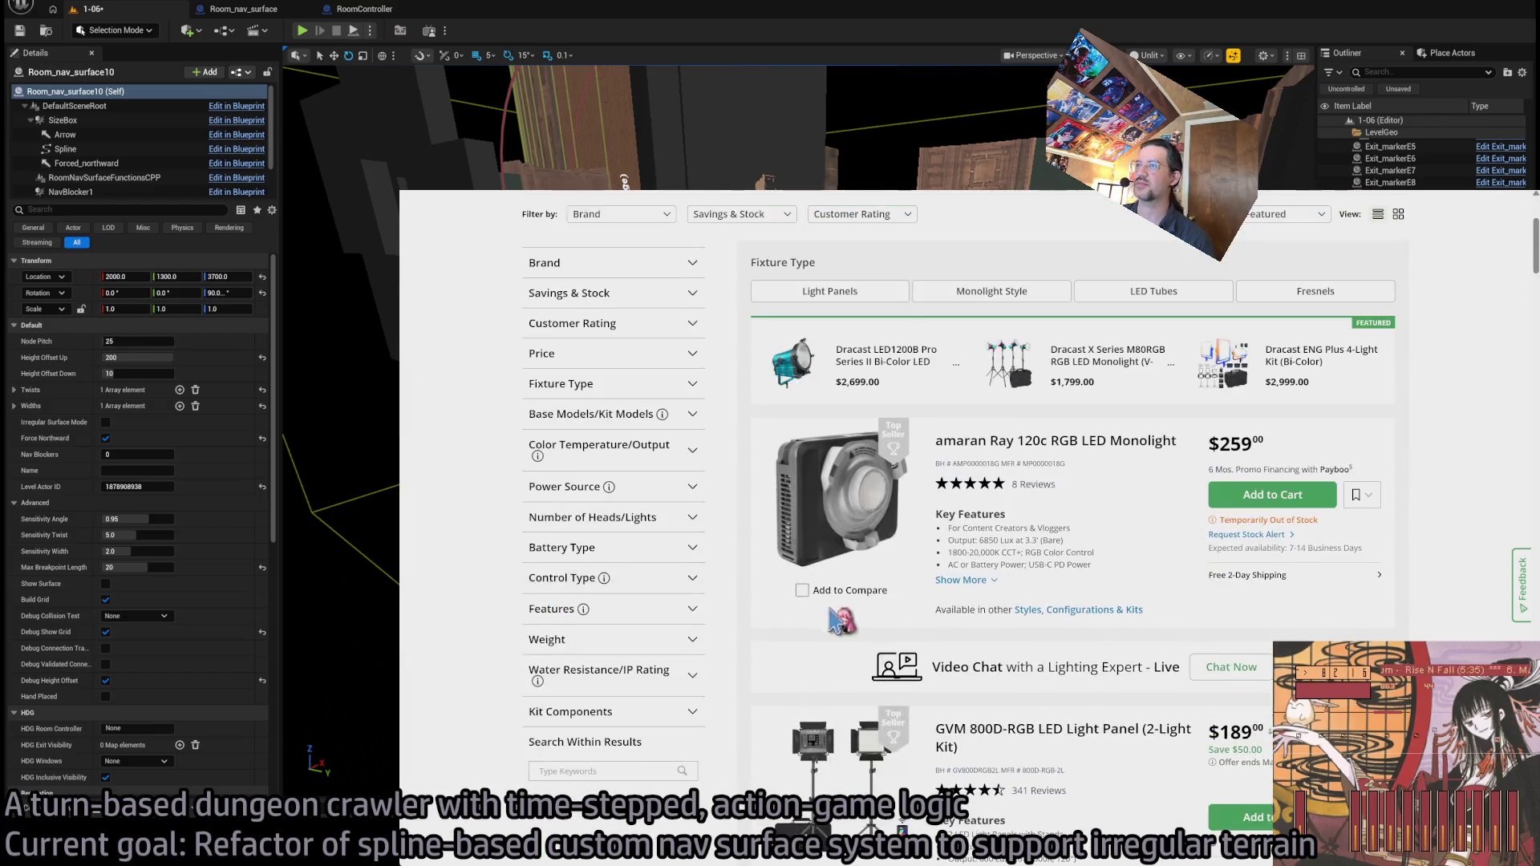
pyautogui.scroll(-4, 614, 654)
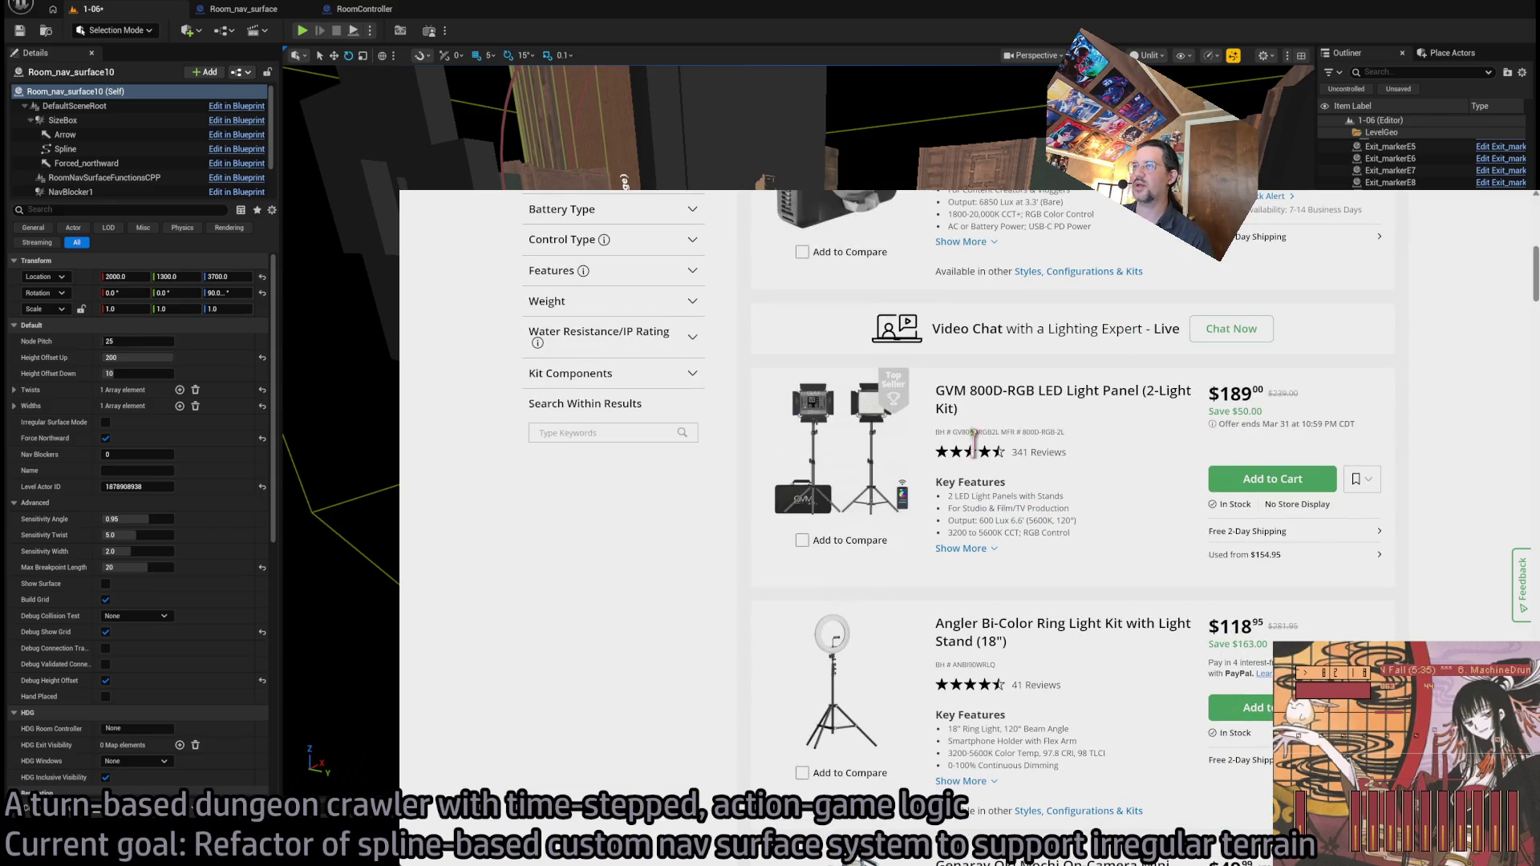
pyautogui.scroll(-8, 654, 609)
pyautogui.scroll(3, 654, 611)
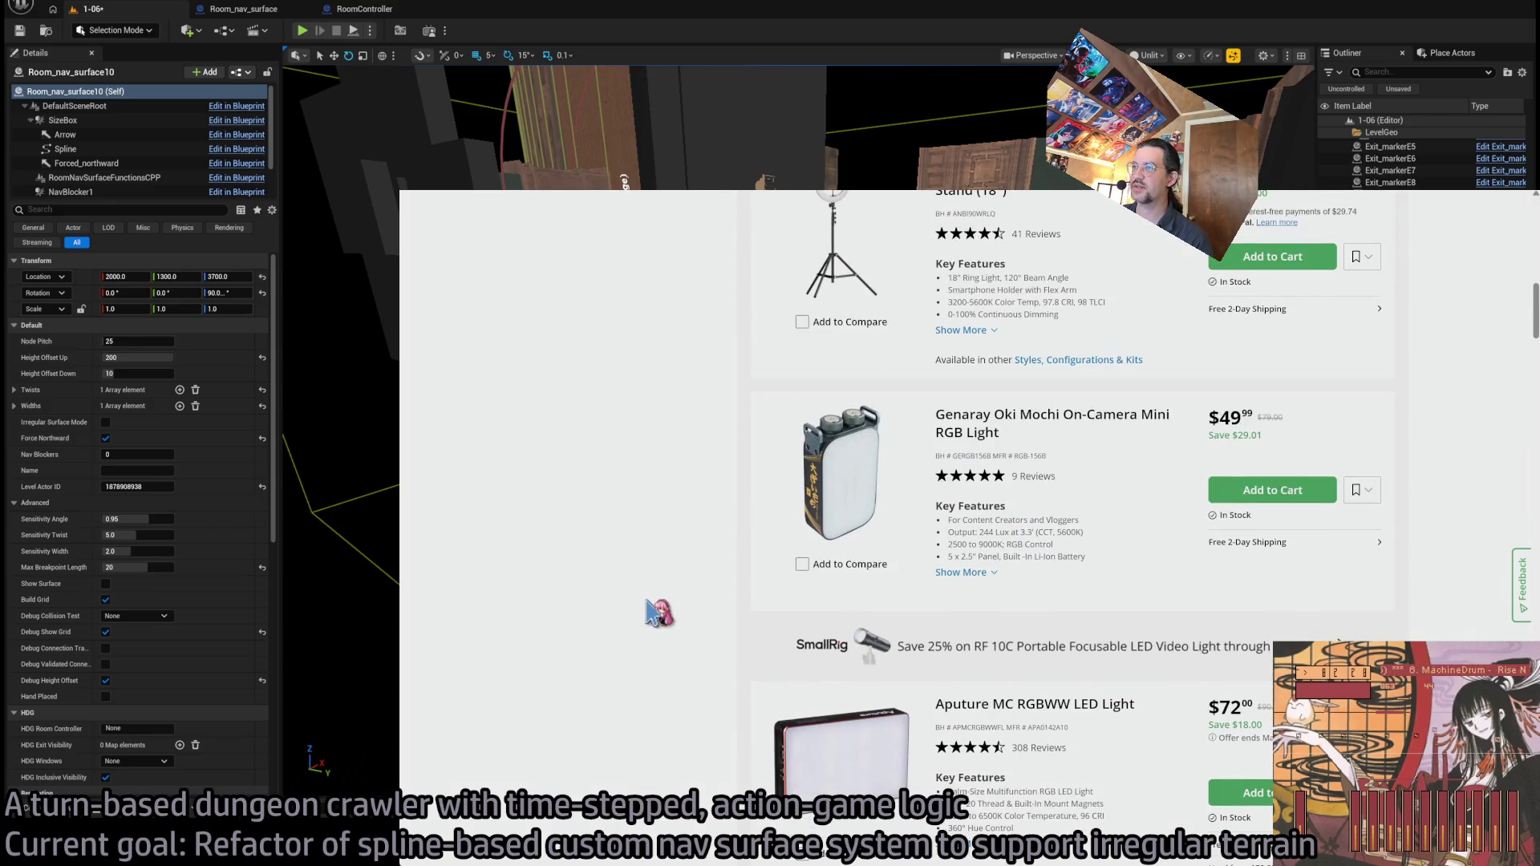
pyautogui.scroll(-7, 648, 605)
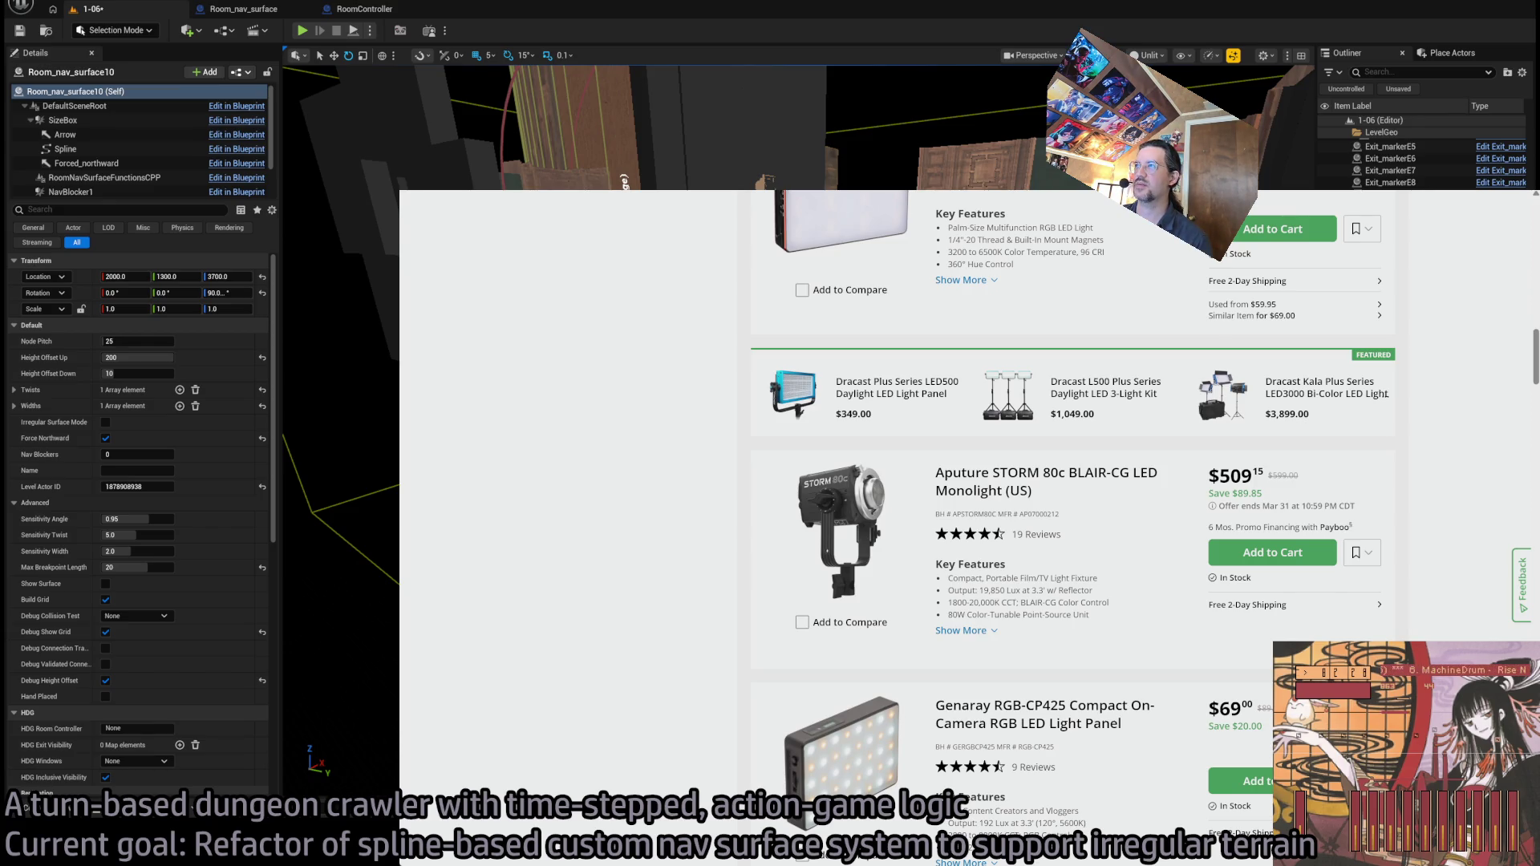
pyautogui.scroll(-3, 588, 628)
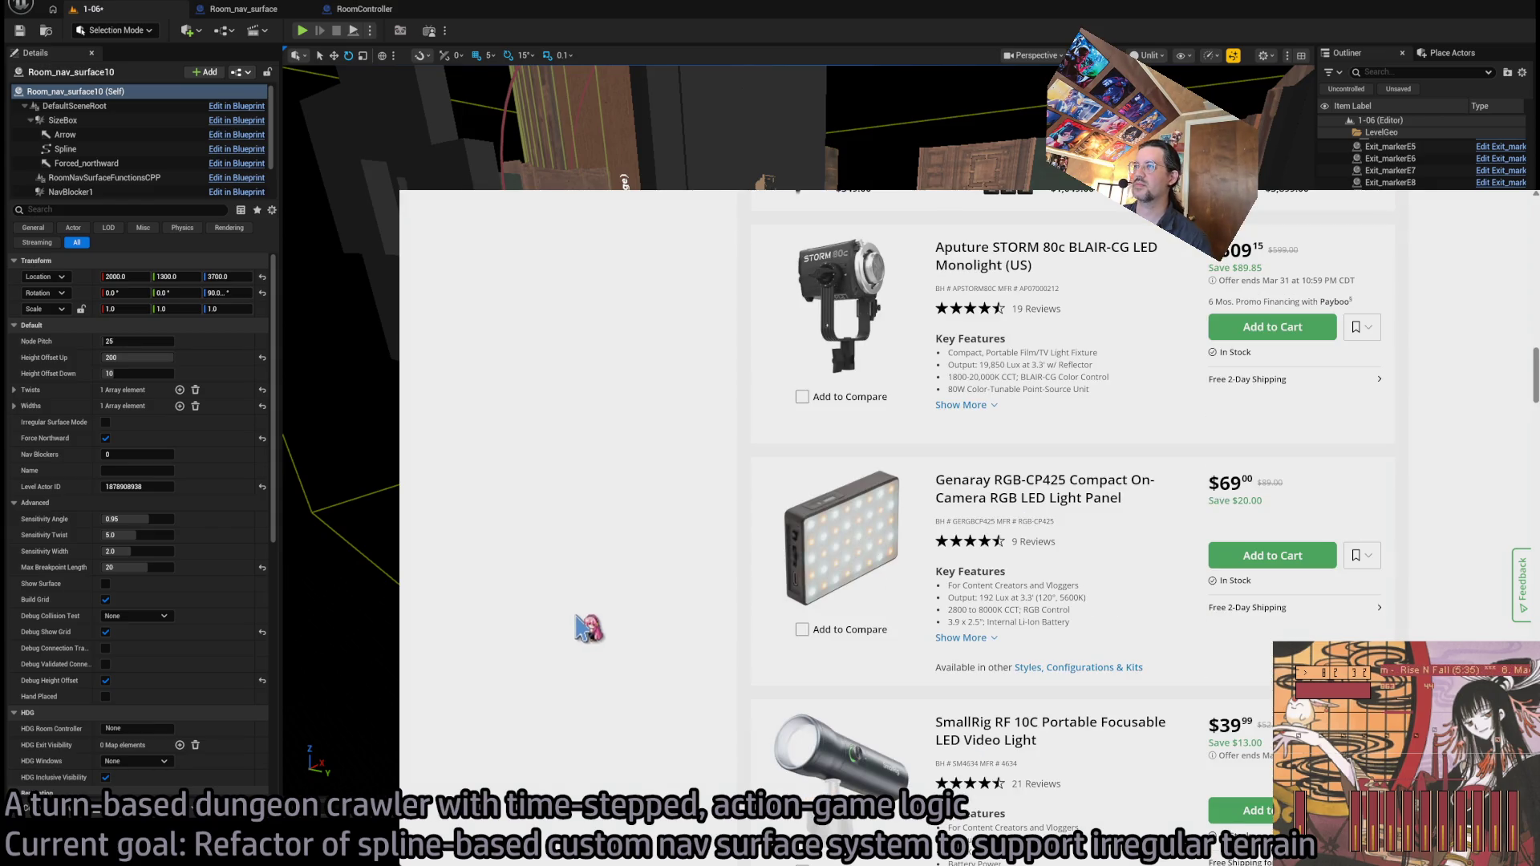
pyautogui.scroll(-5, 588, 628)
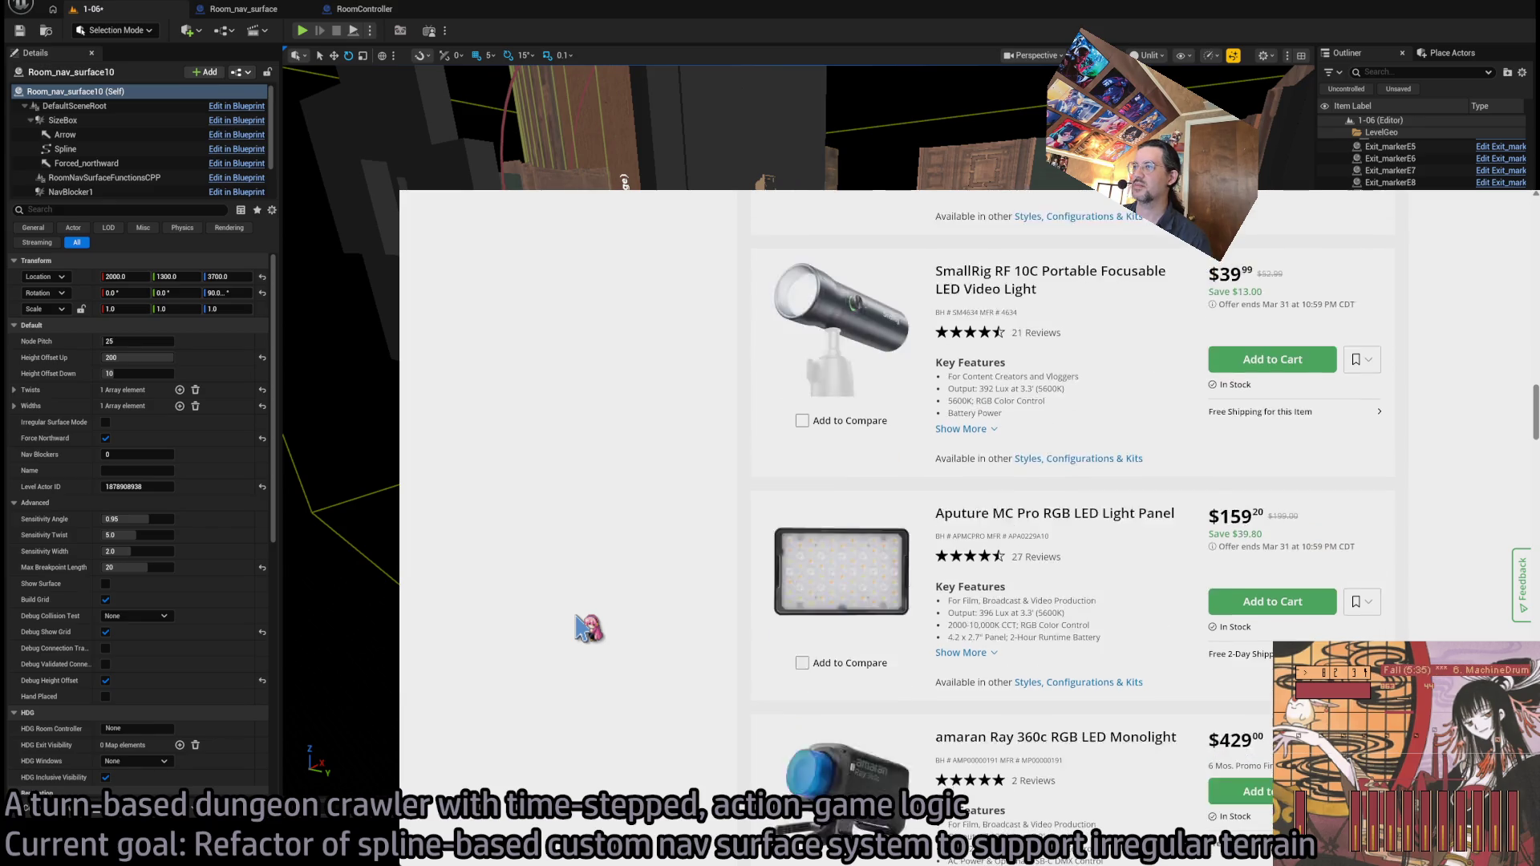
pyautogui.scroll(-3, 588, 628)
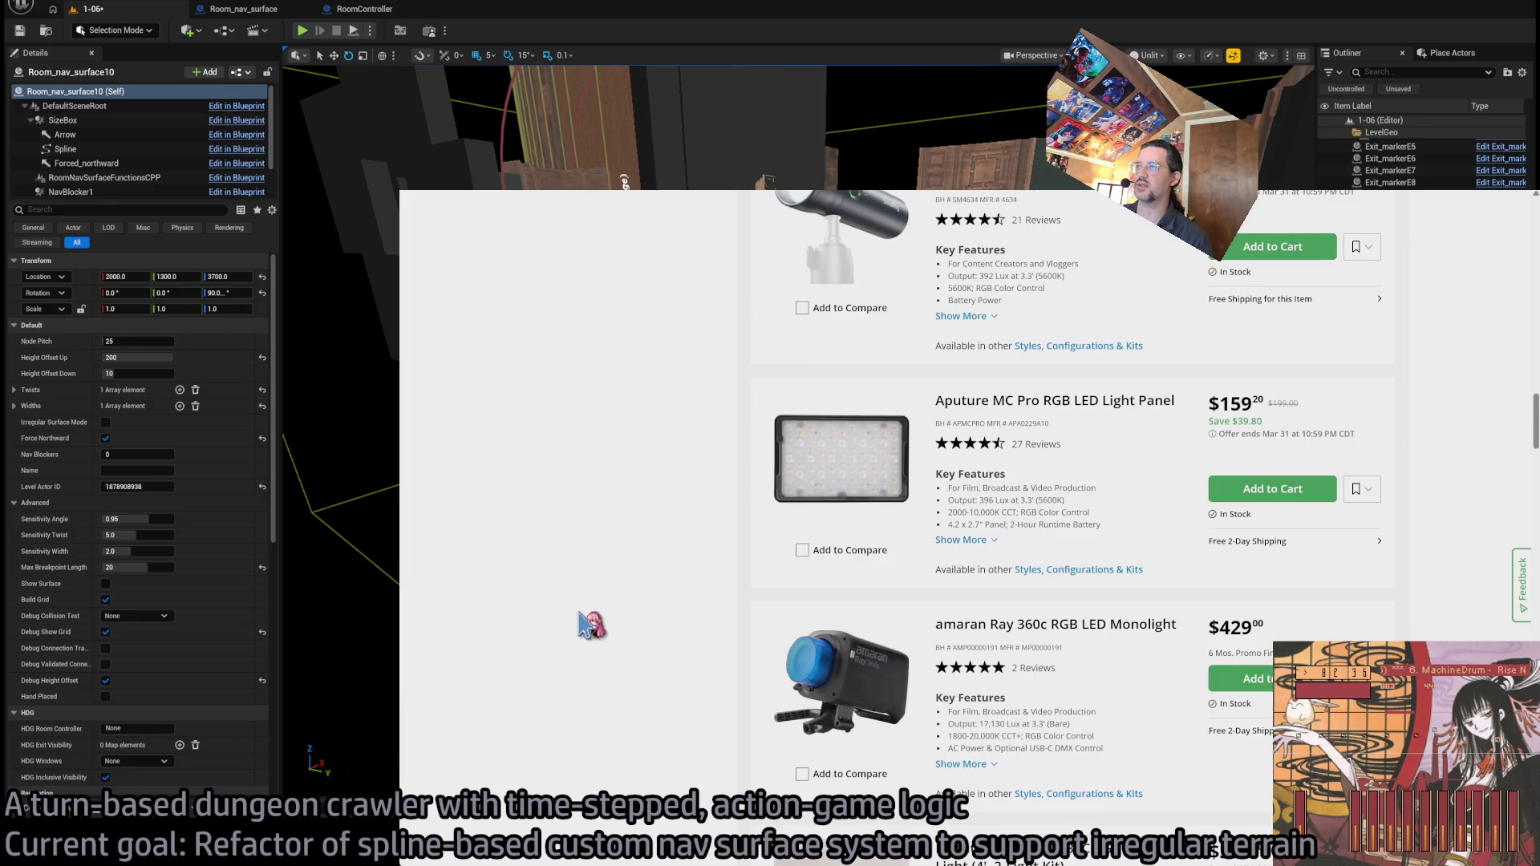
pyautogui.scroll(-7, 589, 627)
pyautogui.scroll(-20, 590, 625)
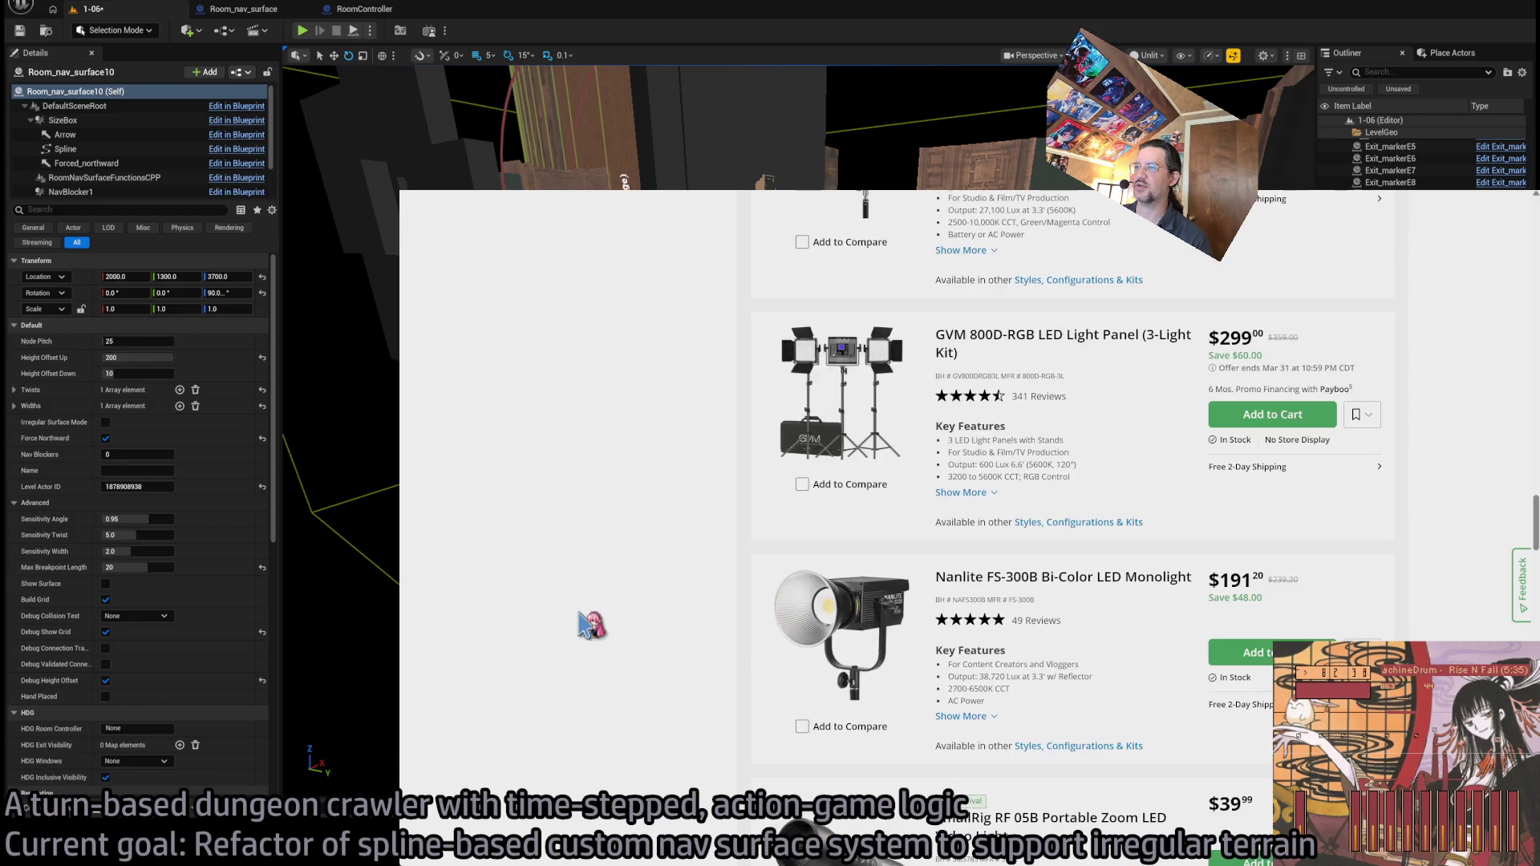
pyautogui.scroll(-9, 591, 626)
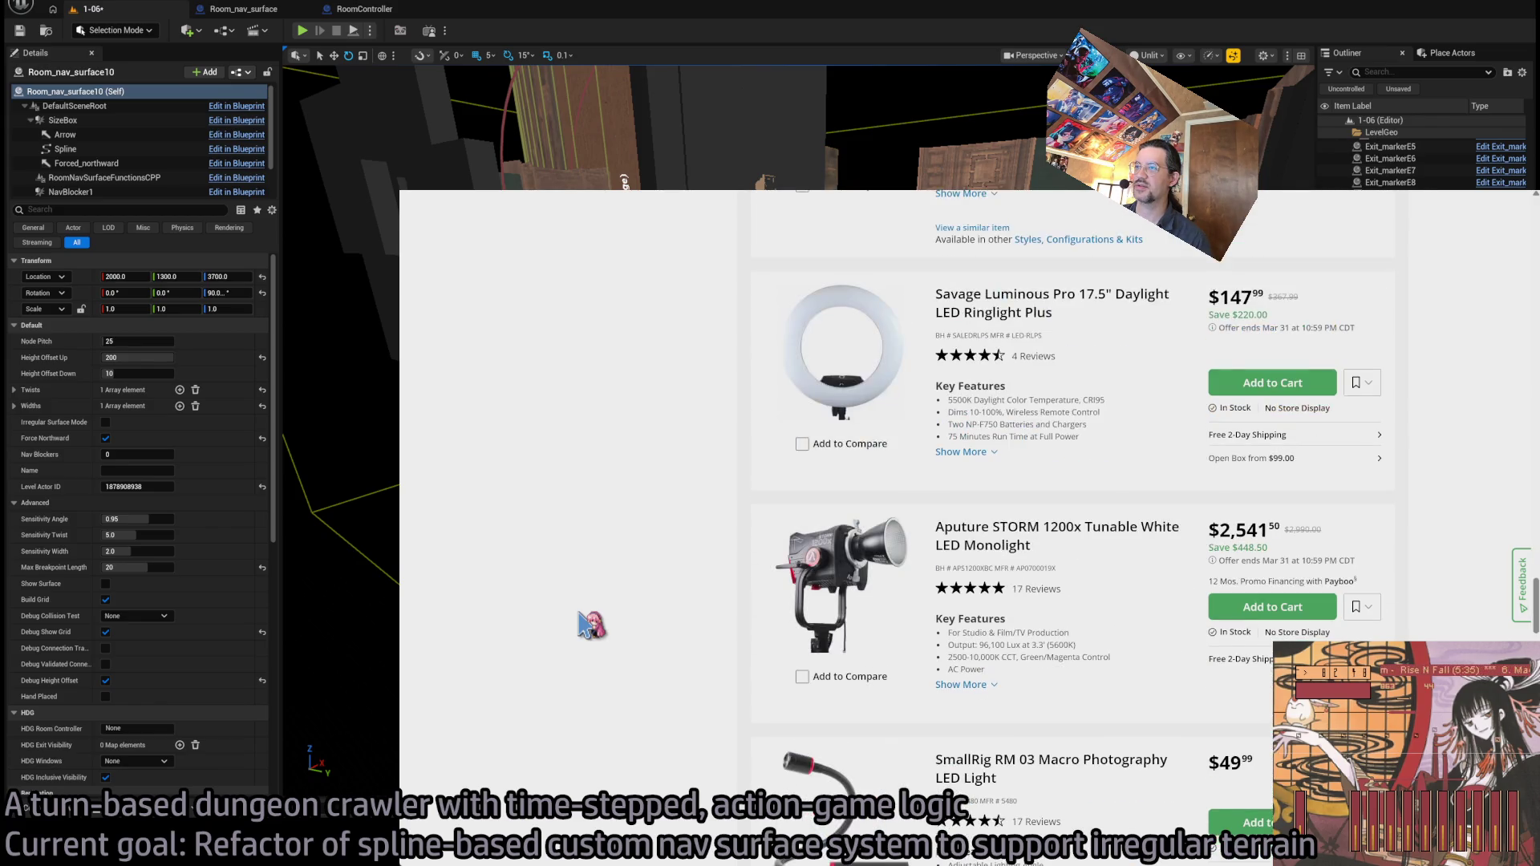
pyautogui.scroll(-3, 716, 676)
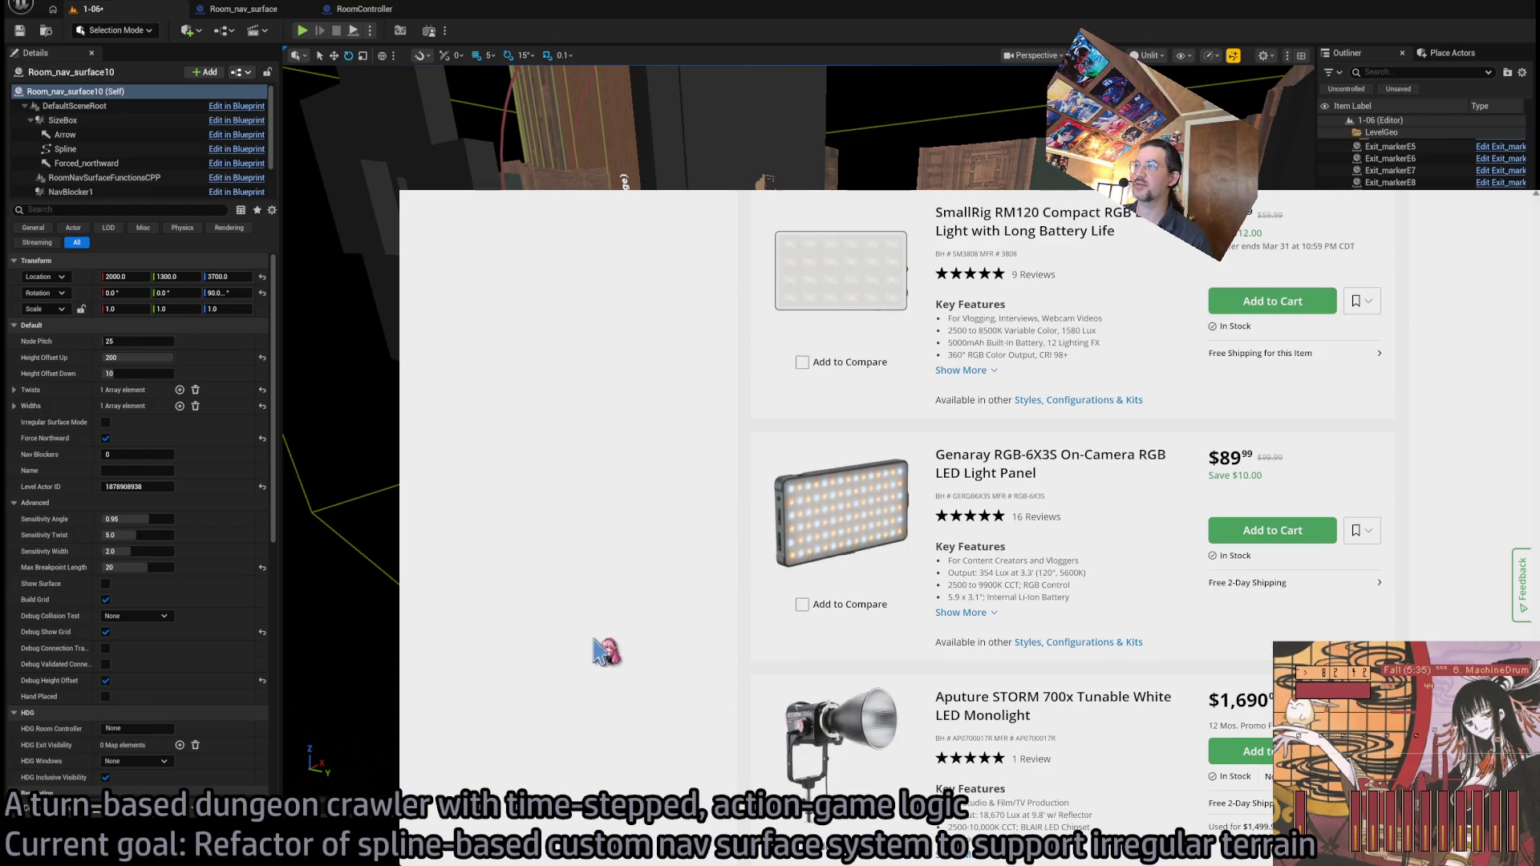
pyautogui.scroll(-8, 594, 641)
pyautogui.scroll(-3, 612, 644)
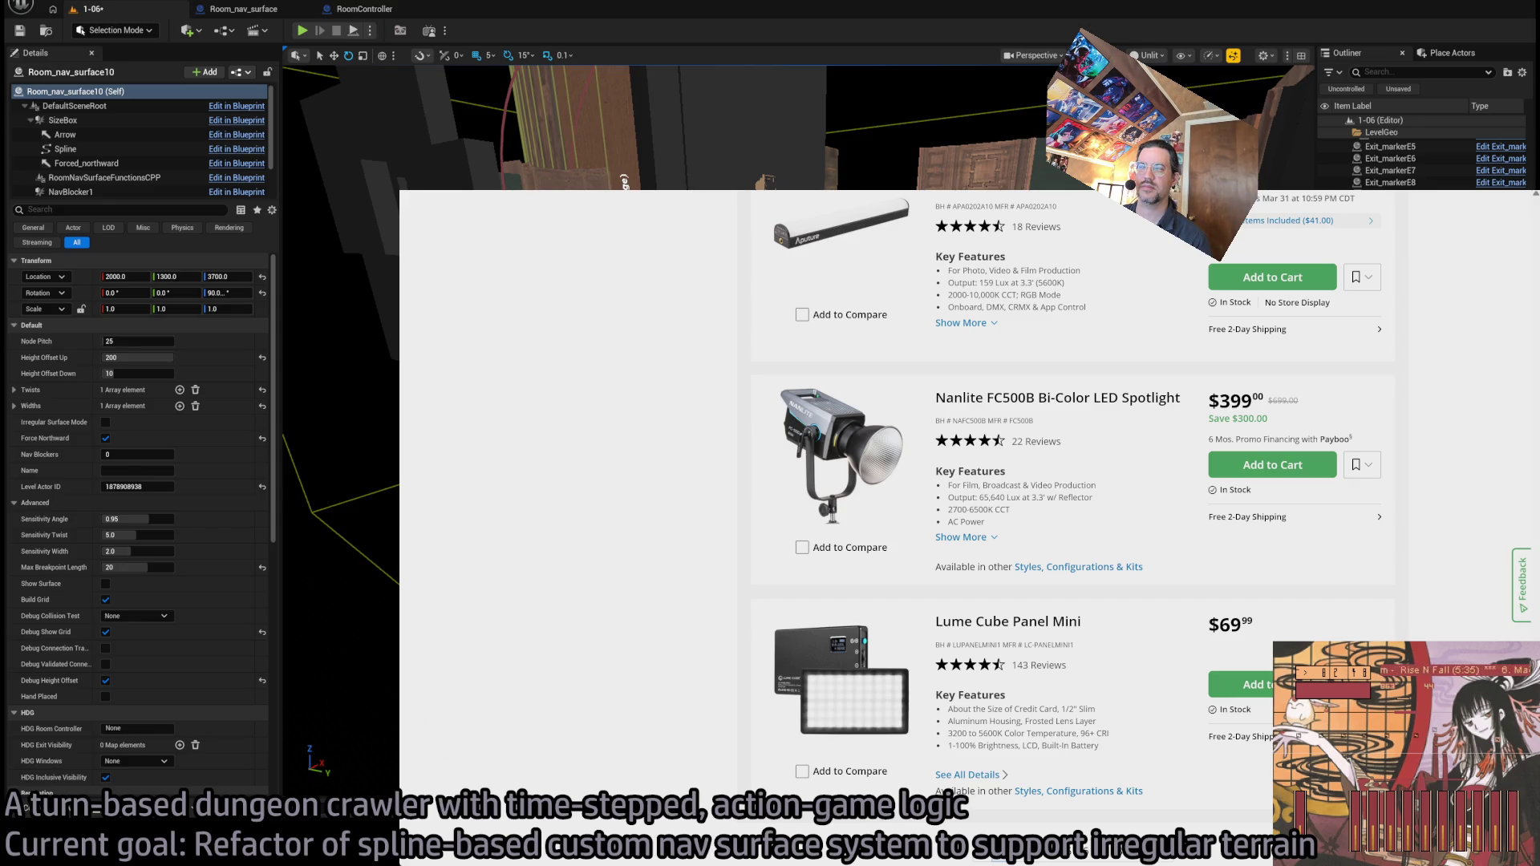
pyautogui.scroll(-6, 948, 614)
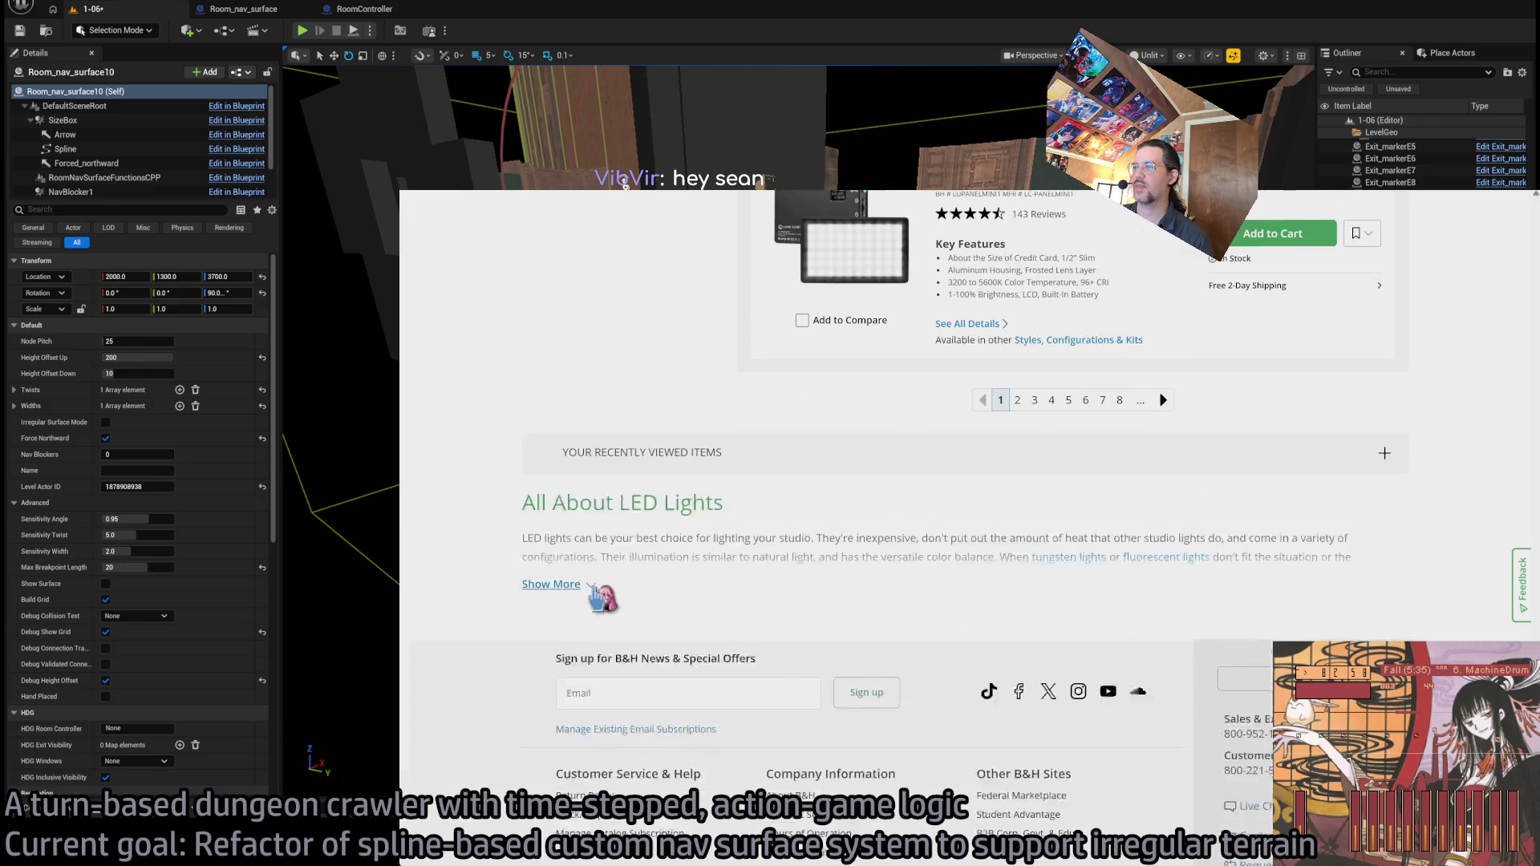
pyautogui.scroll(3, 949, 615)
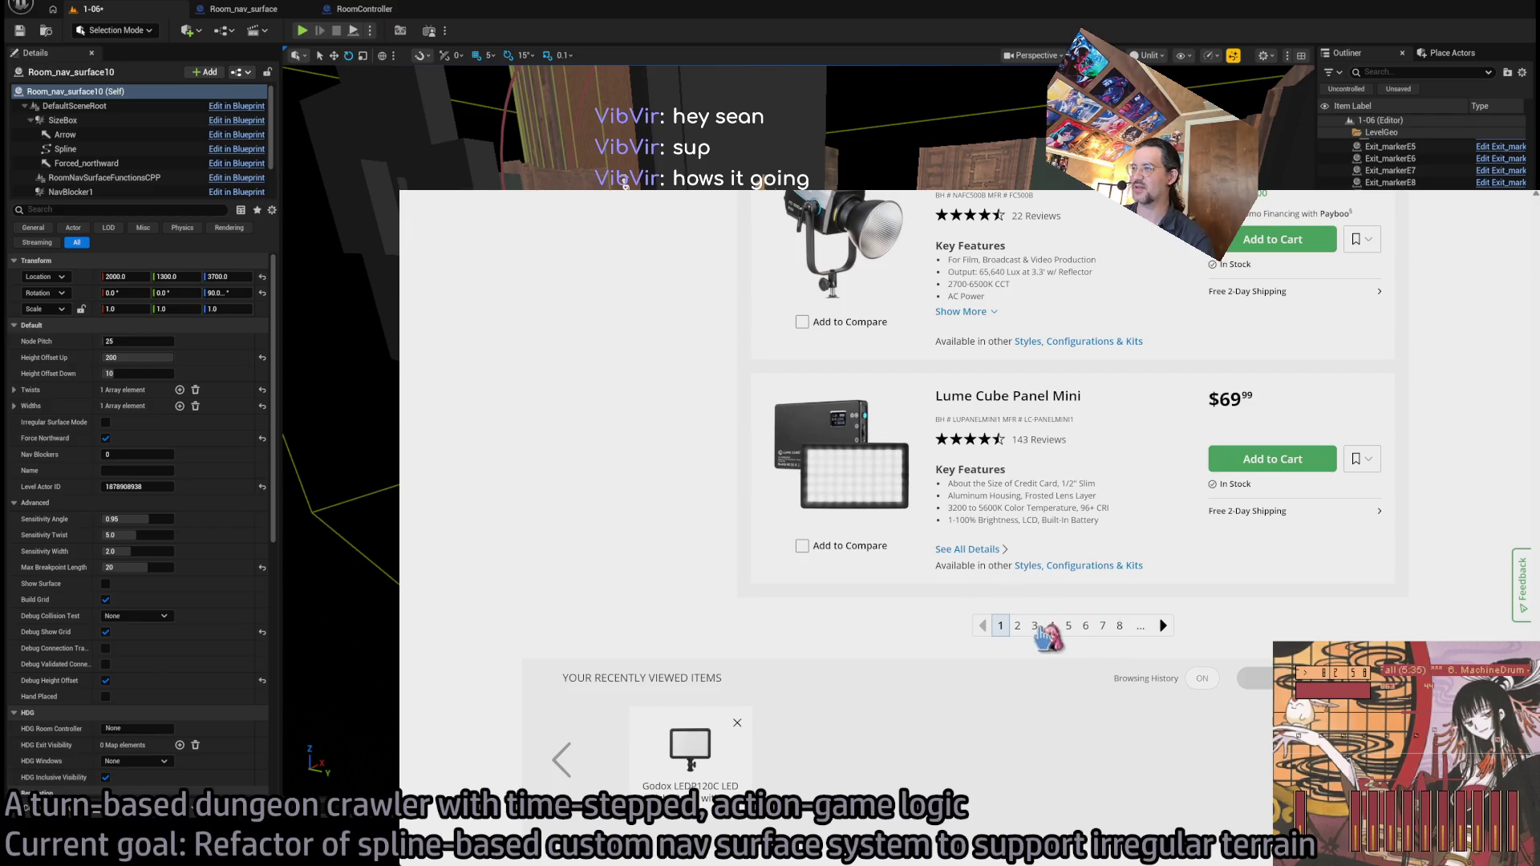
pyautogui.click(1017, 626)
# - Scroll the LED light results and open the $99.99 Lume Cube Studio Panel LED Bi-Color Light
pyautogui.scroll(-12, 642, 578)
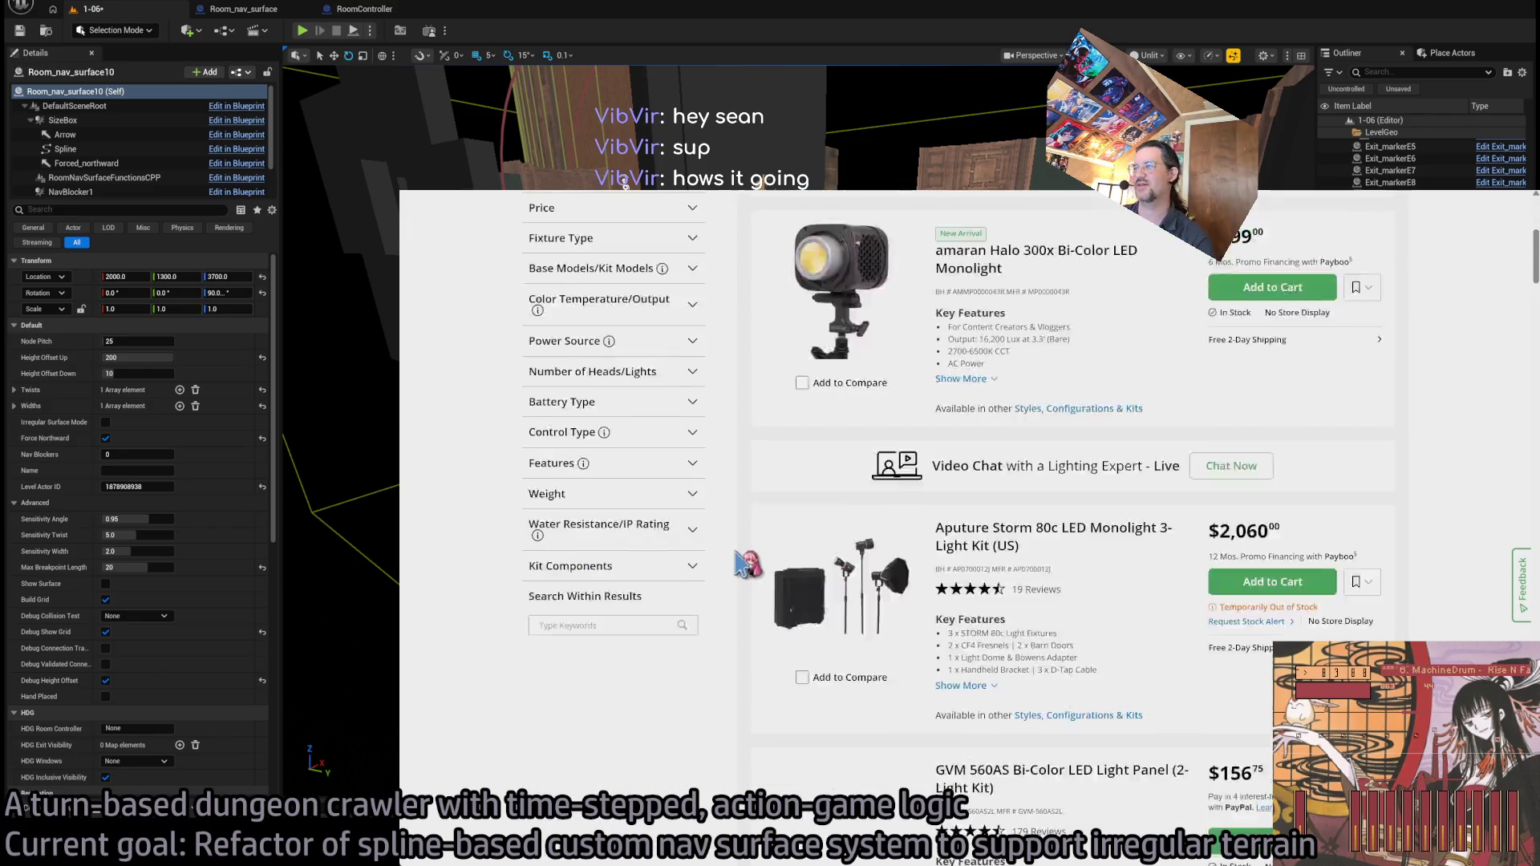
pyautogui.scroll(-4, 693, 580)
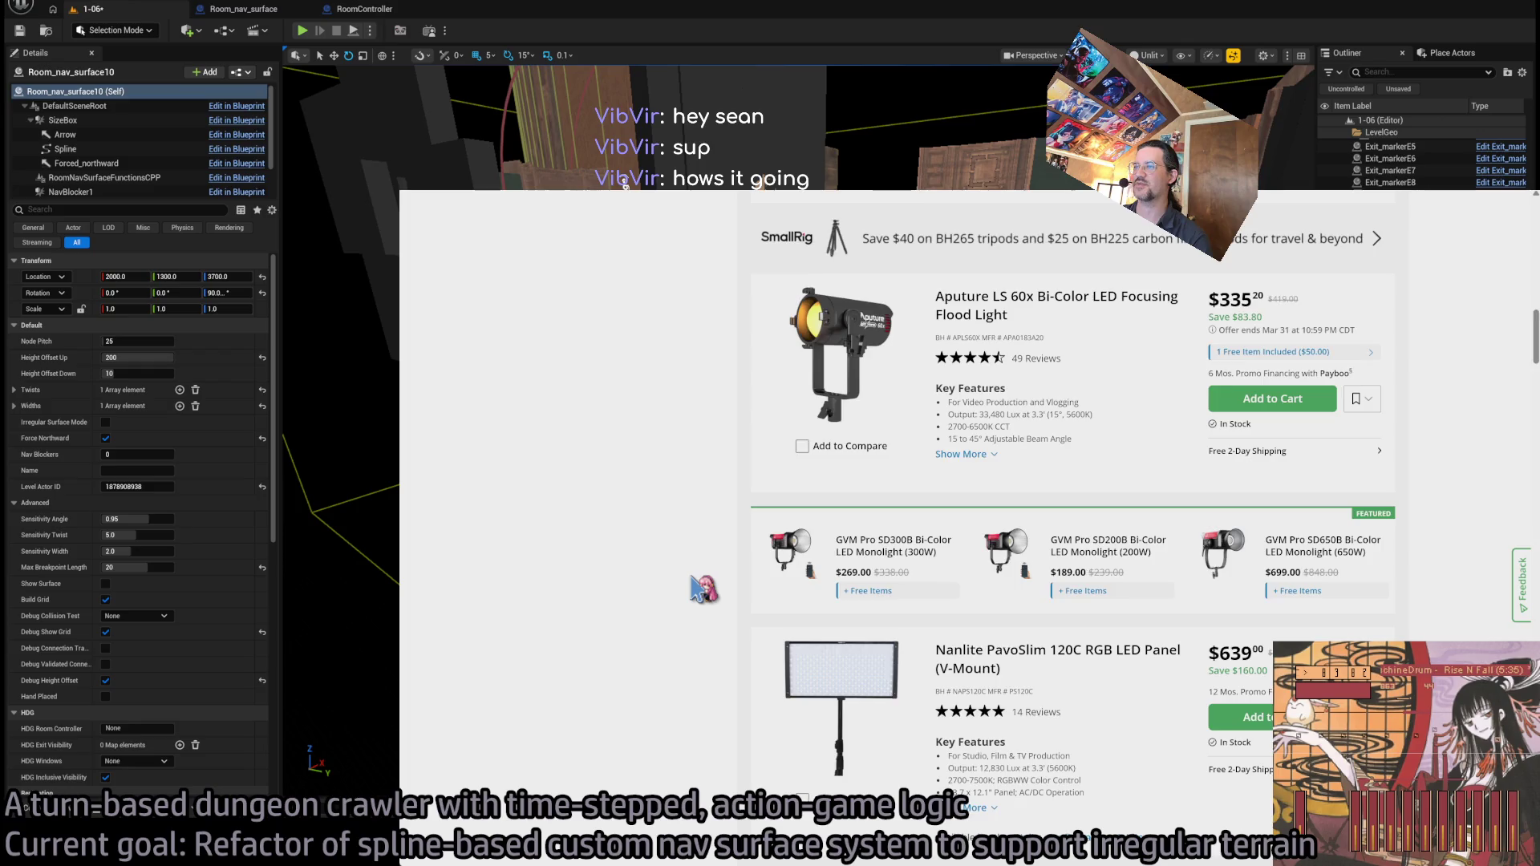
pyautogui.scroll(-1, 695, 588)
pyautogui.scroll(-1, 561, 637)
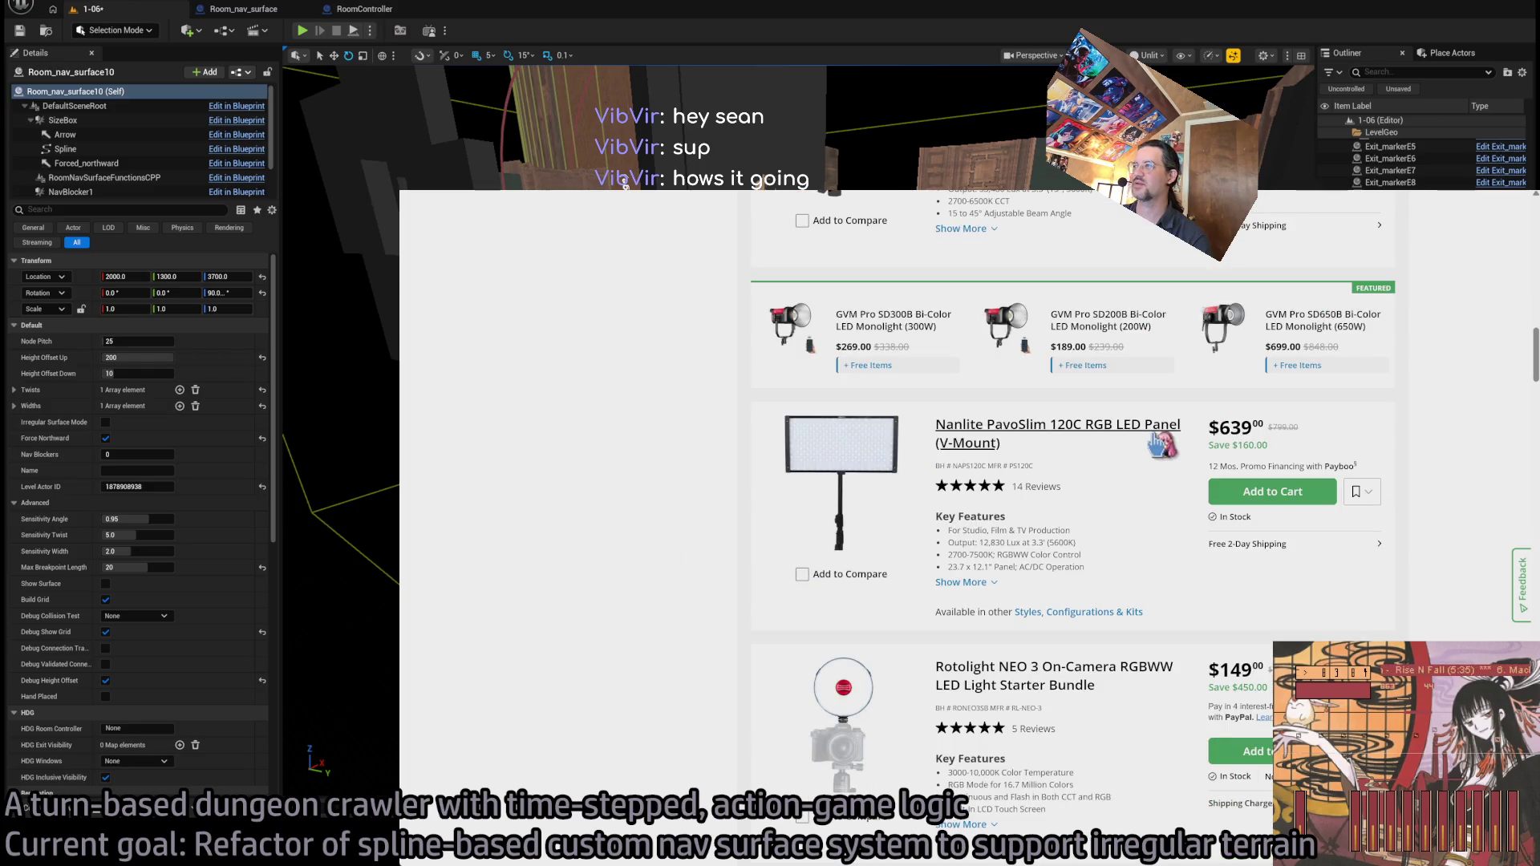
pyautogui.scroll(-1, 624, 509)
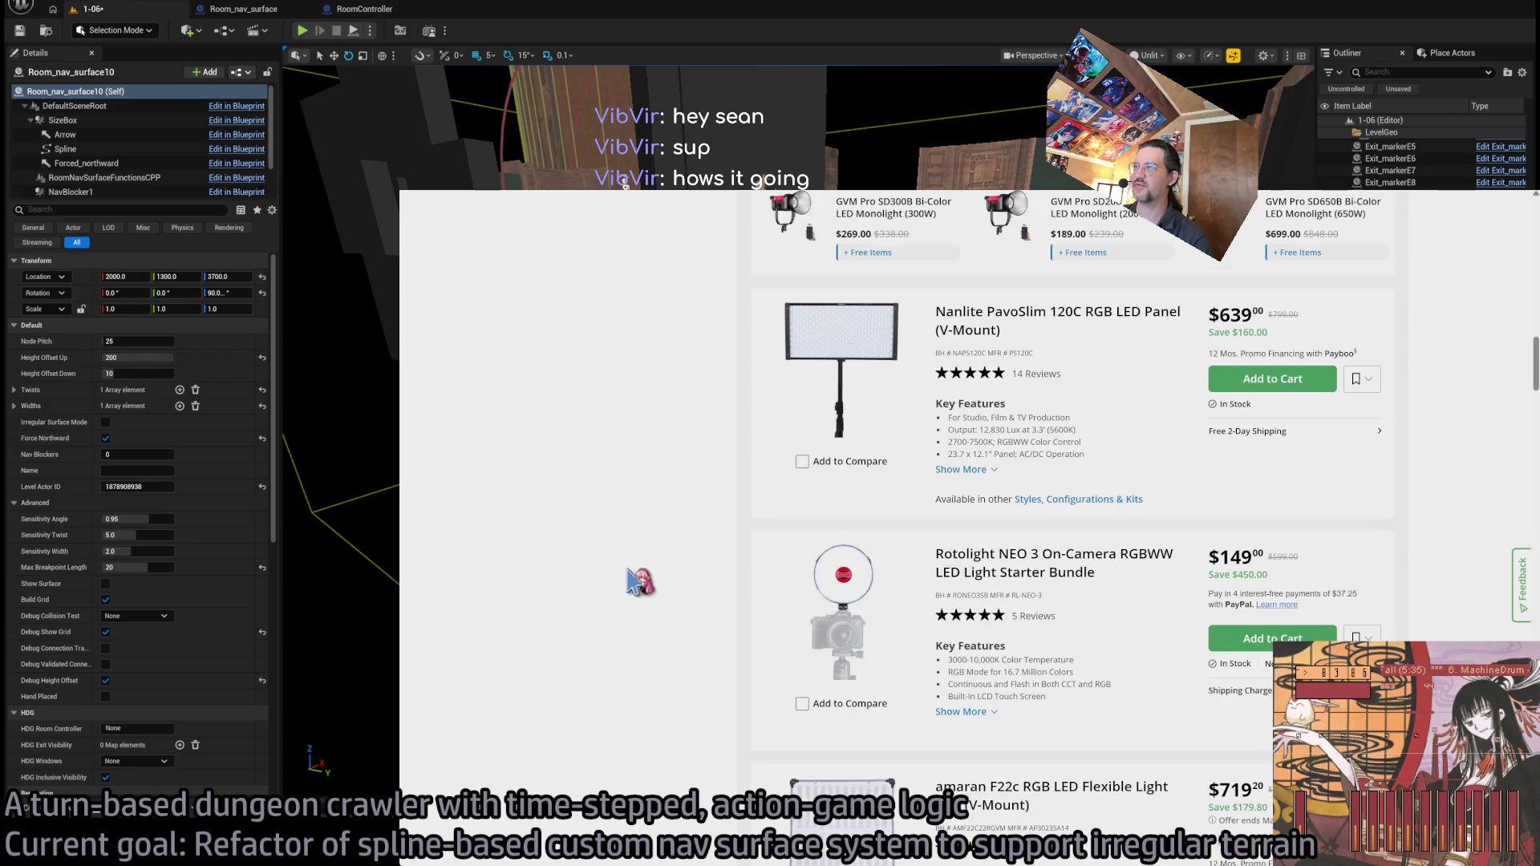
pyautogui.scroll(-7, 629, 573)
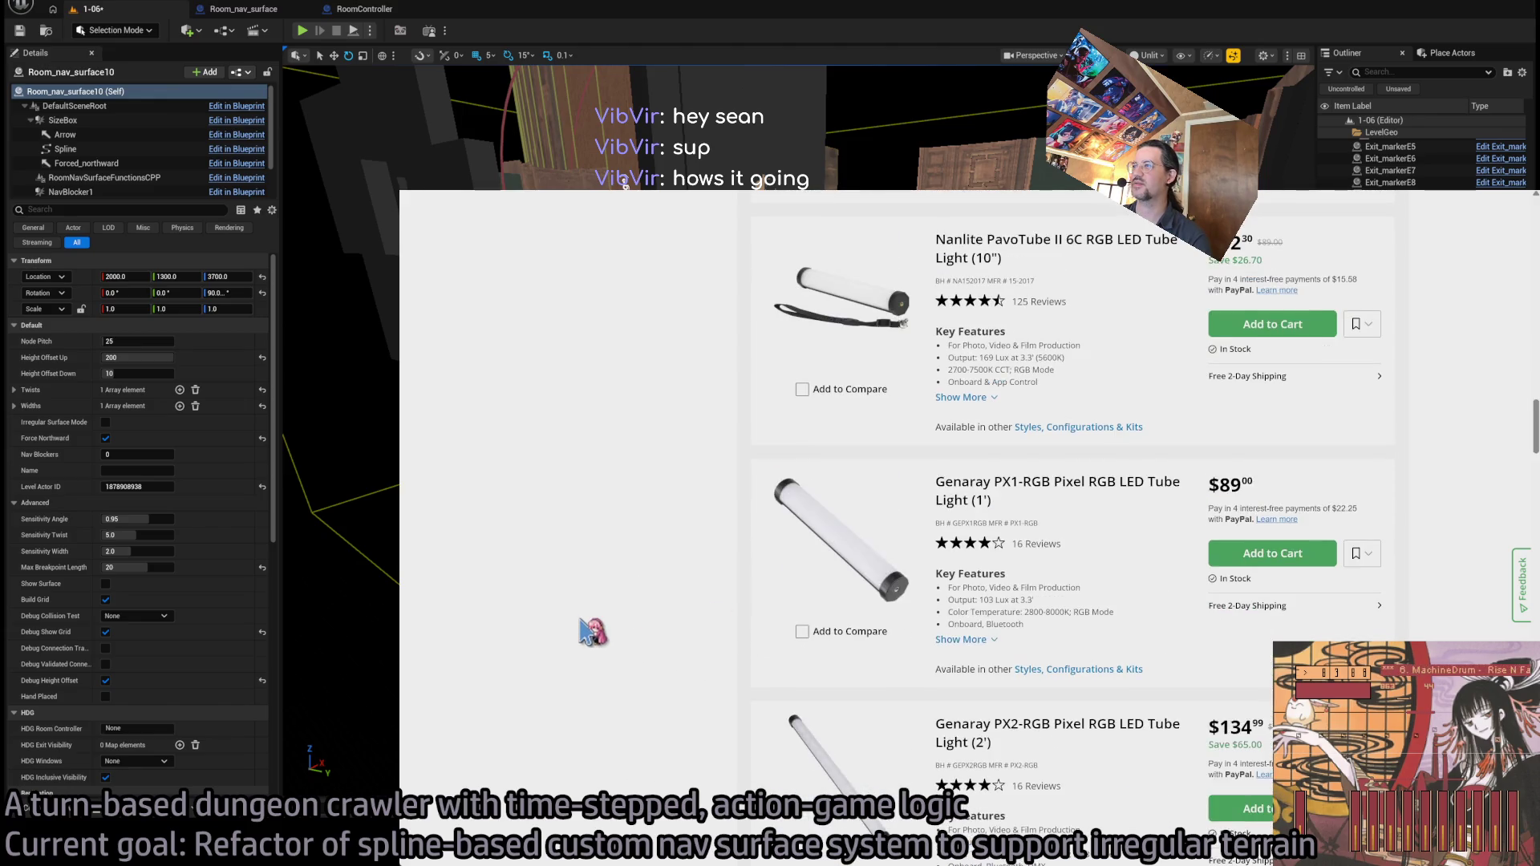
pyautogui.scroll(-12, 592, 633)
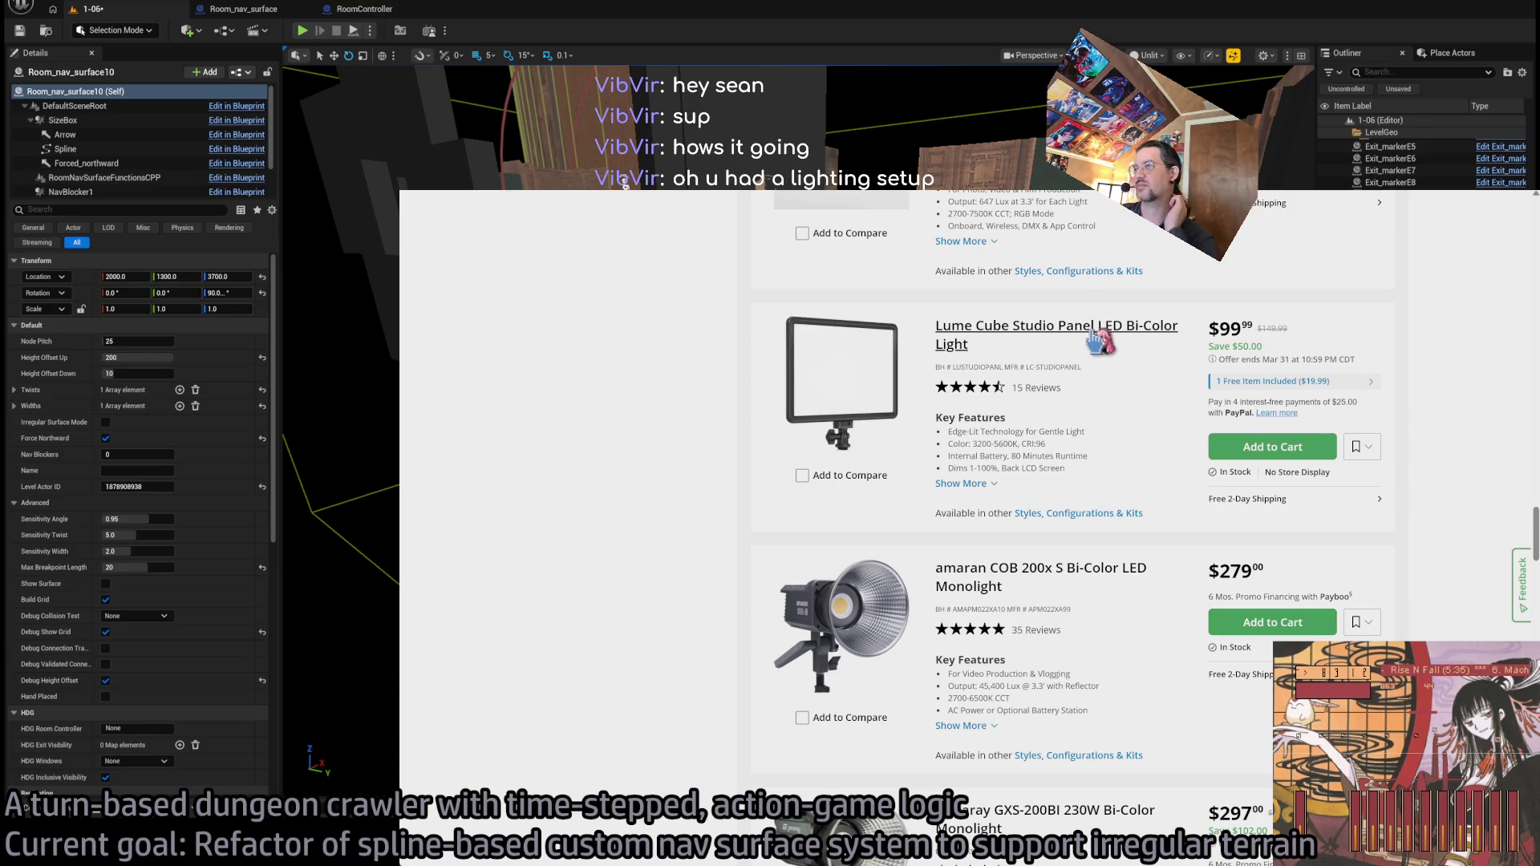
pyautogui.click(1065, 333)
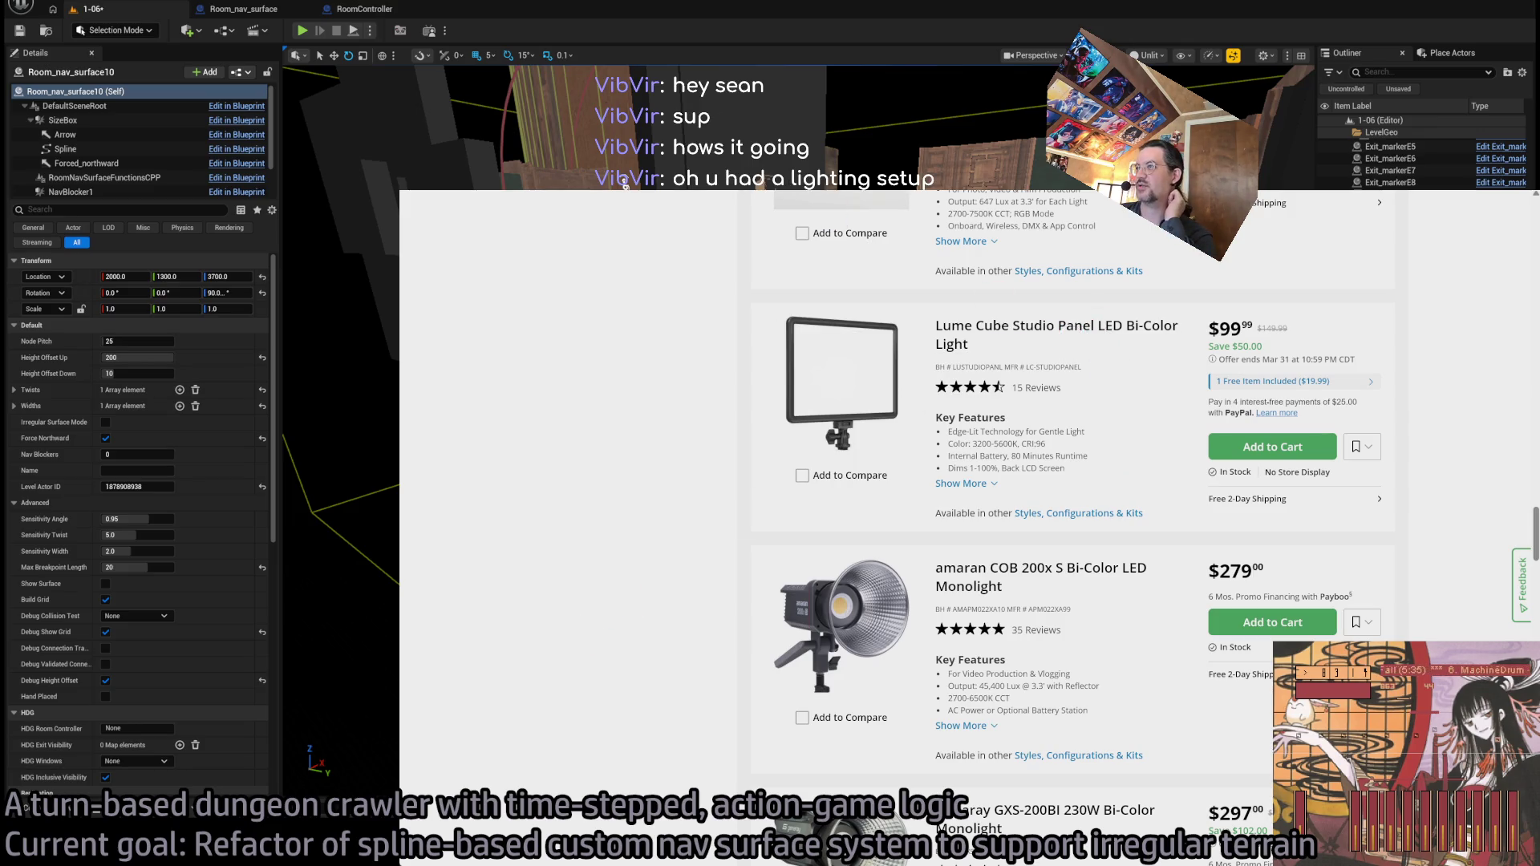
pyautogui.scroll(-4, 923, 523)
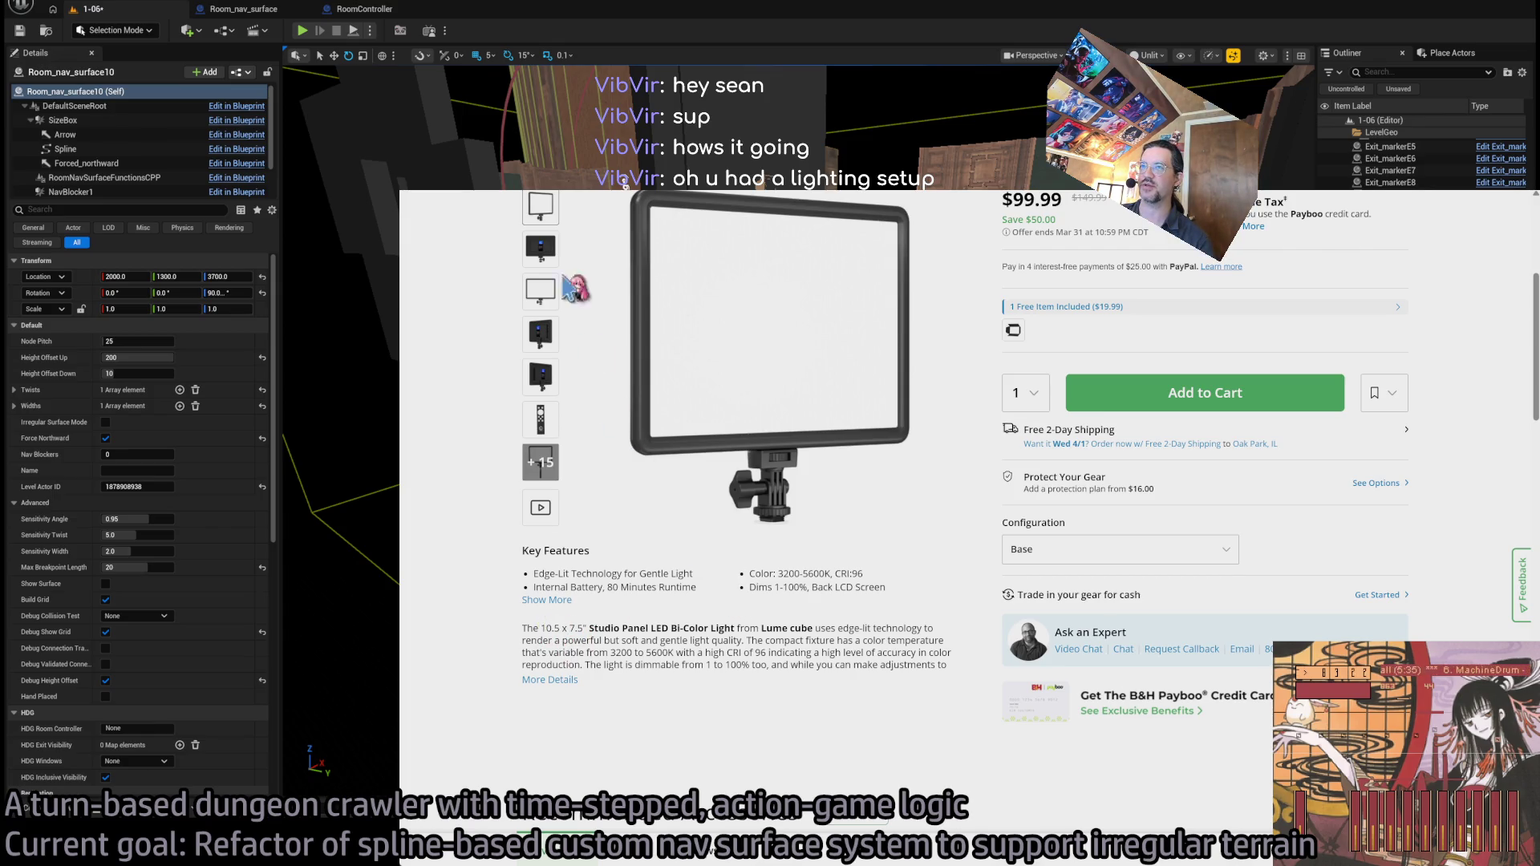
# - View the Lume Cube Studio Panel's back-panel photo in the enlarged viewer, then close it
pyautogui.click(545, 243)
pyautogui.click(785, 303)
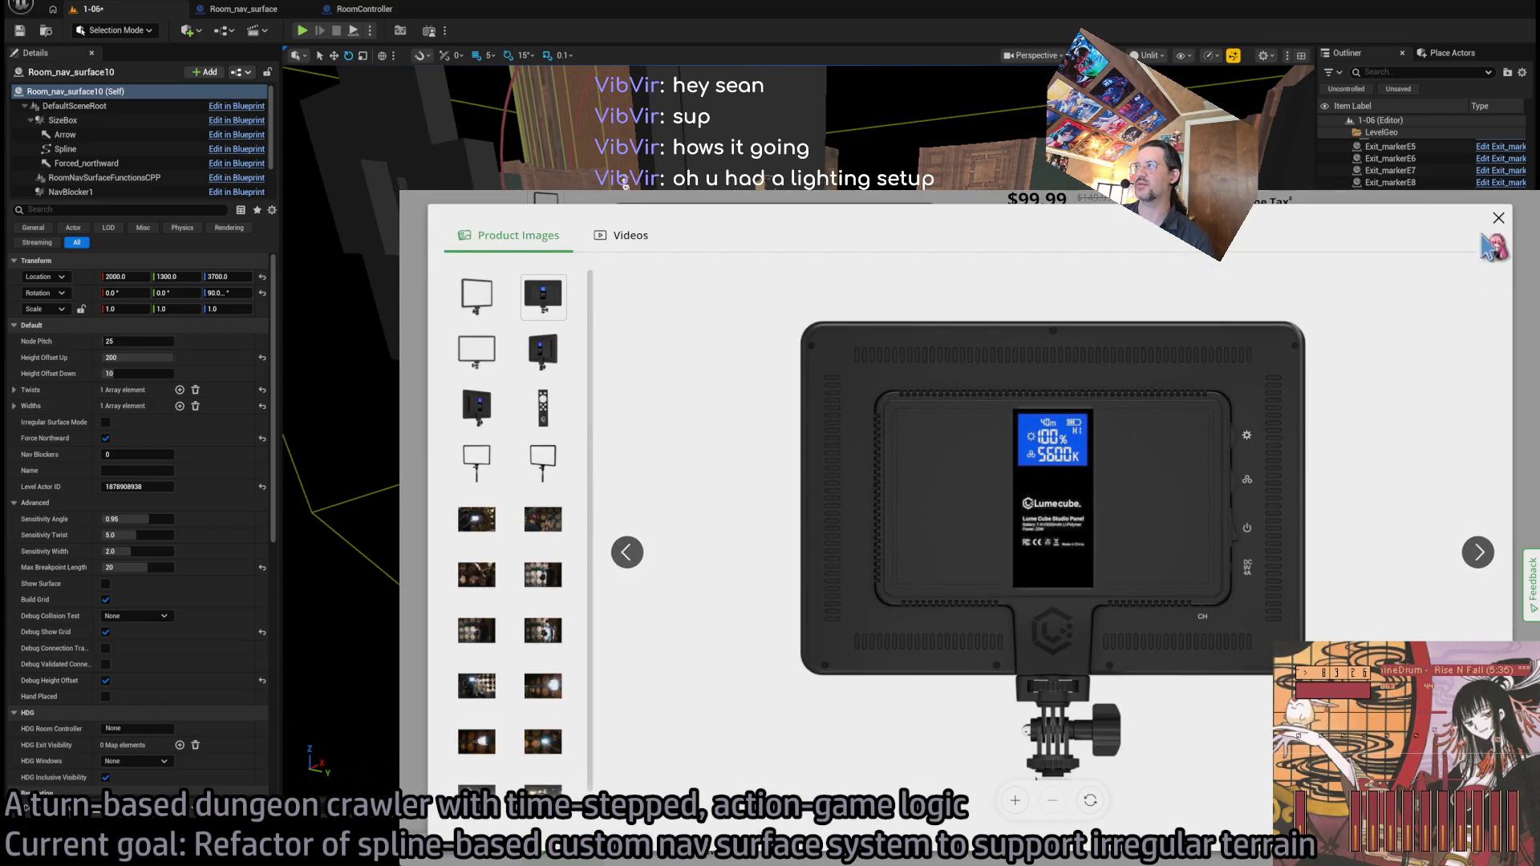
pyautogui.click(1497, 220)
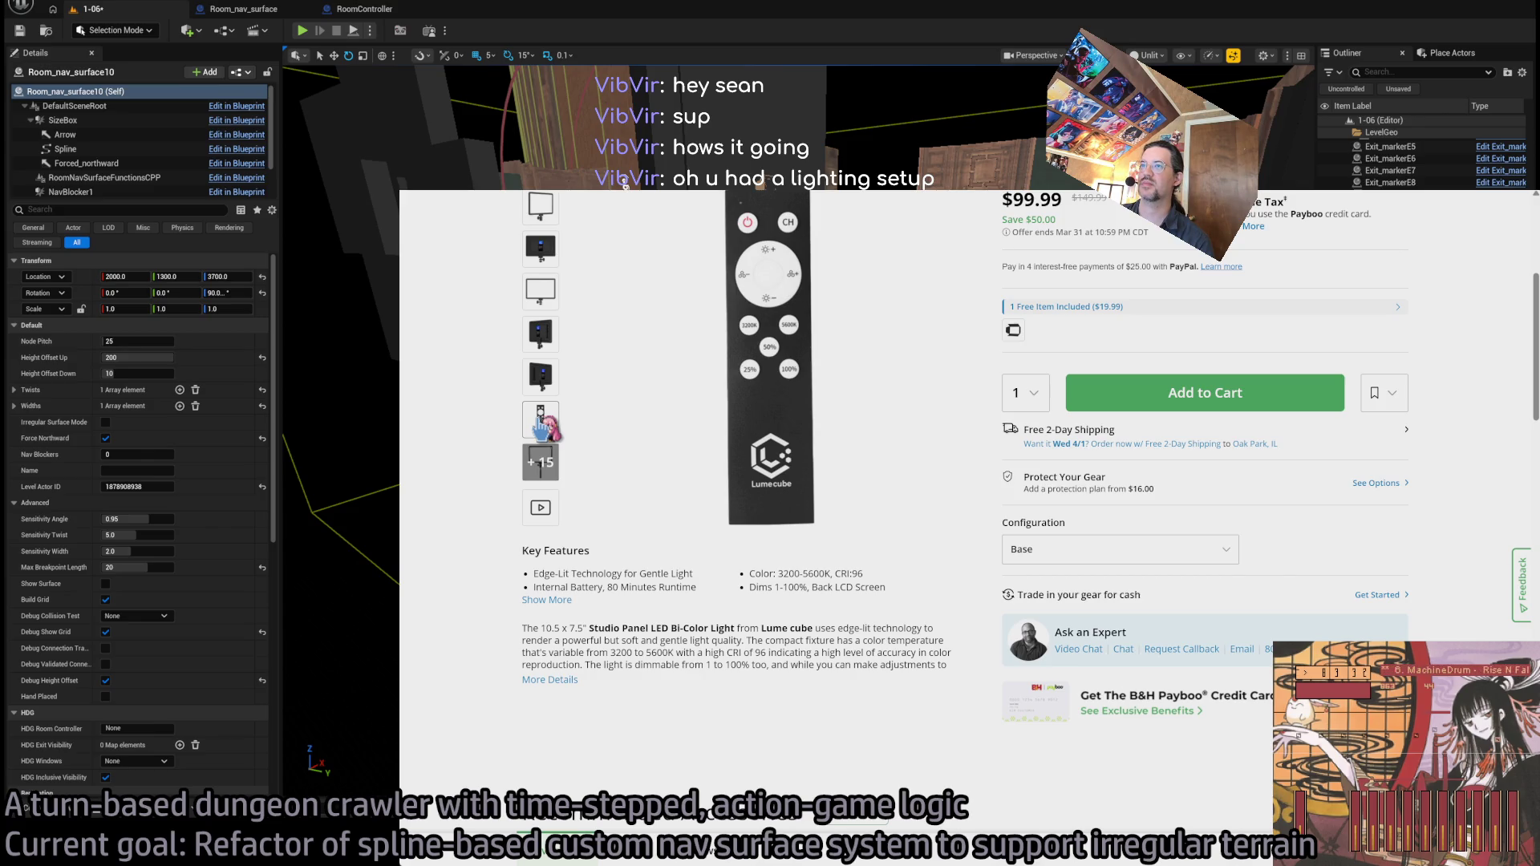
pyautogui.scroll(5, 808, 630)
pyautogui.scroll(-3, 923, 593)
pyautogui.scroll(3, 883, 533)
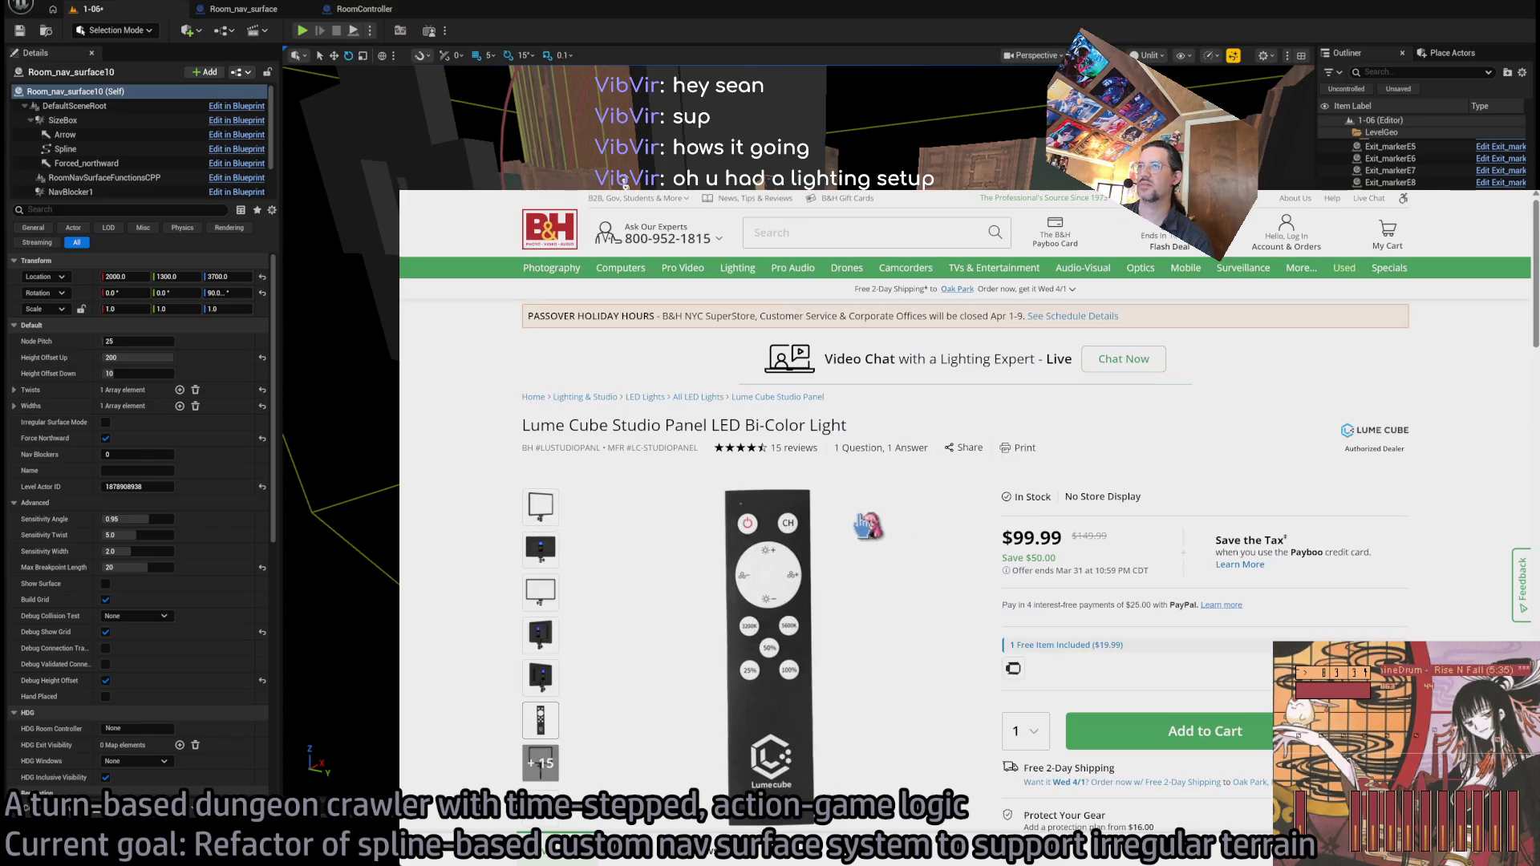
# - Search the copied product name in a new tab and open the Lume Cube LED Panel Light listing
pyautogui.moveTo(528, 418); pyautogui.dragTo(685, 419)
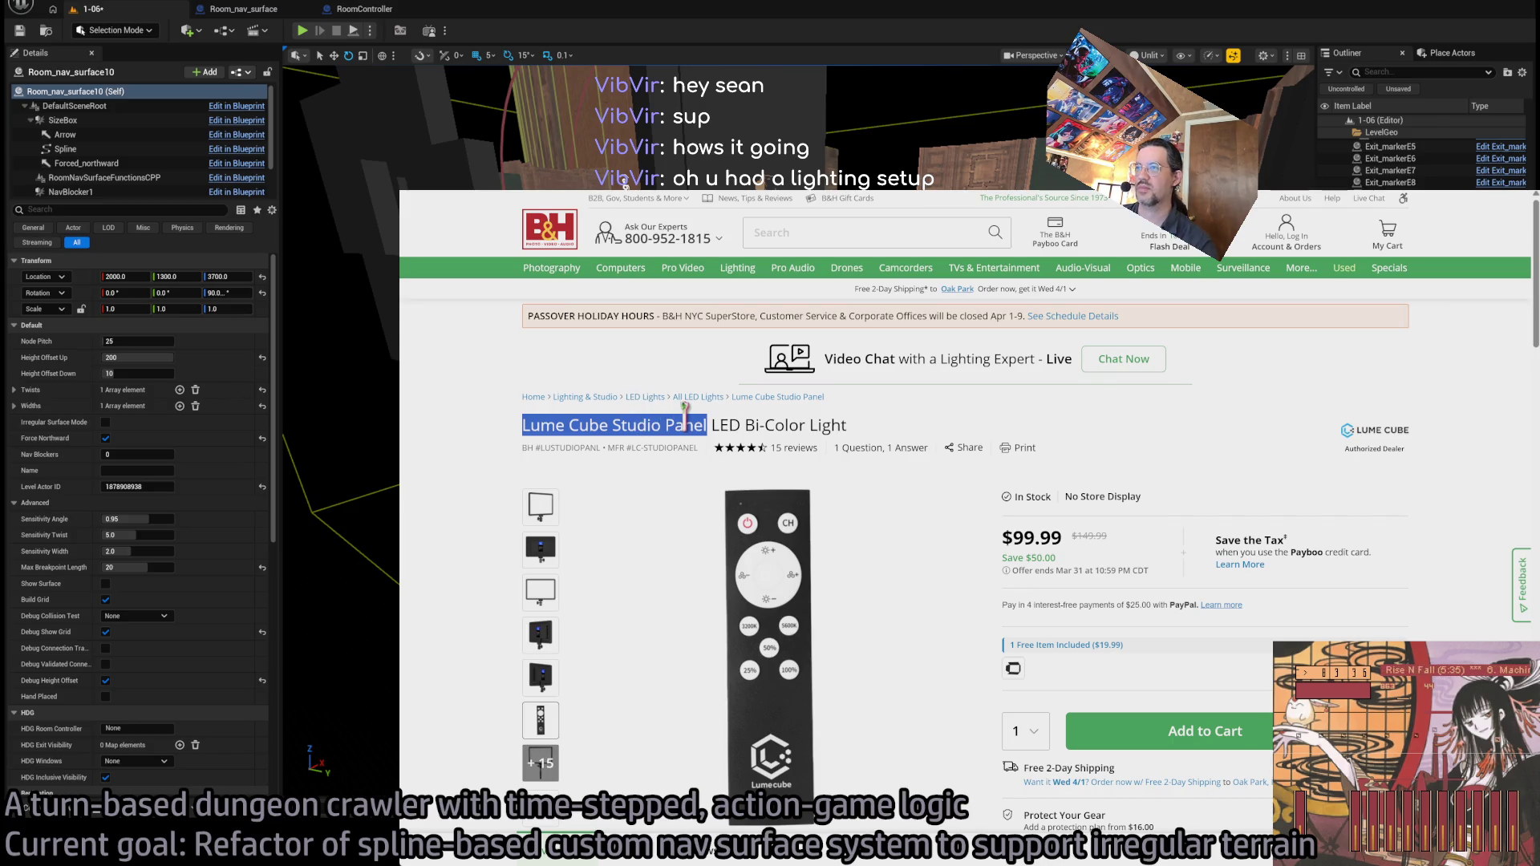
pyautogui.hotkey('ctrl', 'c')
pyautogui.hotkey('ctrl', 't')
pyautogui.hotkey('ctrl', 'v')
pyautogui.press('Return')
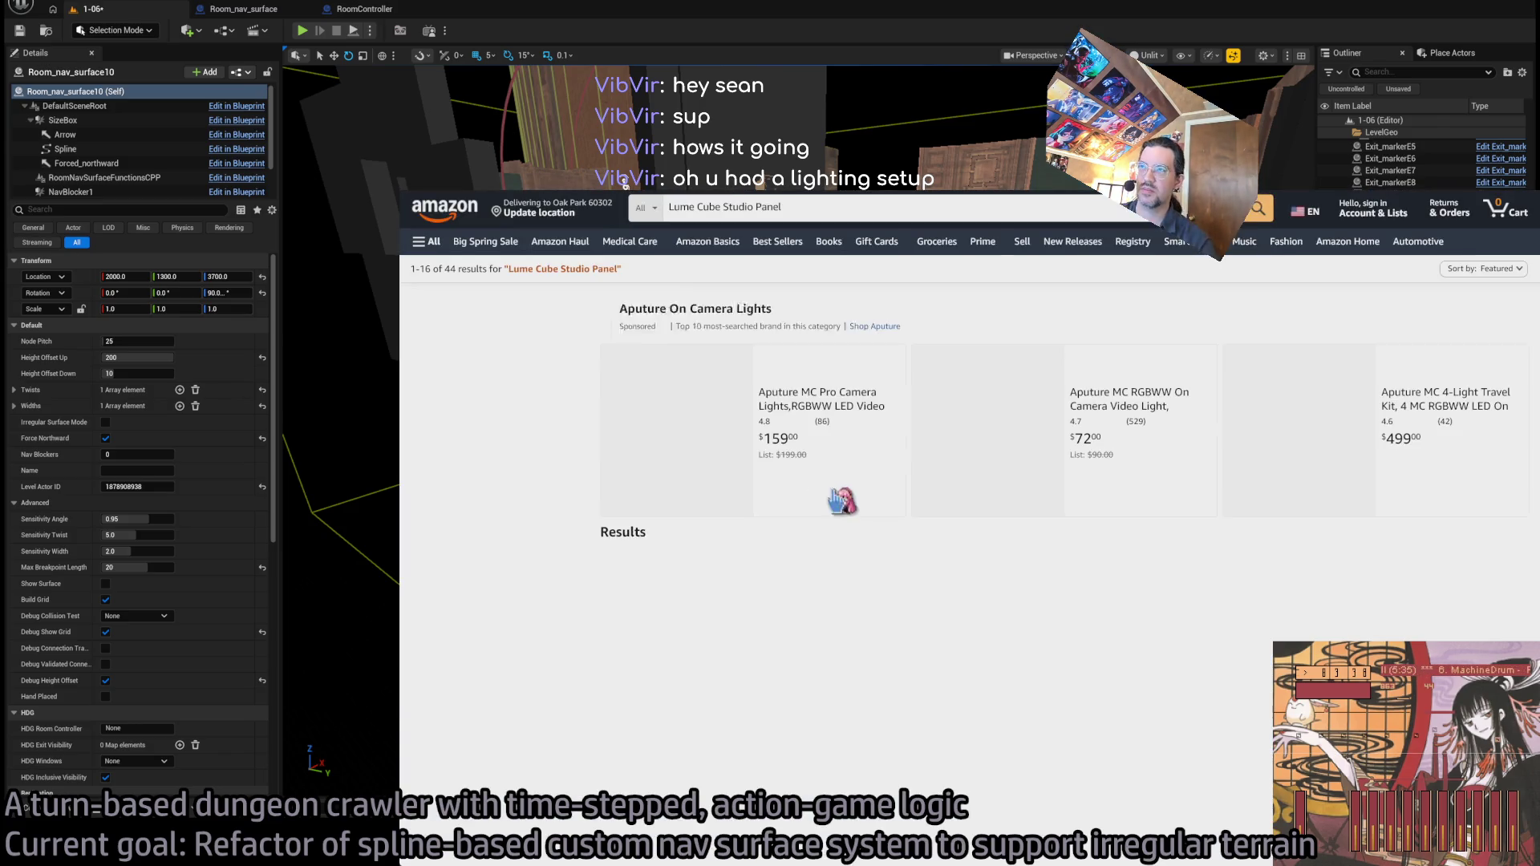
pyautogui.scroll(-5, 750, 527)
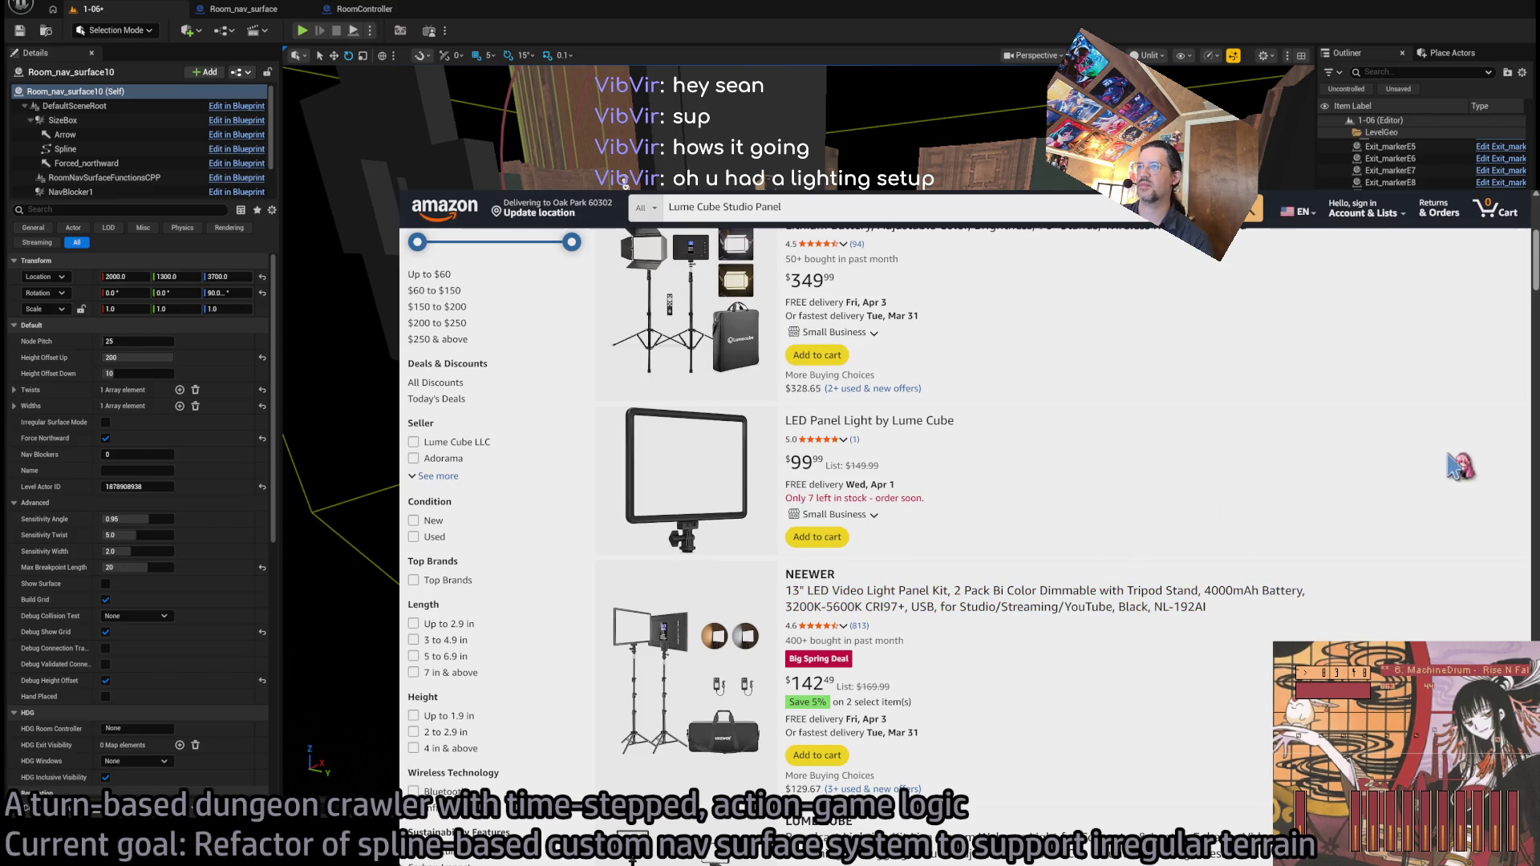
pyautogui.click(923, 421)
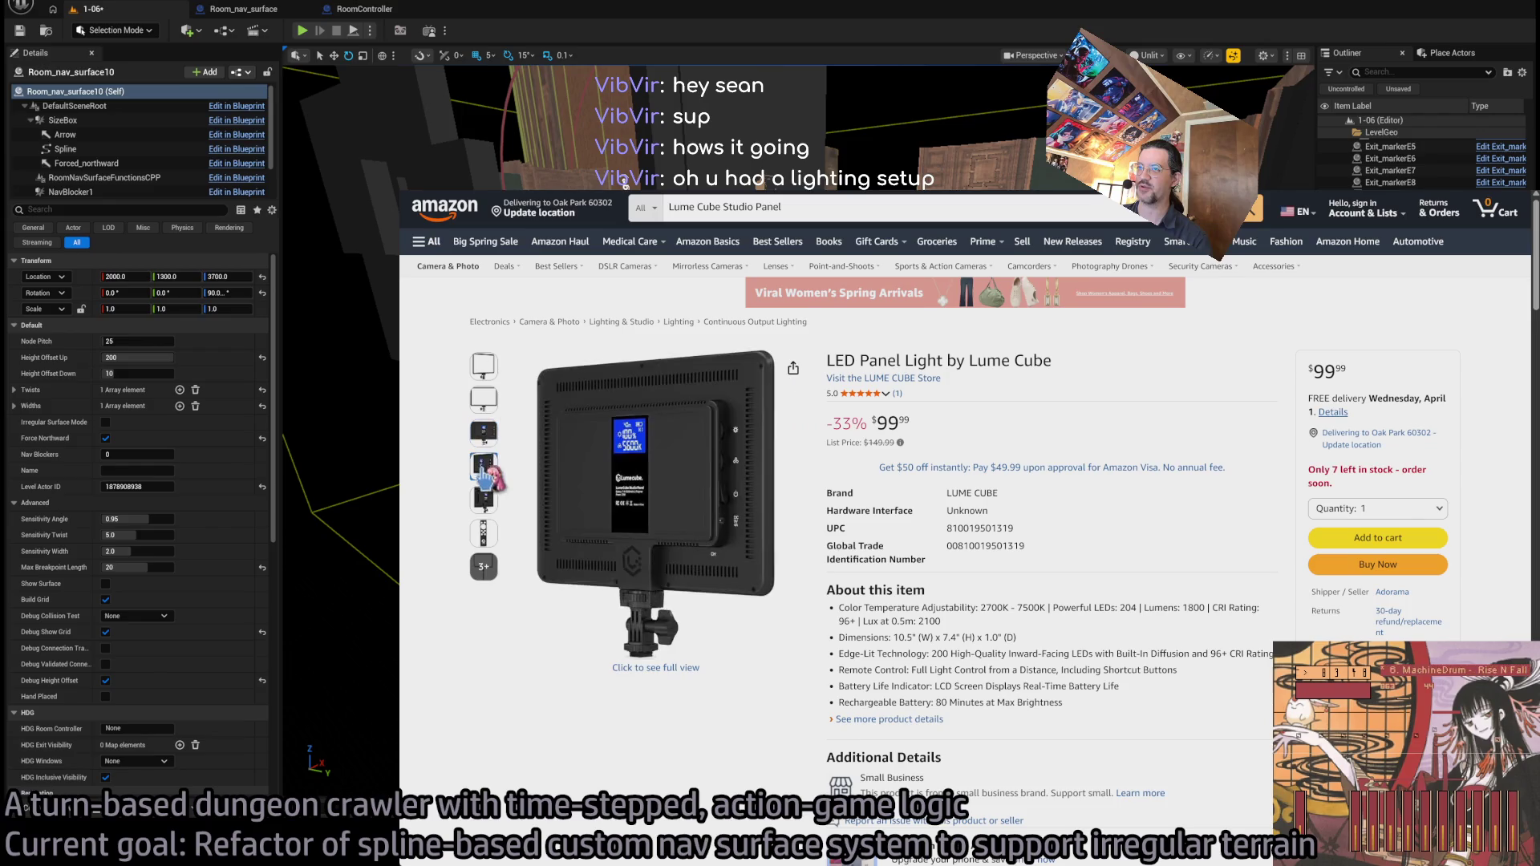
# - Look over the Amazon listing, then return to the B&H product tab
pyautogui.scroll(-10, 897, 394)
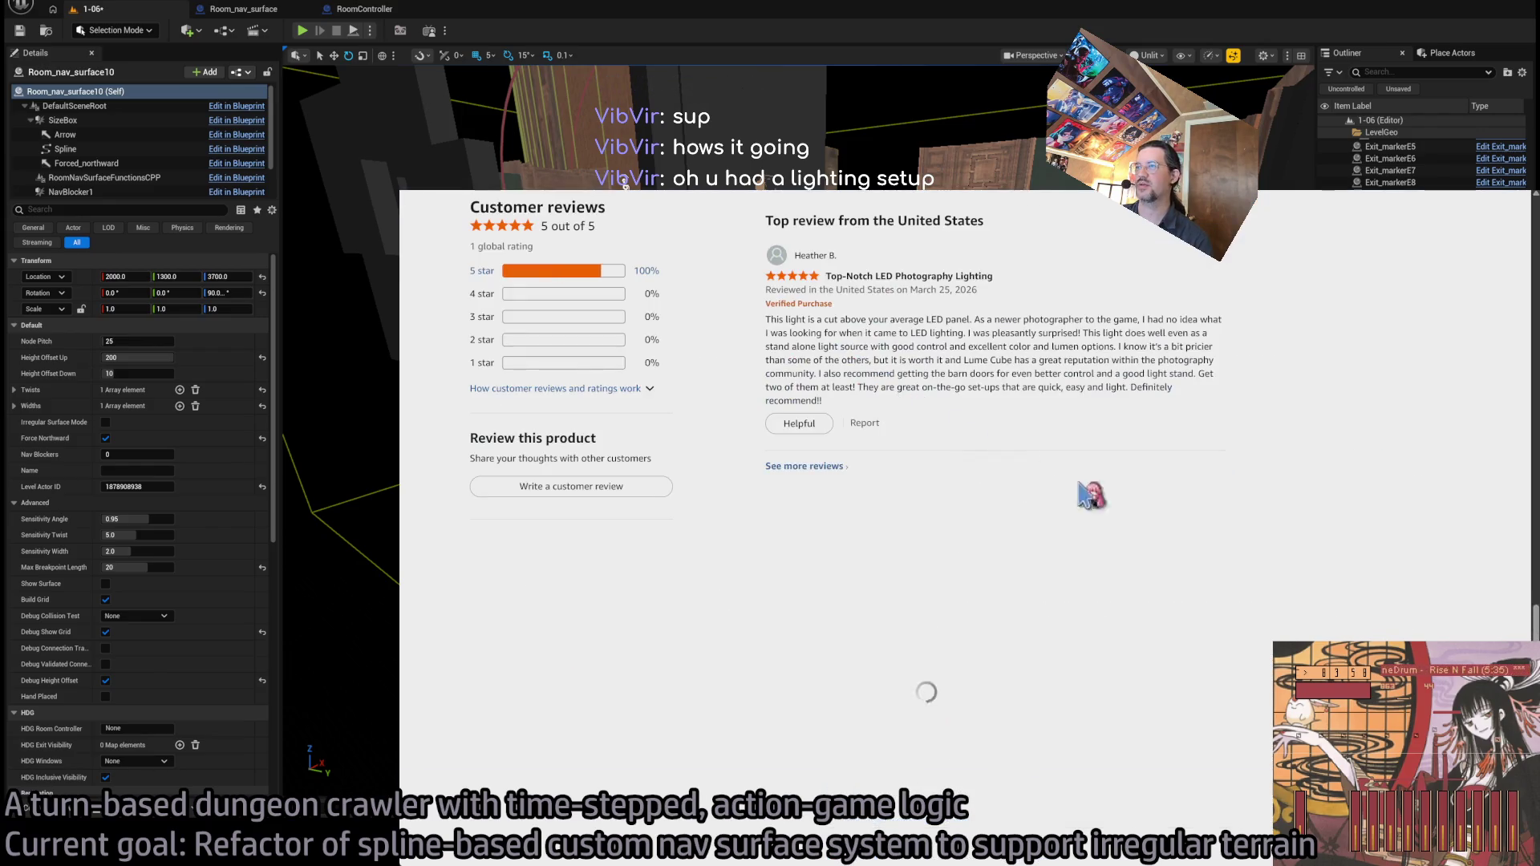
pyautogui.scroll(2, 971, 457)
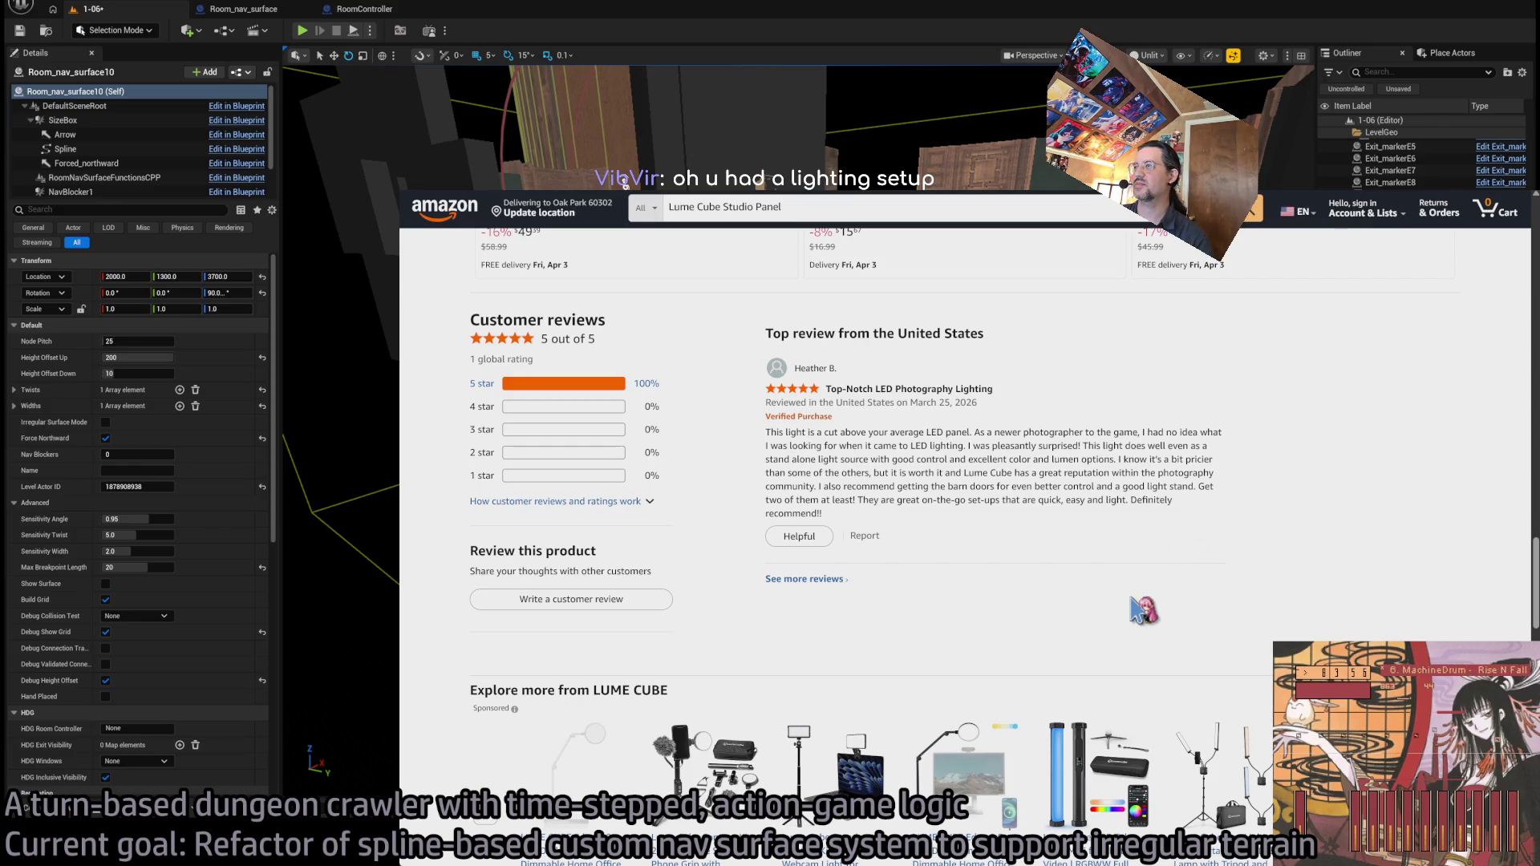
pyautogui.scroll(15, 1143, 611)
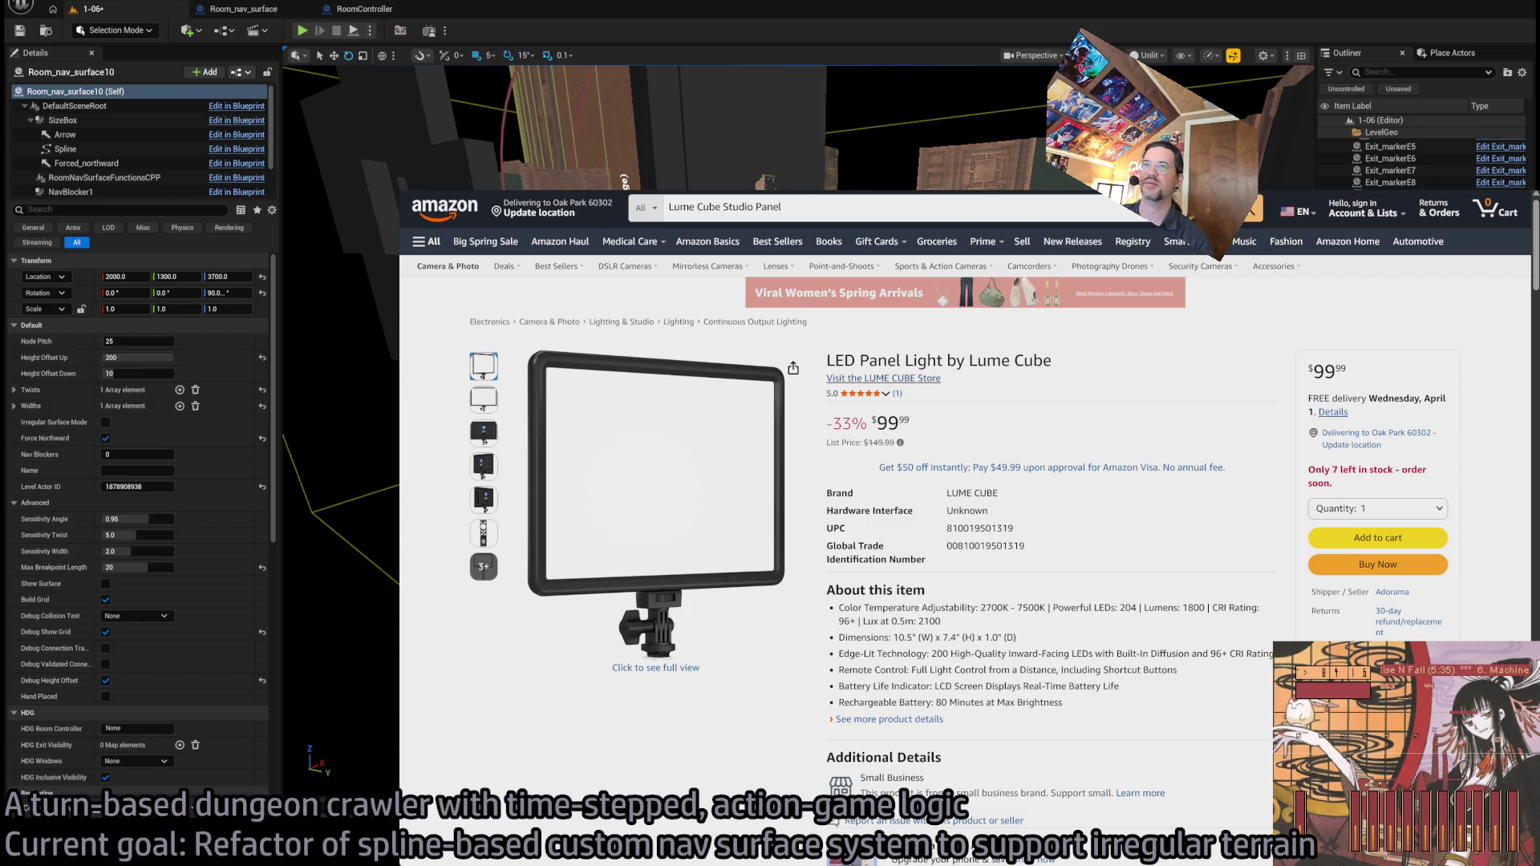
pyautogui.hotkey('ctrl', 'Tab')
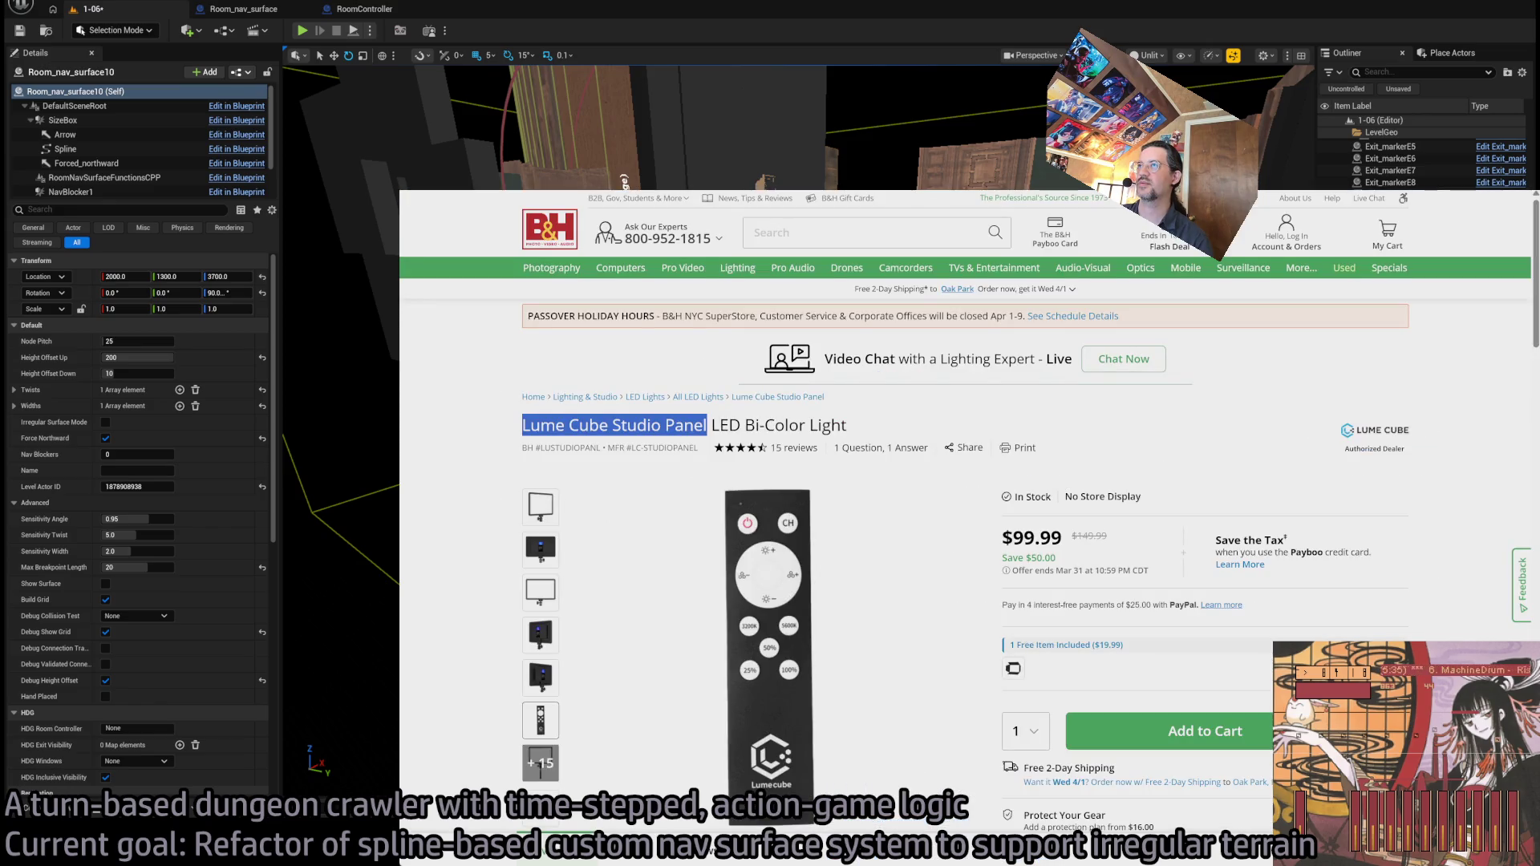
# - Go to page 2 of All LED Lights and open the $29.99 Viltrox L116T light
pyautogui.hotkey('ctrl', 'Tab')
pyautogui.scroll(-15, 638, 417)
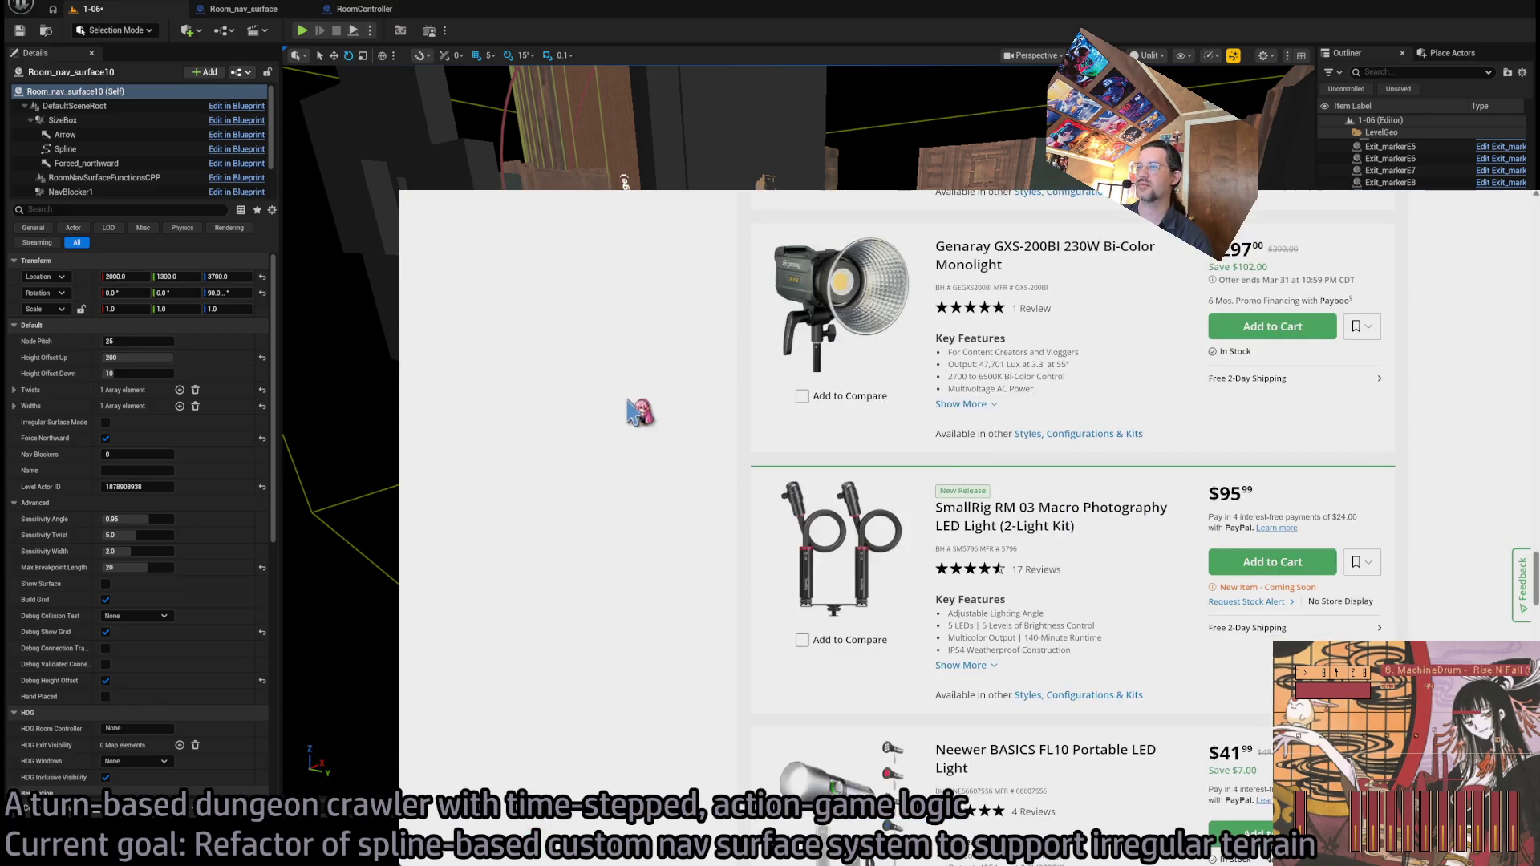
pyautogui.scroll(-10, 634, 434)
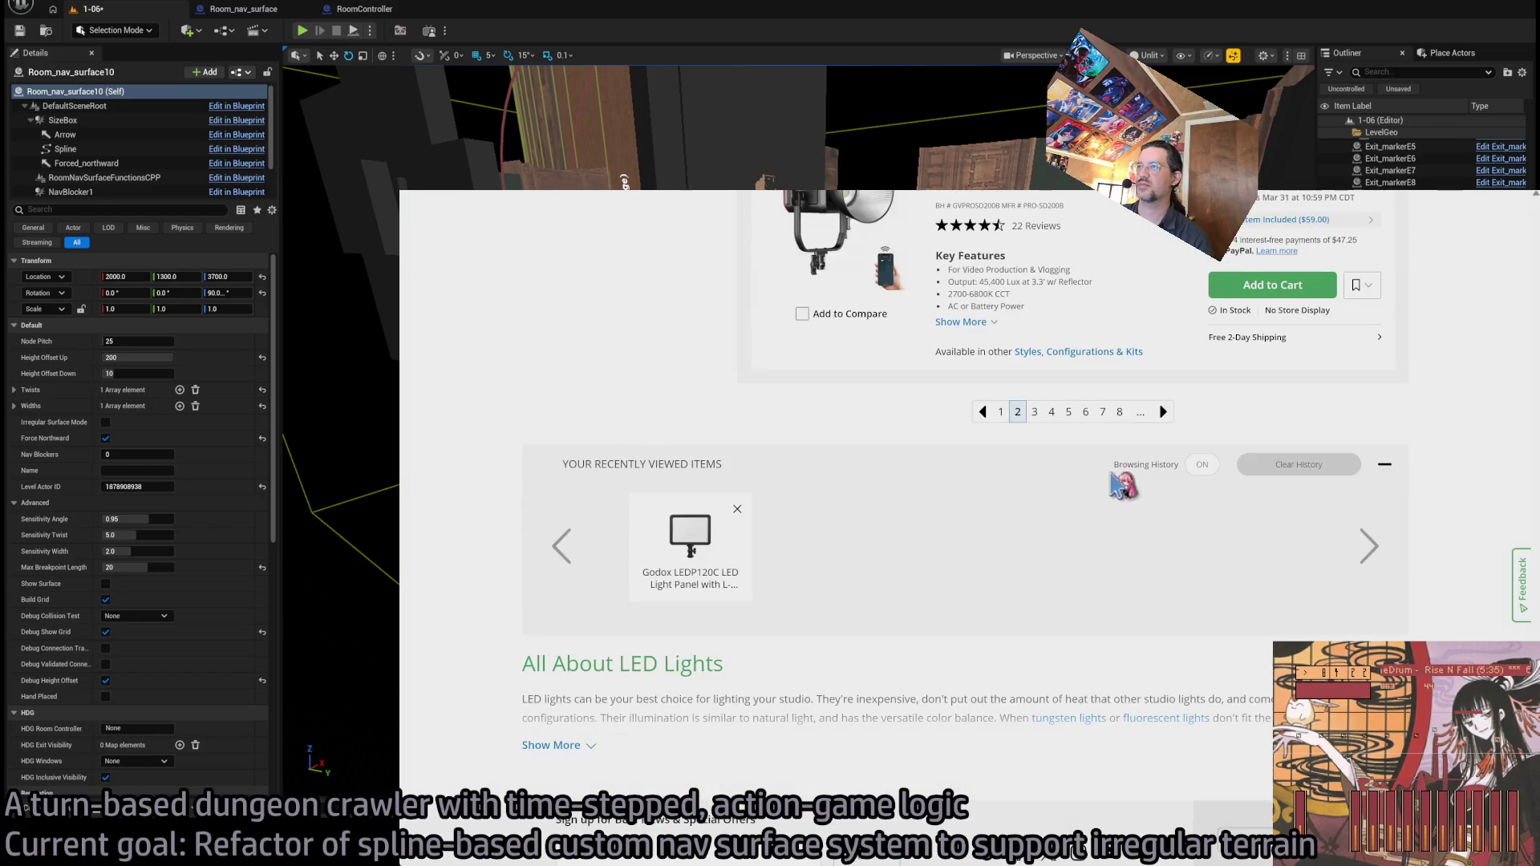
pyautogui.click(1167, 417)
pyautogui.scroll(-4, 722, 502)
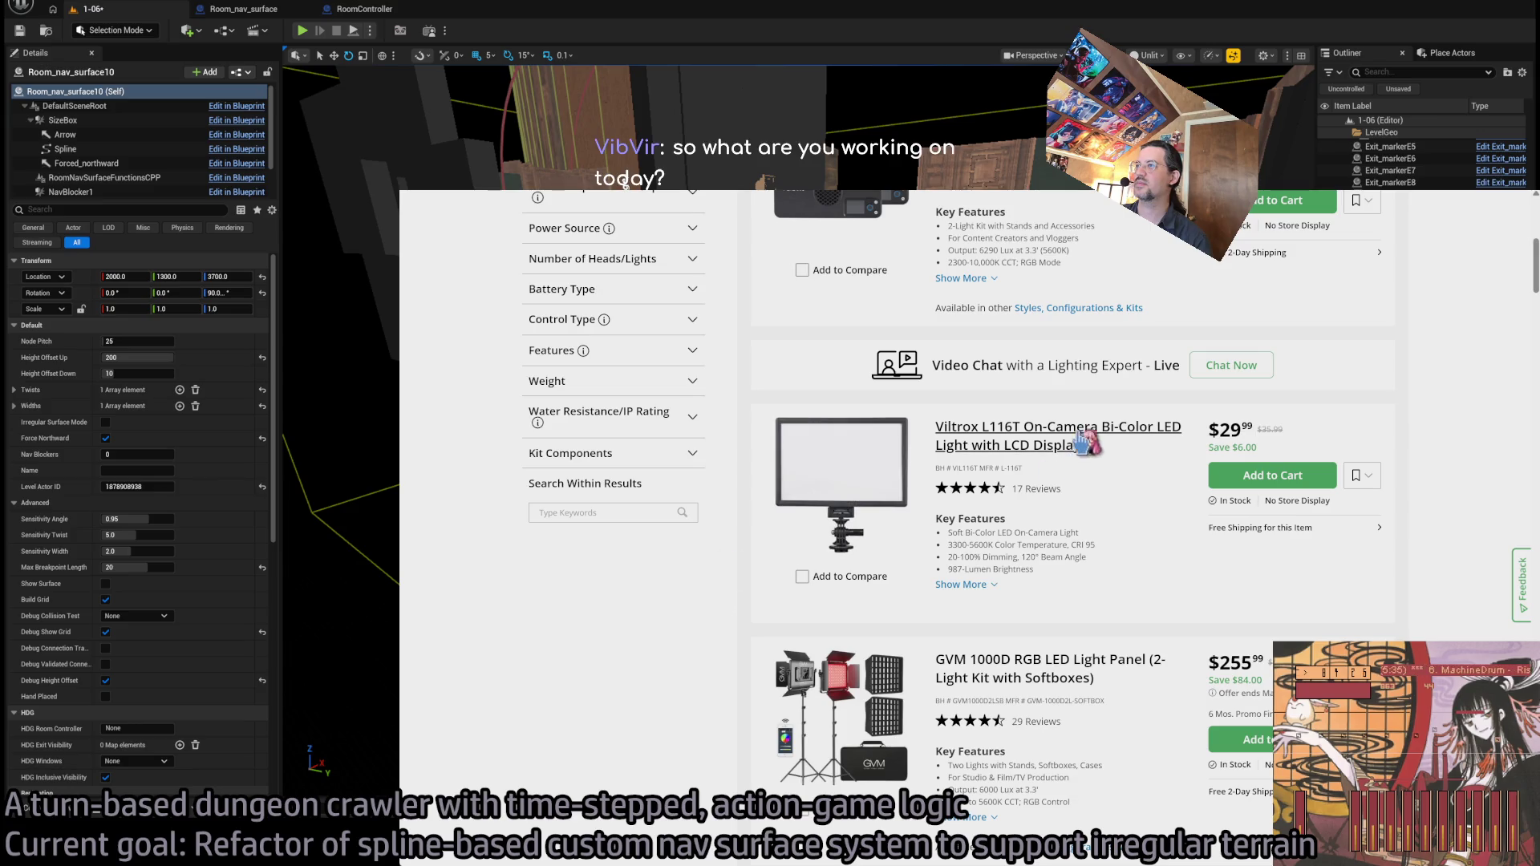
pyautogui.scroll(1, 1084, 440)
pyautogui.click(1127, 545)
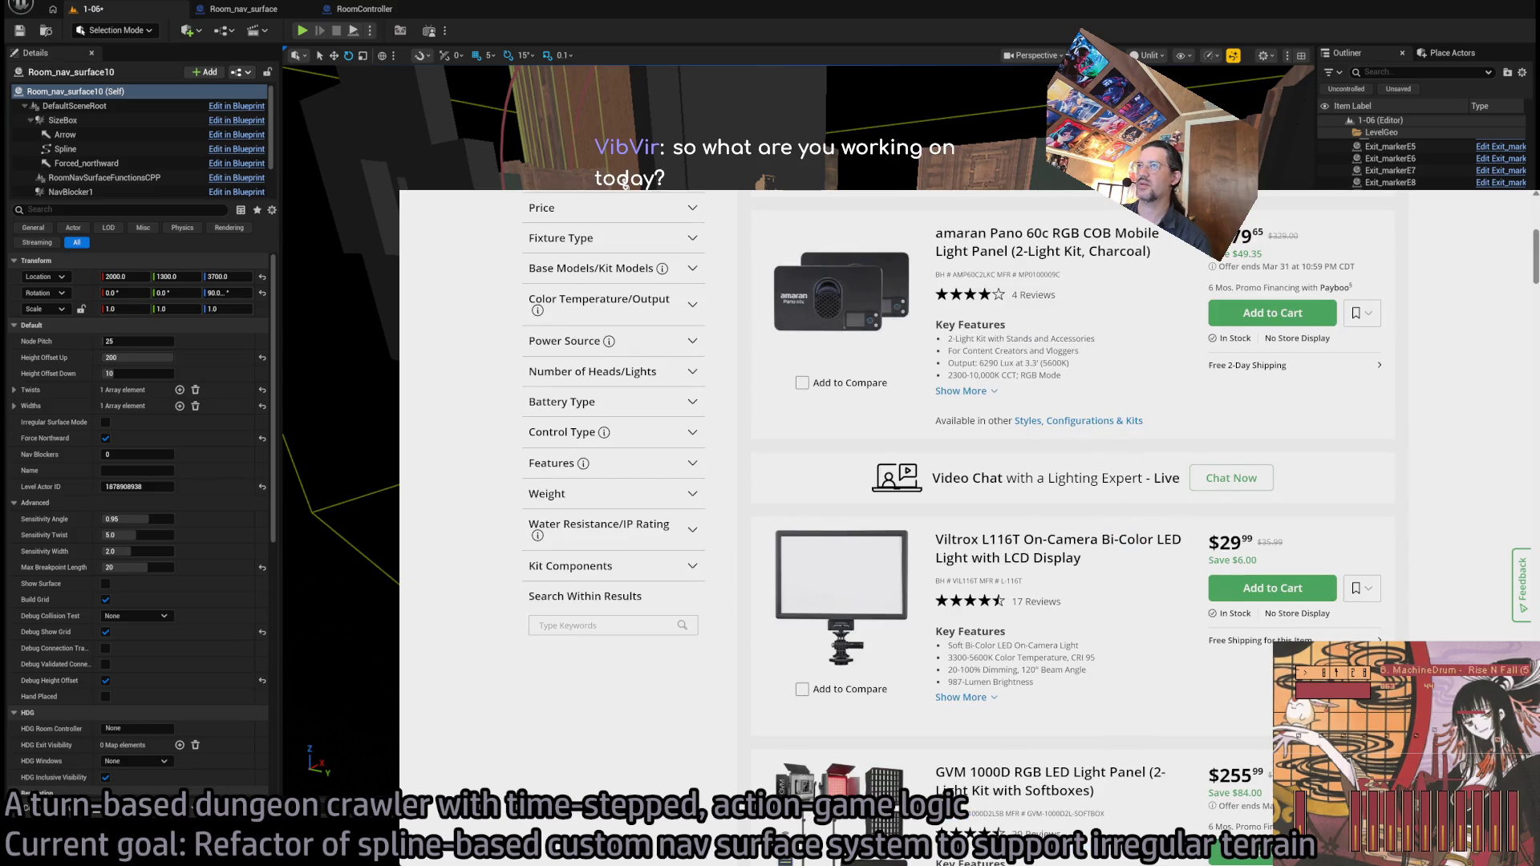
pyautogui.scroll(-4, 630, 569)
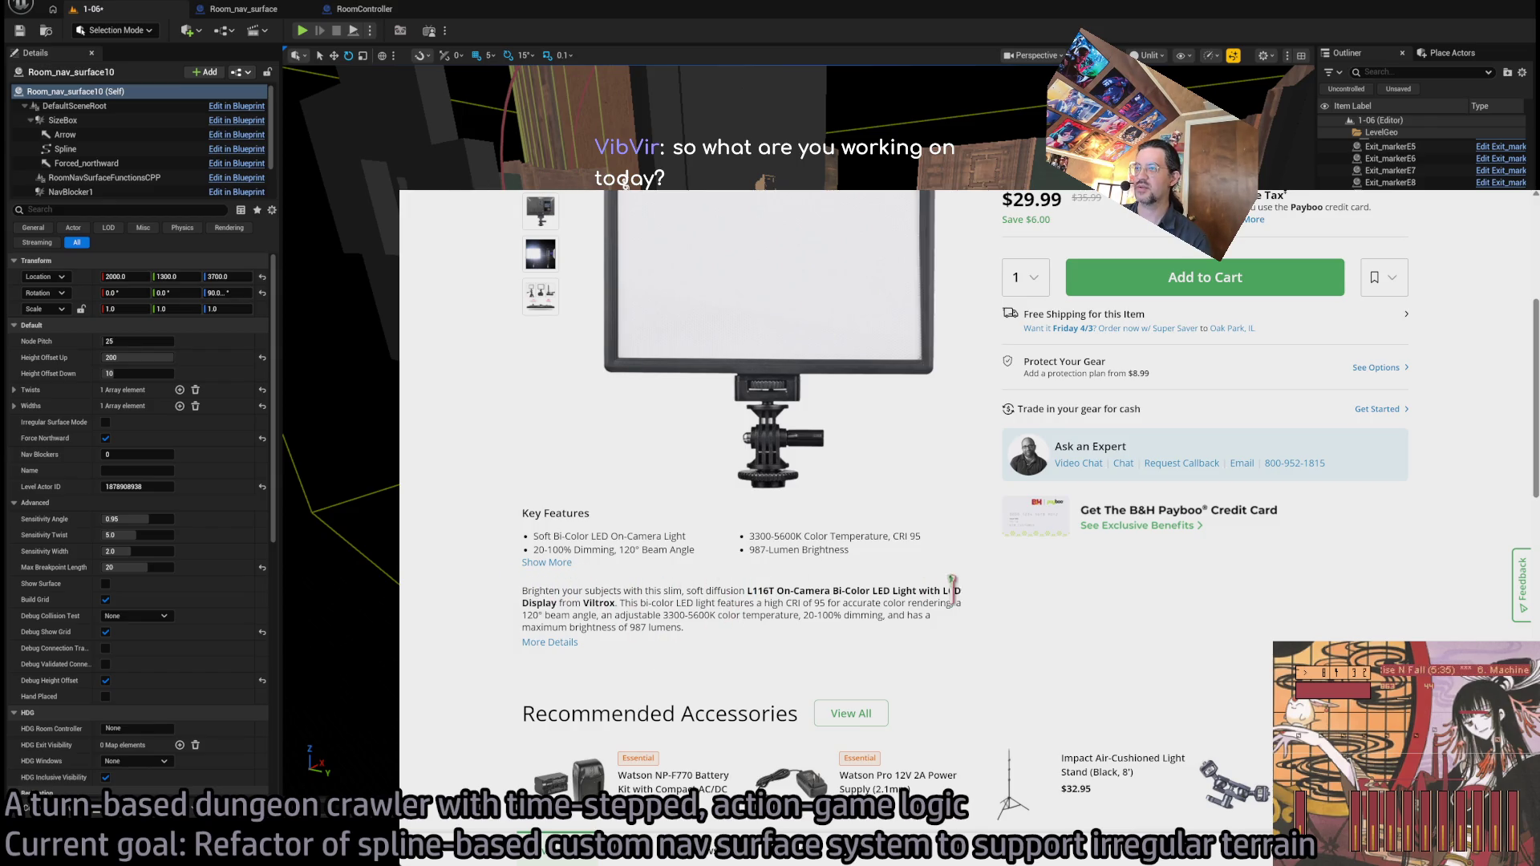
pyautogui.click(566, 642)
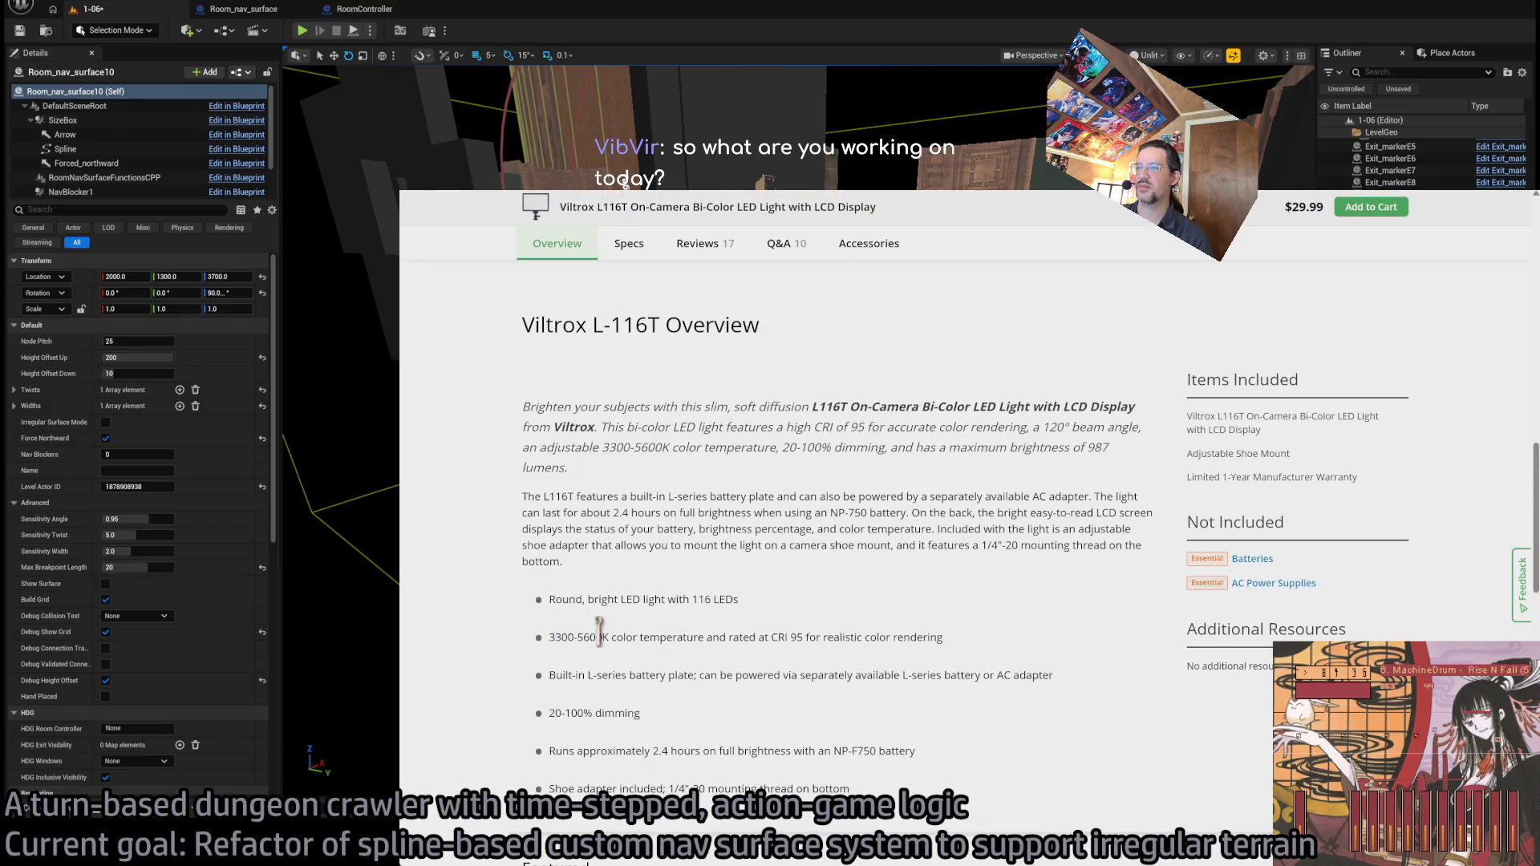
pyautogui.scroll(-1, 598, 632)
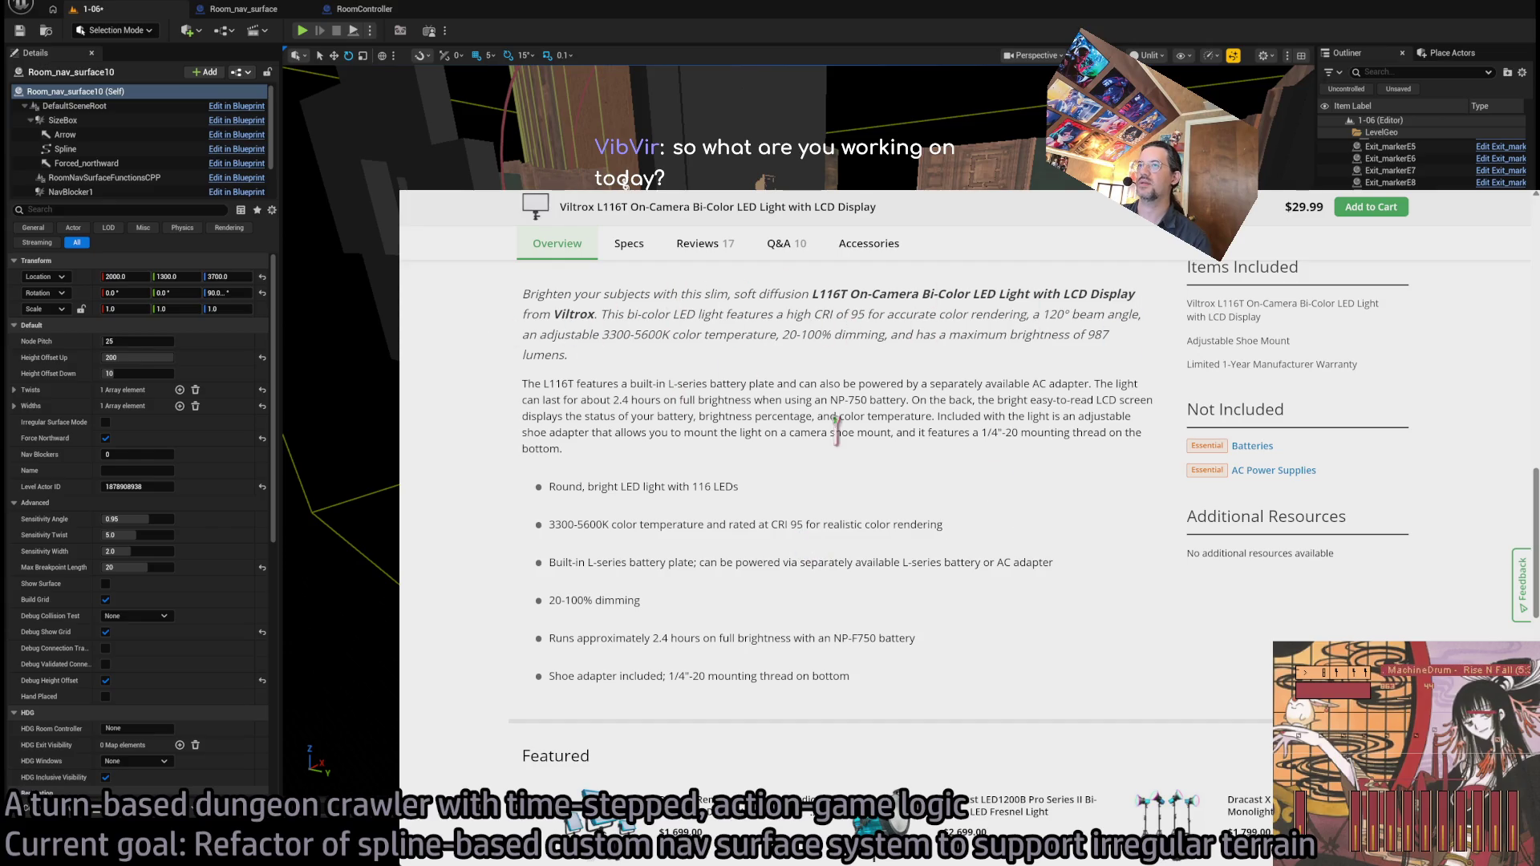
pyautogui.scroll(15, 835, 433)
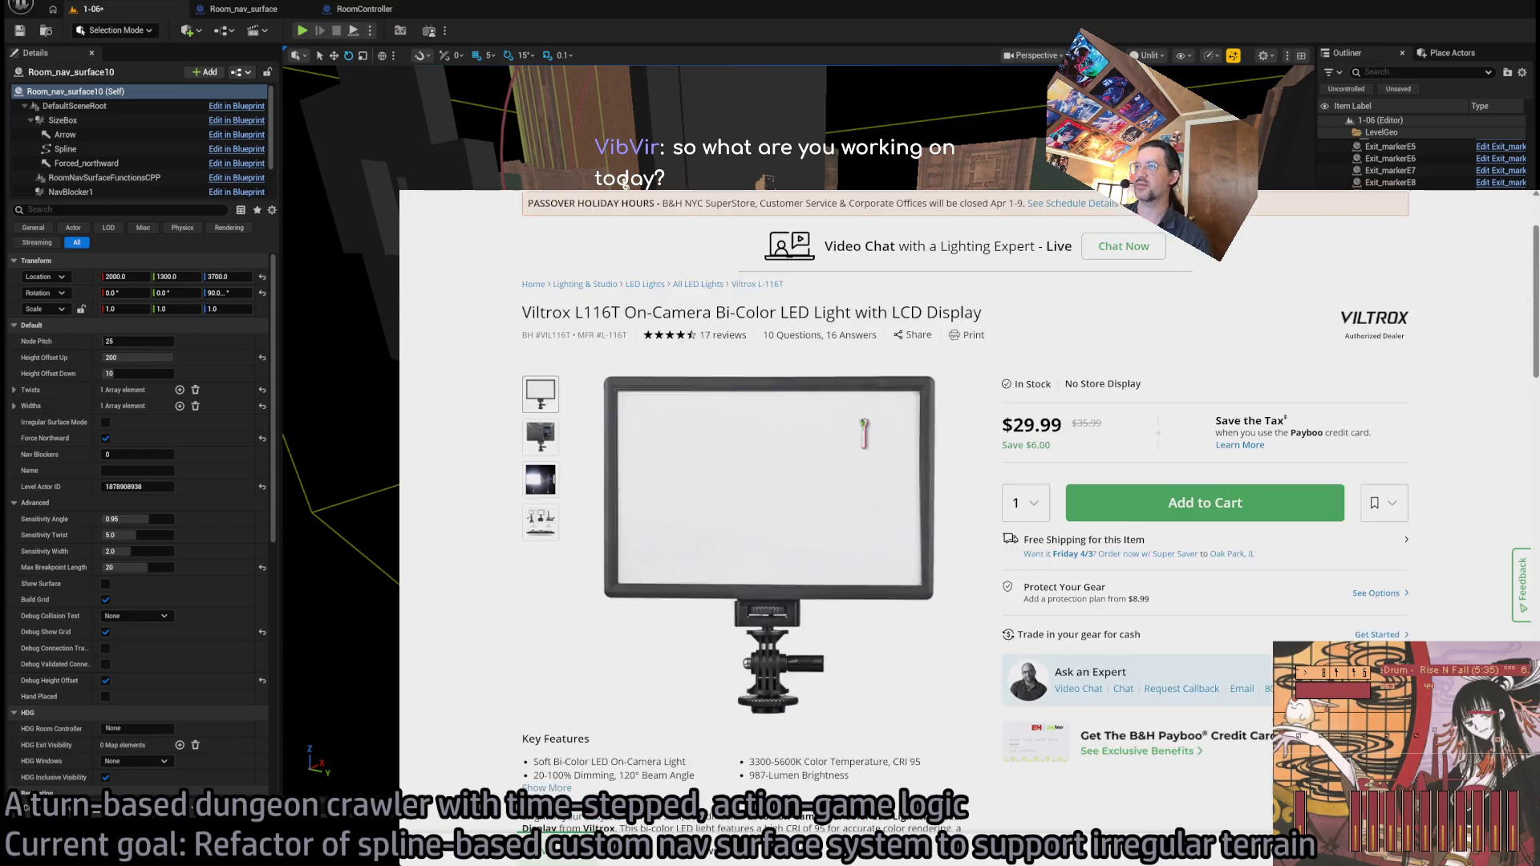
pyautogui.scroll(-3, 863, 433)
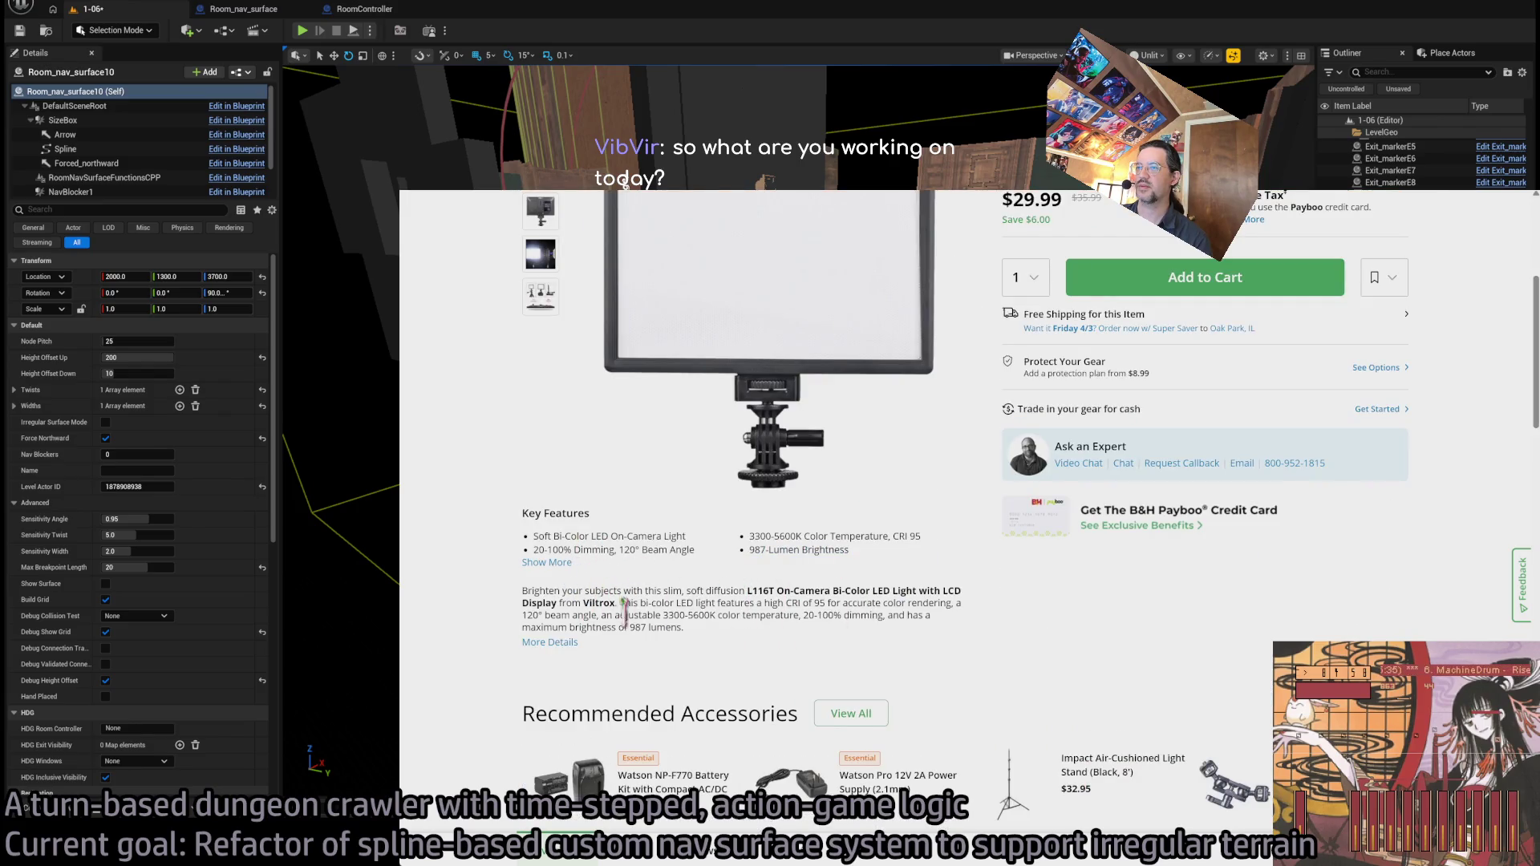
pyautogui.click(550, 642)
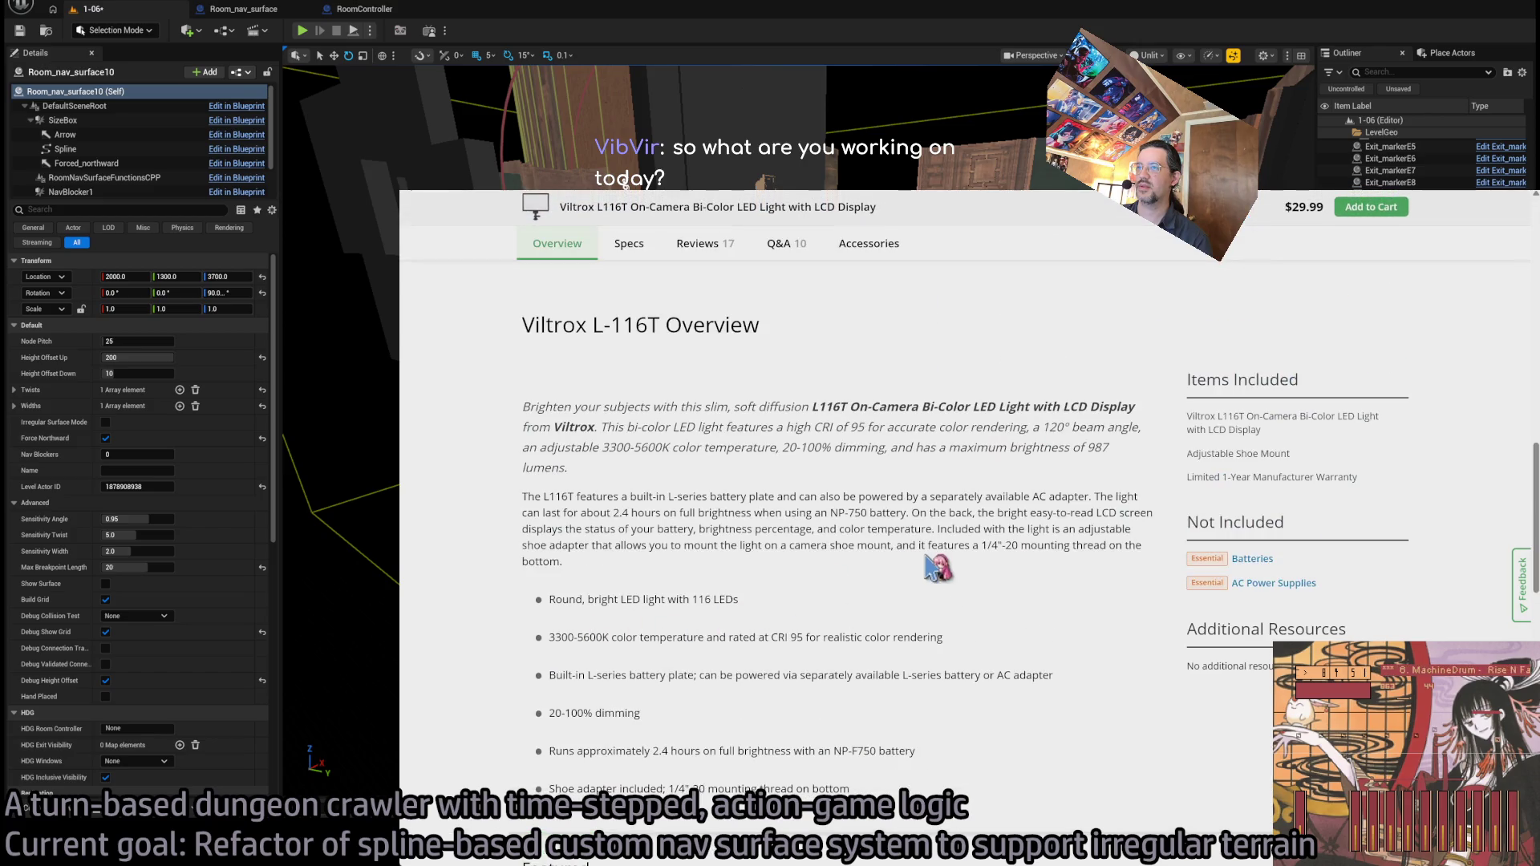
pyautogui.click(629, 243)
pyautogui.scroll(-4, 561, 337)
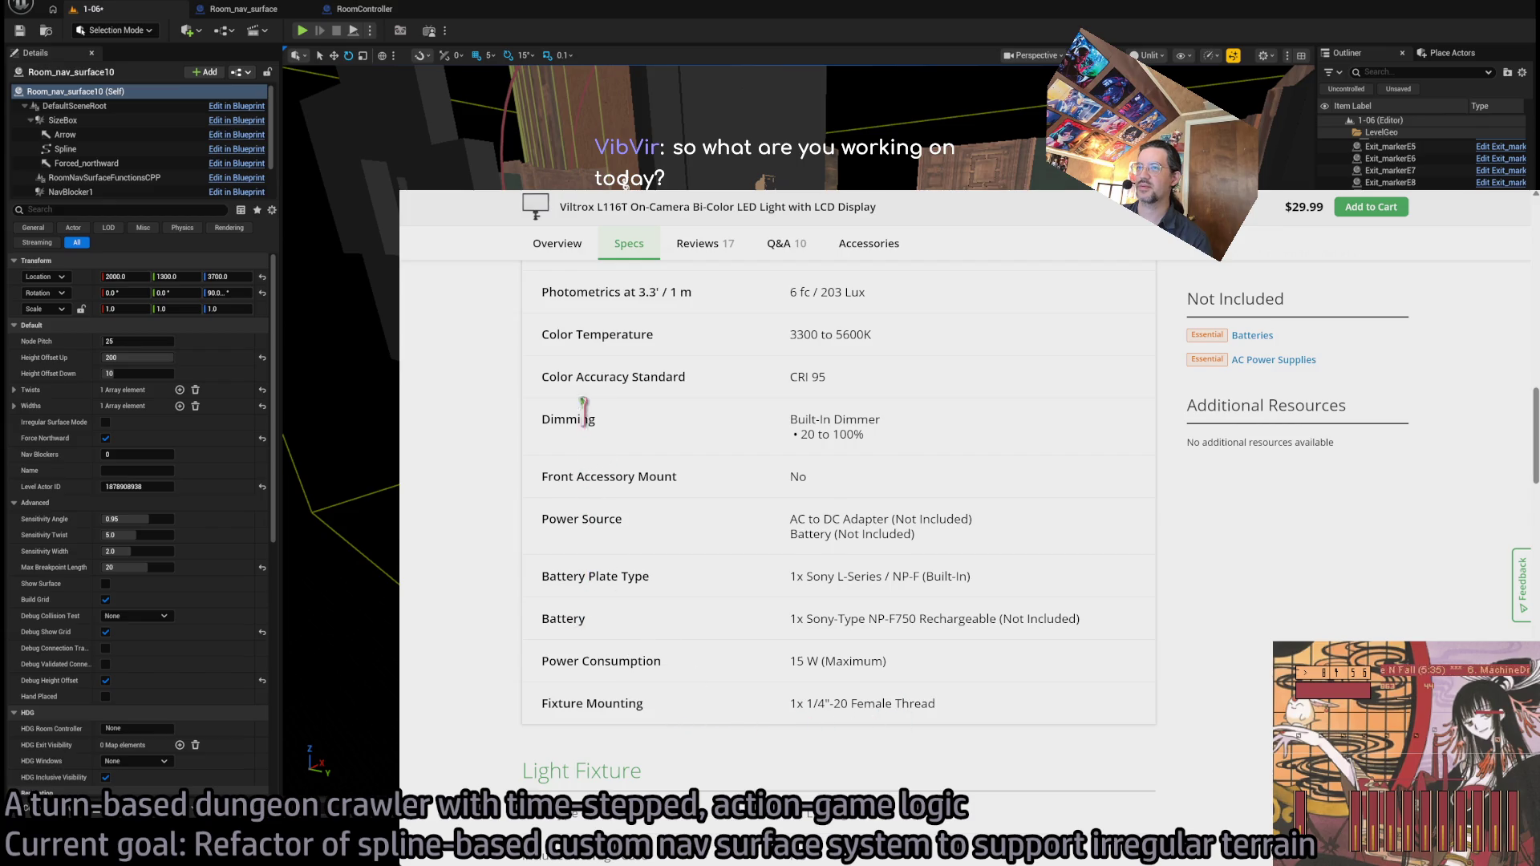
pyautogui.scroll(1, 600, 329)
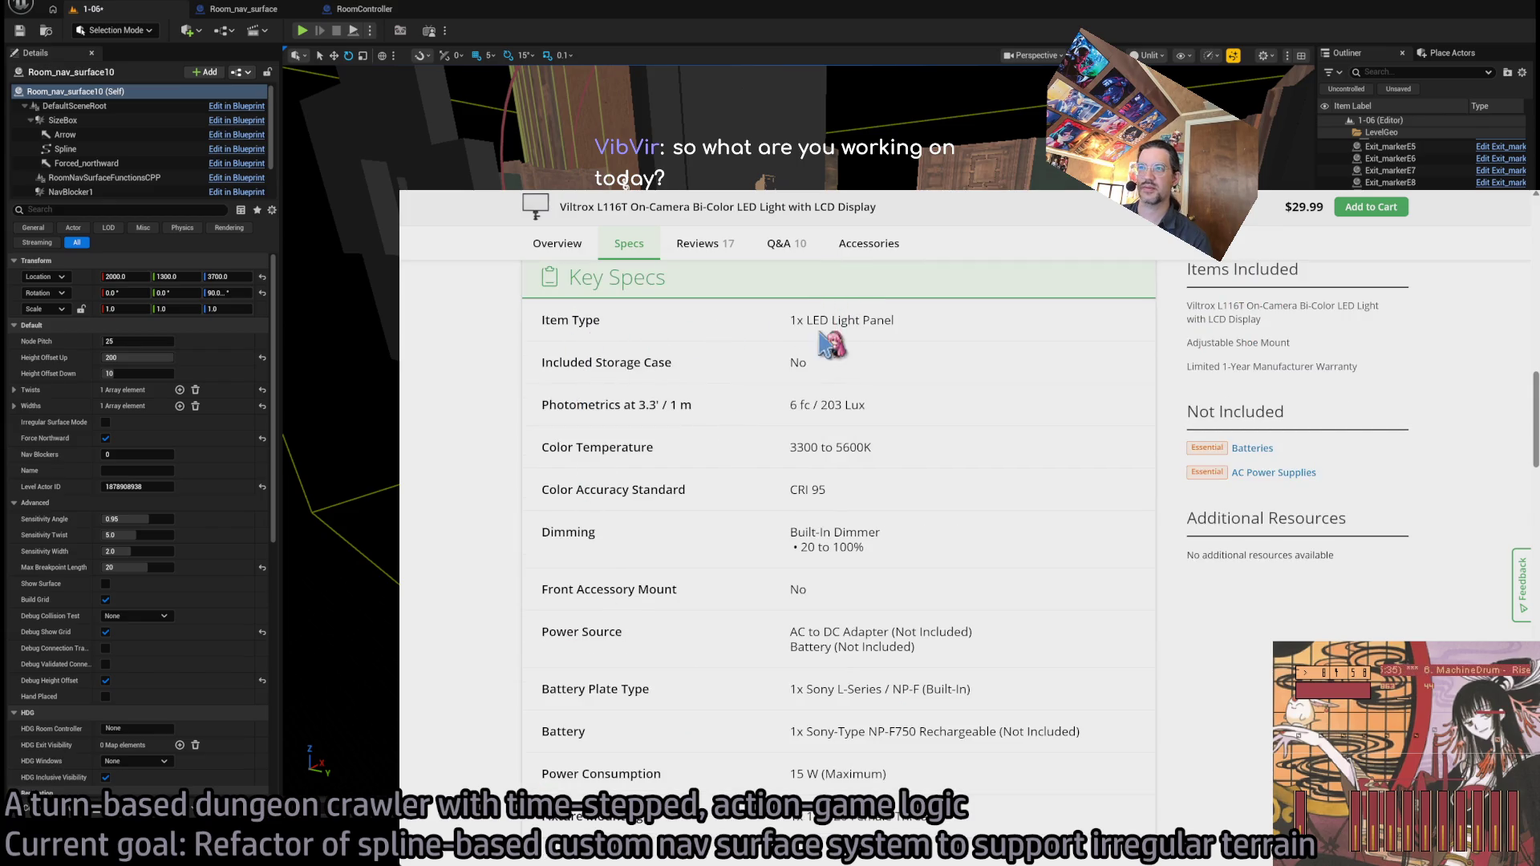
pyautogui.moveTo(937, 358)
pyautogui.mouseDown()
pyautogui.moveTo(1003, 738)
pyautogui.moveTo(1067, 818)
pyautogui.moveTo(1088, 805)
pyautogui.moveTo(966, 447)
pyautogui.moveTo(973, 361)
pyautogui.moveTo(1044, 710)
pyautogui.mouseUp()
pyautogui.scroll(4, 1032, 511)
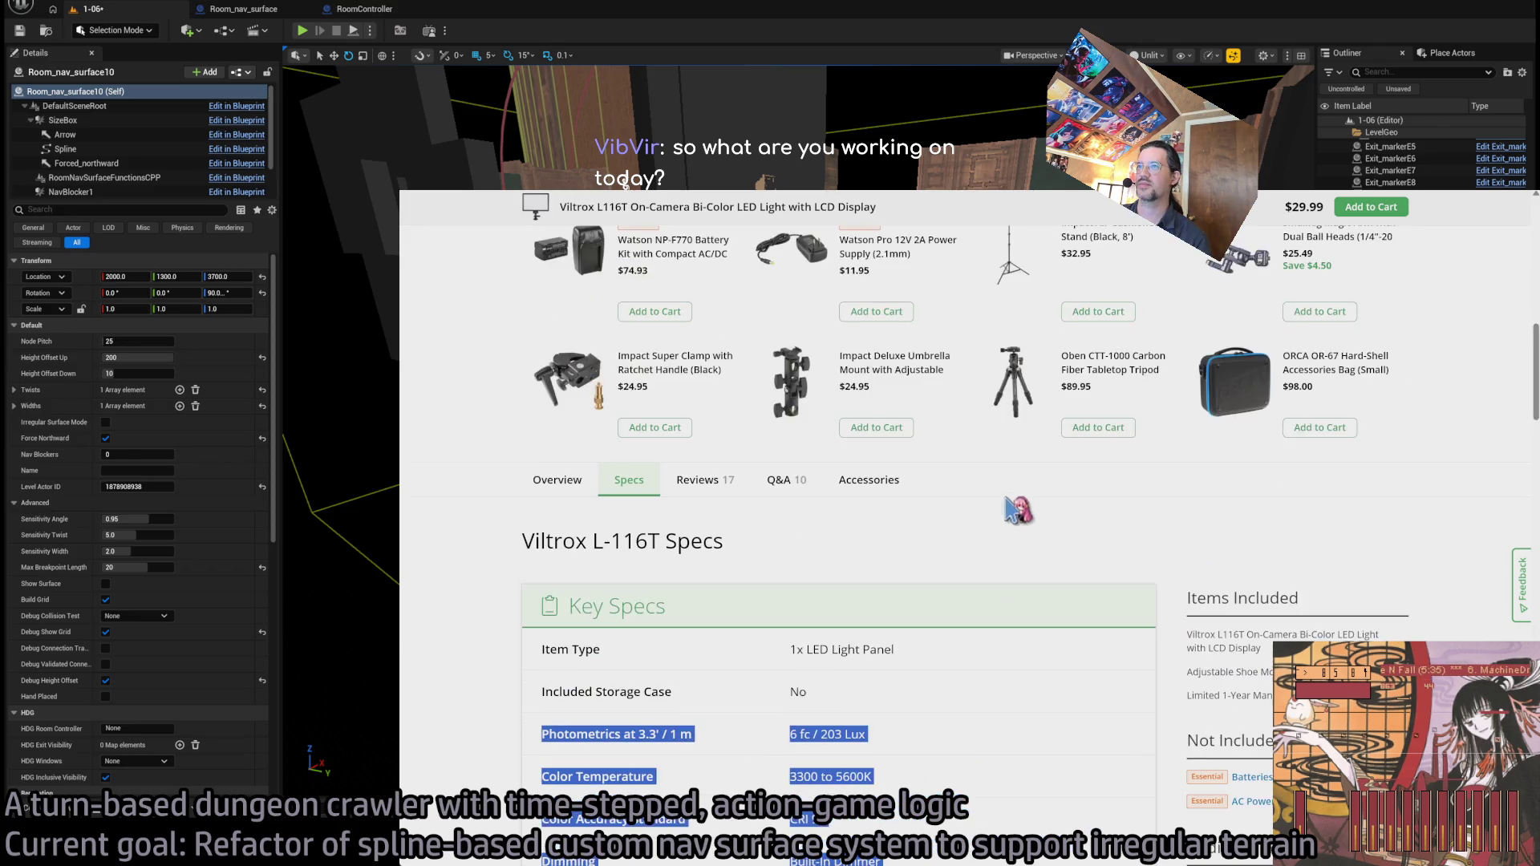
pyautogui.click(768, 480)
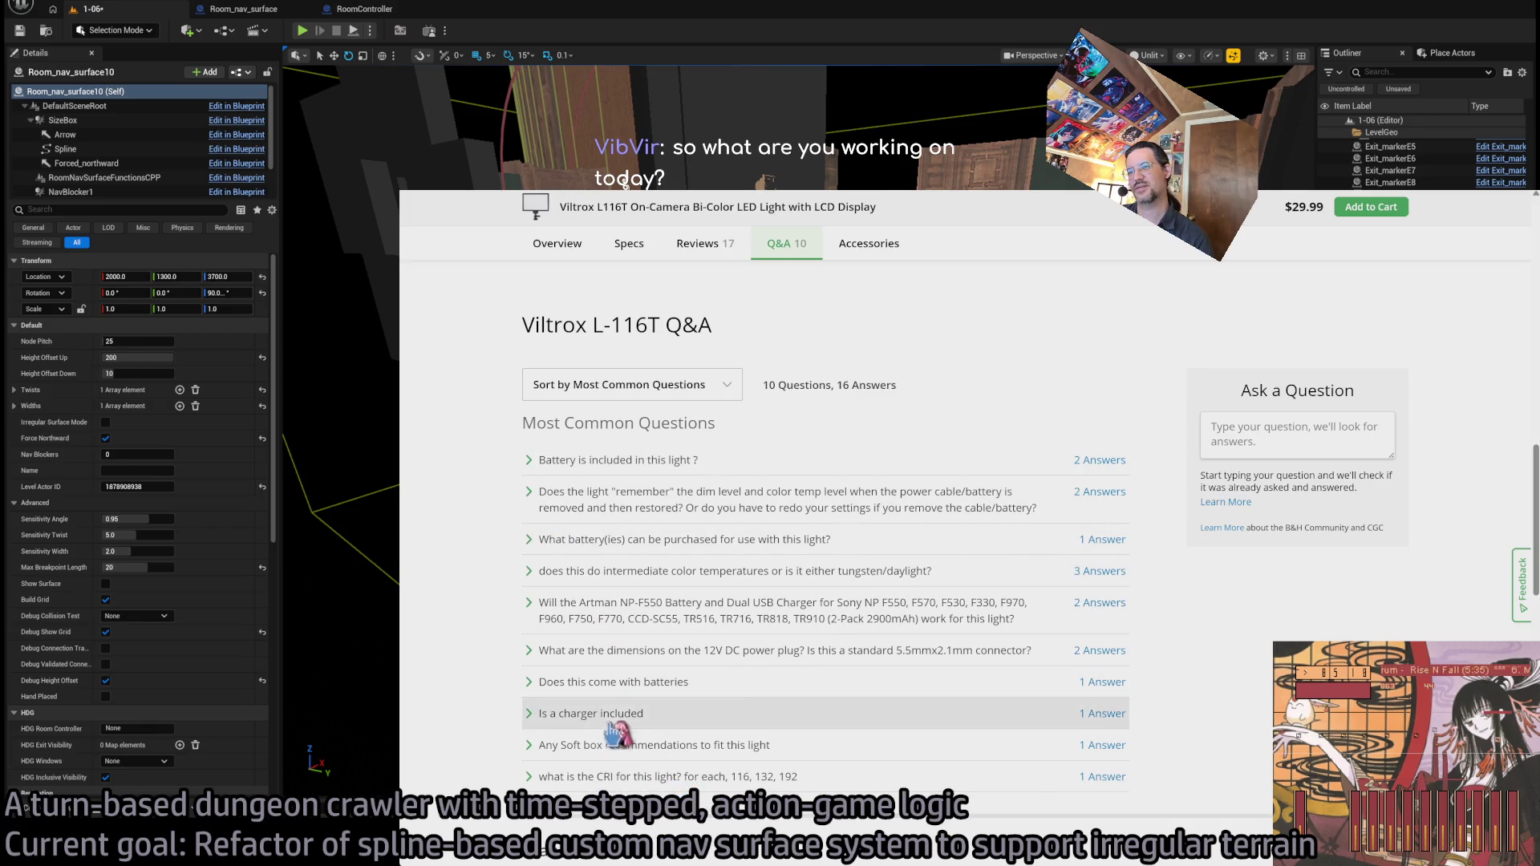
pyautogui.click(758, 654)
pyautogui.click(601, 654)
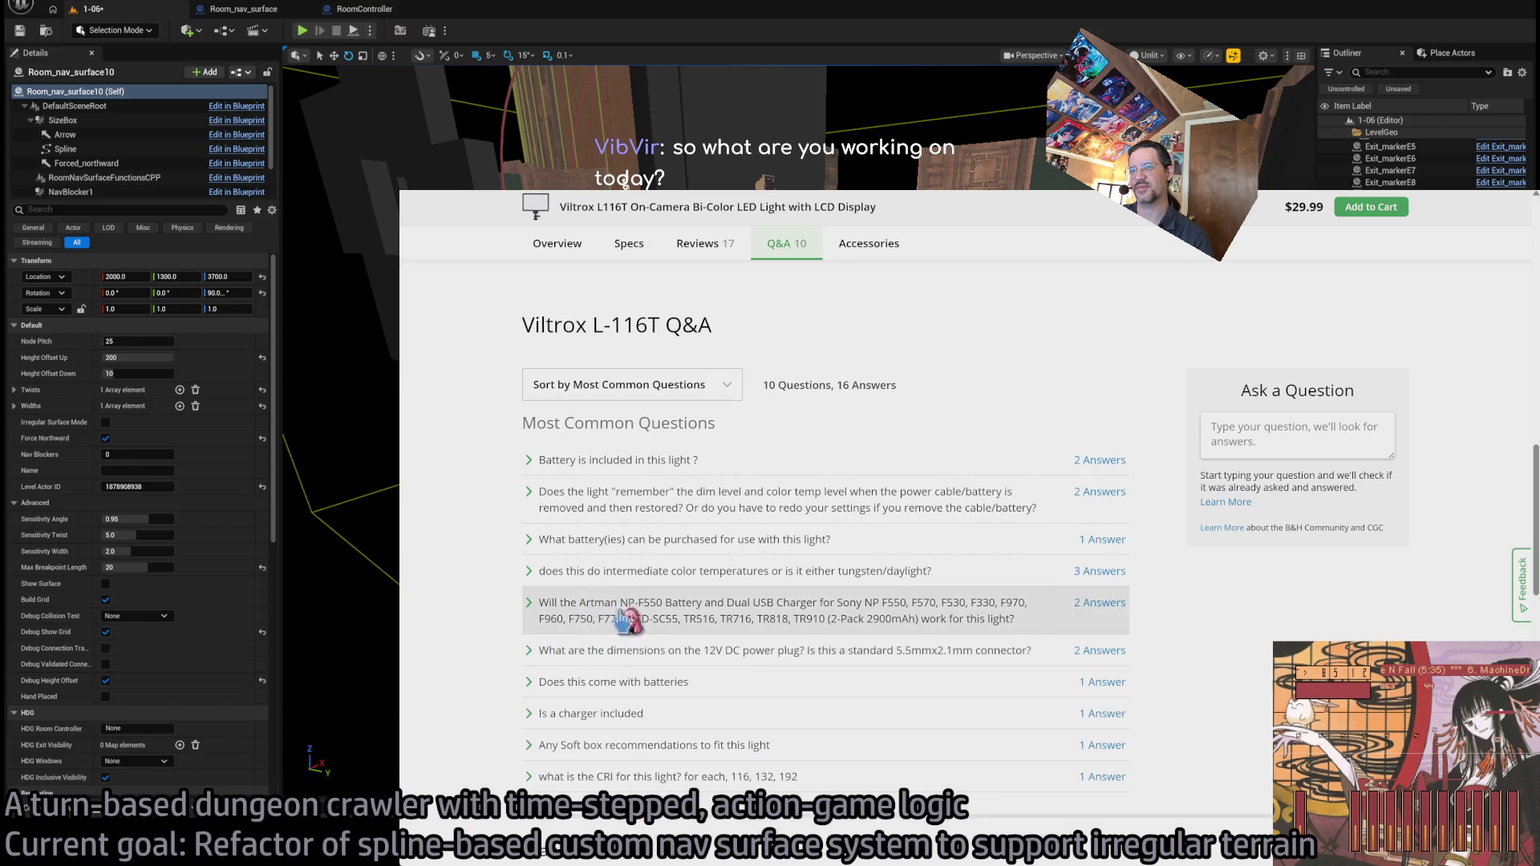
pyautogui.scroll(4, 642, 562)
pyautogui.scroll(8, 750, 573)
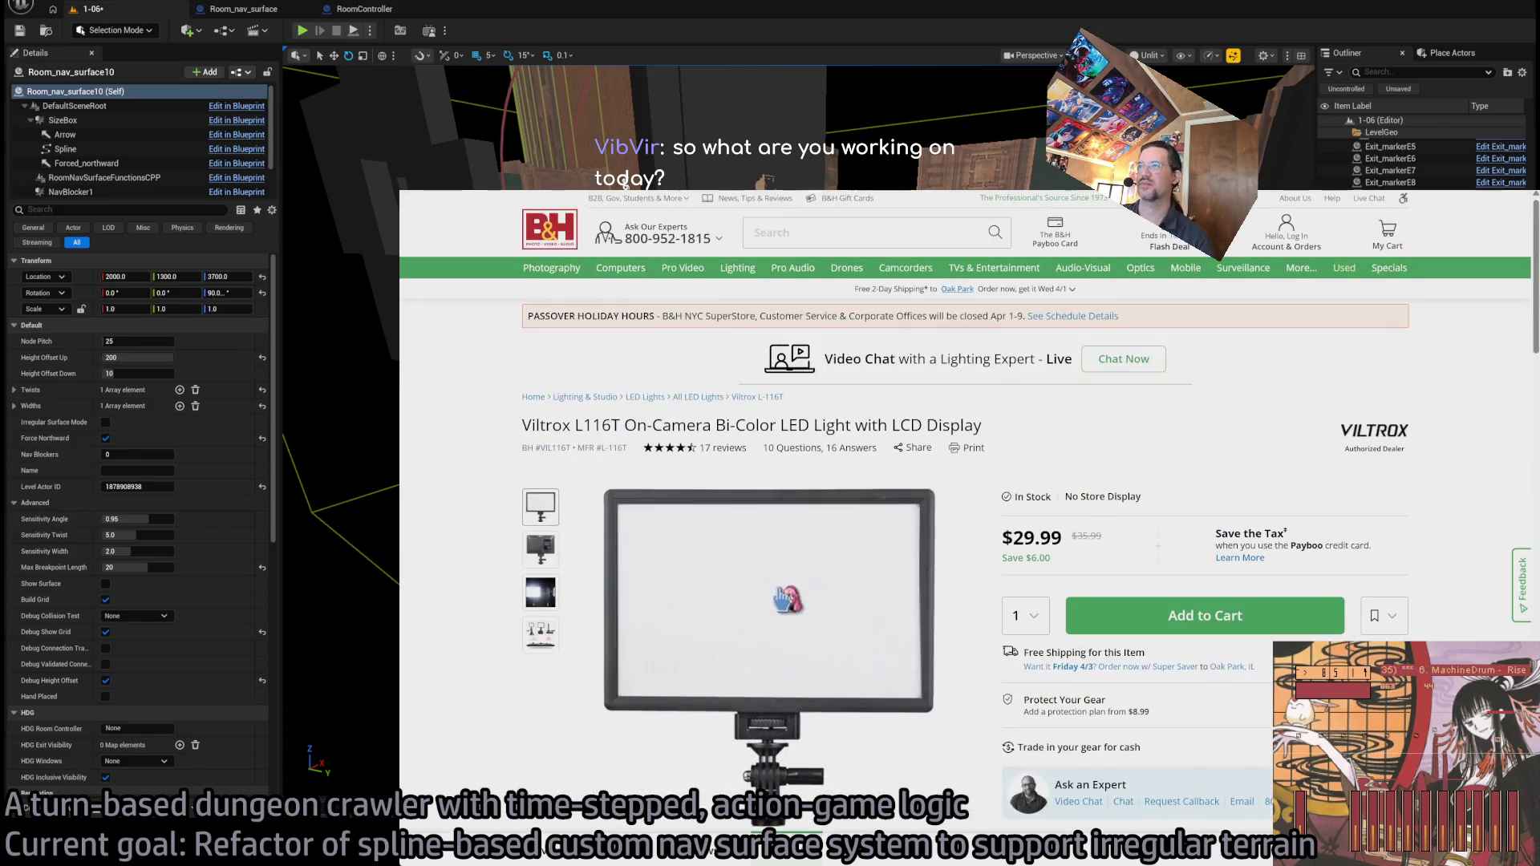
# - Select the Viltrox L116T product title, first Key Features bullets and description opening to read them
pyautogui.scroll(-3, 954, 478)
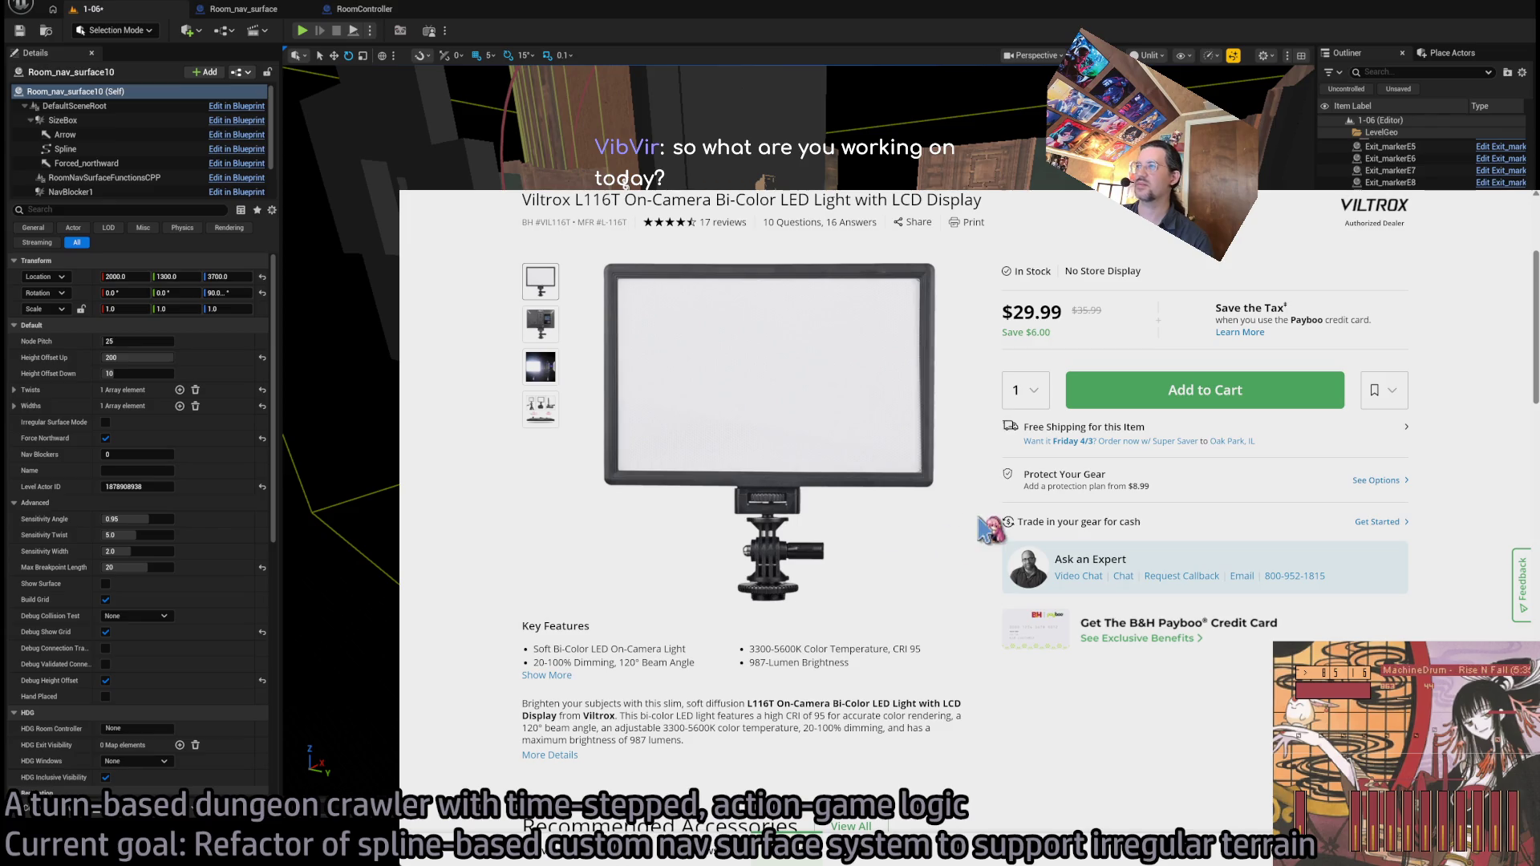
pyautogui.scroll(3, 553, 647)
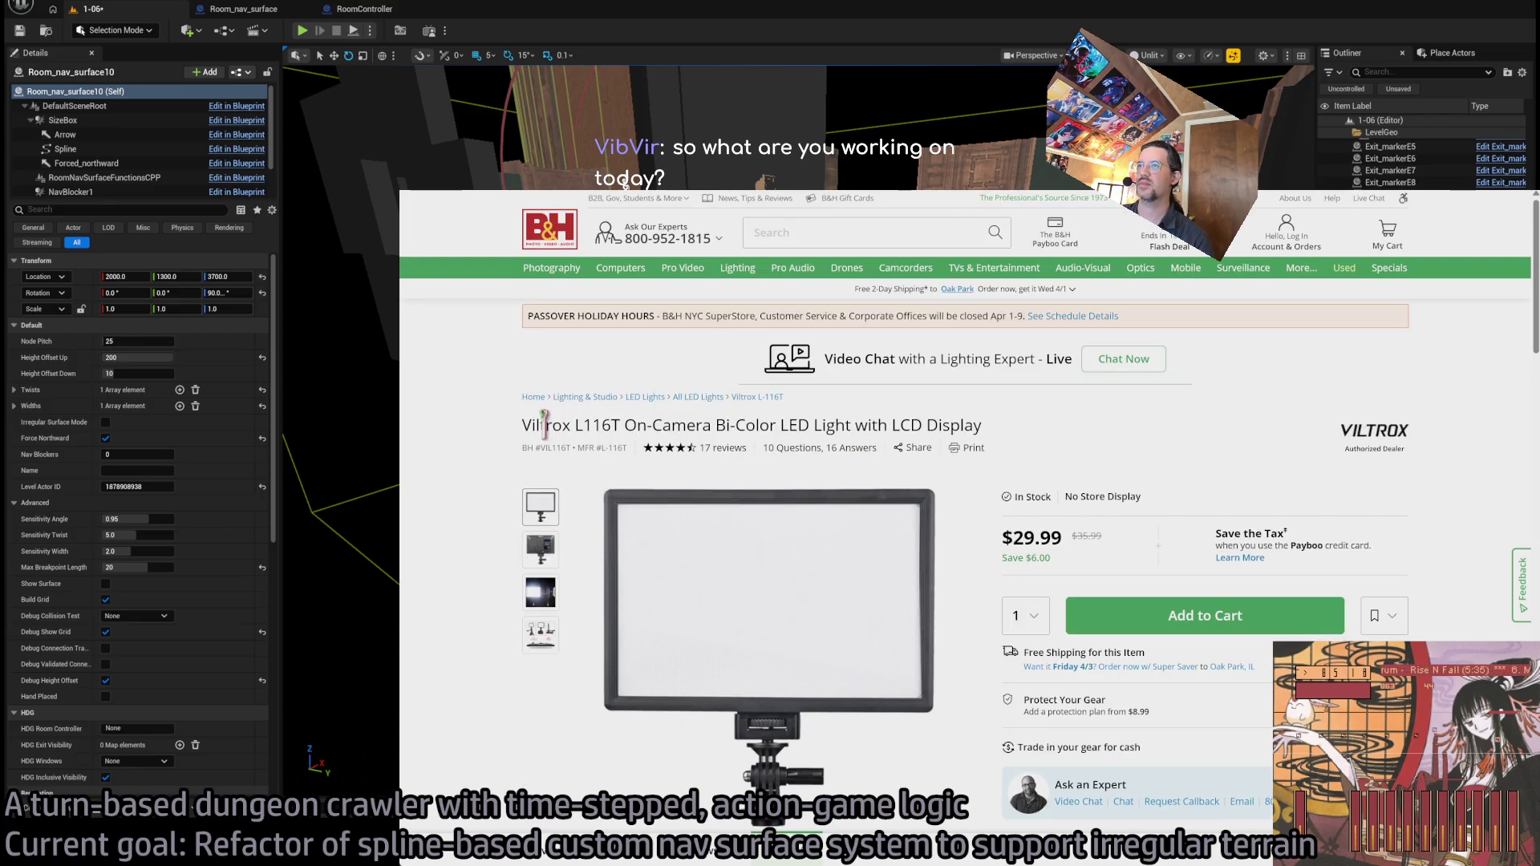
pyautogui.tripleClick(544, 423)
pyautogui.scroll(-5, 543, 566)
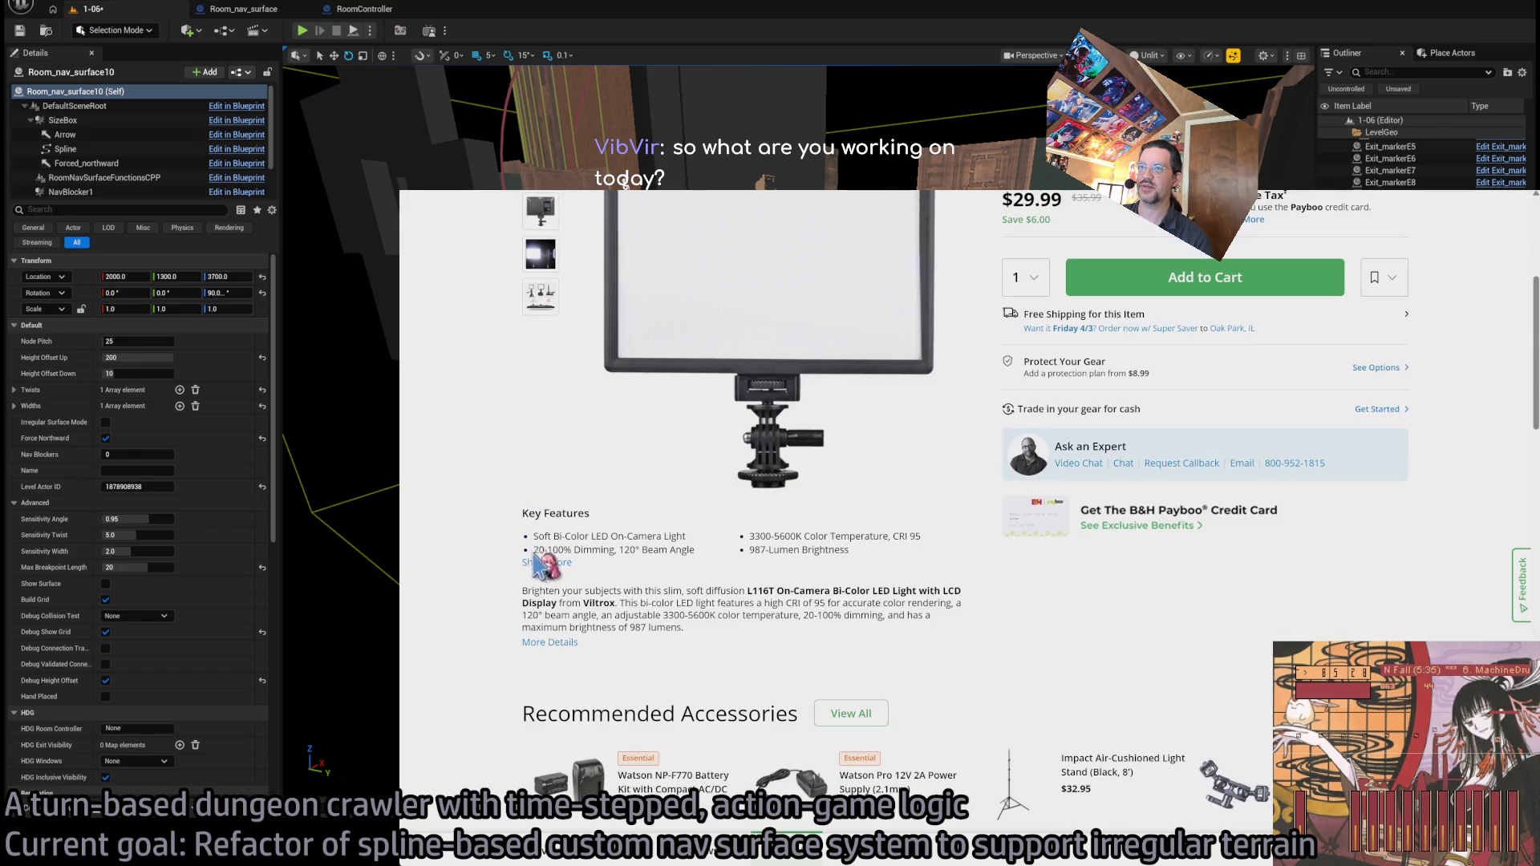
pyautogui.moveTo(546, 536)
pyautogui.mouseDown()
pyautogui.moveTo(955, 557)
pyautogui.moveTo(610, 576)
pyautogui.moveTo(726, 554)
pyautogui.mouseUp()
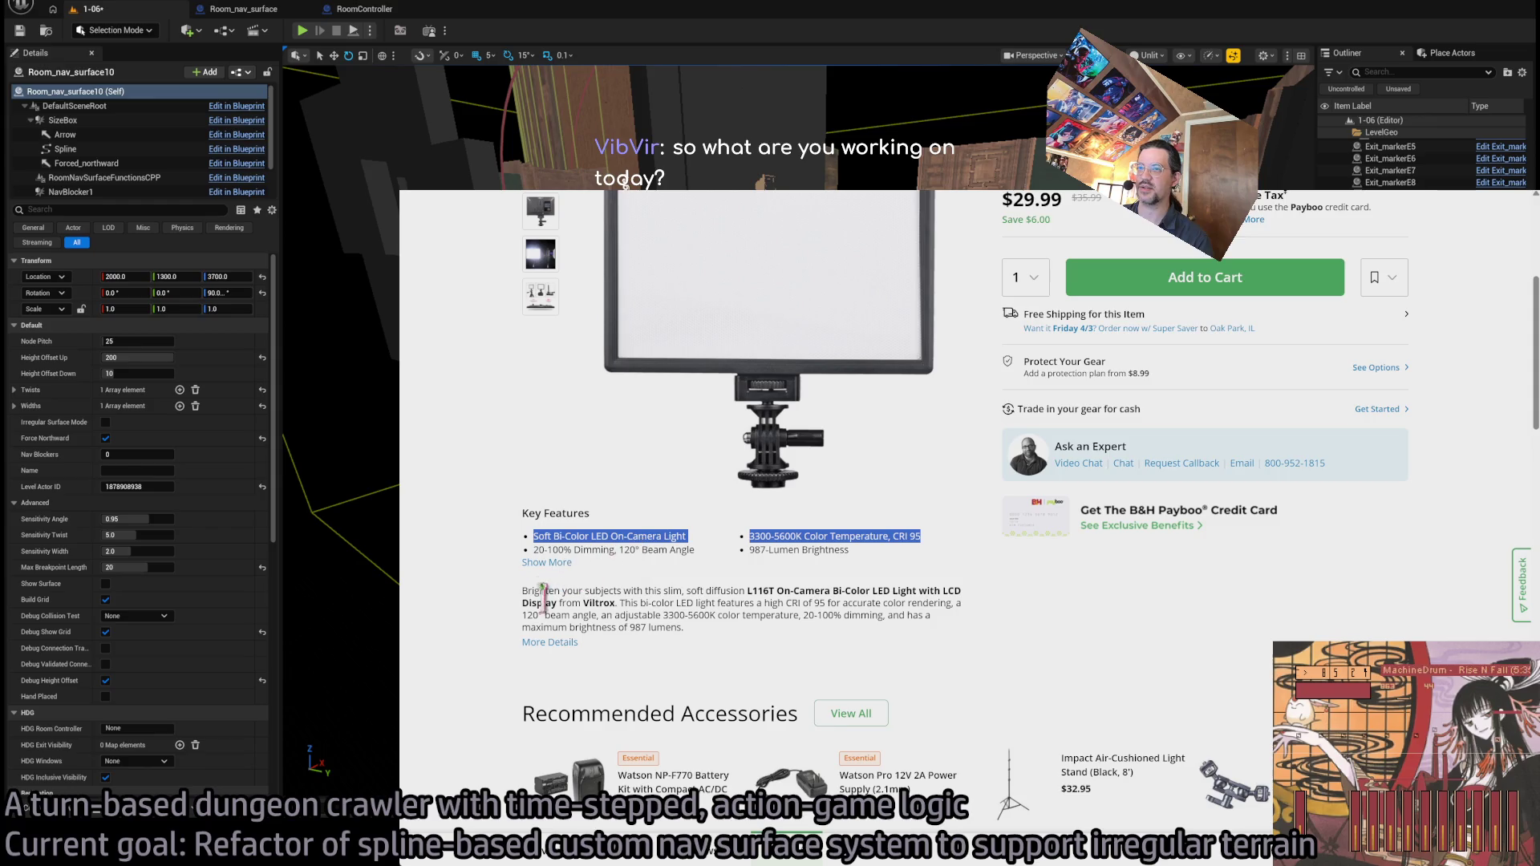
pyautogui.moveTo(523, 591)
pyautogui.mouseDown()
pyautogui.moveTo(967, 592)
pyautogui.moveTo(580, 618)
pyautogui.moveTo(716, 648)
pyautogui.moveTo(706, 631)
pyautogui.mouseUp()
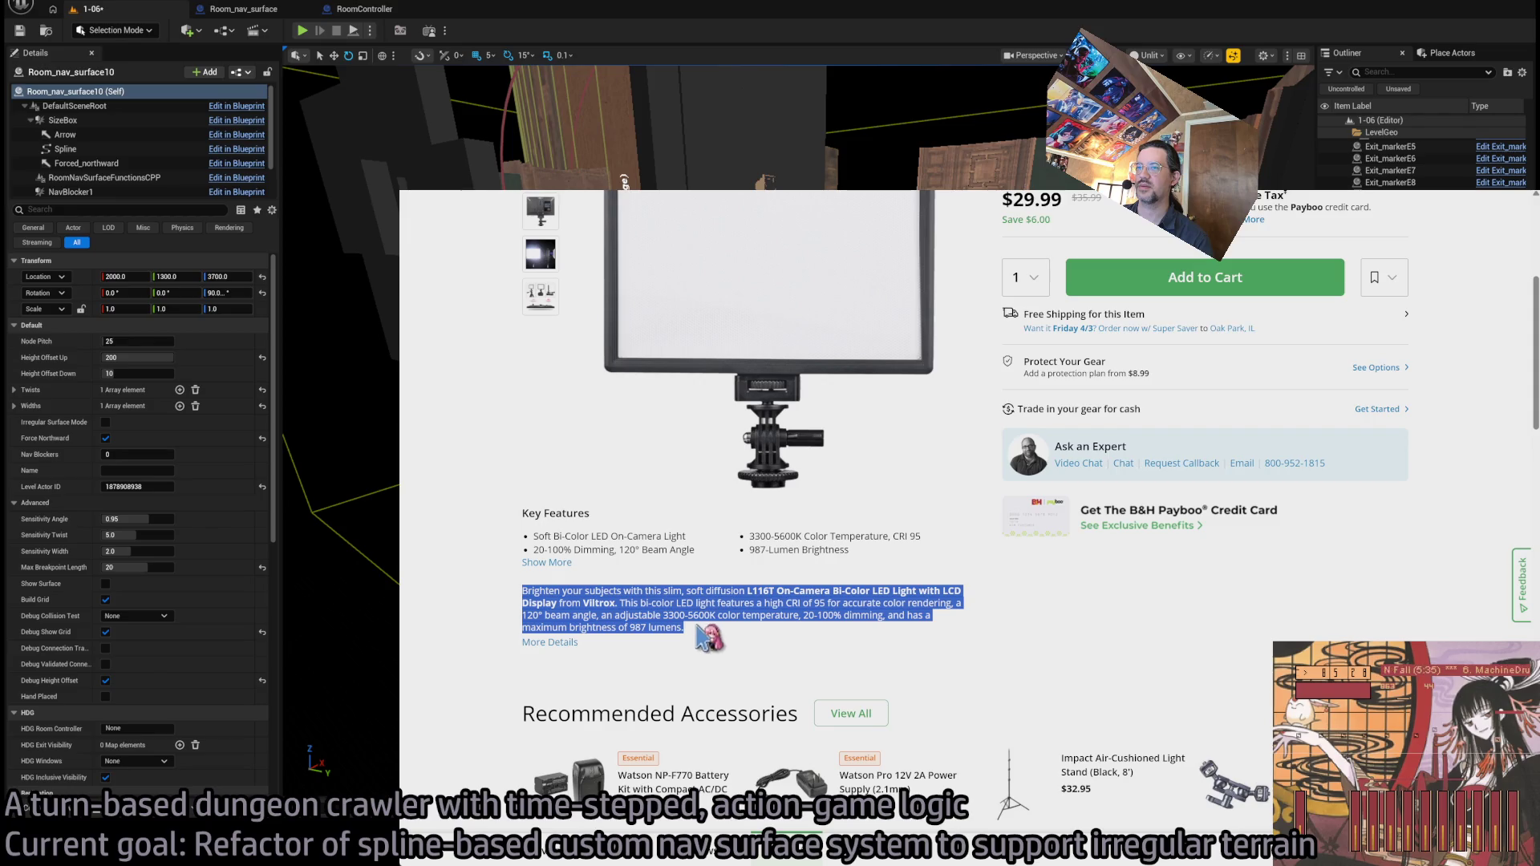
# - Show More under Key Features to list every bullet, then scroll to Q&A and back
pyautogui.click(550, 563)
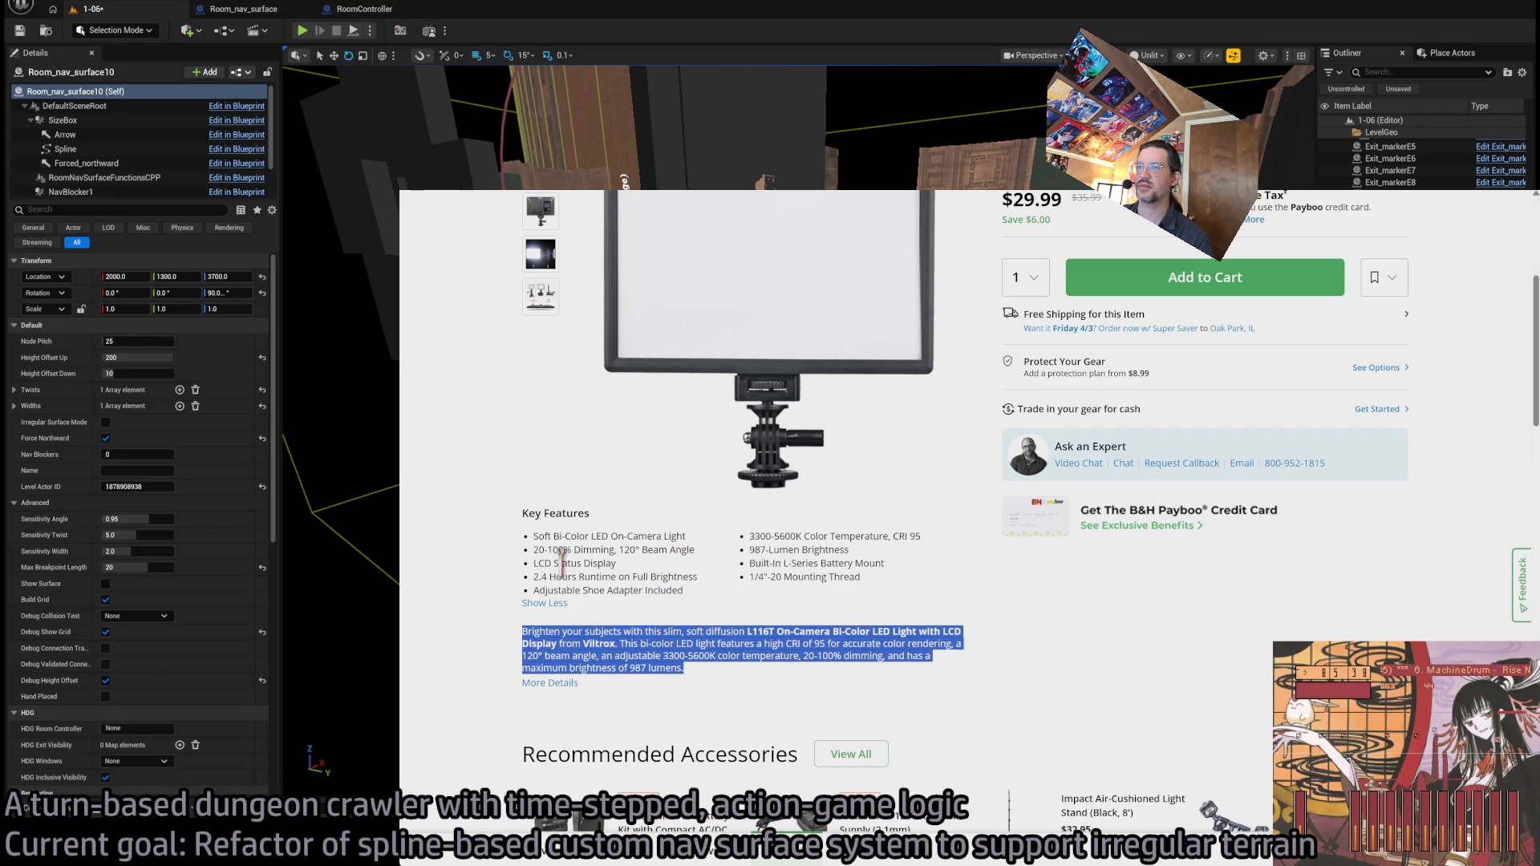
pyautogui.scroll(5, 758, 597)
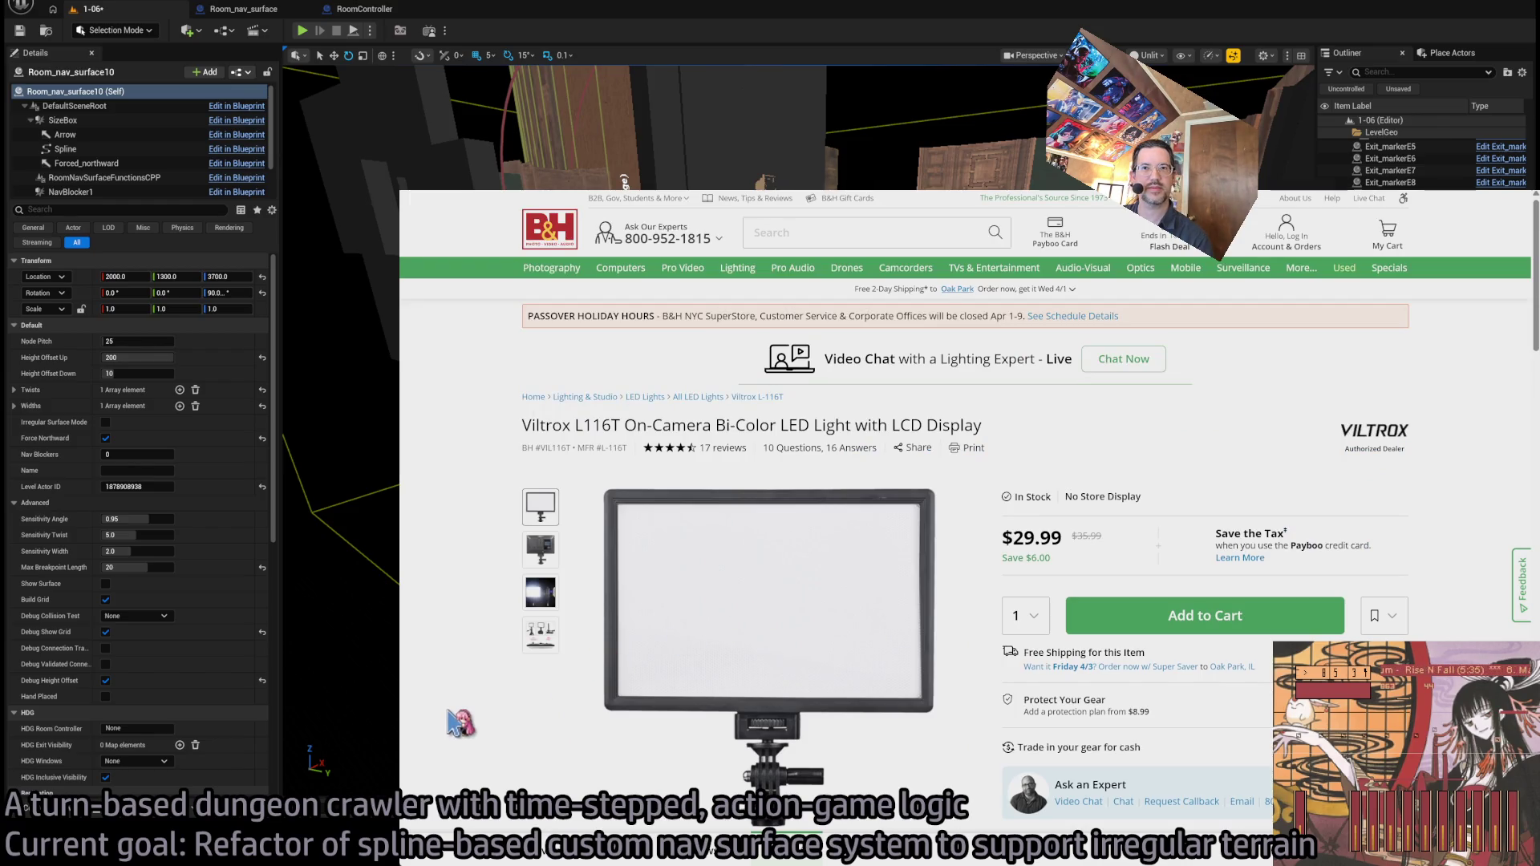
pyautogui.scroll(-15, 451, 714)
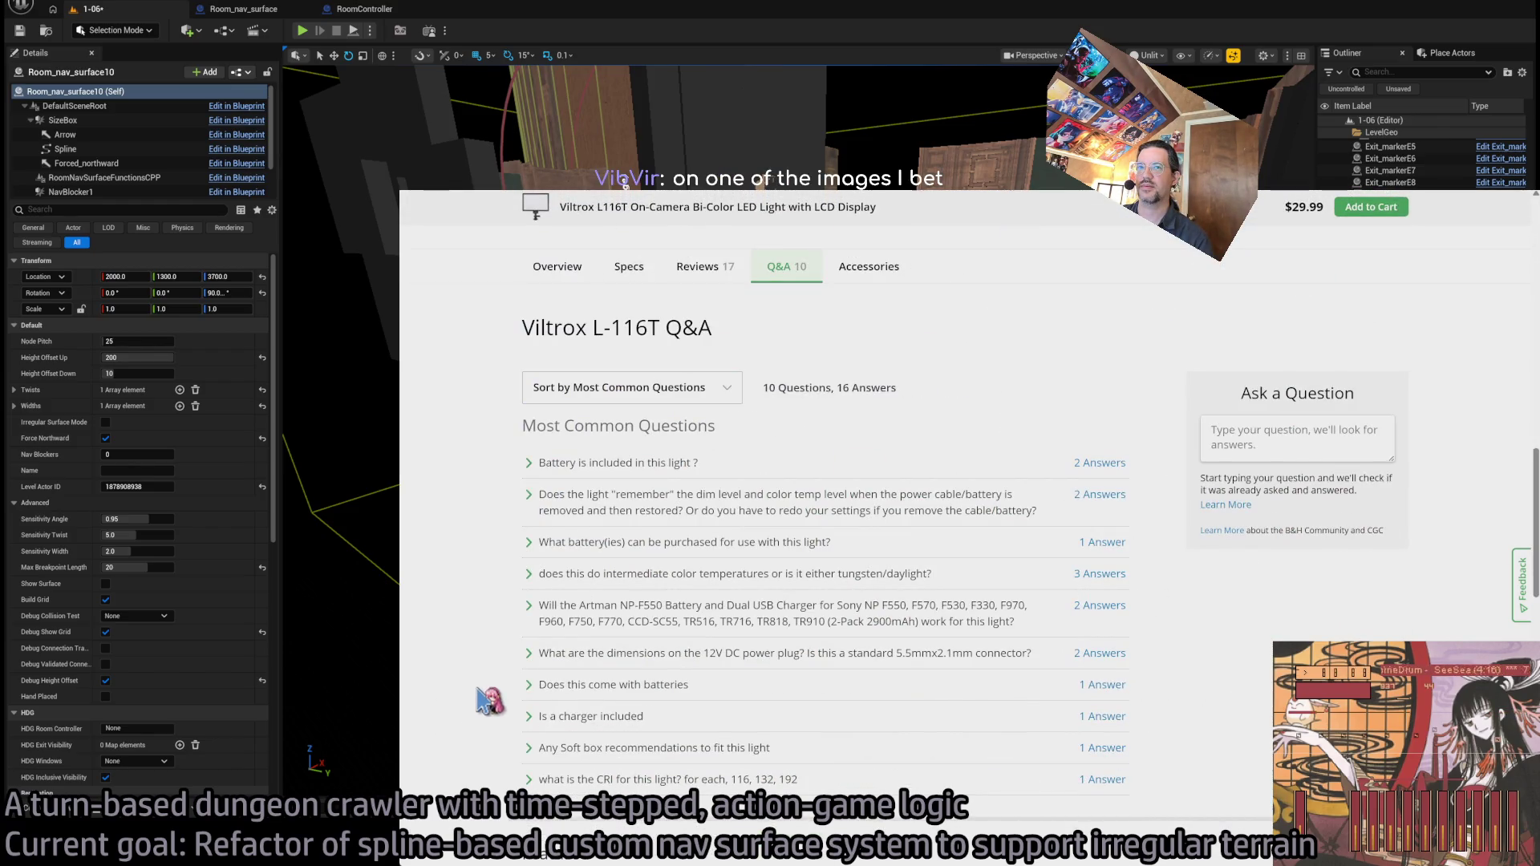
pyautogui.scroll(15, 488, 700)
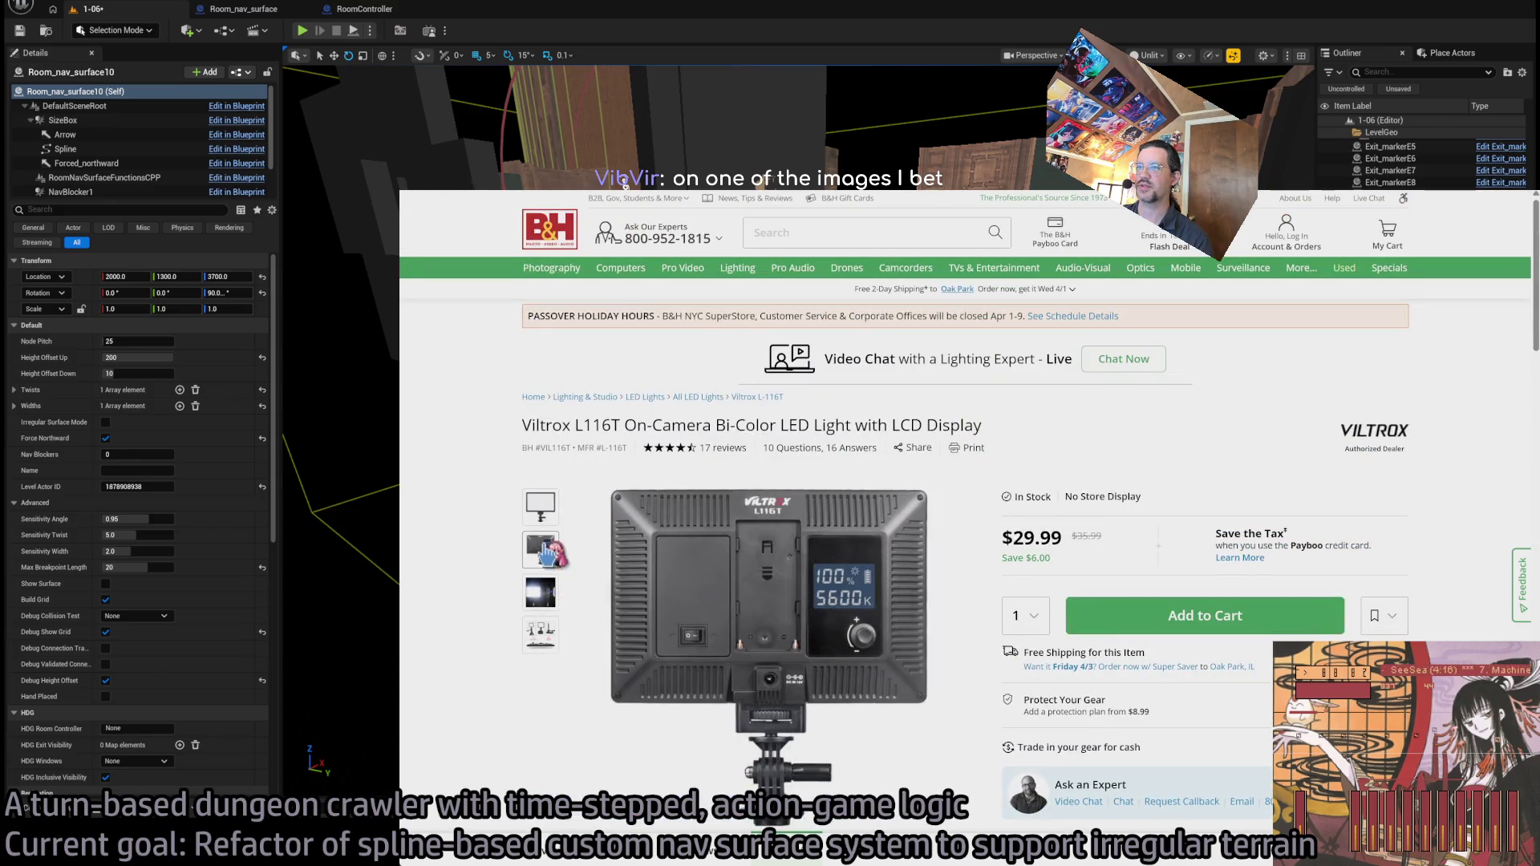
# - Browse the L116T lit-panel and specs photos, stepping through the enlarged gallery before closing it
pyautogui.click(542, 604)
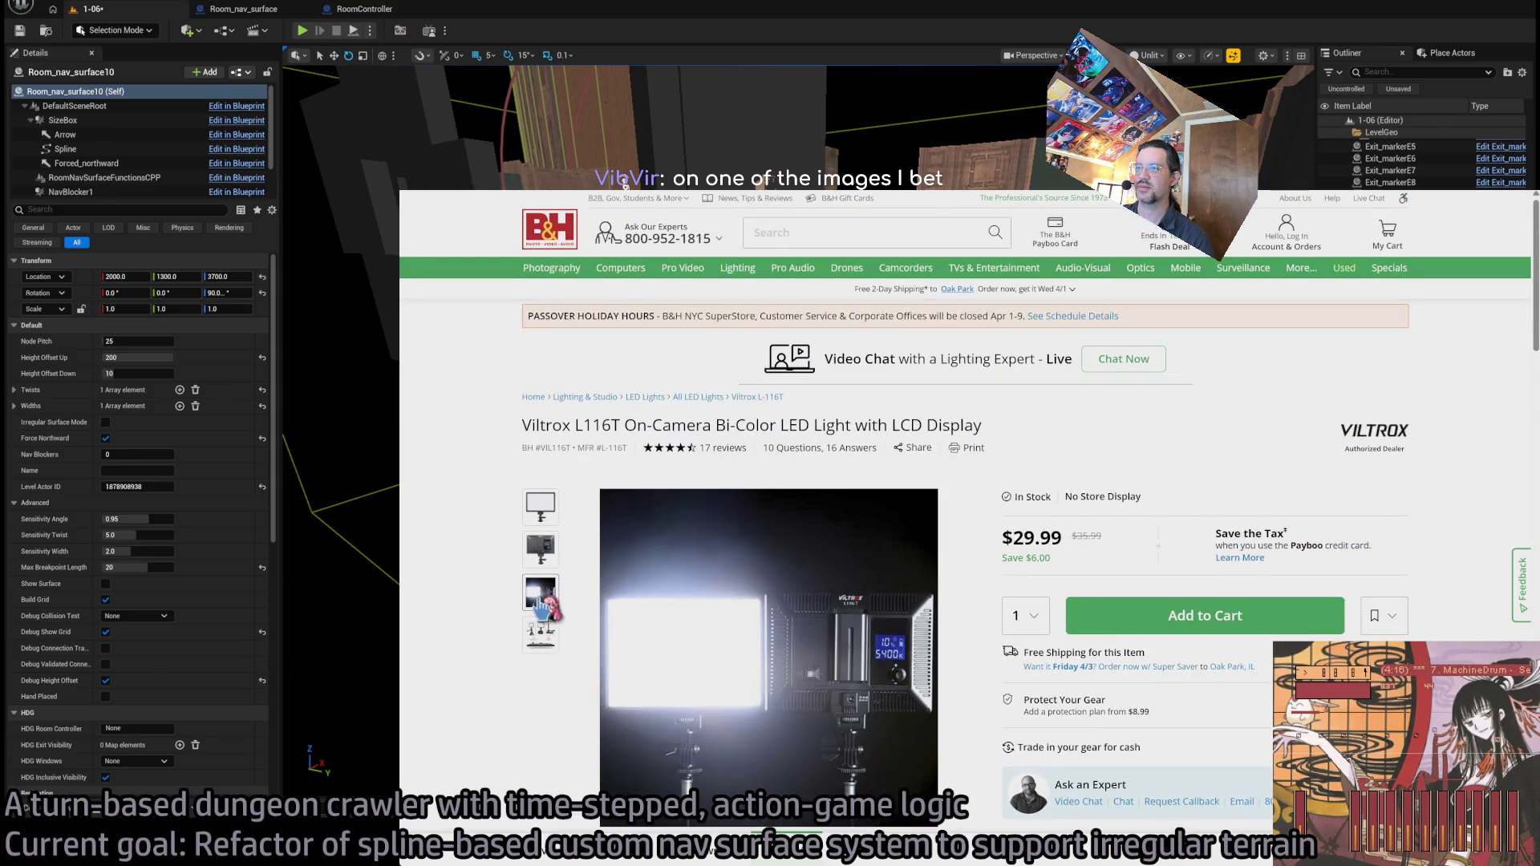
pyautogui.click(545, 638)
pyautogui.click(544, 639)
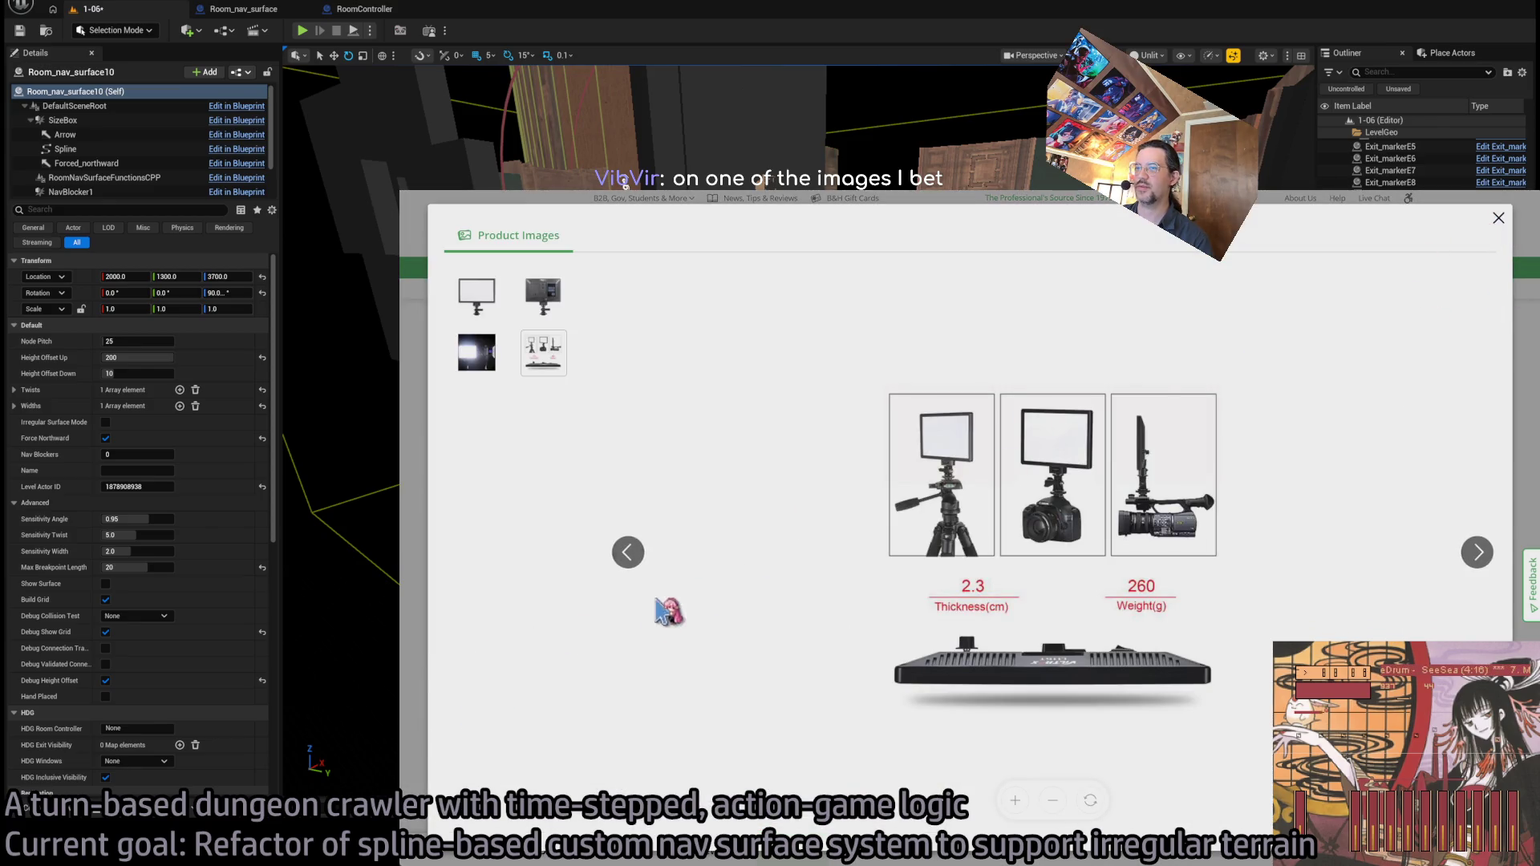
pyautogui.click(1476, 556)
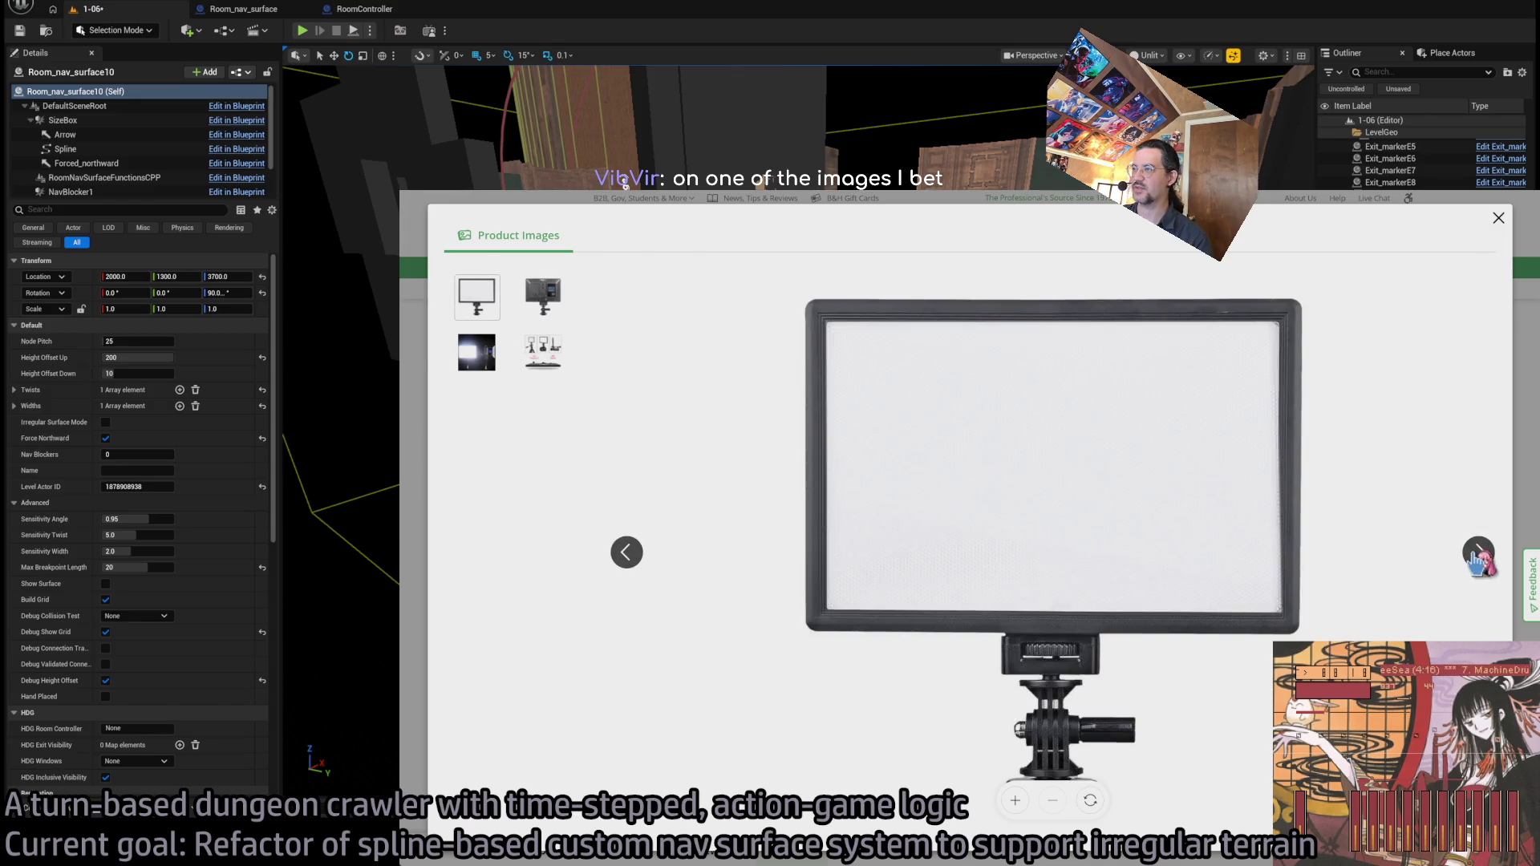
pyautogui.click(1479, 556)
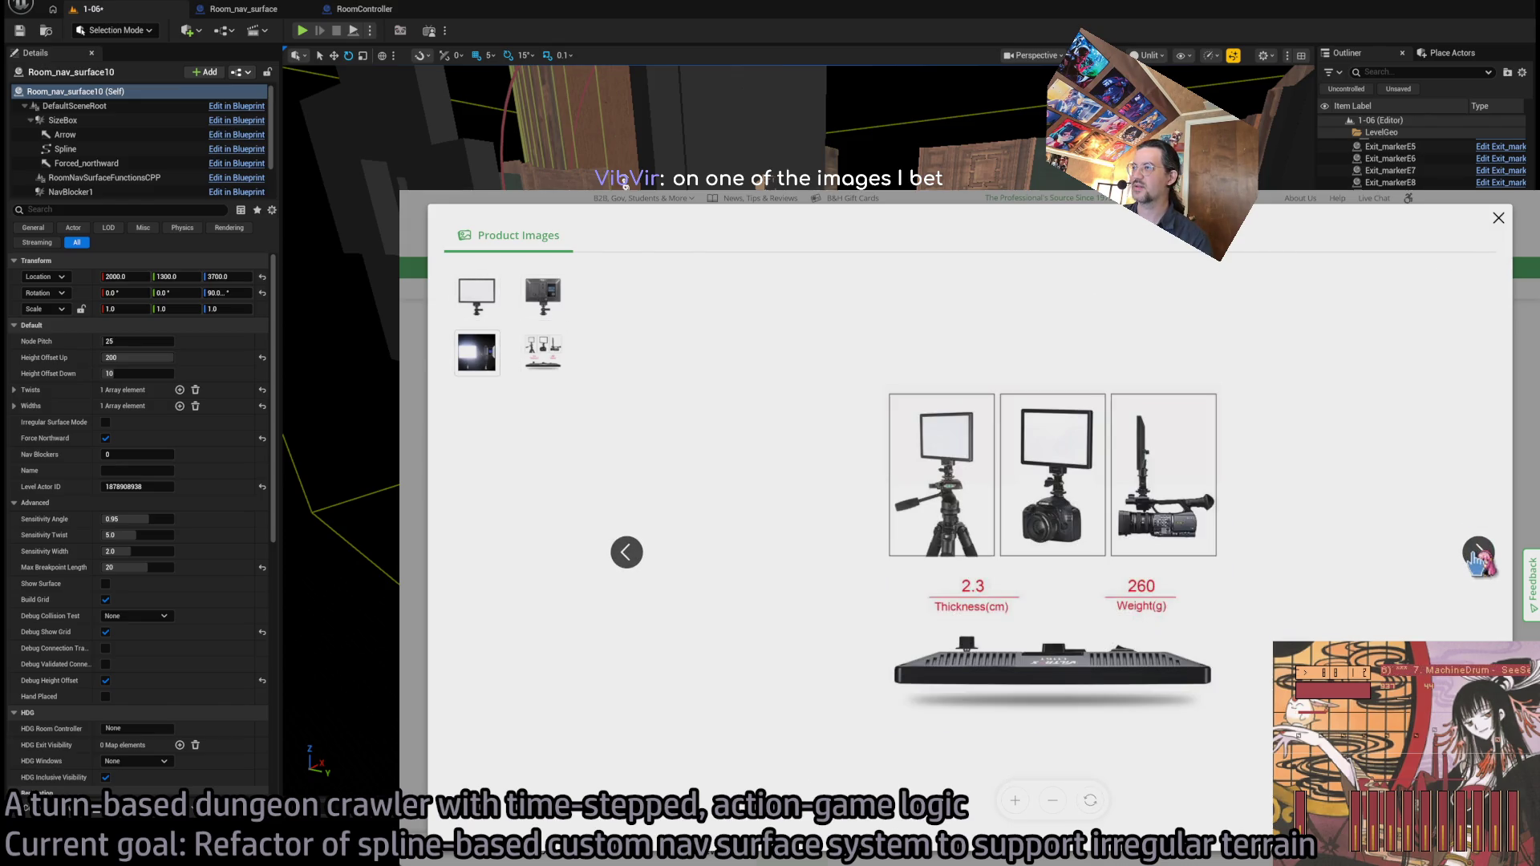
pyautogui.press('Escape')
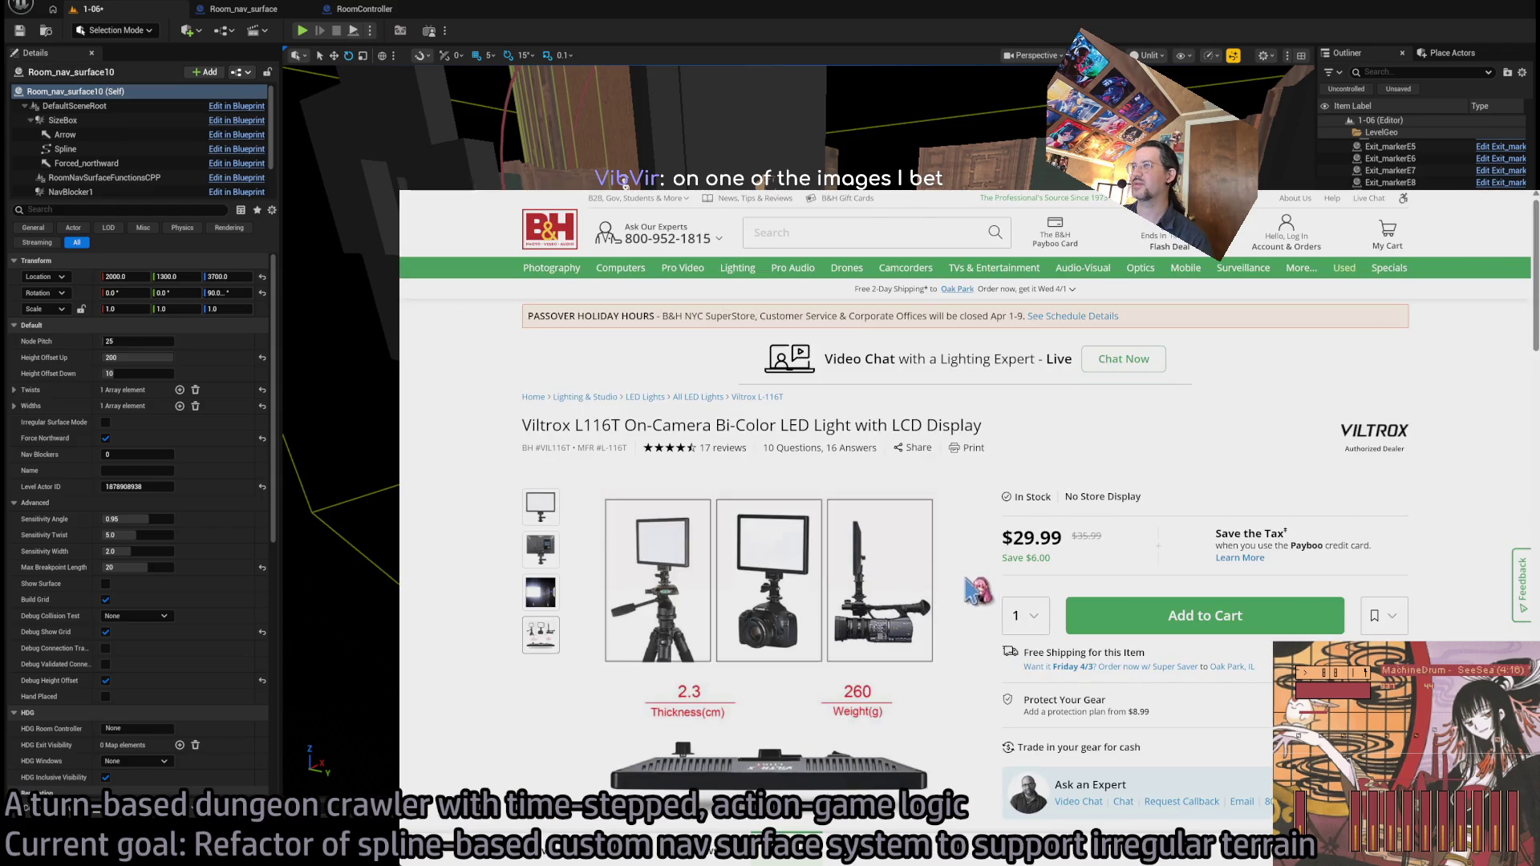
# - Search 'Viltrox L116T' in a new tab and open the official Viltrox product page
pyautogui.moveTo(523, 425); pyautogui.dragTo(603, 425)
pyautogui.hotkey('ctrl', 'c')
pyautogui.hotkey('ctrl', 't')
pyautogui.hotkey('ctrl', 'v')
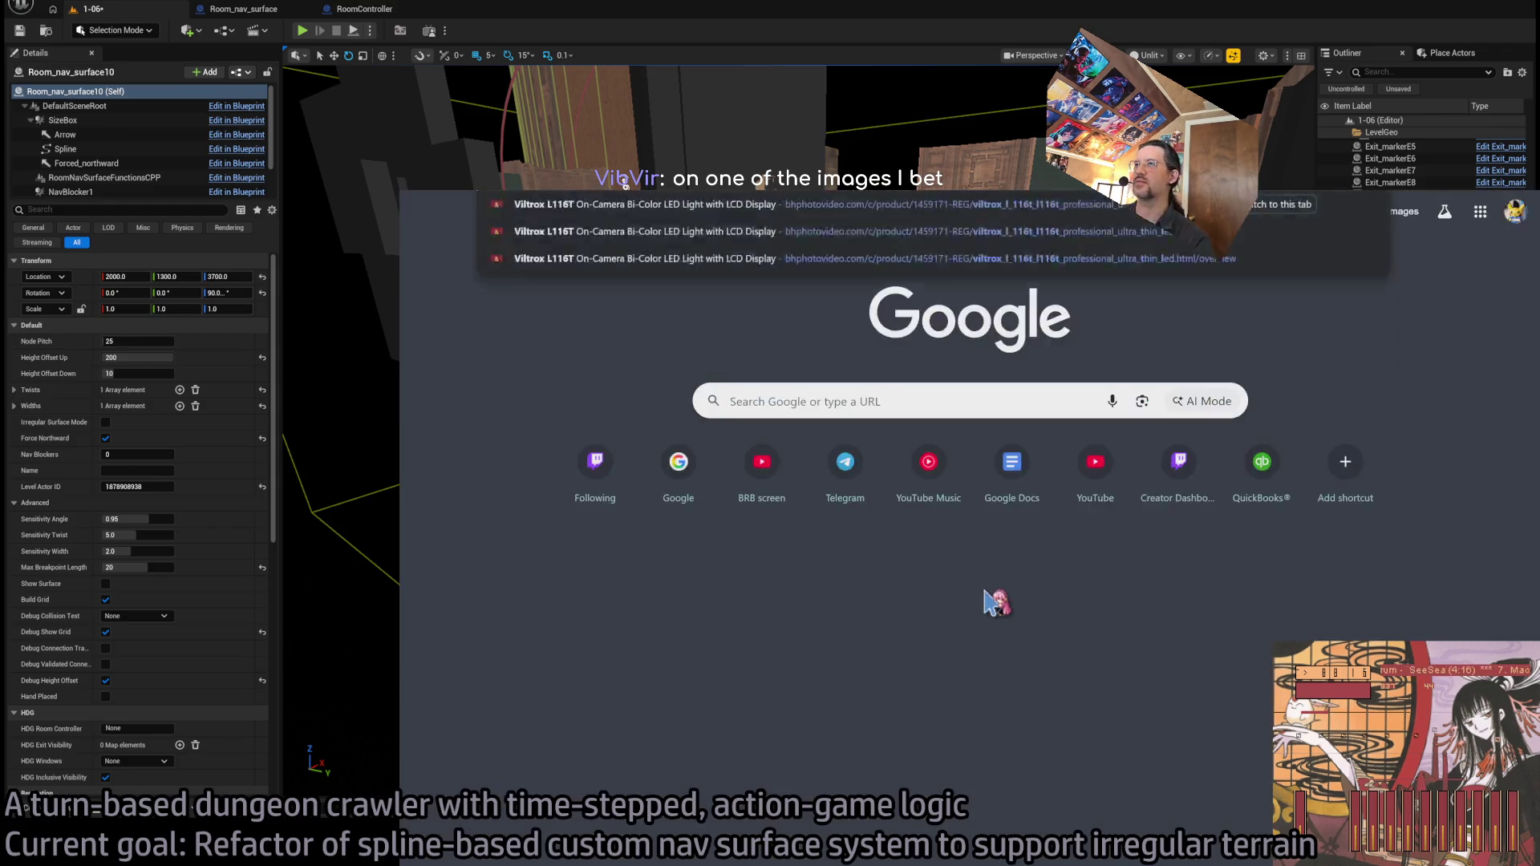
pyautogui.press('Return')
pyautogui.click(605, 433)
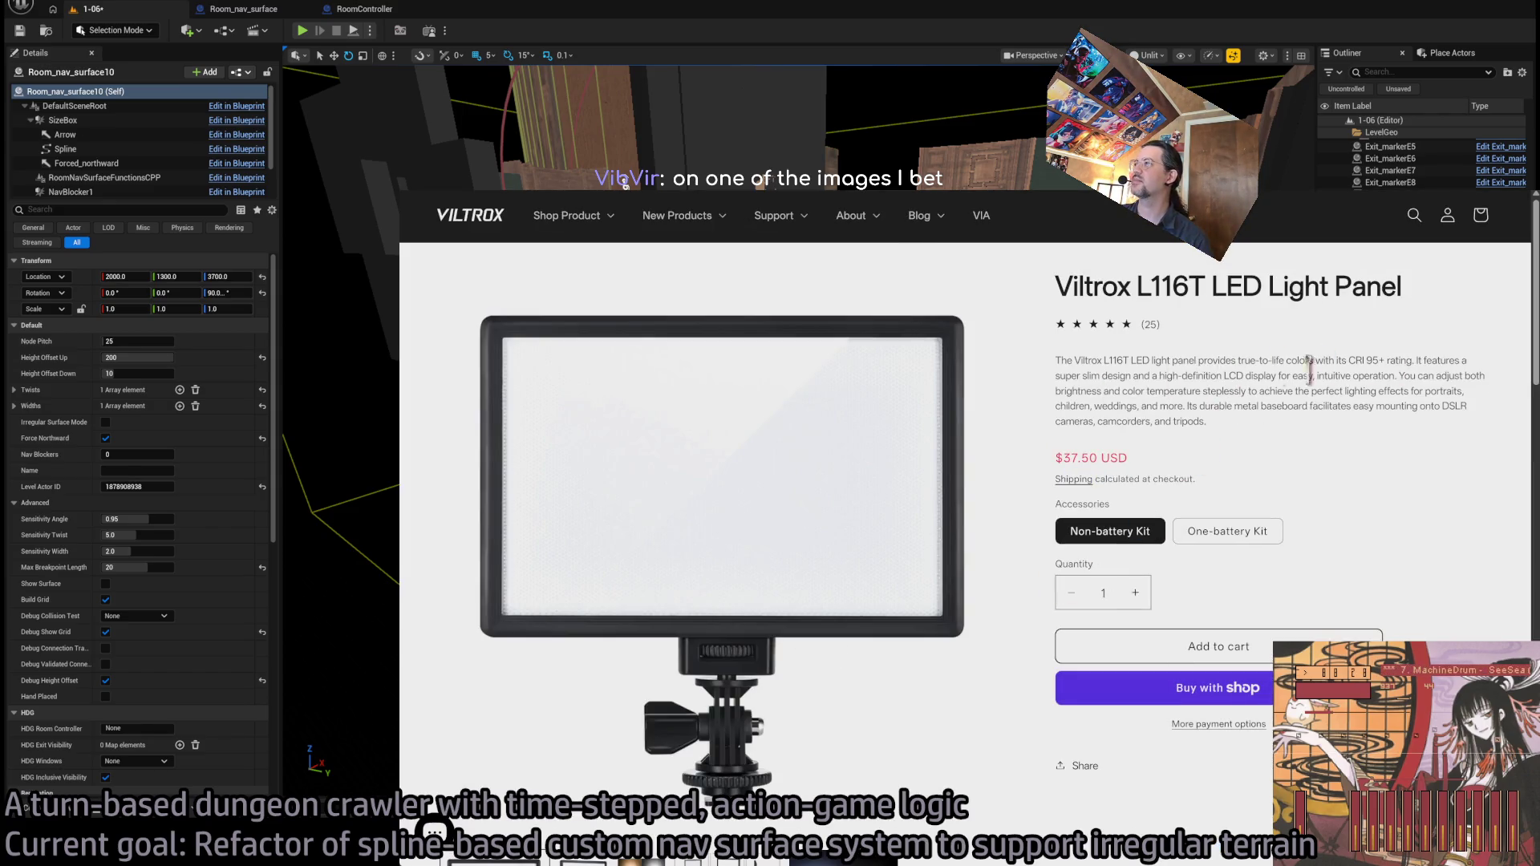
# - Scroll to Product Information and select the 192x128 Dimension figures
pyautogui.scroll(-1, 831, 589)
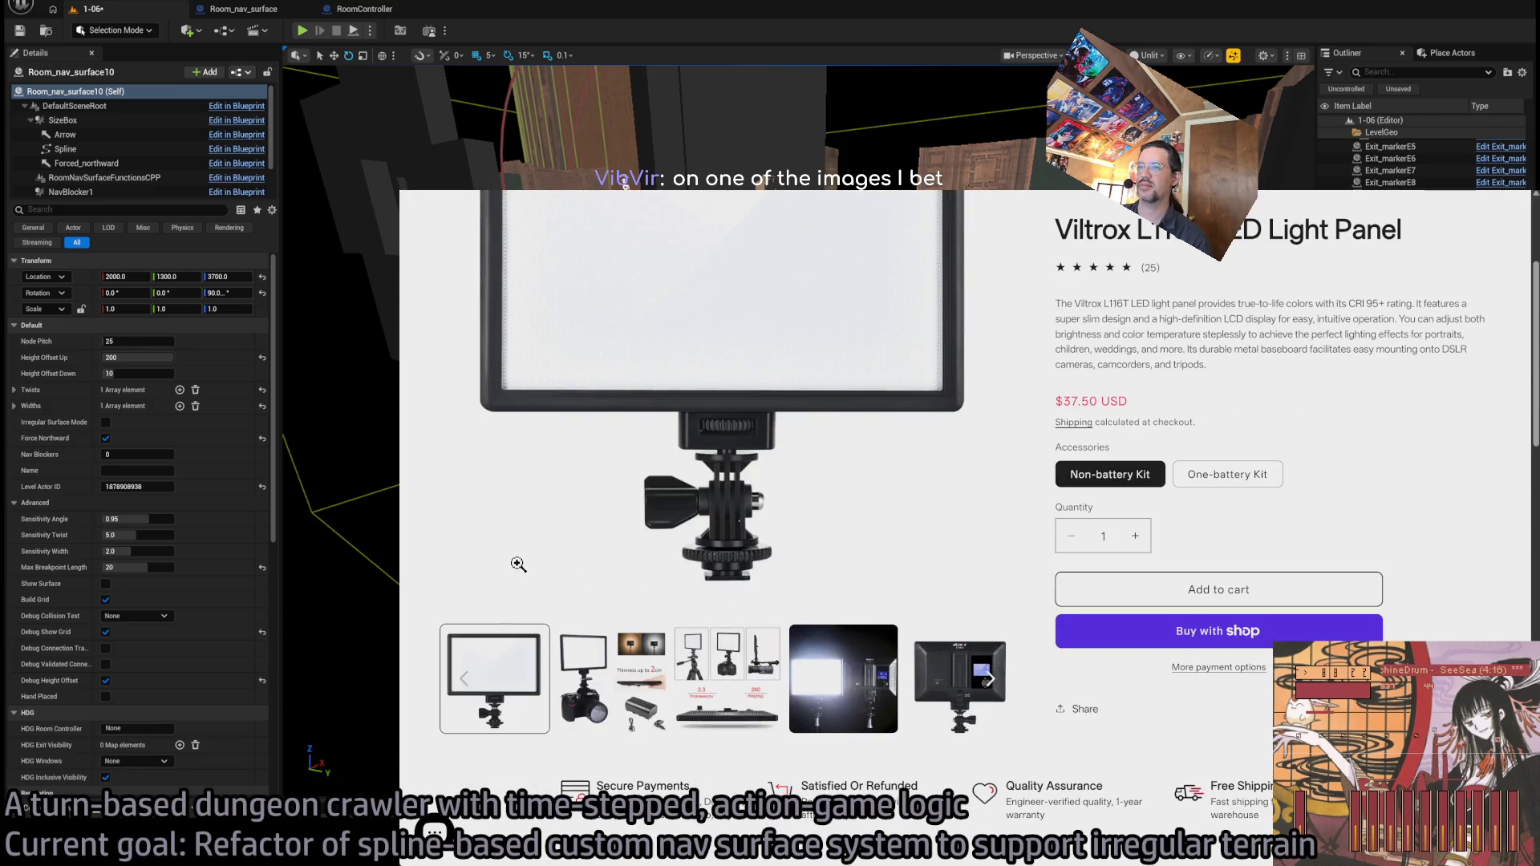
pyautogui.scroll(-4, 518, 564)
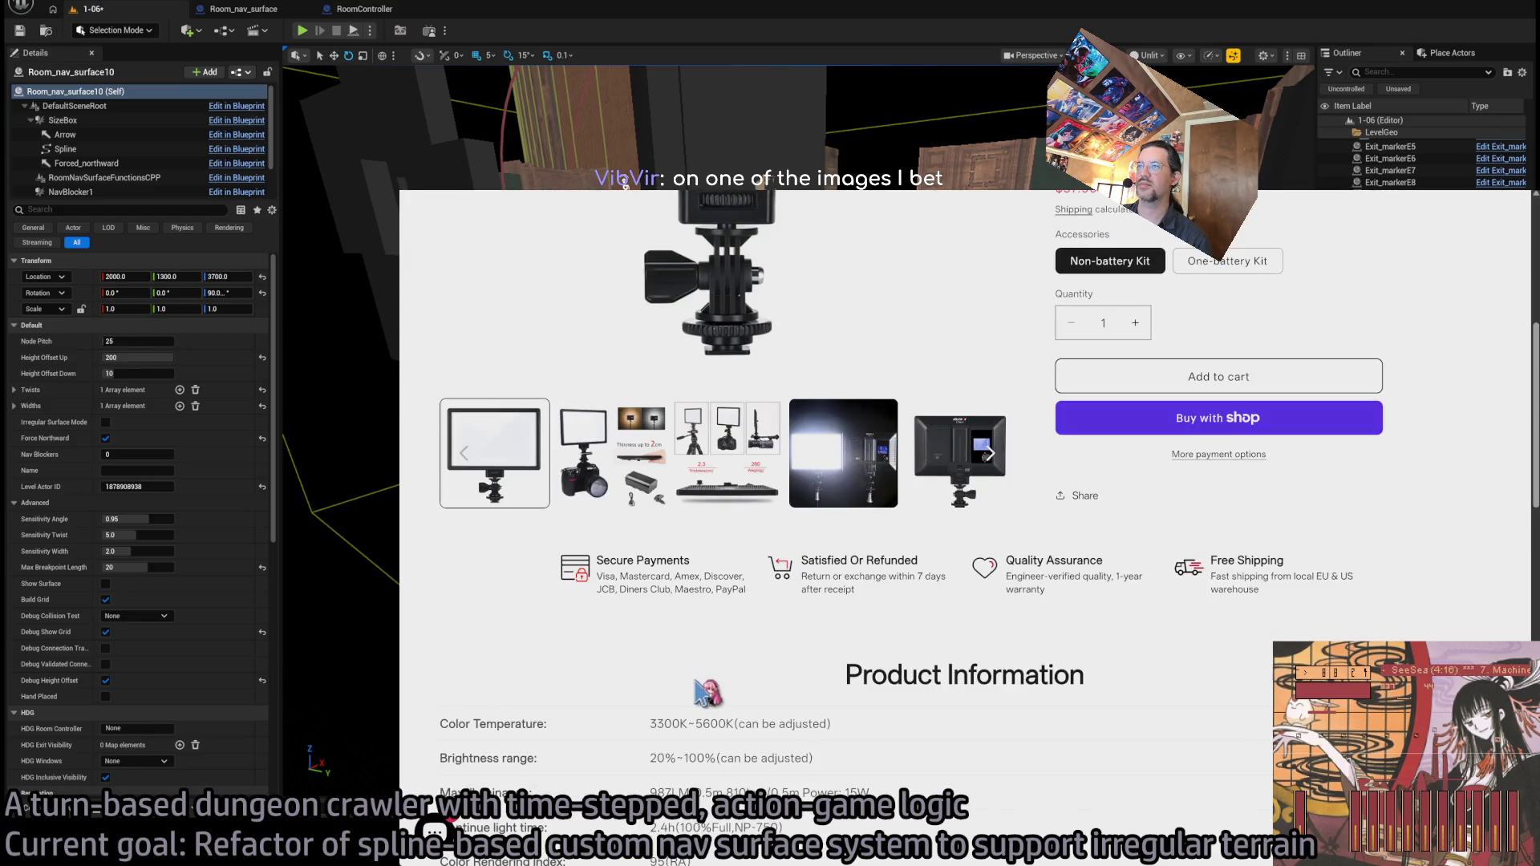
pyautogui.scroll(-6, 802, 616)
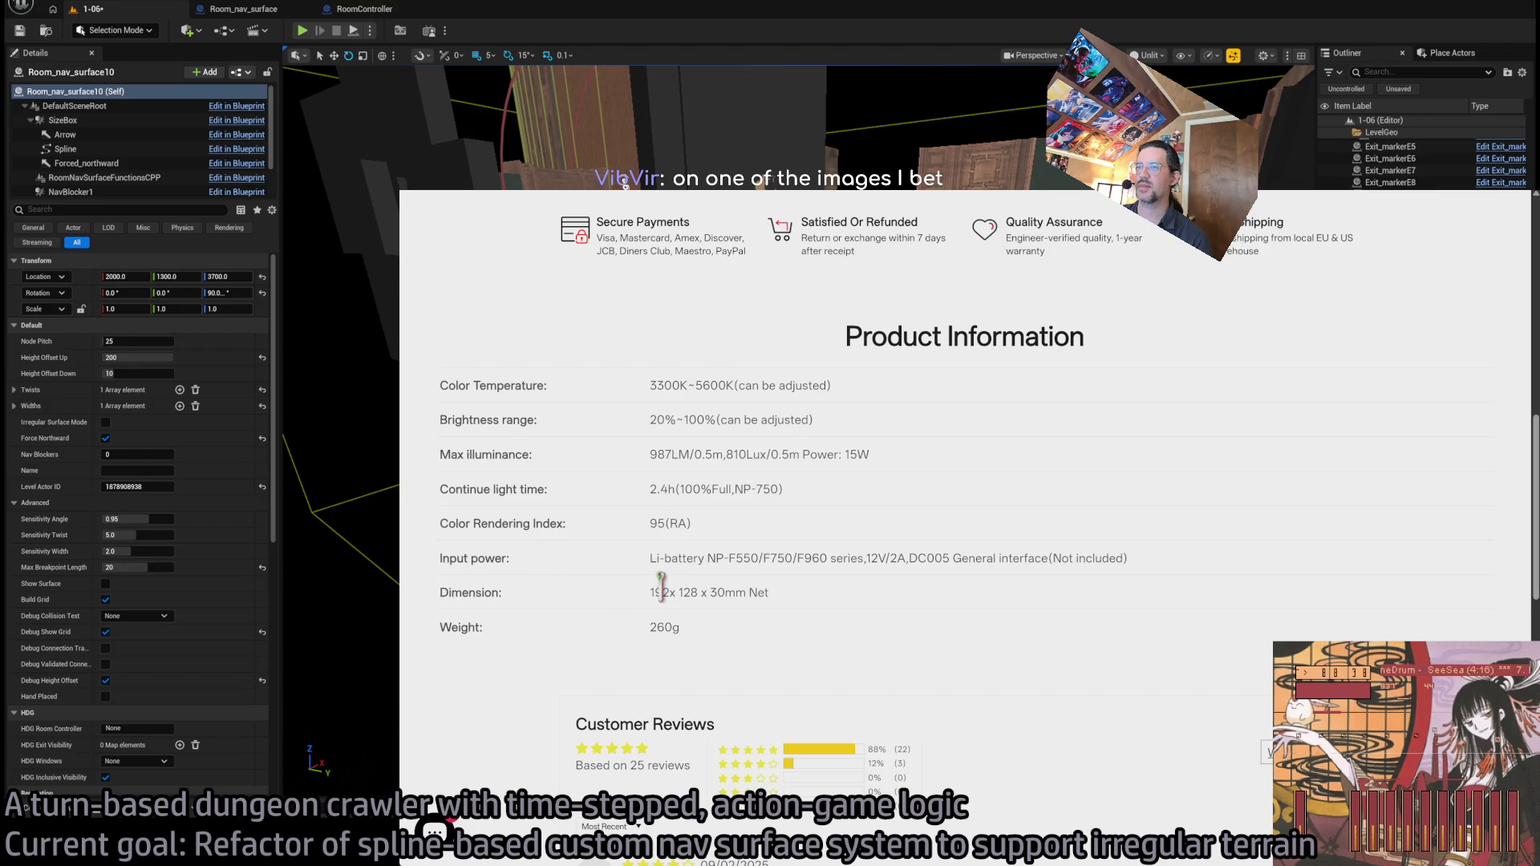
pyautogui.click(691, 593)
pyautogui.moveTo(661, 592); pyautogui.dragTo(698, 593)
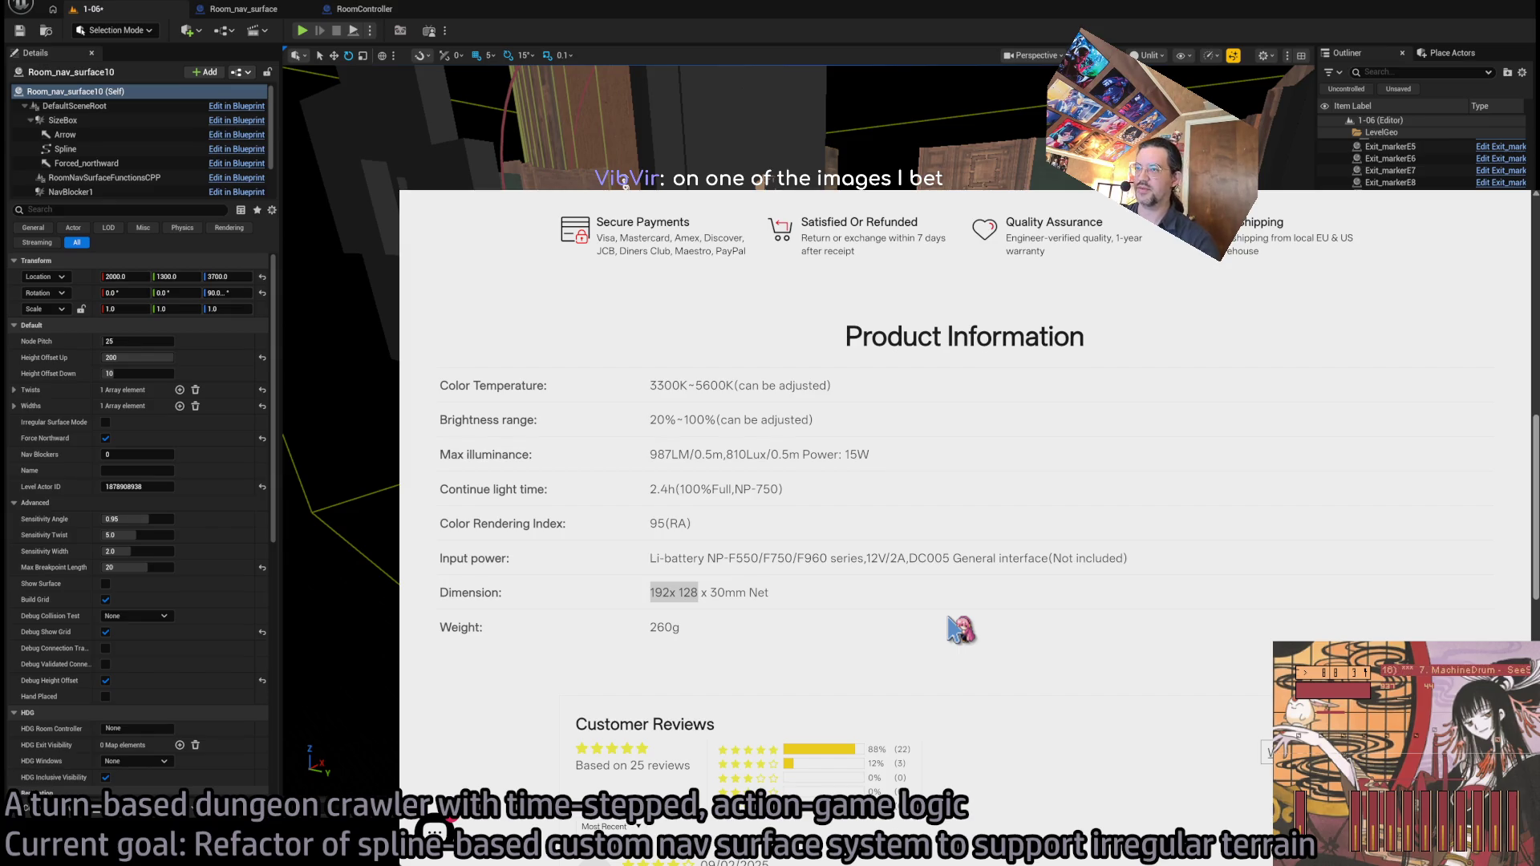
# - Select the 192 width figure and paste it into a new search tab
pyautogui.click(879, 623)
pyautogui.moveTo(666, 592); pyautogui.dragTo(688, 594)
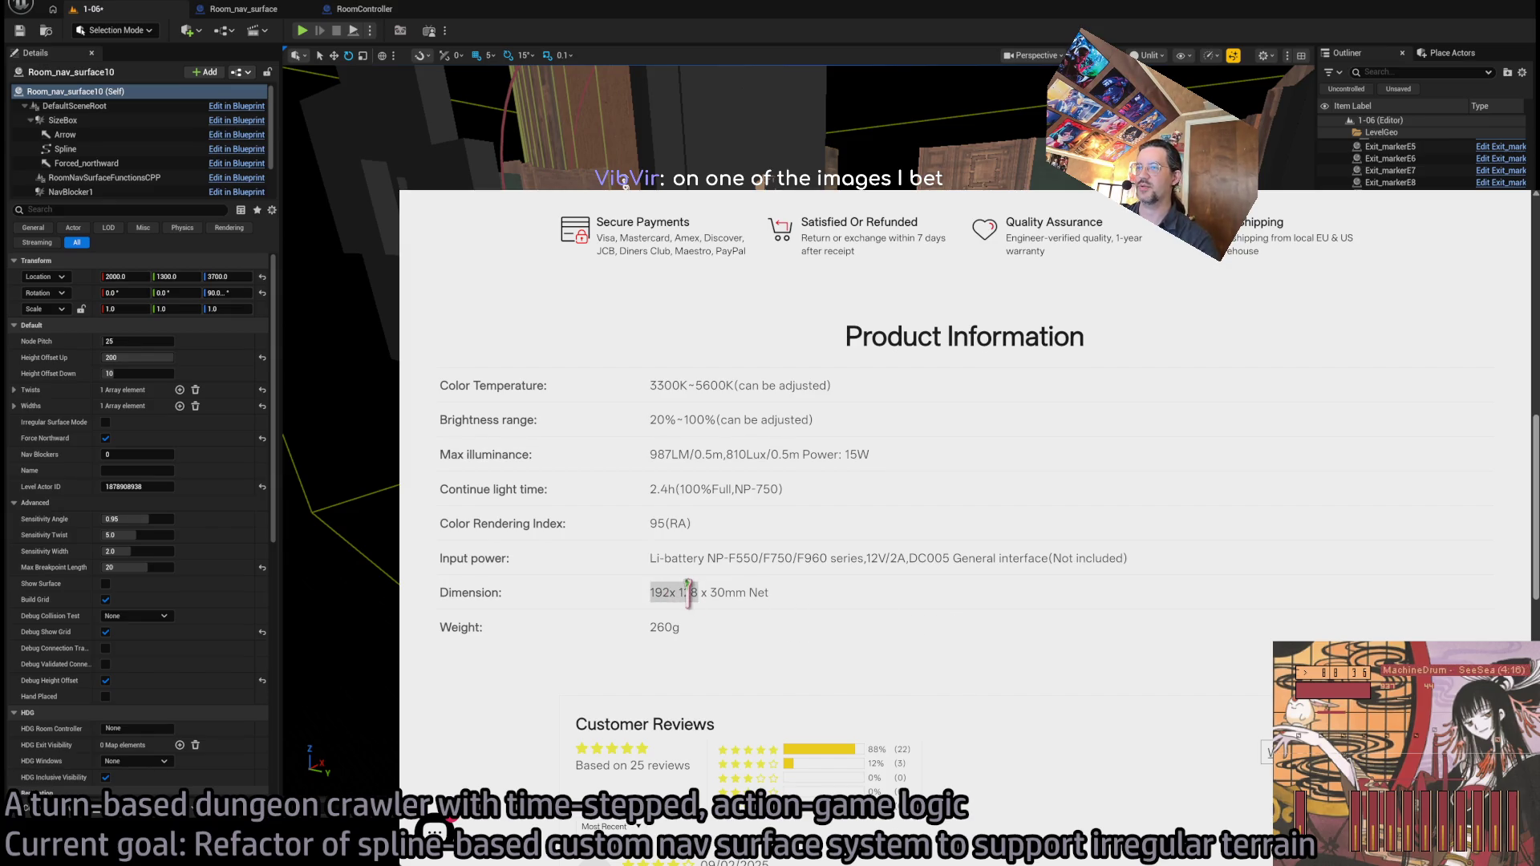
pyautogui.hotkey('ctrl', 't')
pyautogui.hotkey('ctrl', 'v')
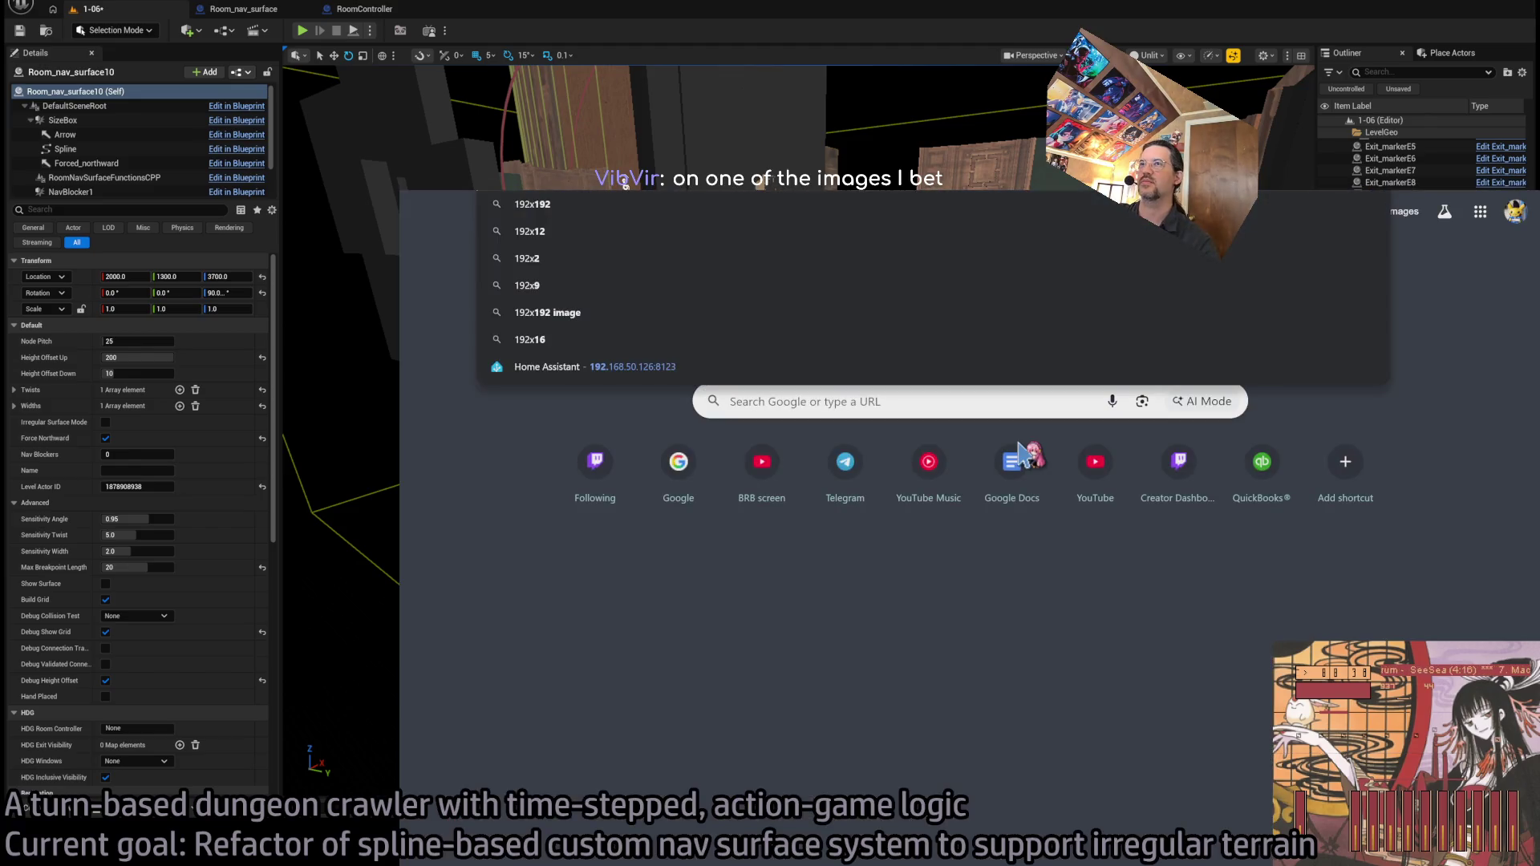
# - Convert 192 mm to inches (7.55906), then return to the Viltrox page and dismiss the signup popup
pyautogui.press('BackSpace')
pyautogui.write('mm to inches')
pyautogui.press('Return')
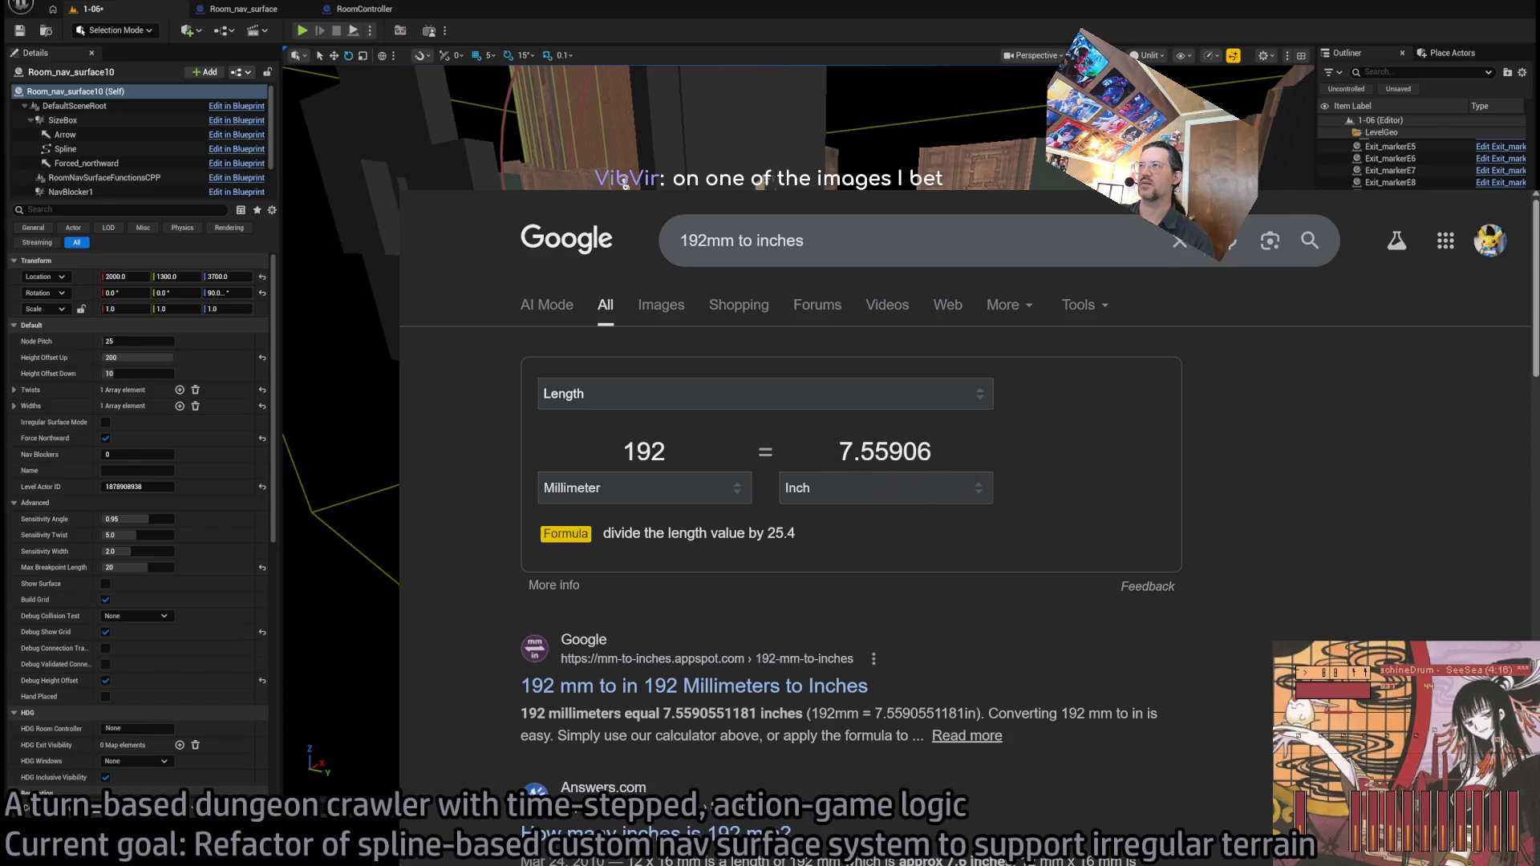
pyautogui.hotkey('ctrl', 'Tab')
pyautogui.hotkey('ctrl', 'Tab')
pyautogui.hotkey('ctrl', 'Tab')
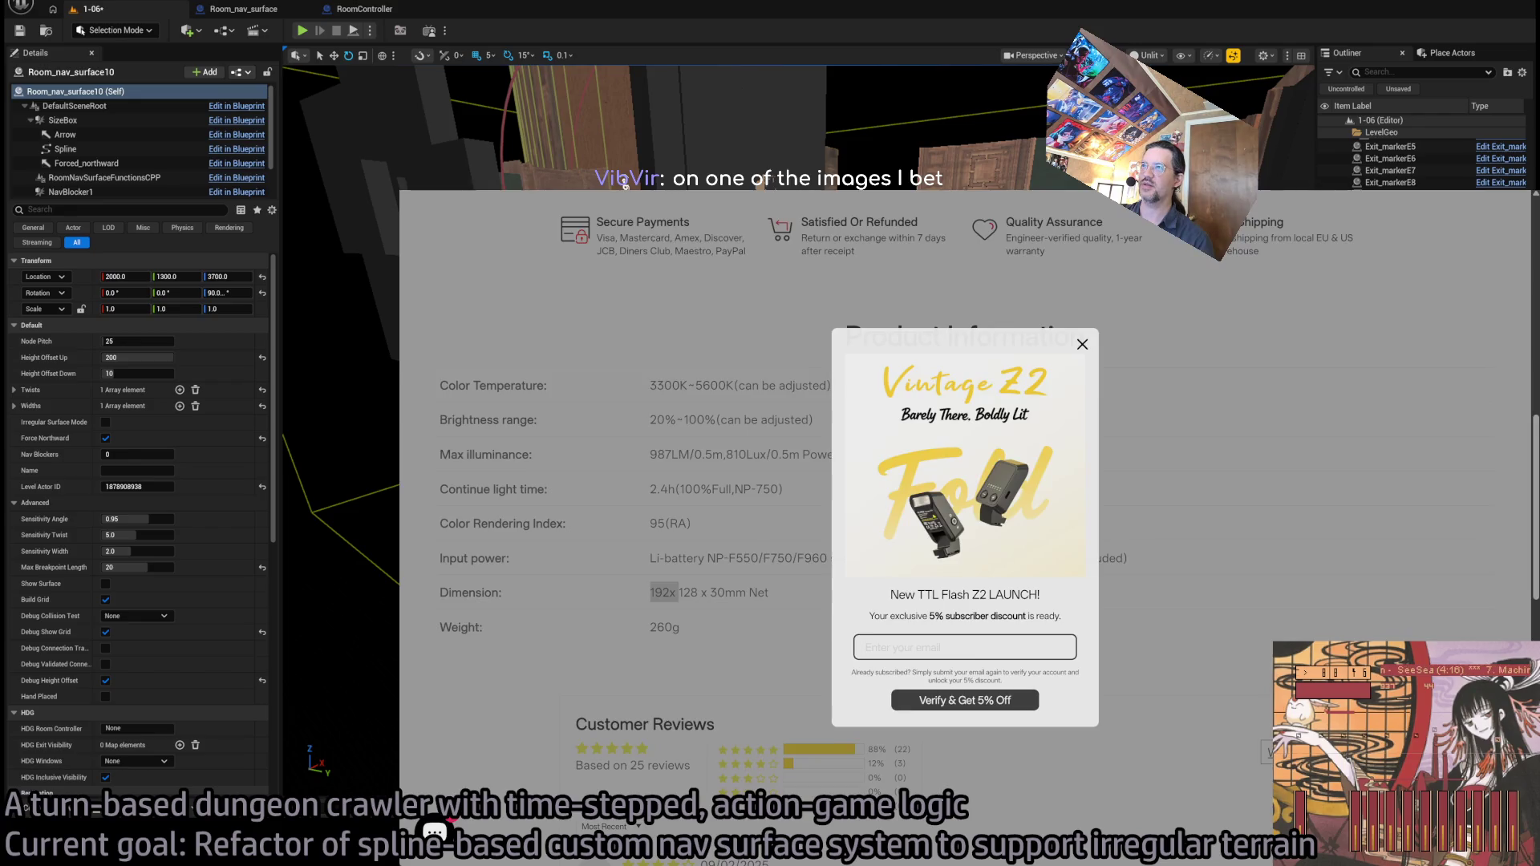
pyautogui.click(923, 459)
# - Back in B&H lighting results, scroll down and open the GVM LT-10S Smartphone Video Camera Rig Light ($65.99)
pyautogui.hotkey('alt', 'Left')
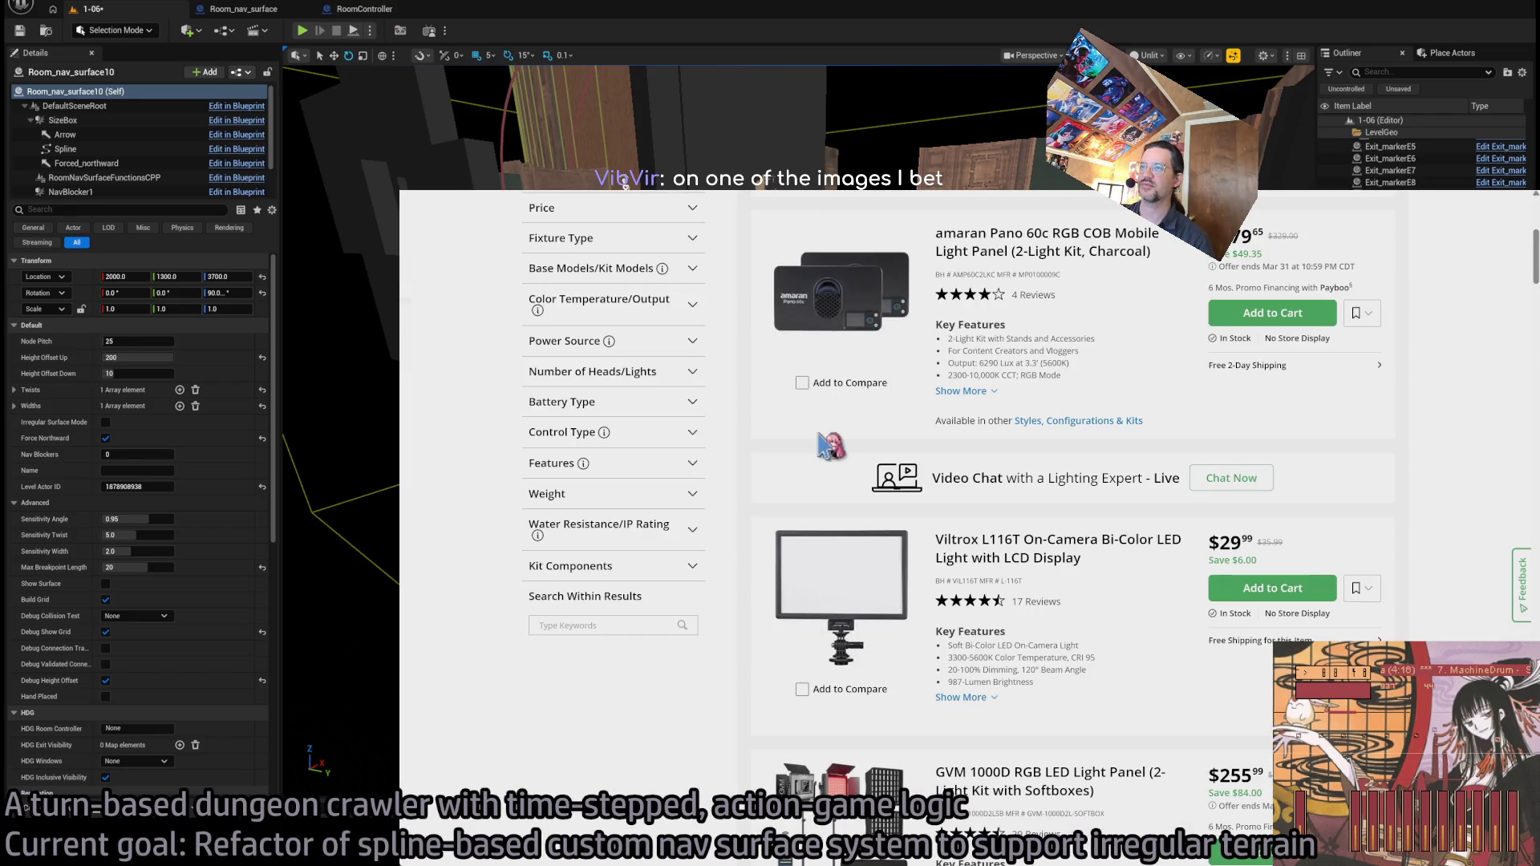
pyautogui.scroll(-10, 706, 698)
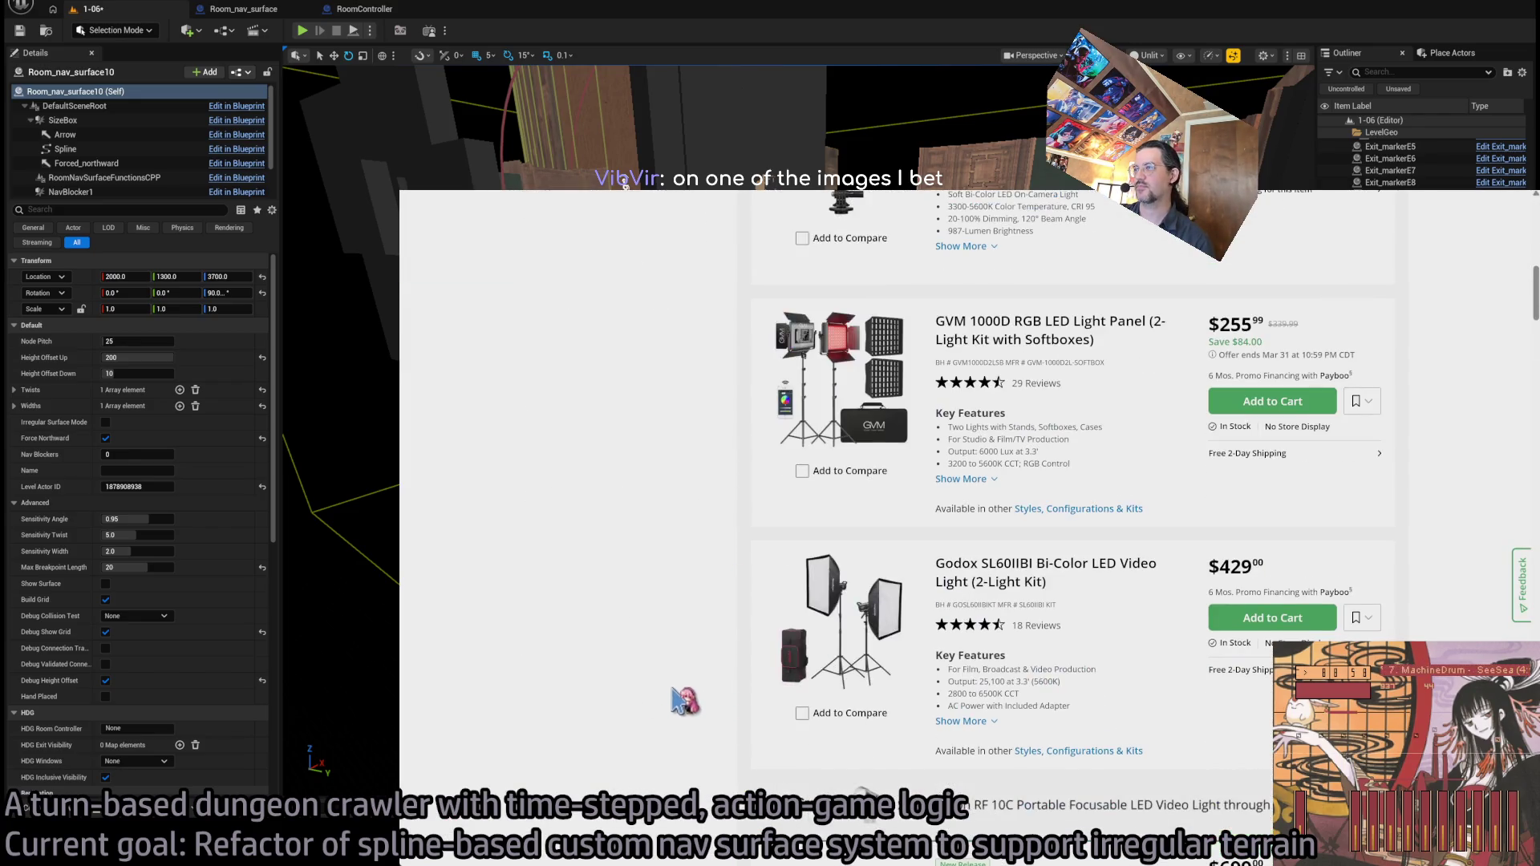
pyautogui.scroll(-12, 671, 688)
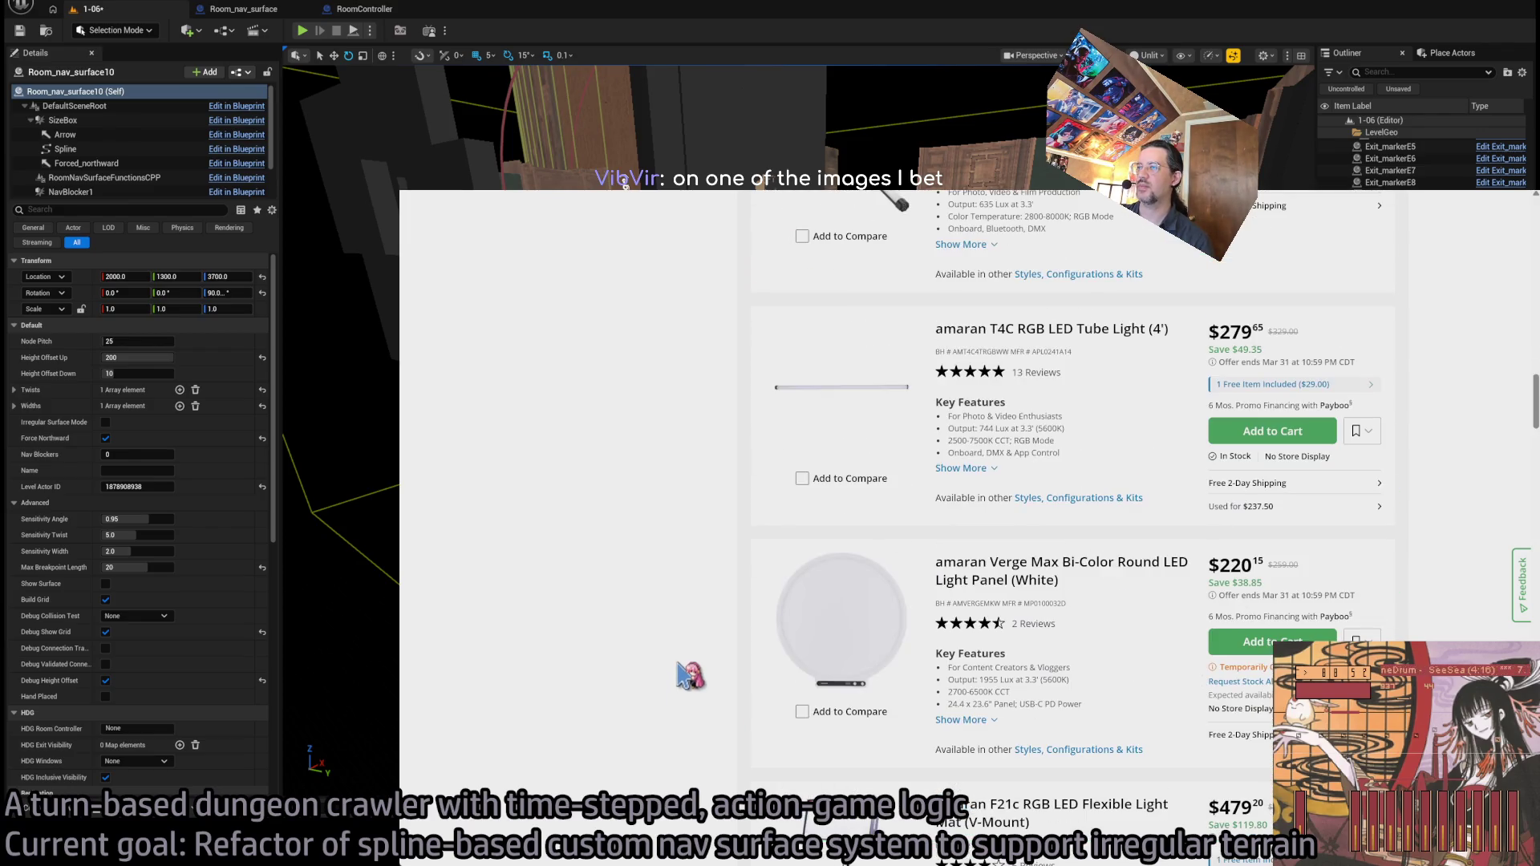
pyautogui.scroll(-4, 690, 676)
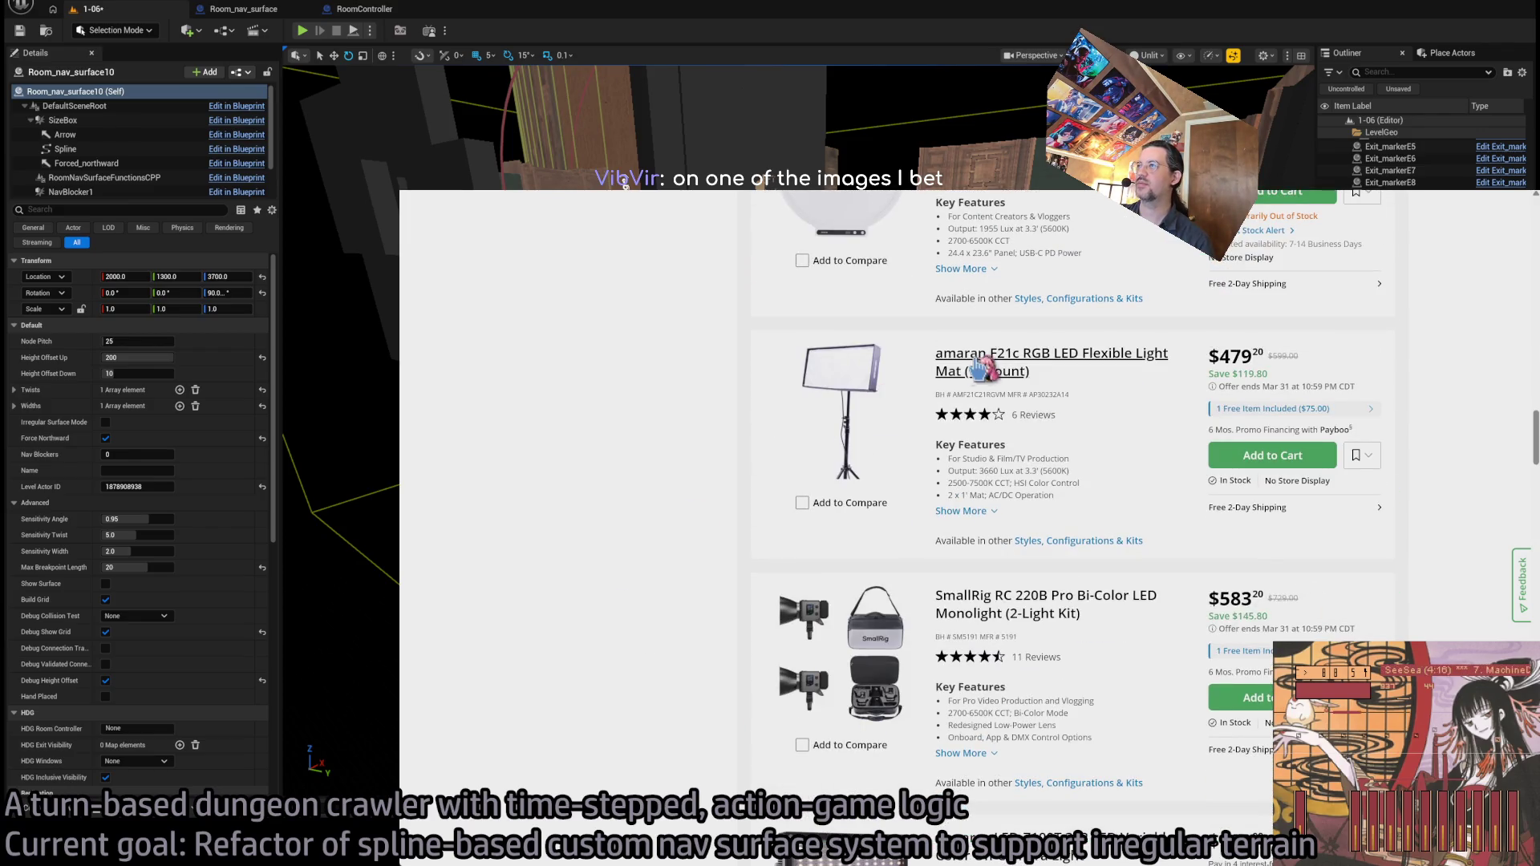
pyautogui.scroll(-4, 654, 630)
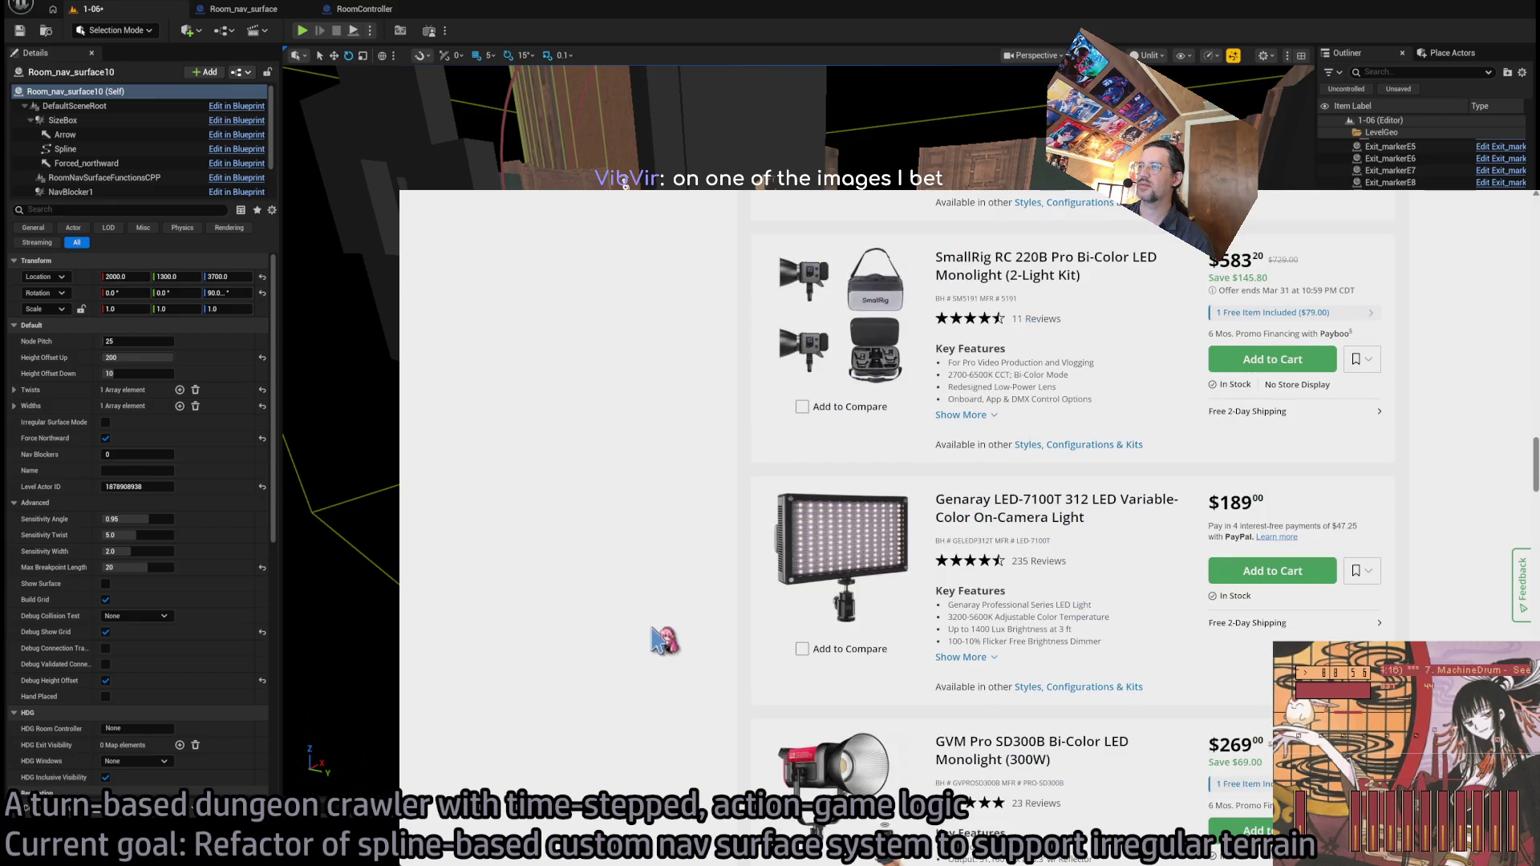
pyautogui.scroll(-6, 664, 640)
pyautogui.scroll(-5, 665, 640)
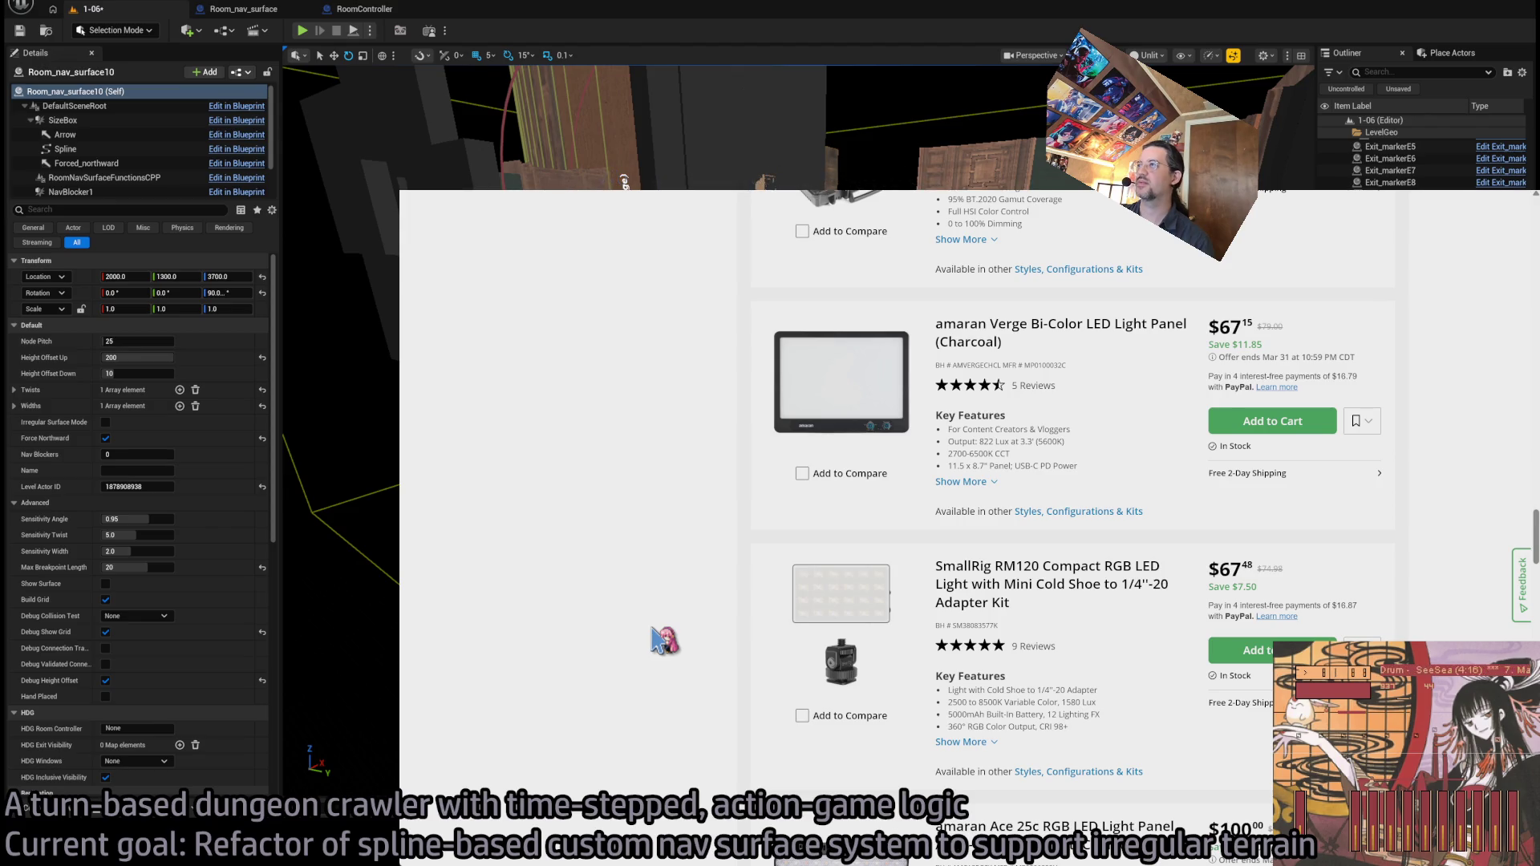
pyautogui.scroll(-3, 680, 620)
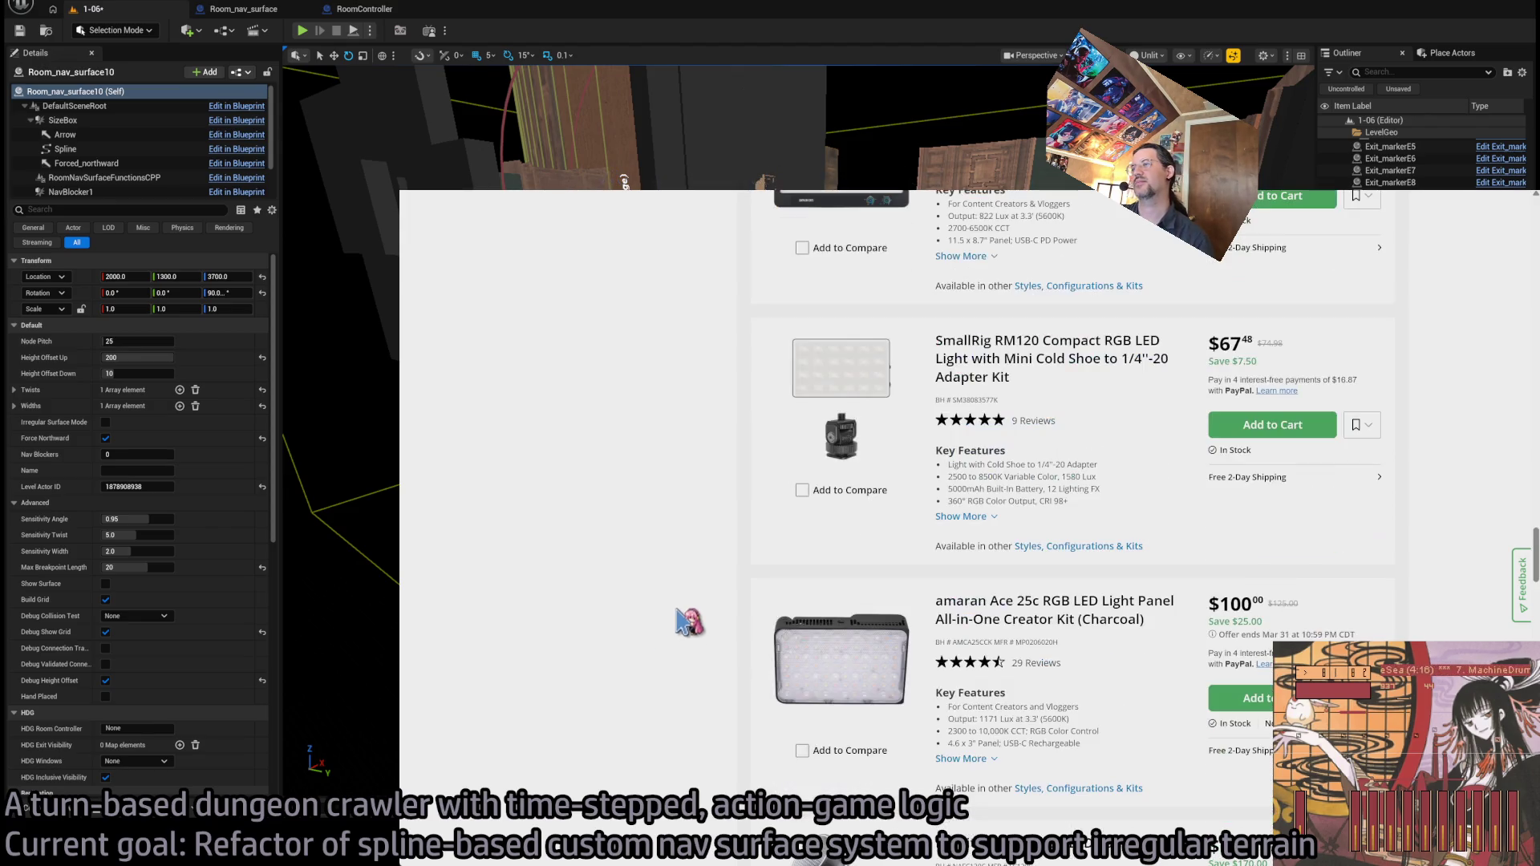
pyautogui.scroll(-9, 681, 620)
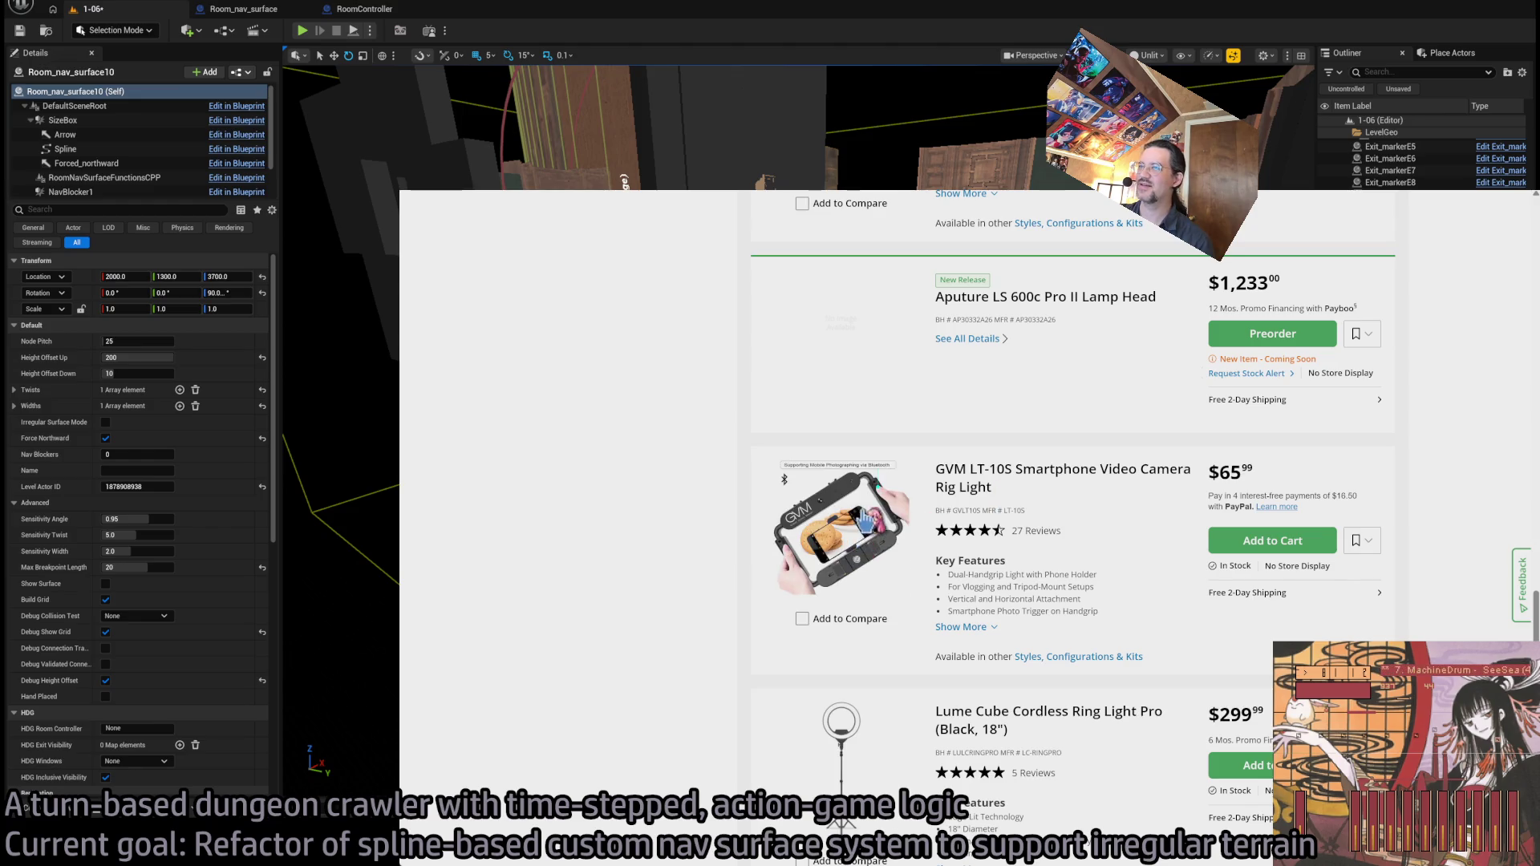
pyautogui.click(866, 522)
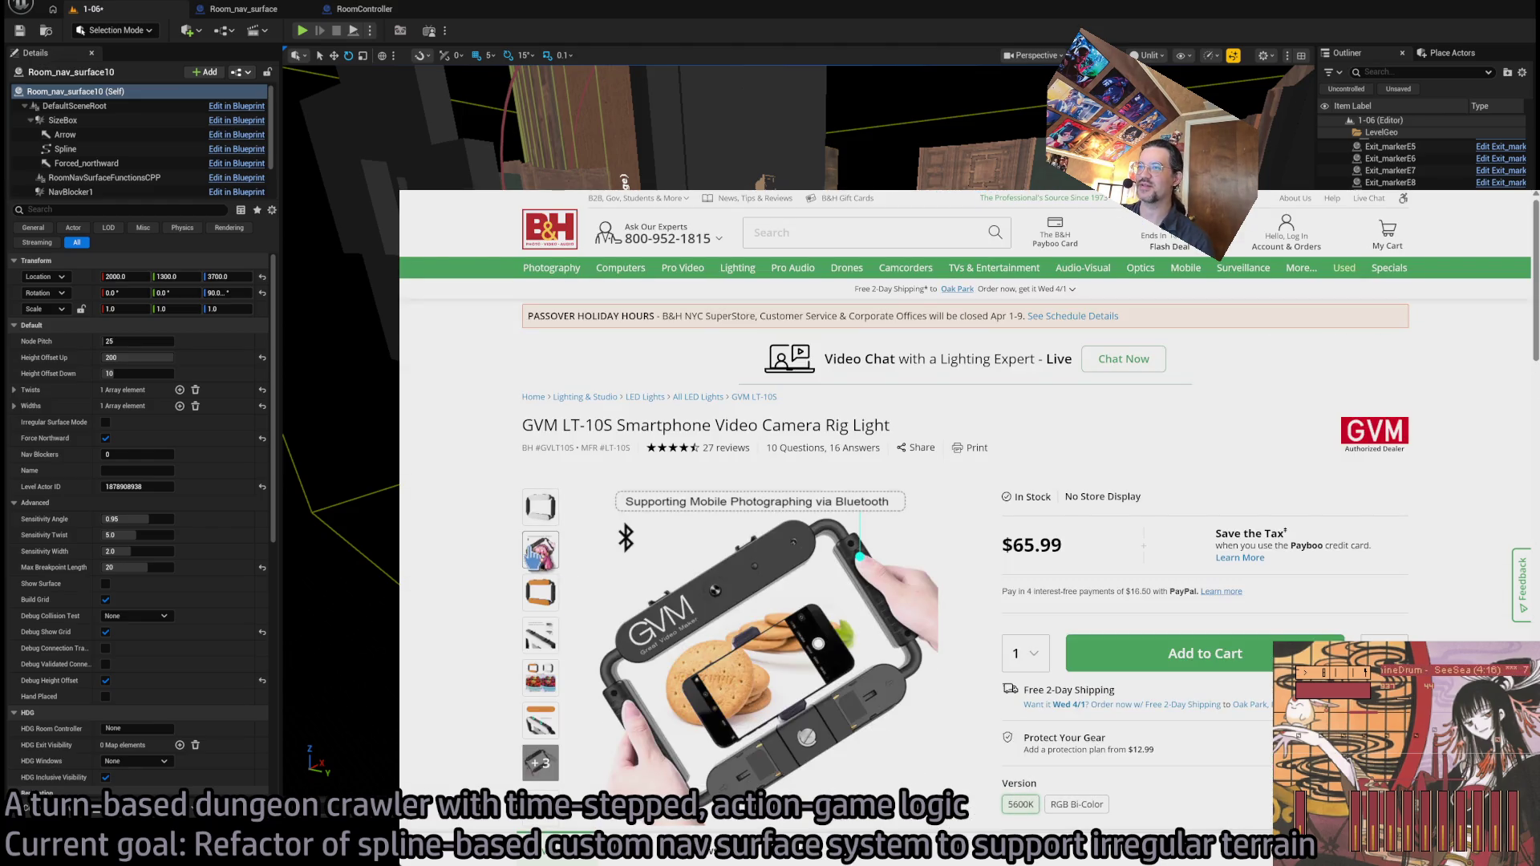
# - View the GVM LT-10S gallery and two color modes image, then go back to 'led lighting panels' results
pyautogui.click(531, 551)
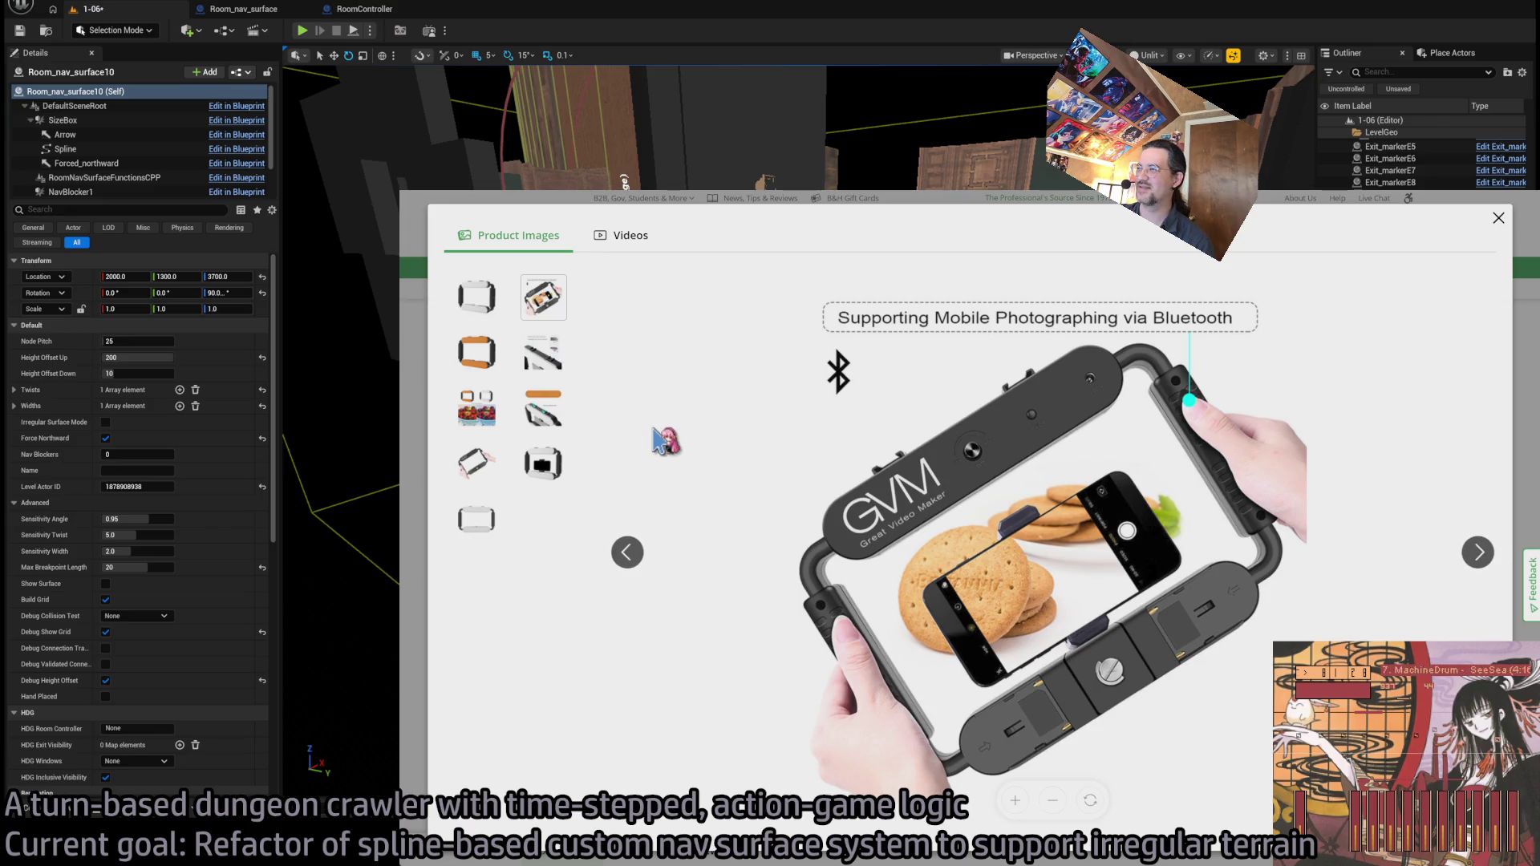
pyautogui.click(1498, 219)
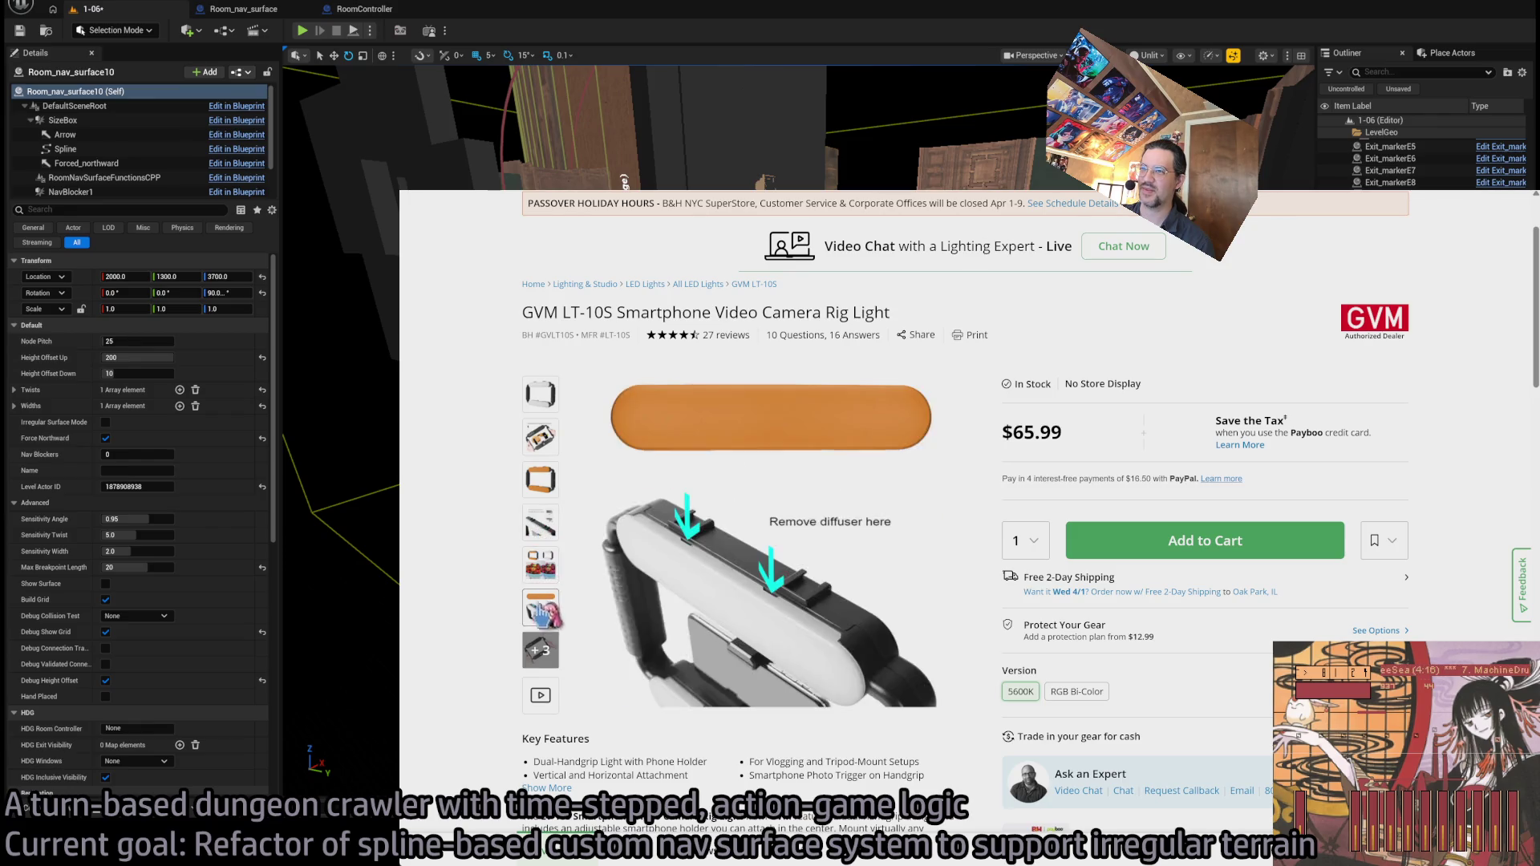
pyautogui.click(550, 568)
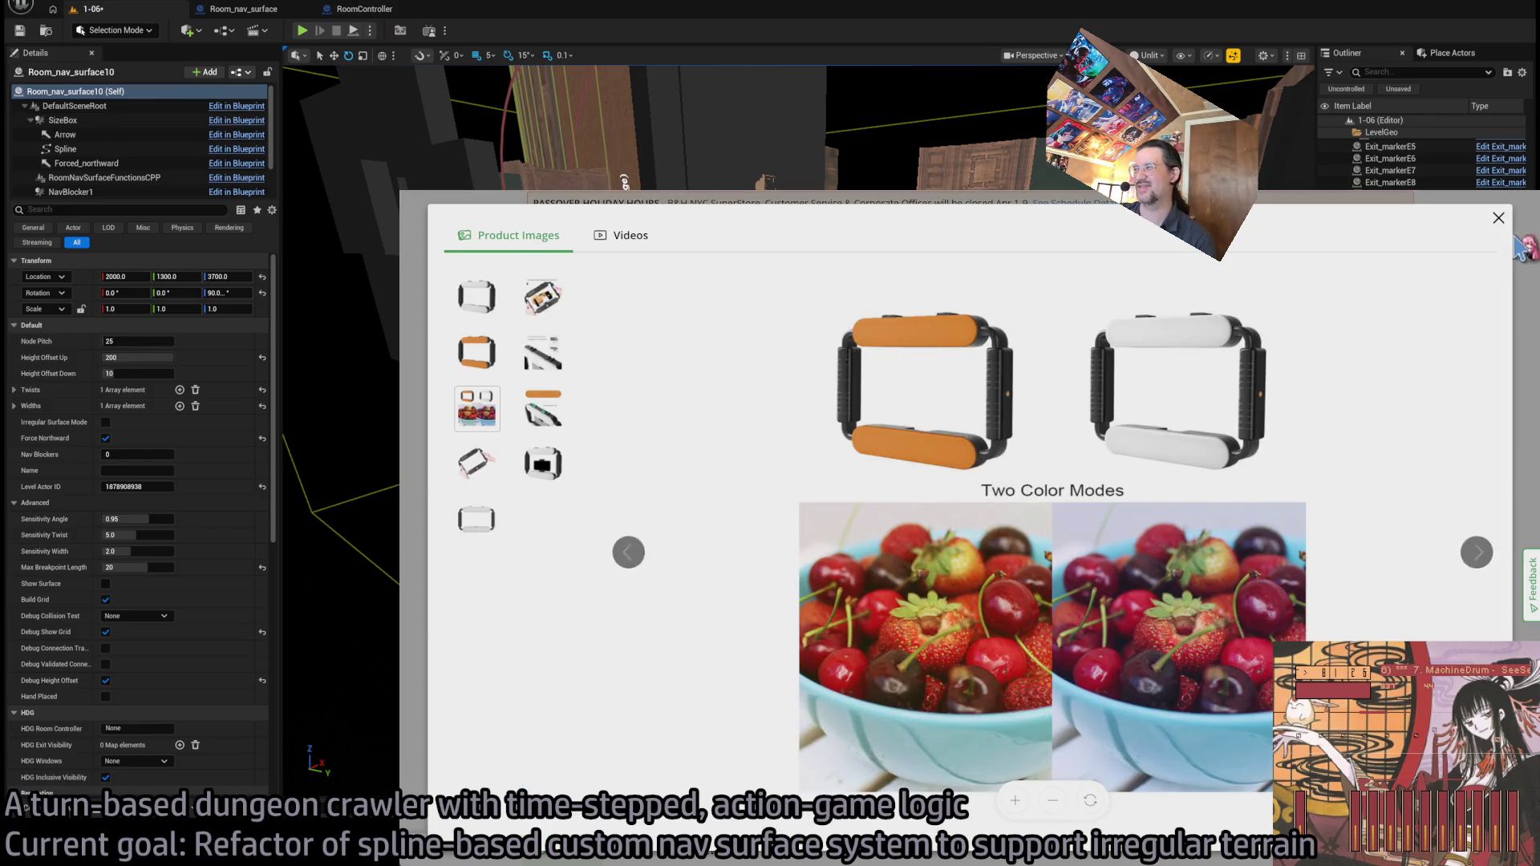
pyautogui.press('Escape')
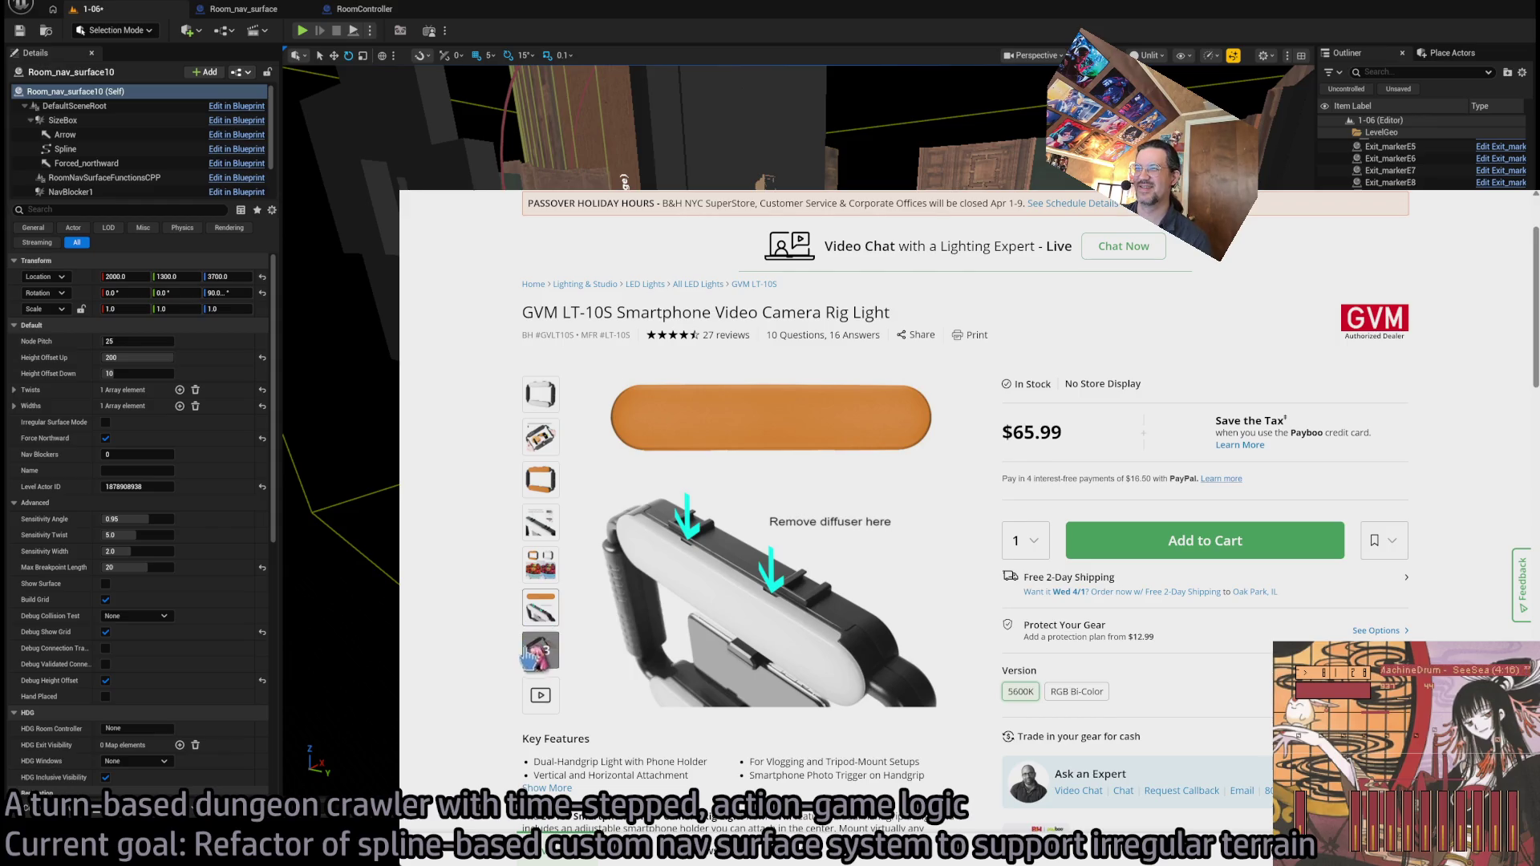
pyautogui.hotkey('alt', 'Left')
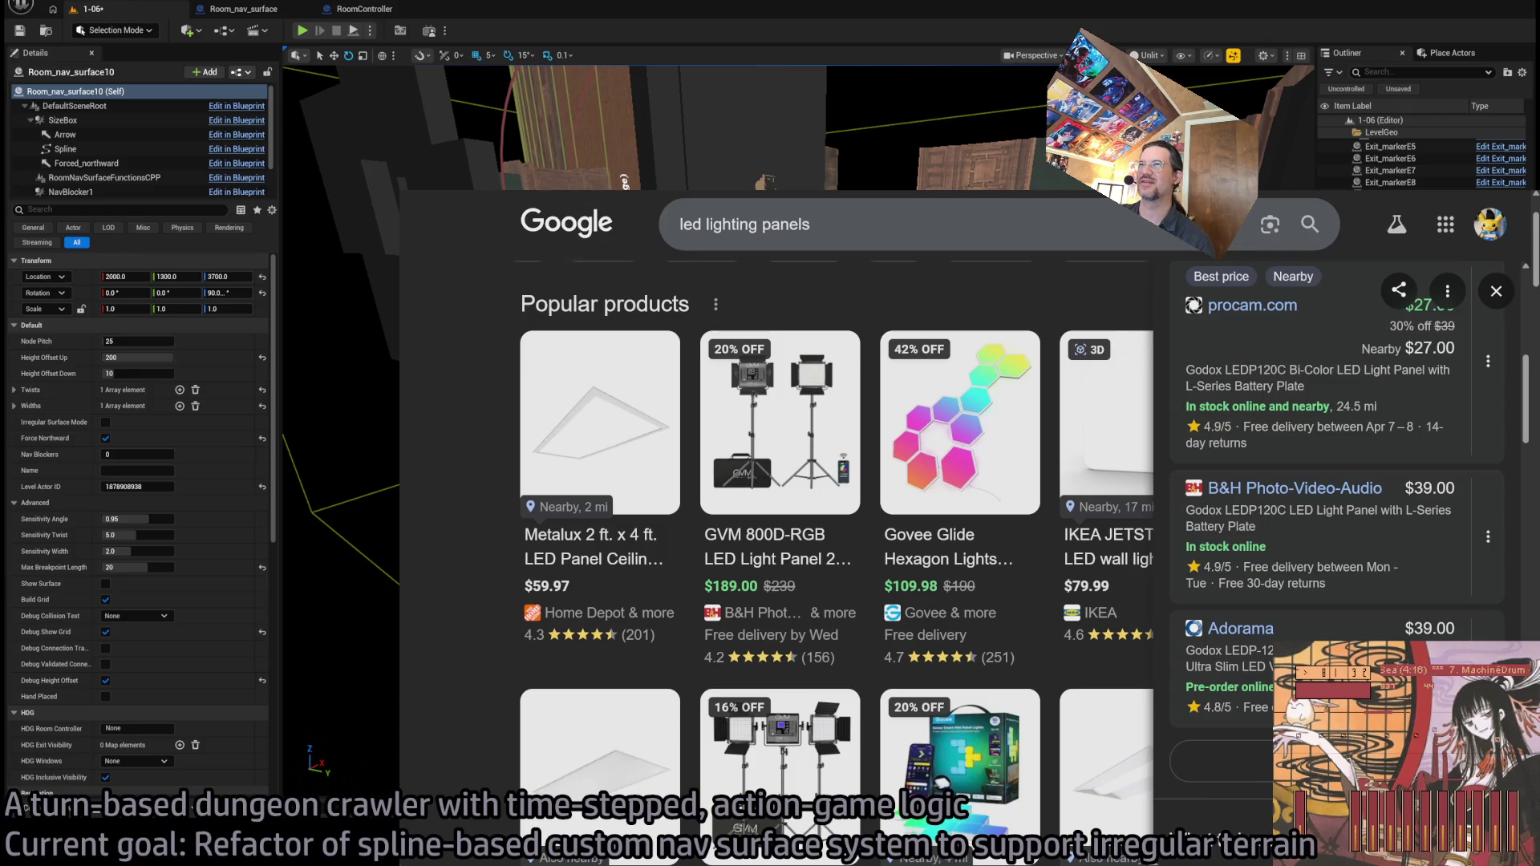
# - Go back to the Google homepage, glance at the Unreal level, then load The New York Times via 'ny'
pyautogui.hotkey('alt', 'Left')
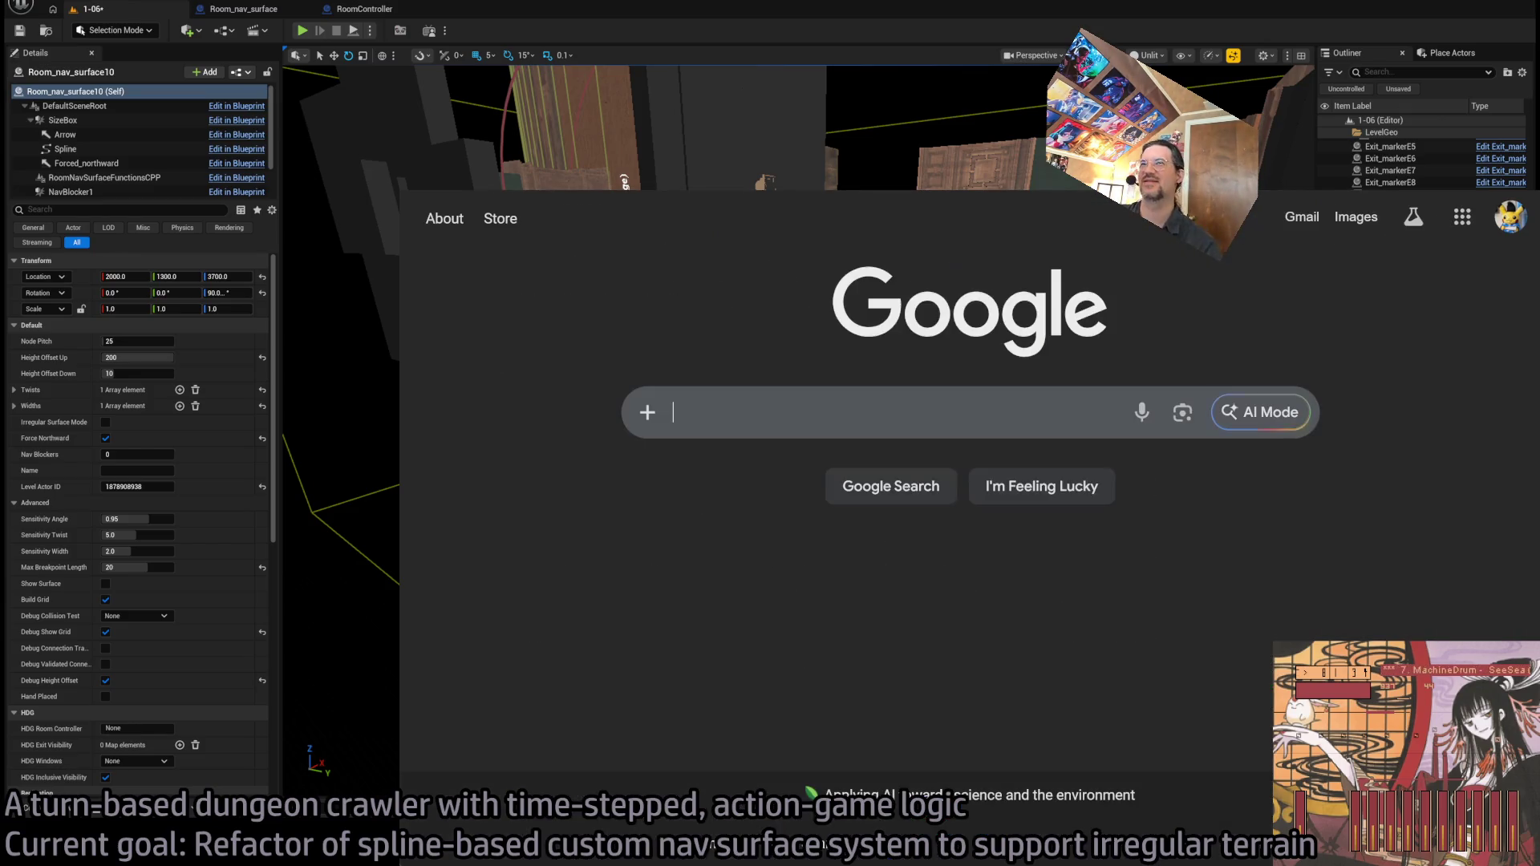
pyautogui.hotkey('alt', 'Tab')
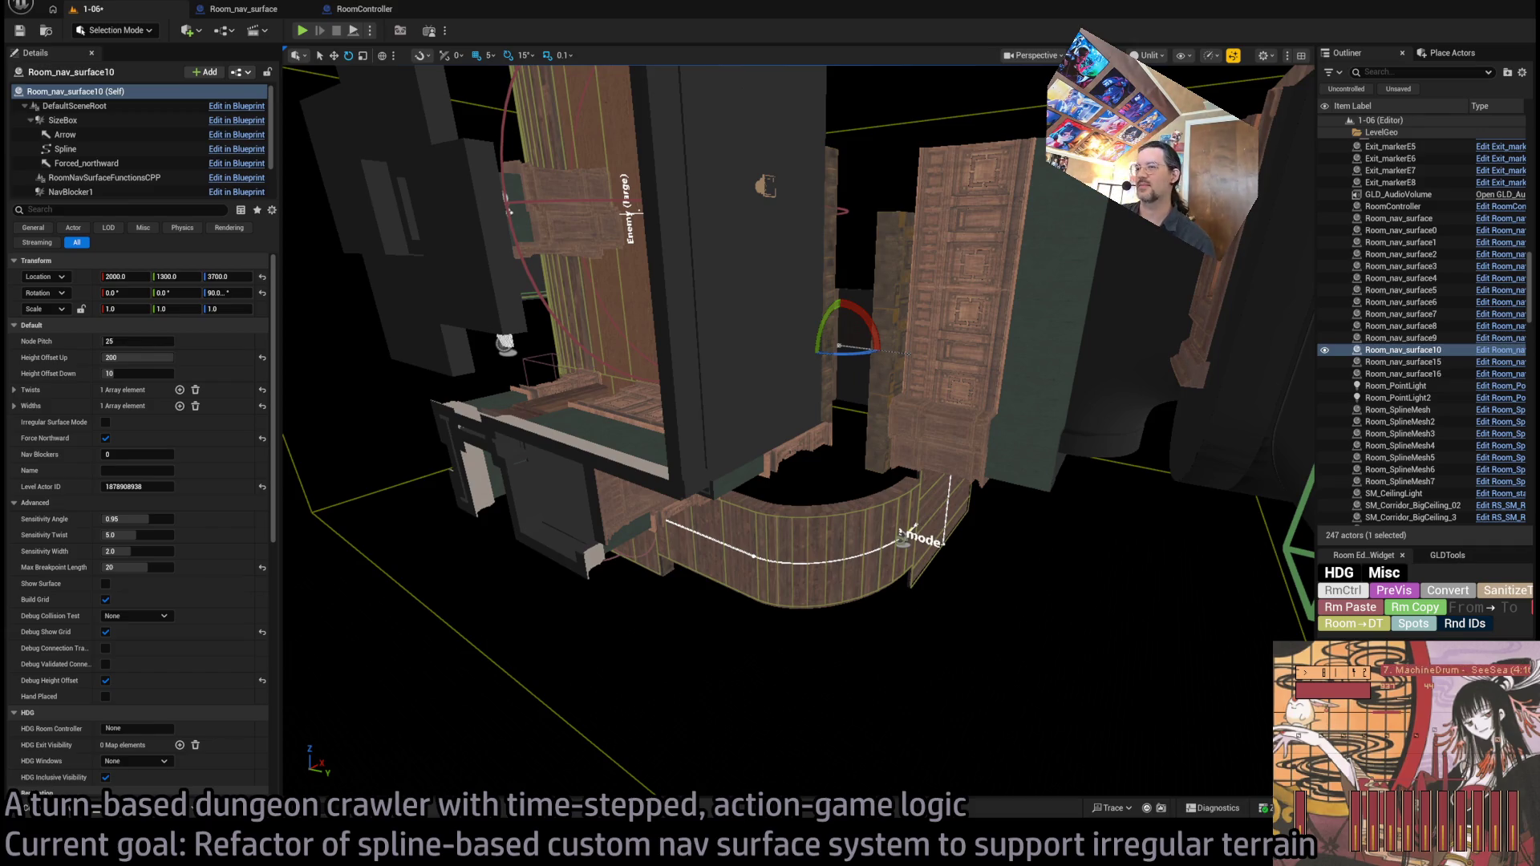
pyautogui.hotkey('alt', 'Tab')
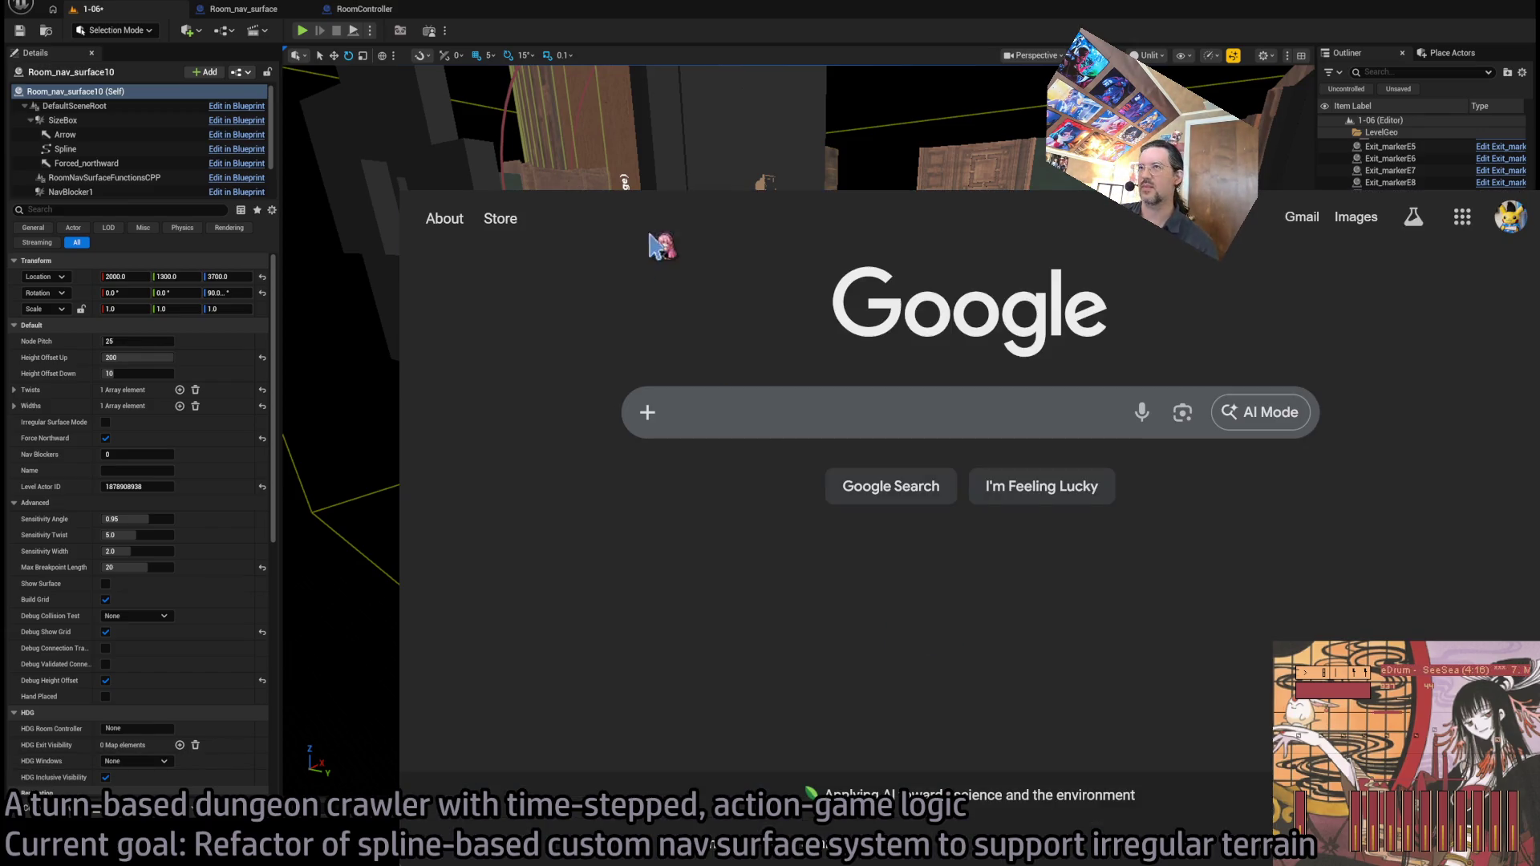
pyautogui.hotkey('ctrl', 'l')
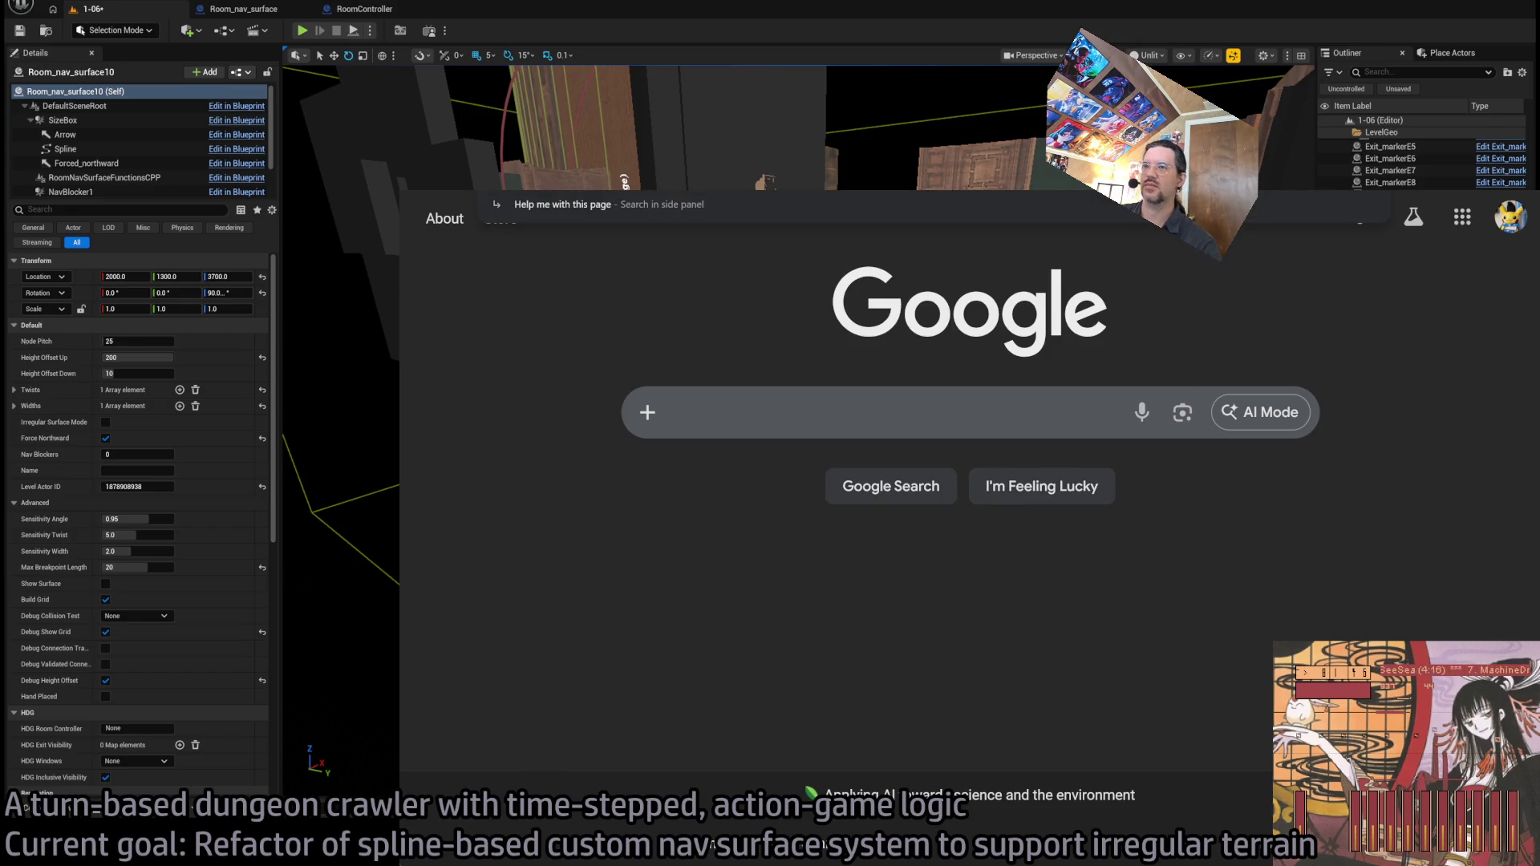
pyautogui.write('ny')
pyautogui.press('Return')
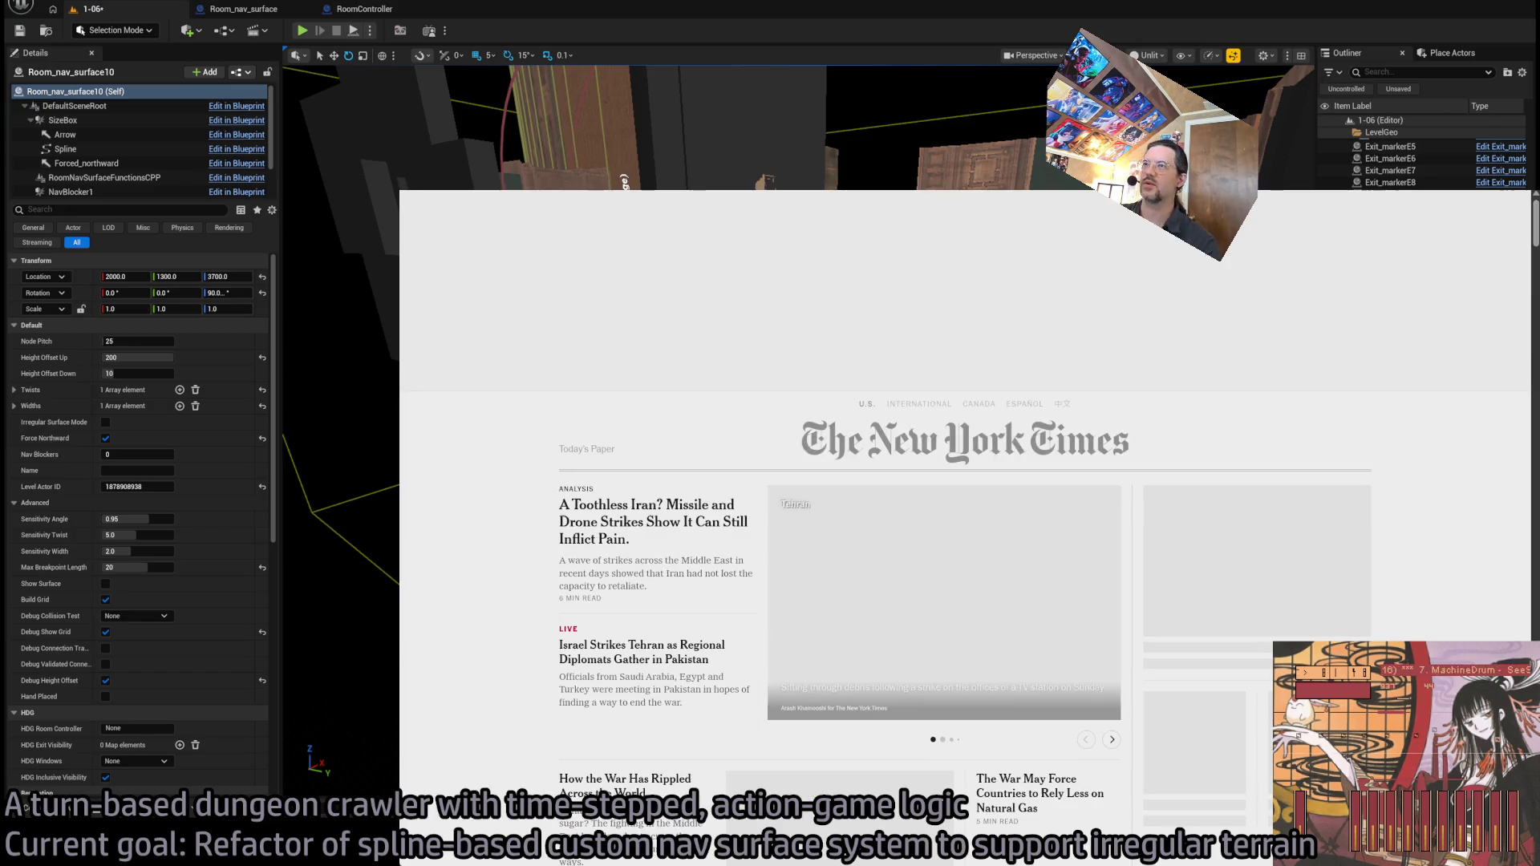
# - Maximize the browser and scroll down the New York Times homepage headlines
pyautogui.press('super+Up')
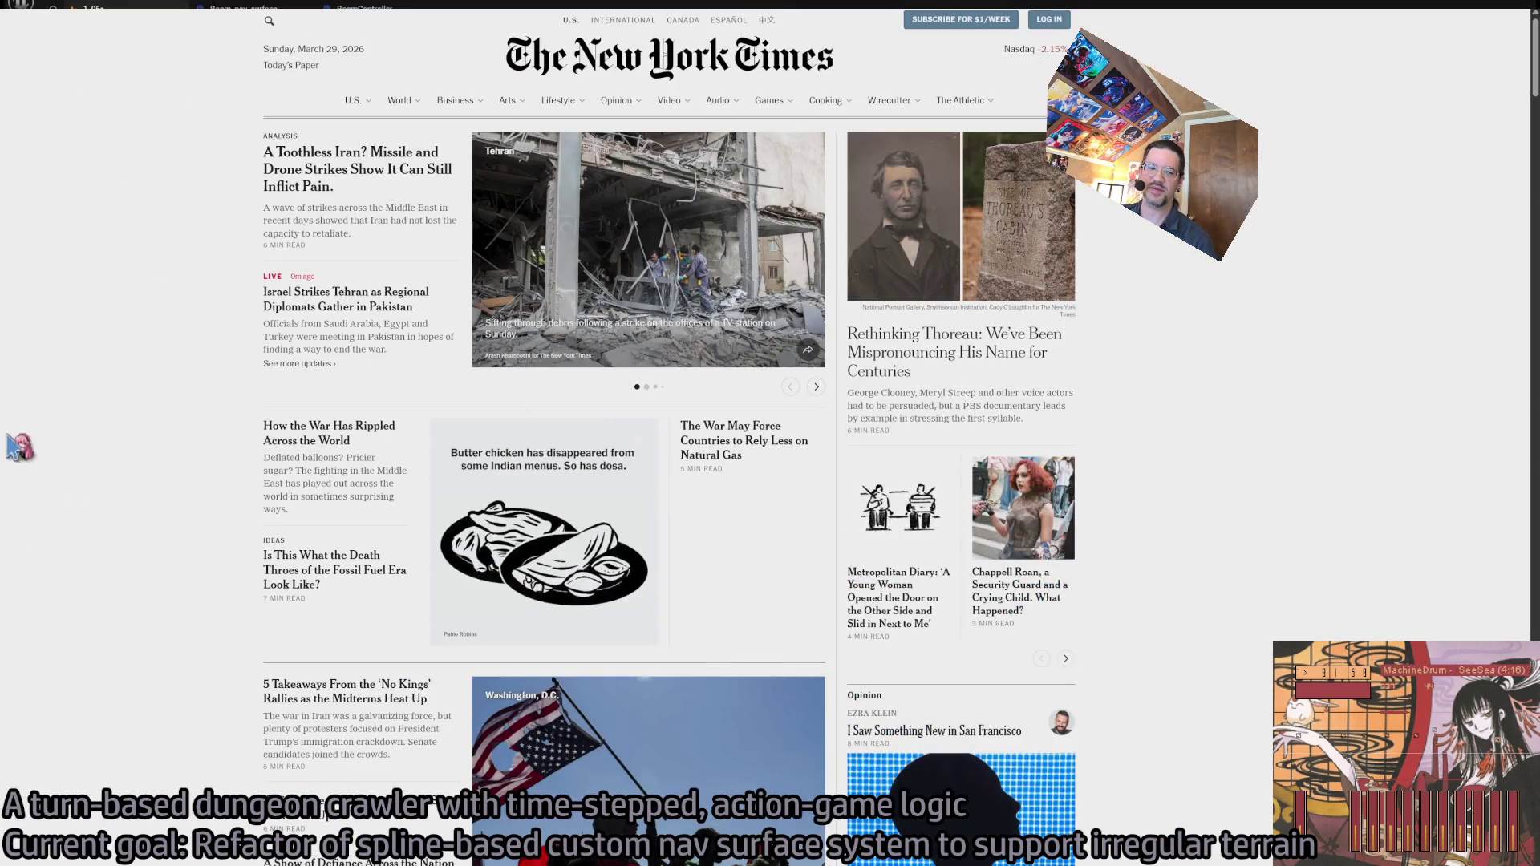
pyautogui.scroll(-1, 23, 501)
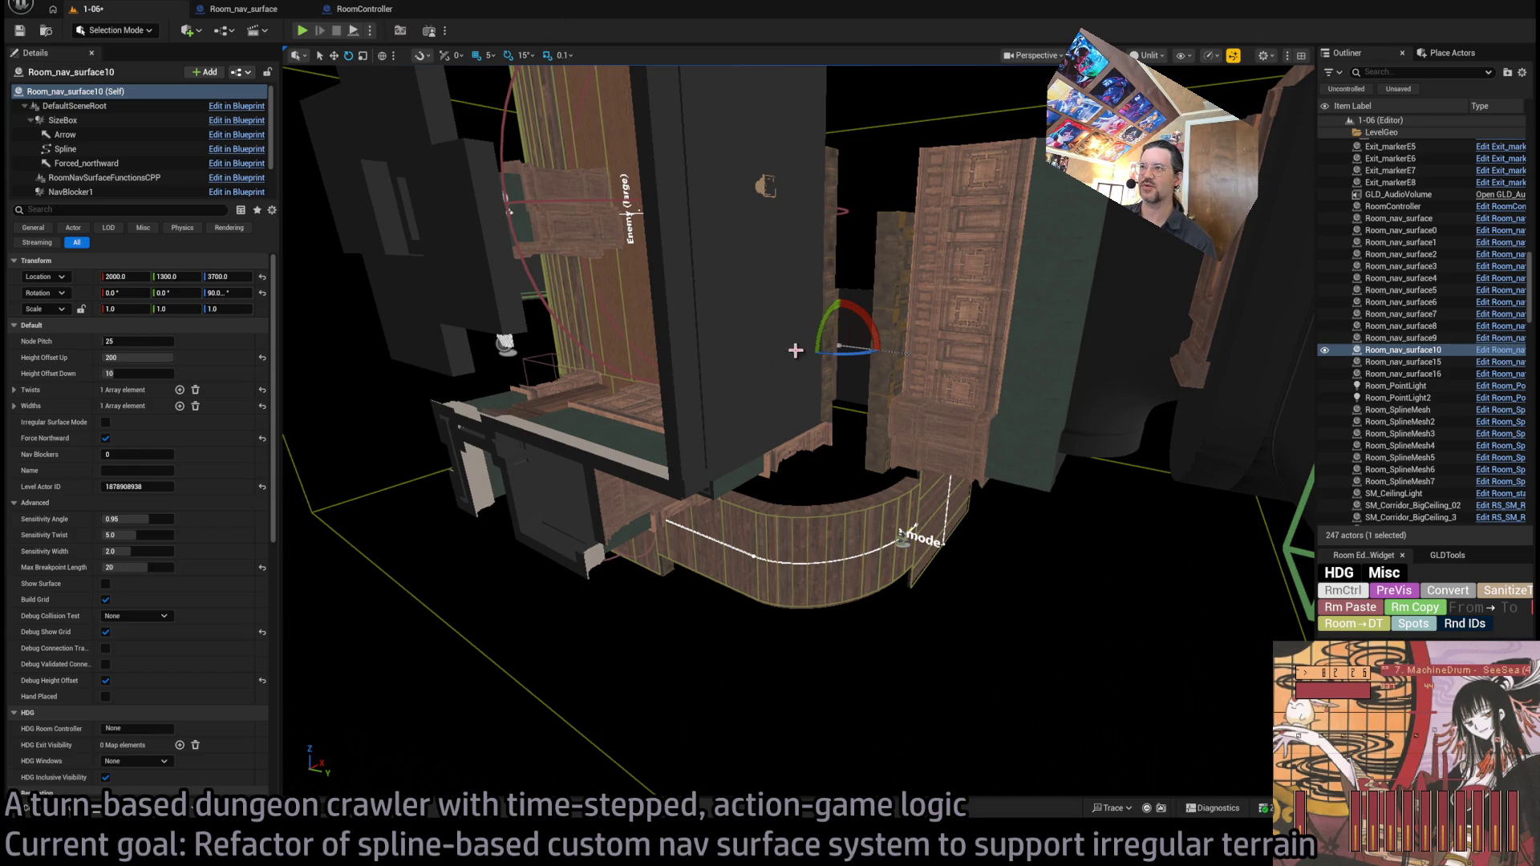
# - Tilt the level 1-06 viewport to reveal the ceiling, then bring up the 'seasonal affective disorder light' image results
pyautogui.scroll(3, 735, 321)
pyautogui.scroll(5, 733, 328)
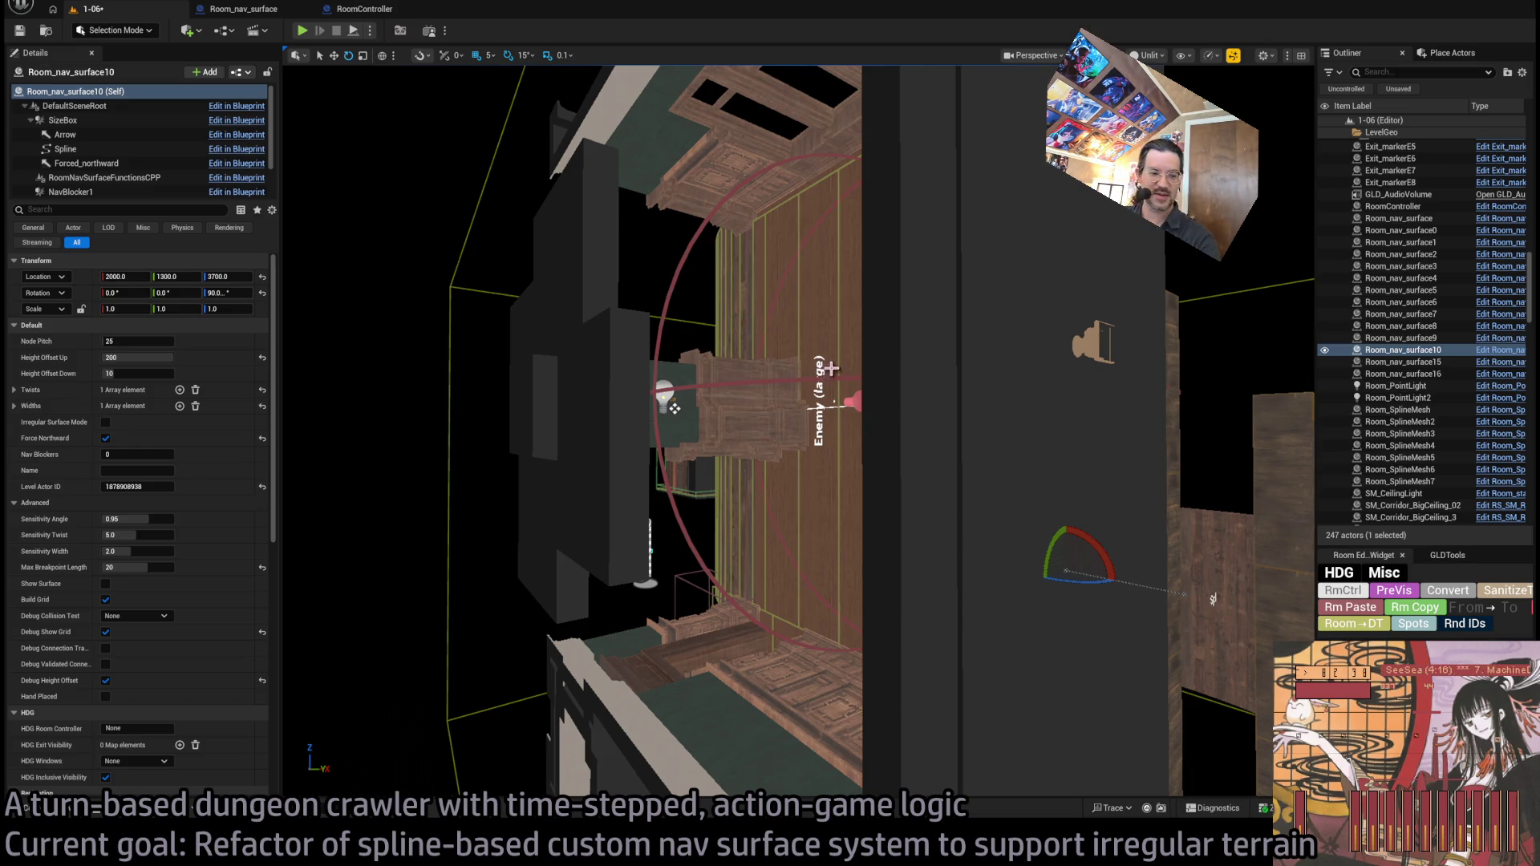
pyautogui.moveTo(732, 327)
pyautogui.mouseDown()
pyautogui.moveTo(732, 265)
pyautogui.moveTo(762, 313)
pyautogui.moveTo(814, 347)
pyautogui.mouseUp()
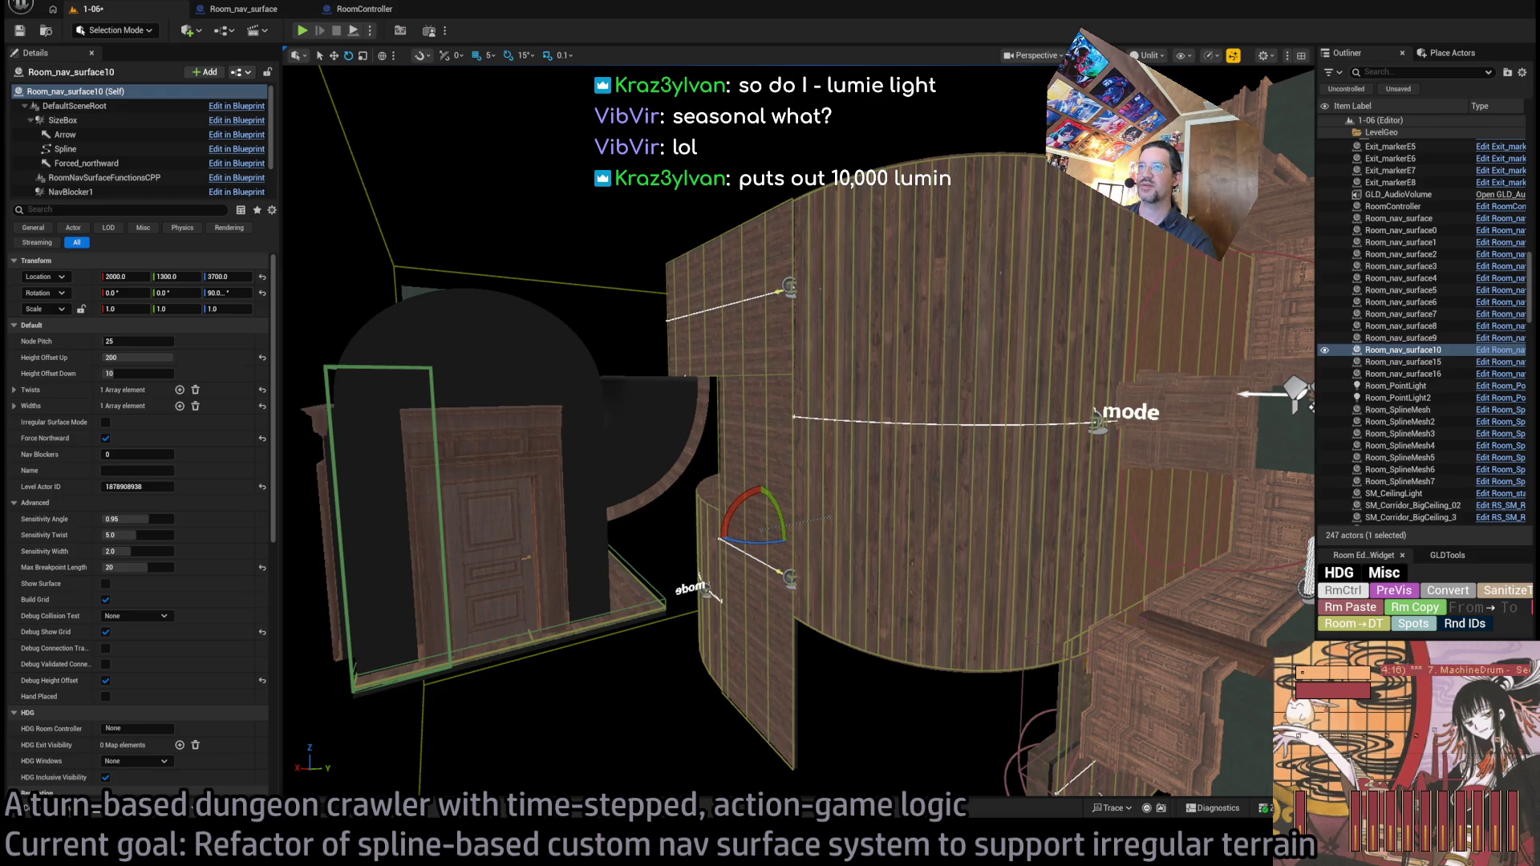
pyautogui.hotkey('alt', 'Tab')
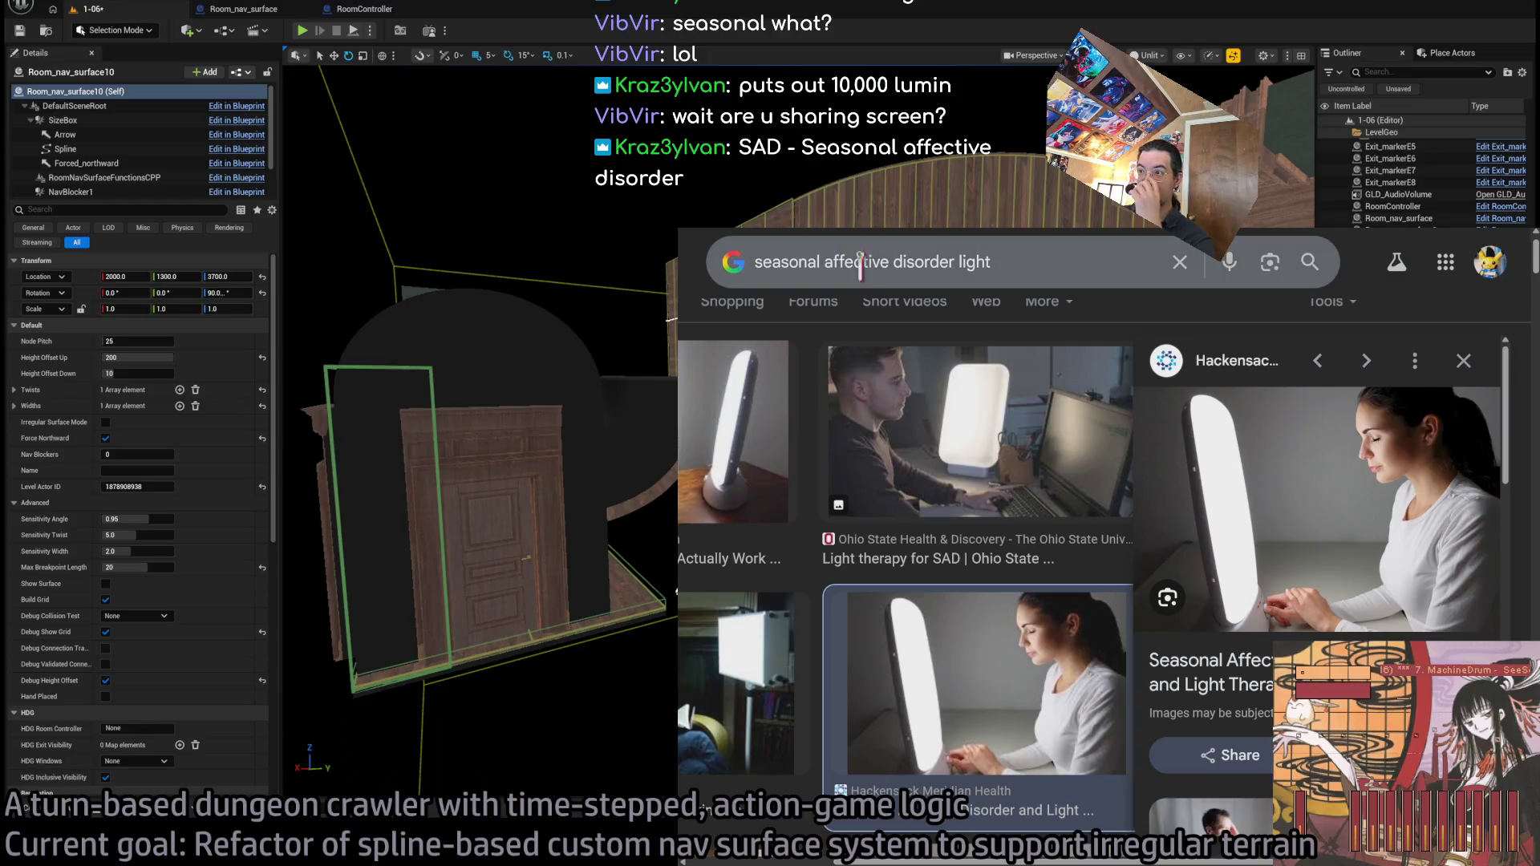
# - Scroll the light therapy lamp image results briefly, then switch back to the Unreal level 1-06 editor
pyautogui.scroll(-3, 970, 480)
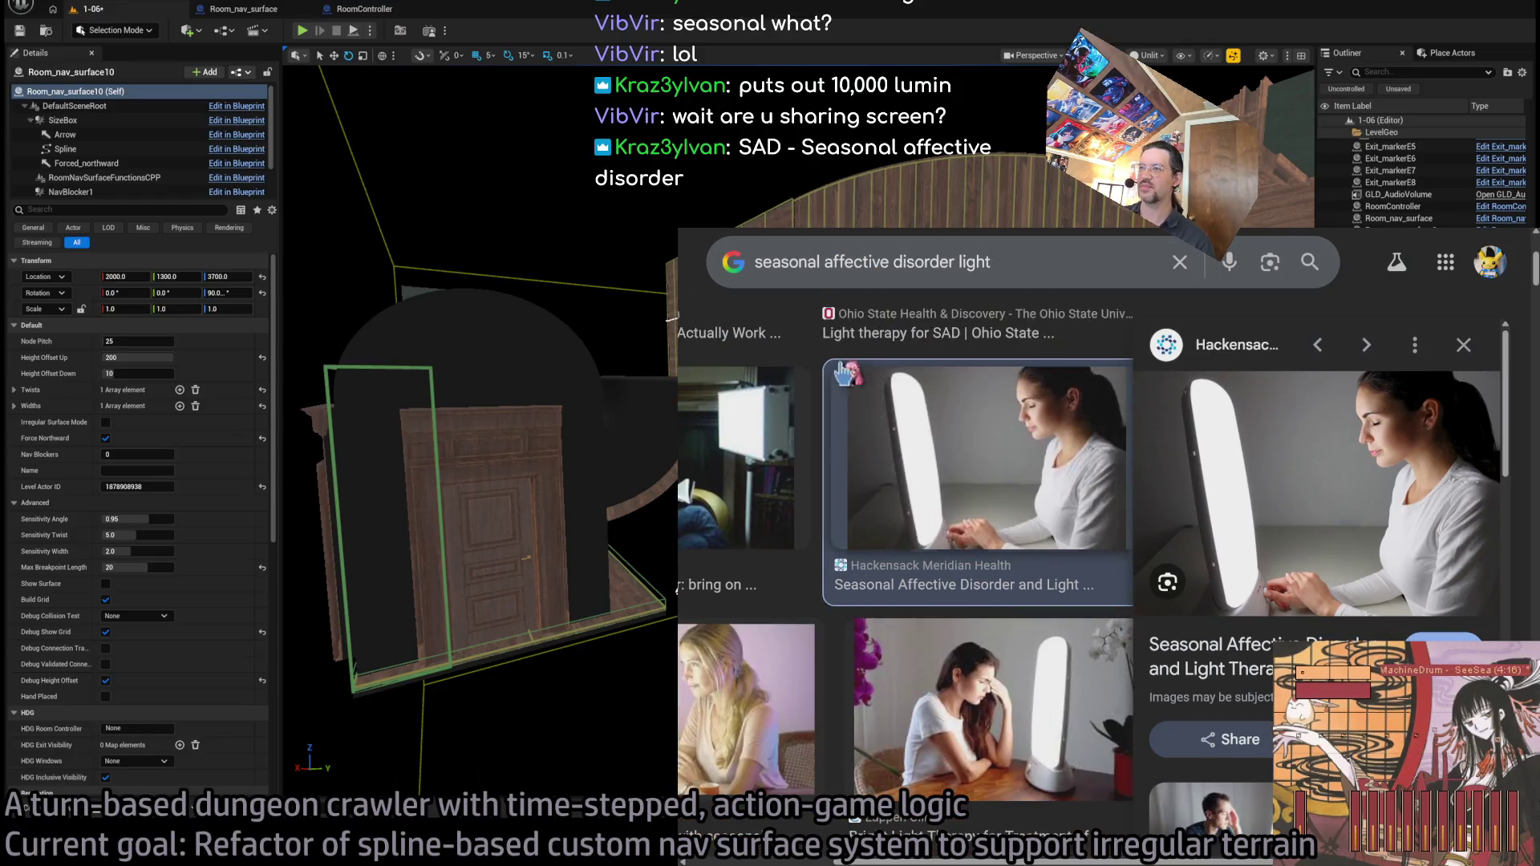
pyautogui.hotkey('alt', 'Tab')
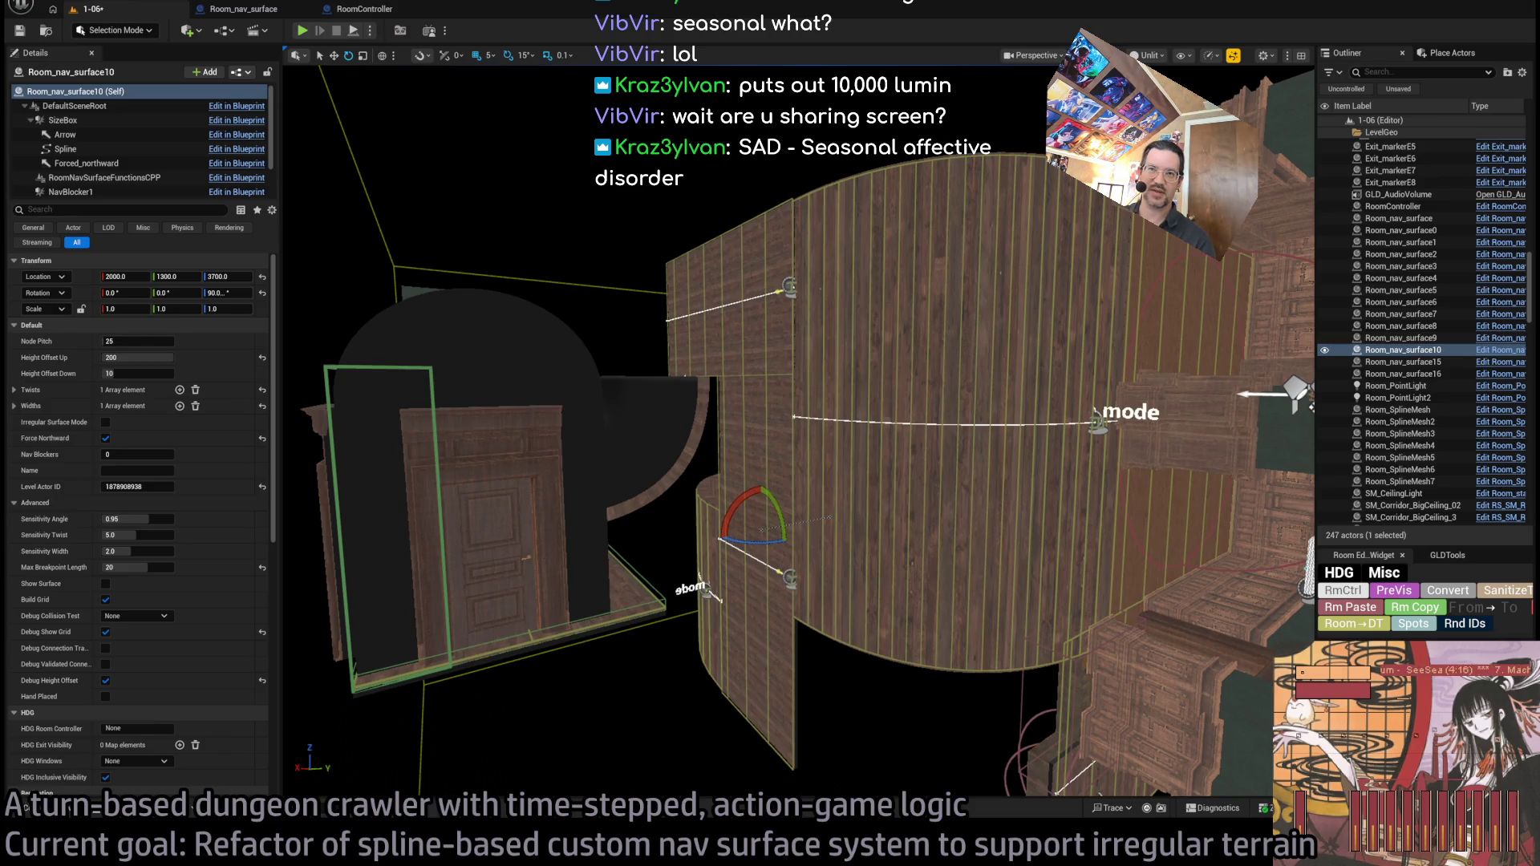
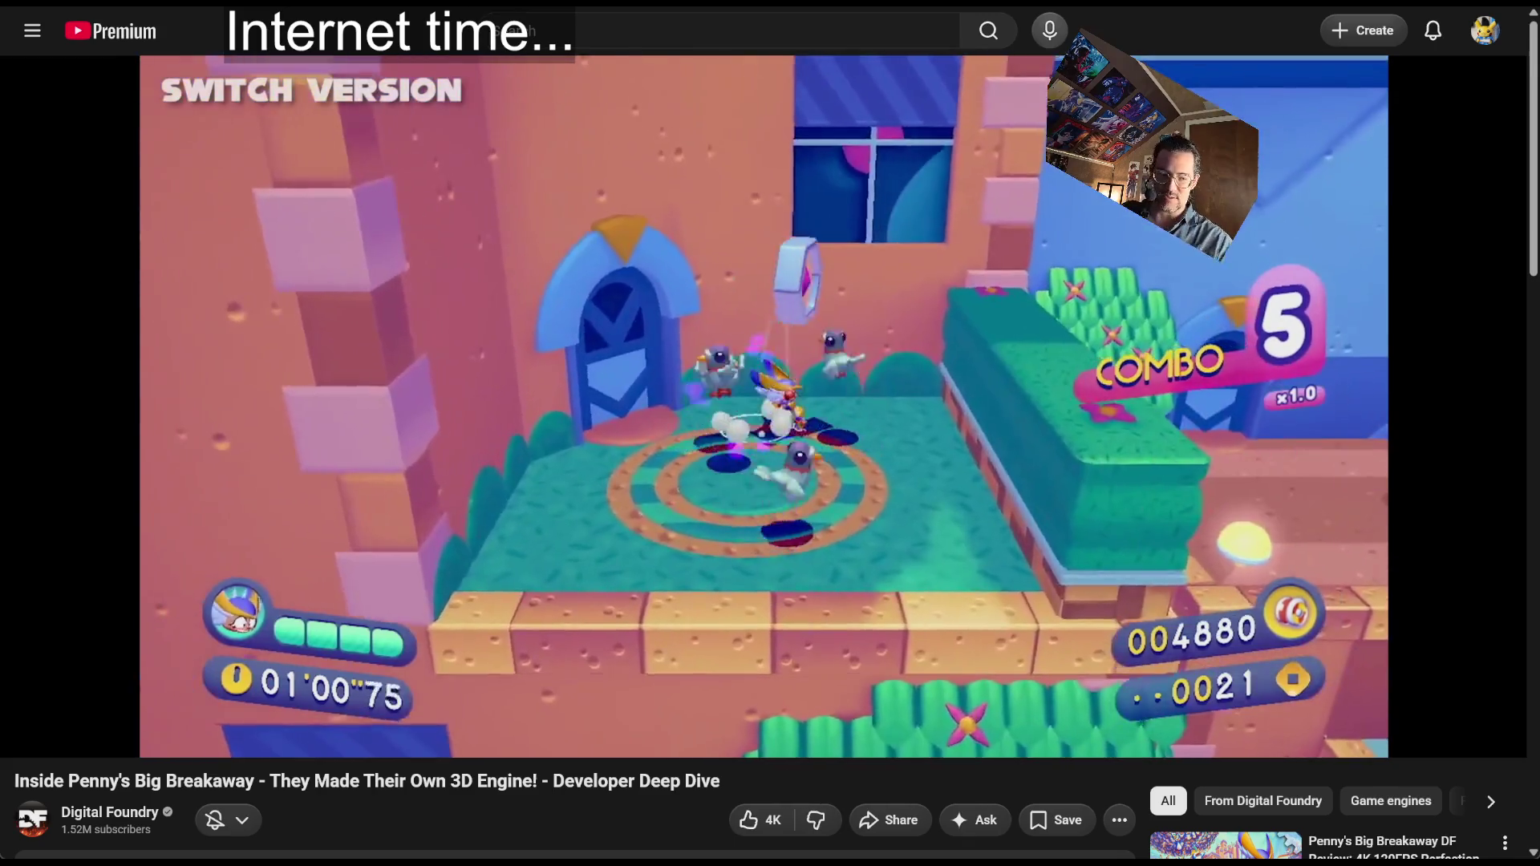
# - Pause the Digital Foundry video and bring up the browser with the 'vesa mount light panel' results
pyautogui.click(447, 259)
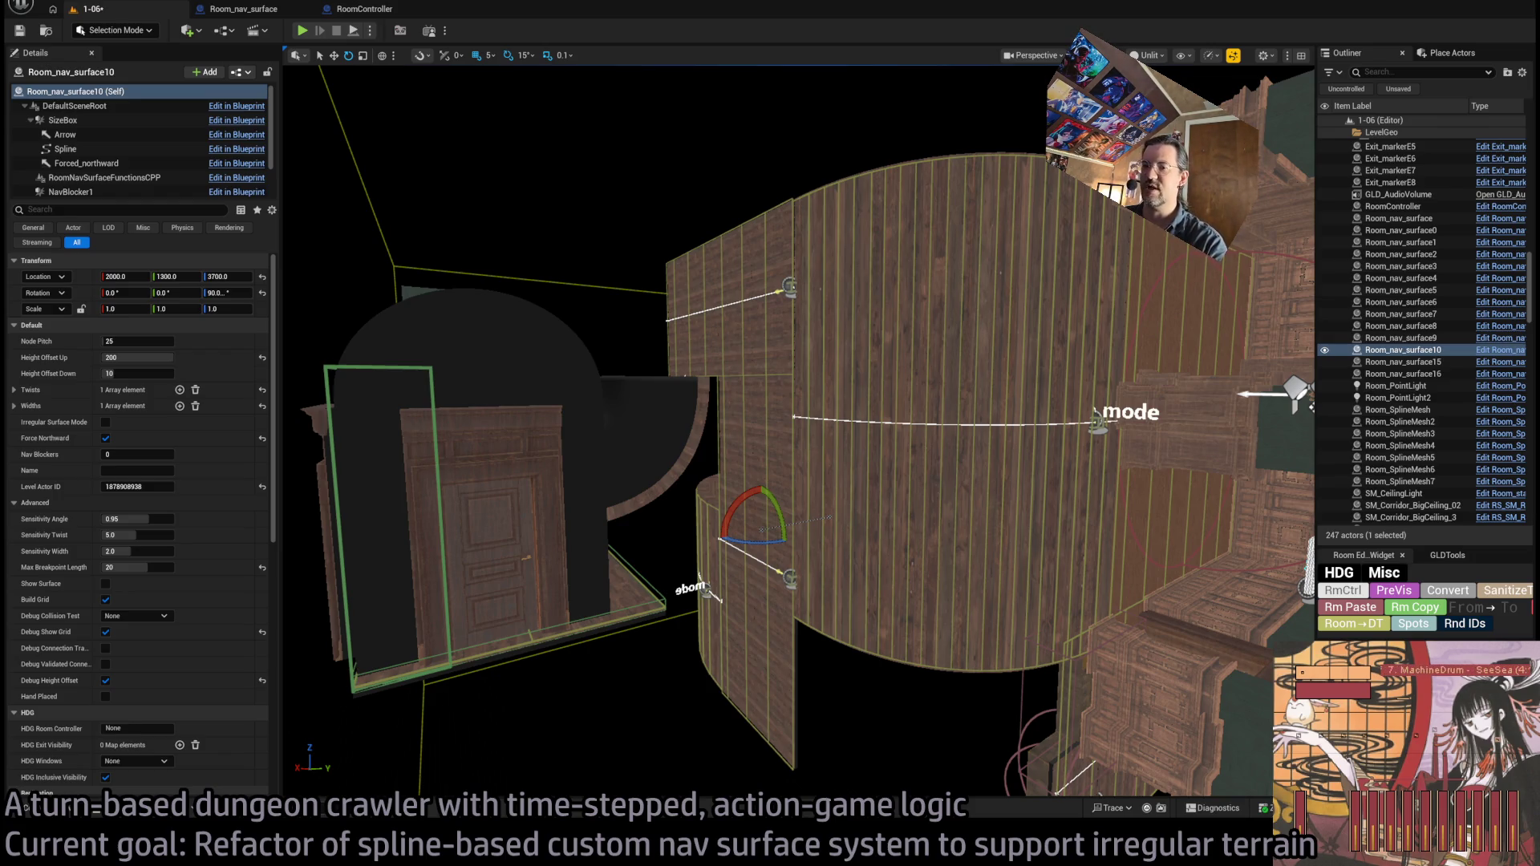
pyautogui.hotkey('alt', 'Tab')
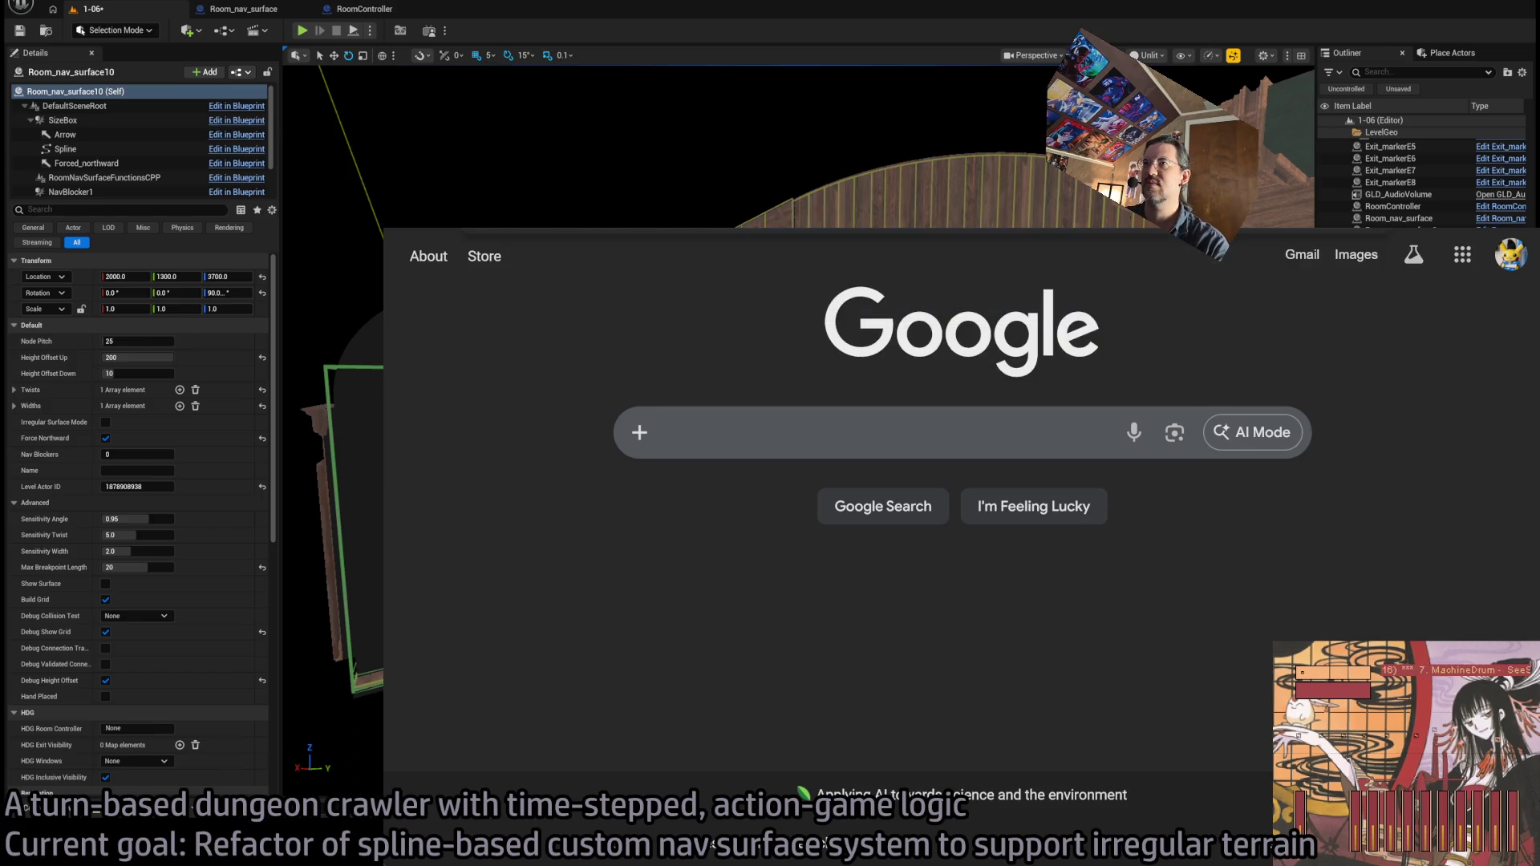
pyautogui.press('Return')
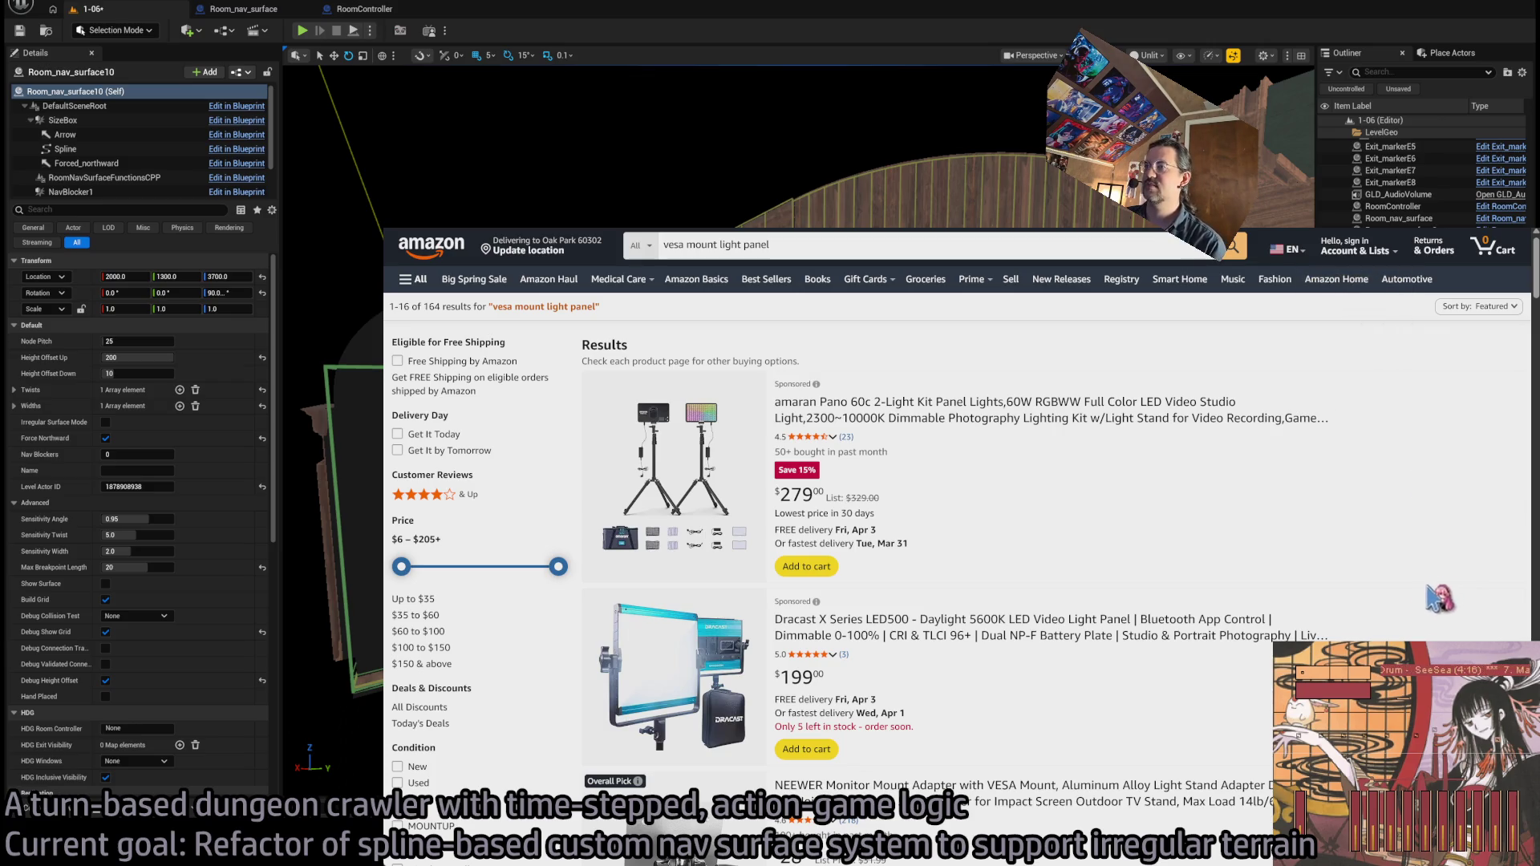
# - Browse the 164 Amazon listings for 'vesa mount light panel', starting with the amaran Pano 60c kit
pyautogui.scroll(-5, 1424, 605)
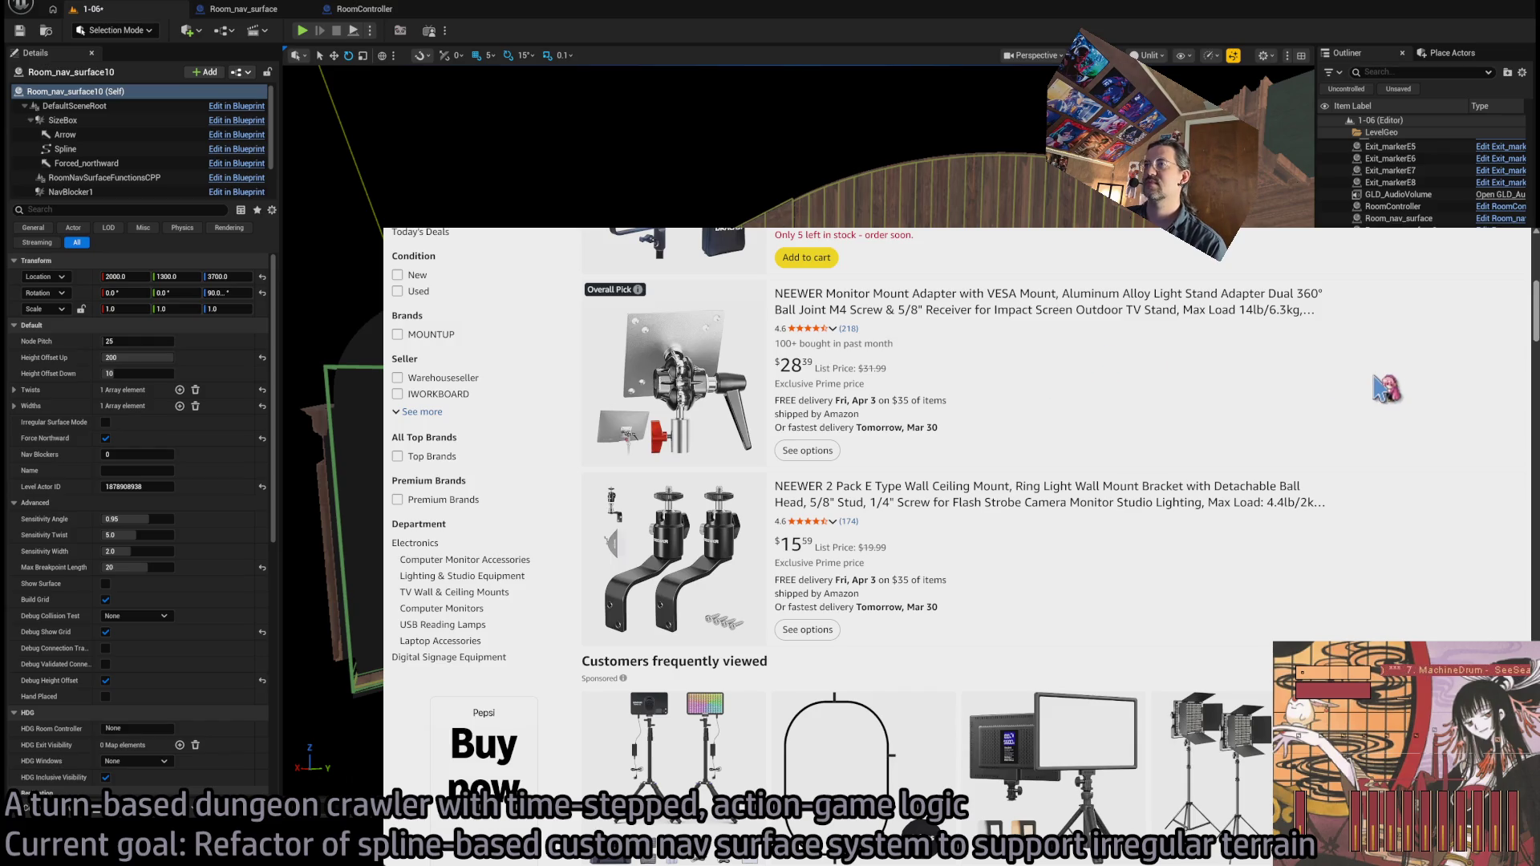
pyautogui.scroll(-5, 1384, 366)
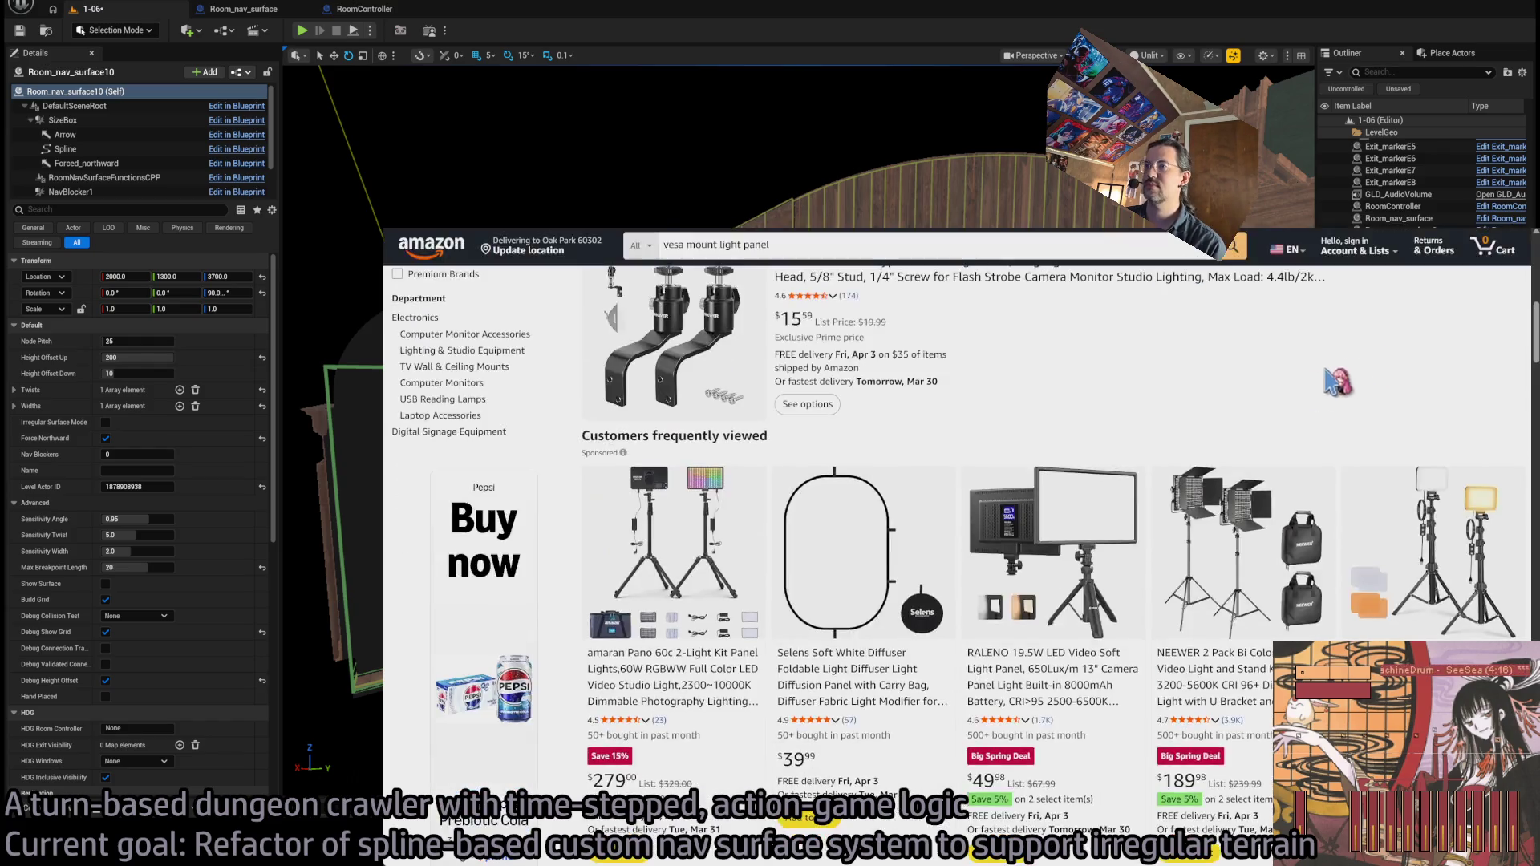
pyautogui.scroll(-4, 1215, 434)
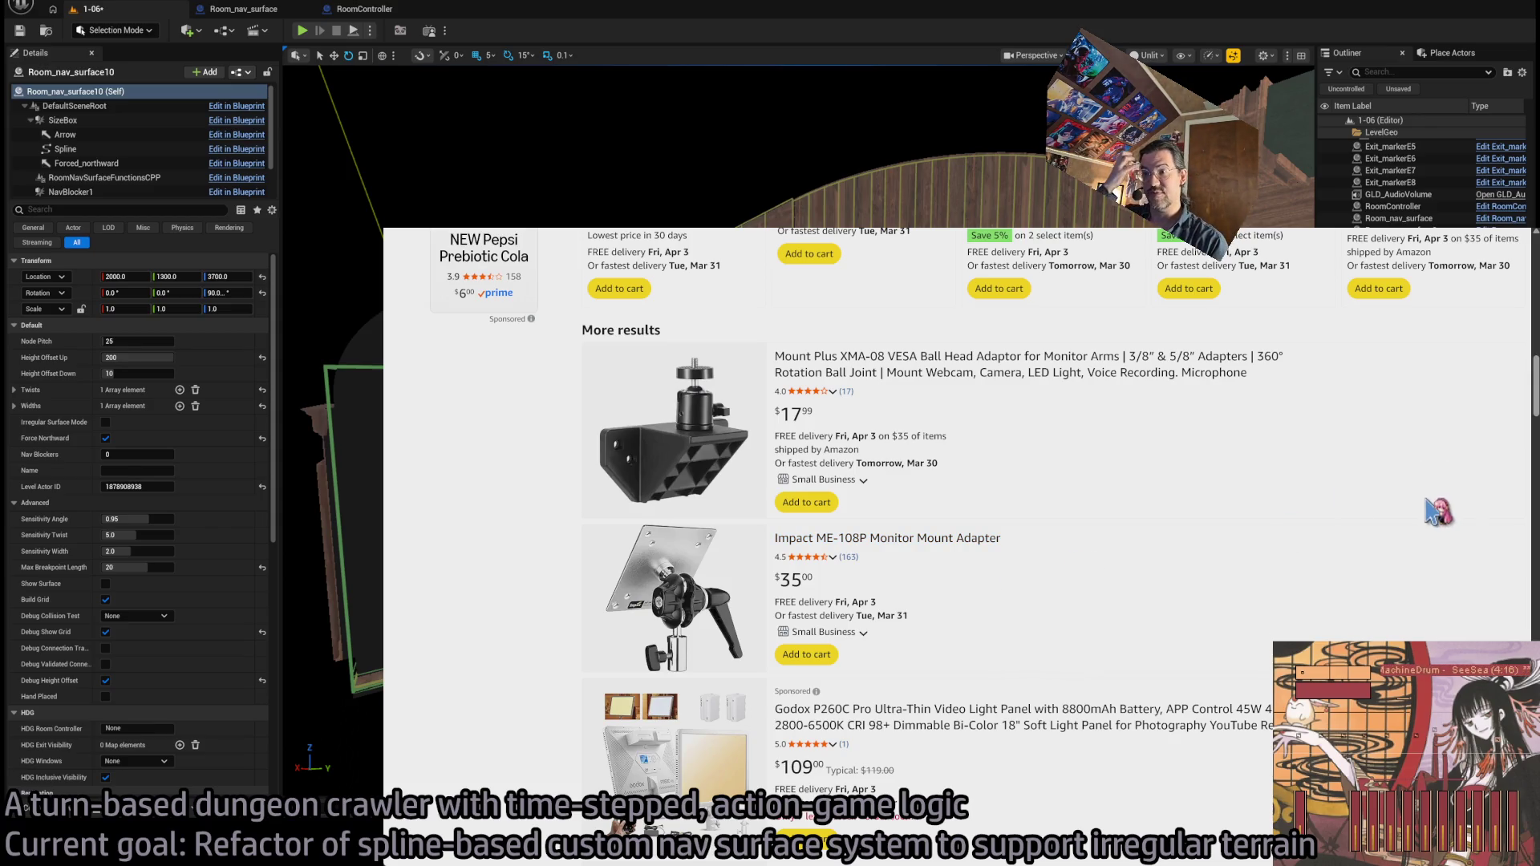
pyautogui.scroll(-4, 1427, 500)
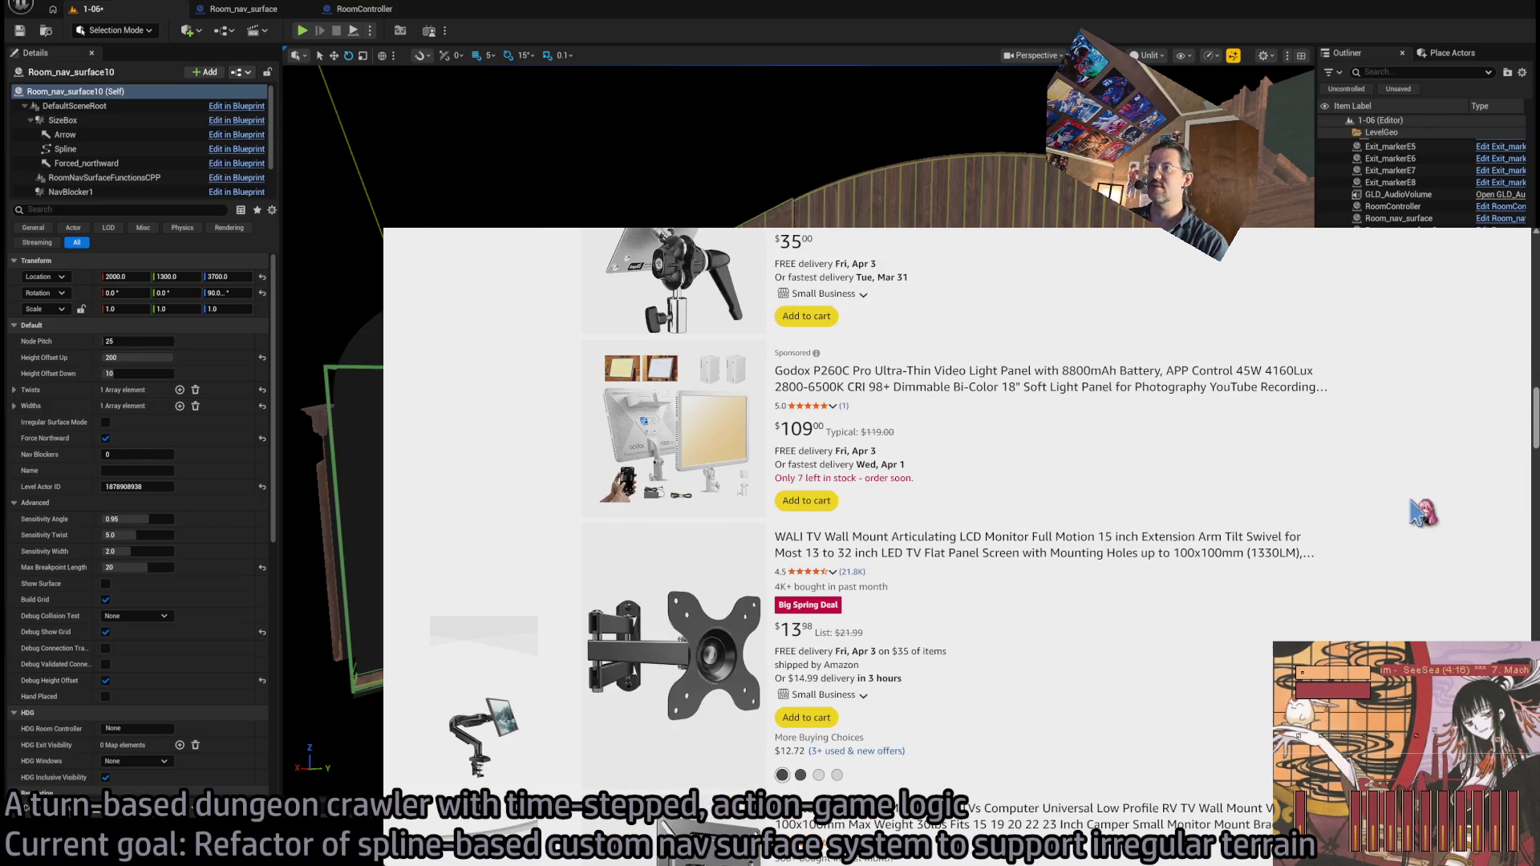
pyautogui.scroll(-12, 1460, 535)
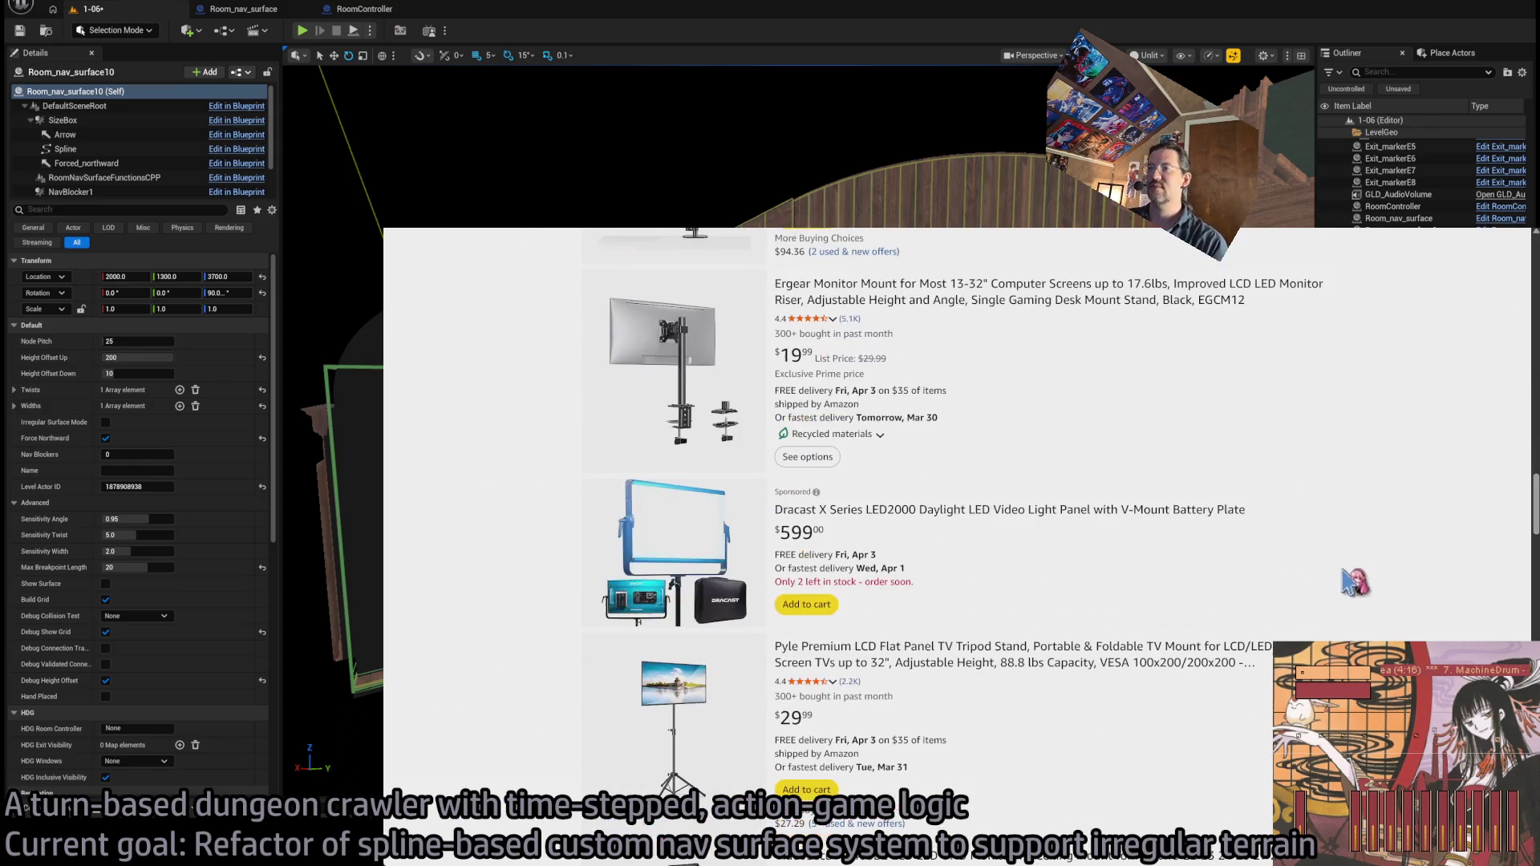
pyautogui.scroll(3, 1362, 581)
pyautogui.scroll(-4, 1361, 581)
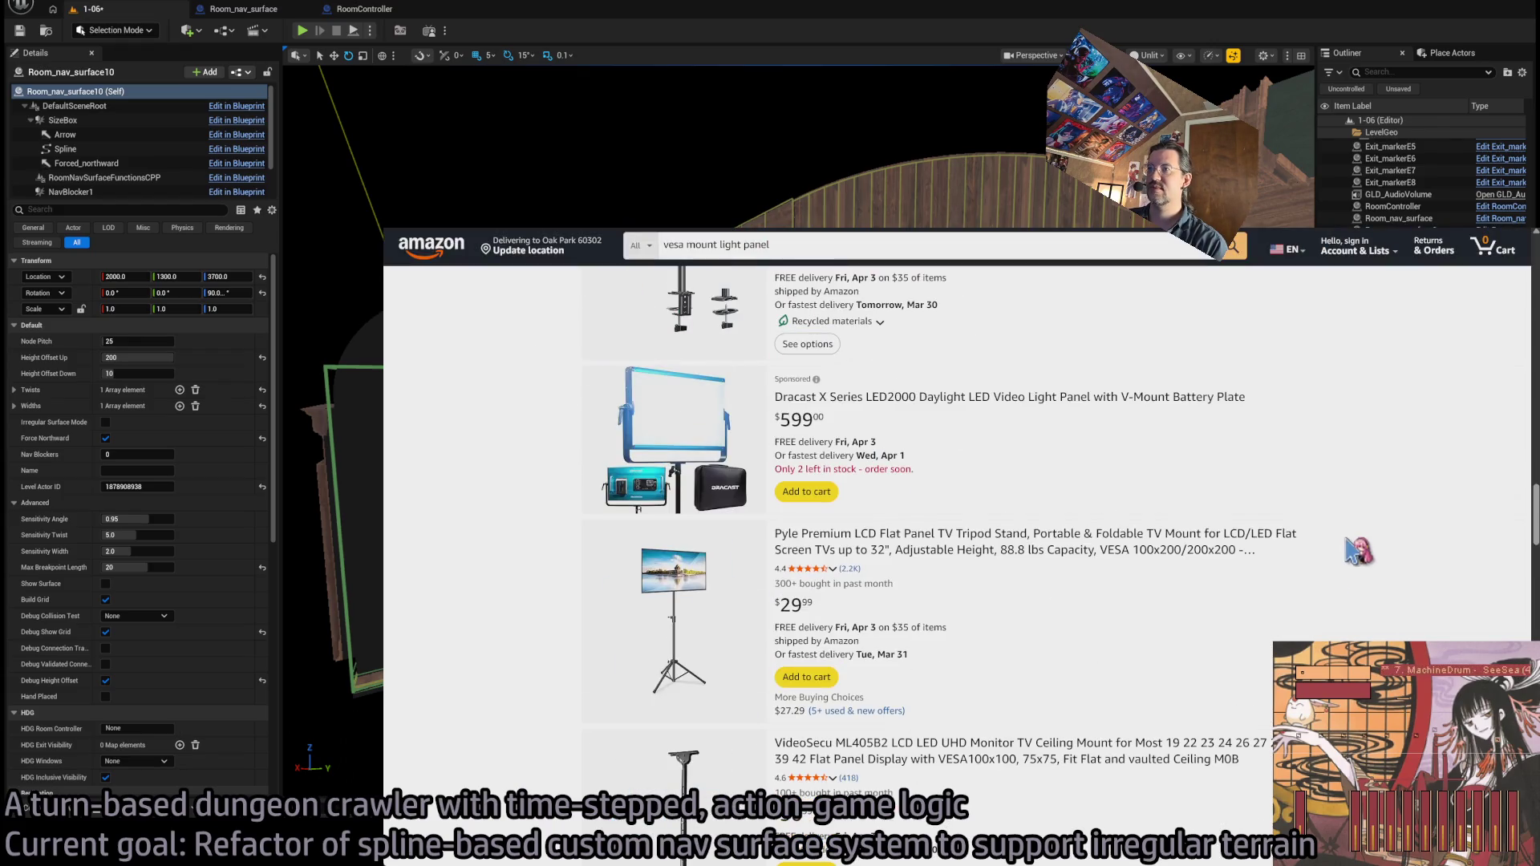
pyautogui.scroll(-15, 1113, 496)
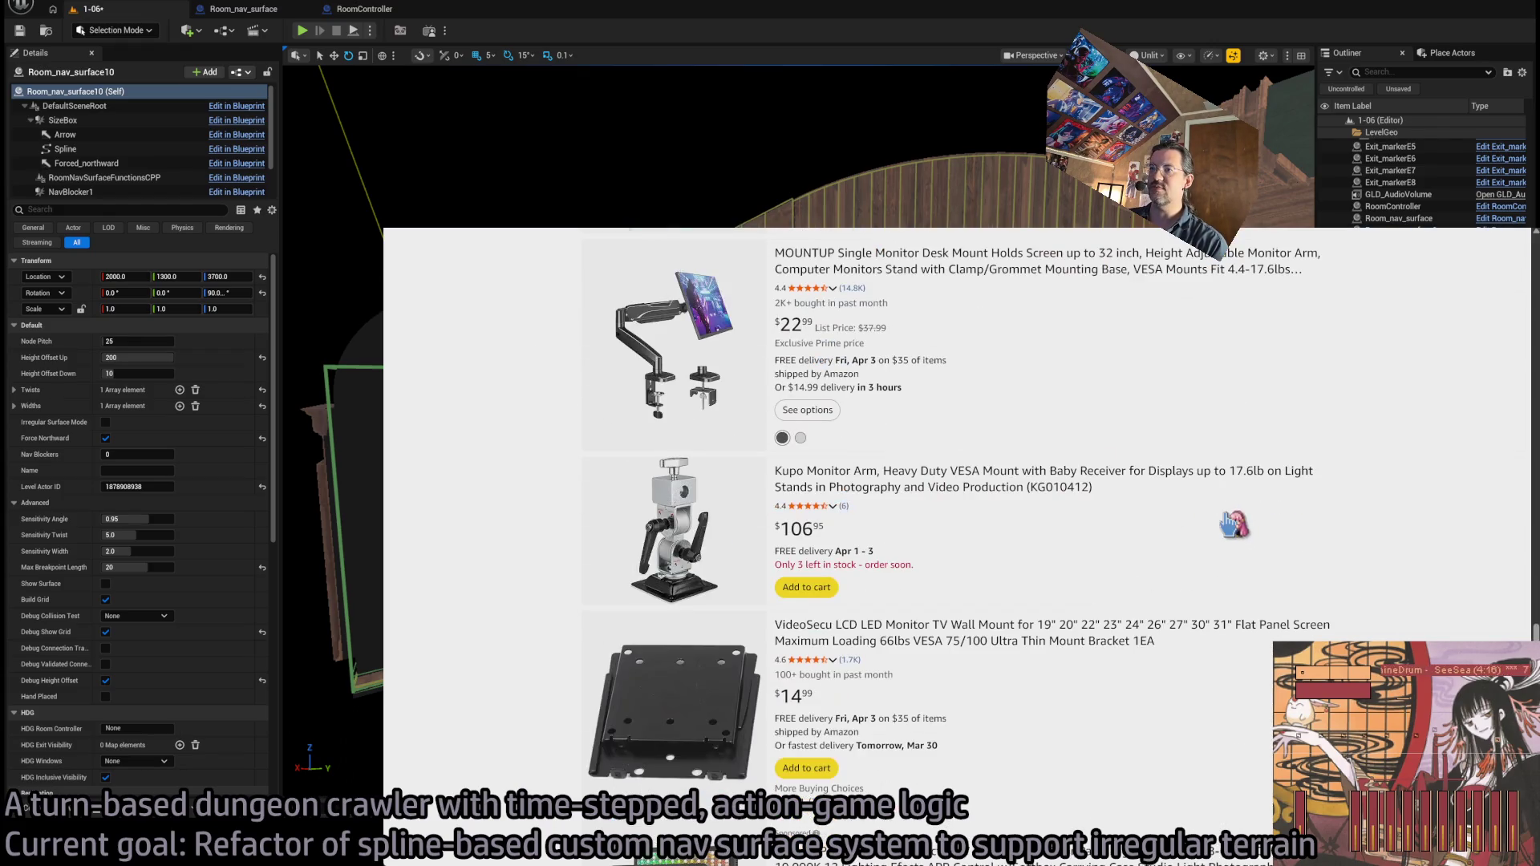
pyautogui.scroll(-5, 1341, 506)
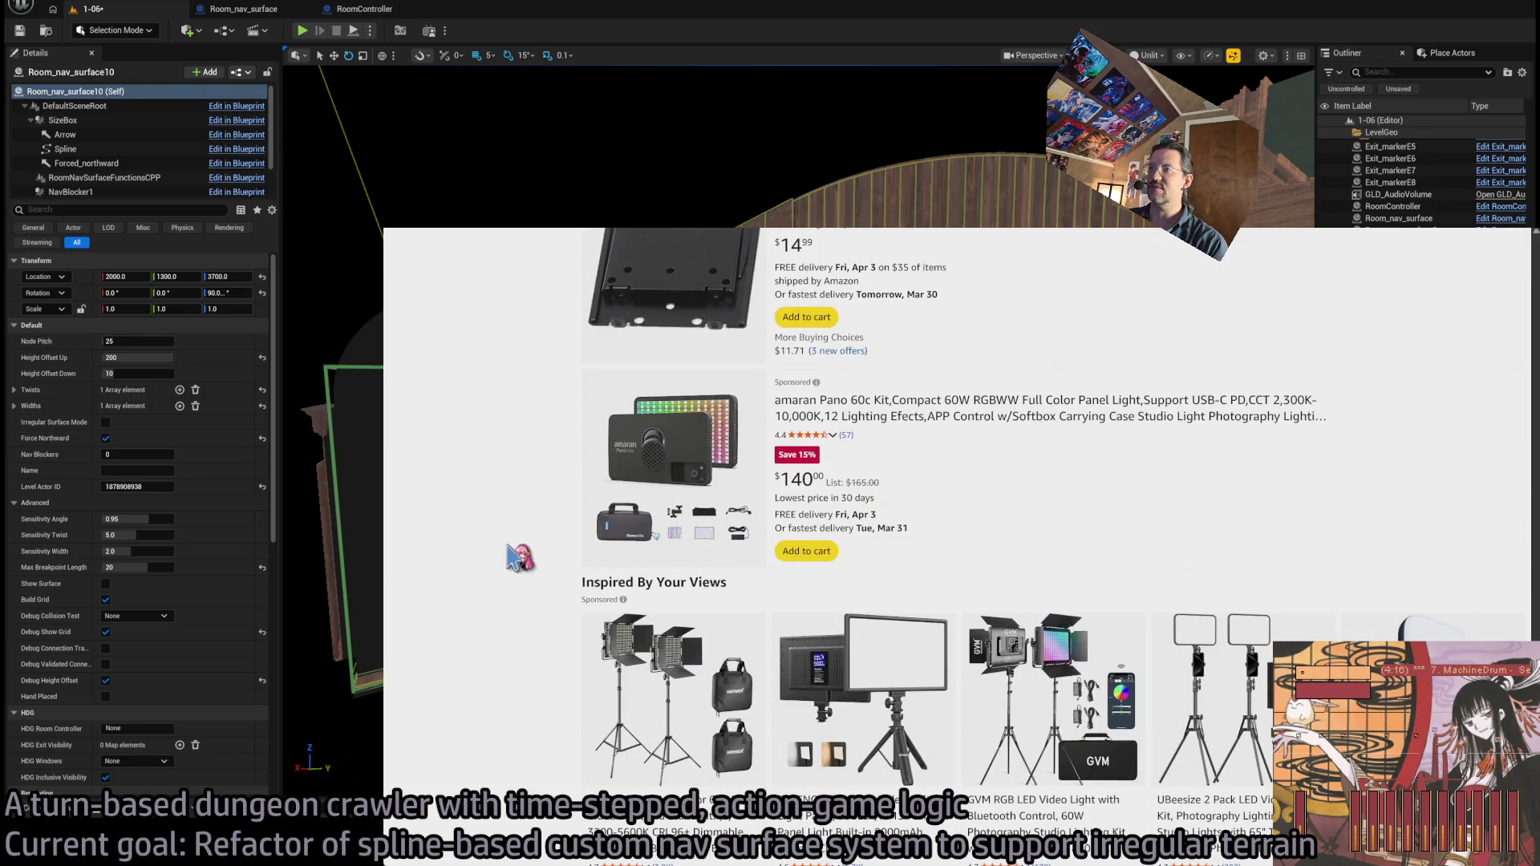
pyautogui.scroll(20, 521, 553)
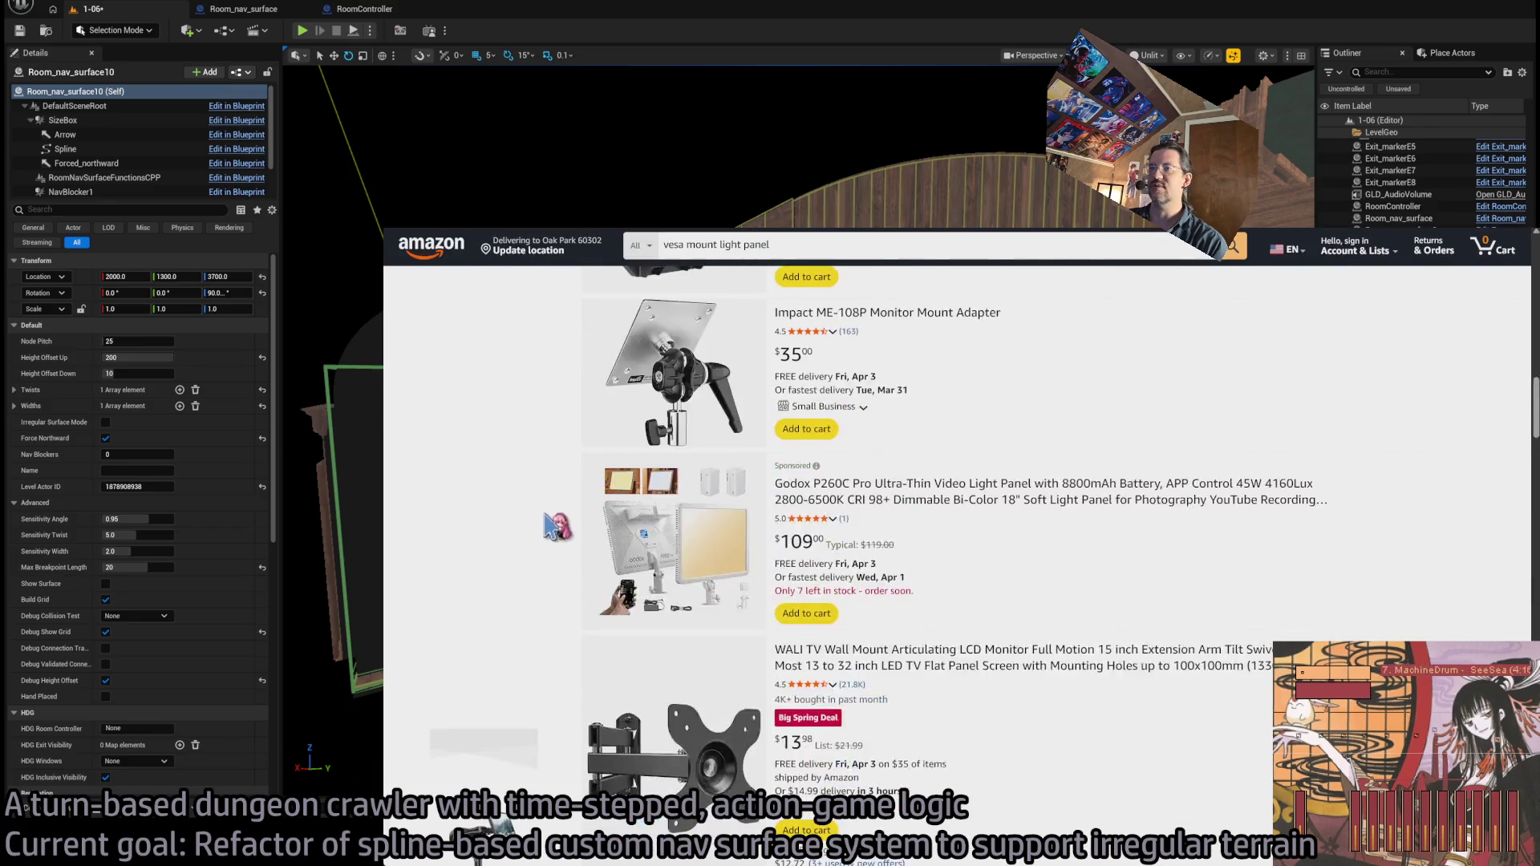
pyautogui.scroll(5, 575, 520)
pyautogui.scroll(-3, 1163, 564)
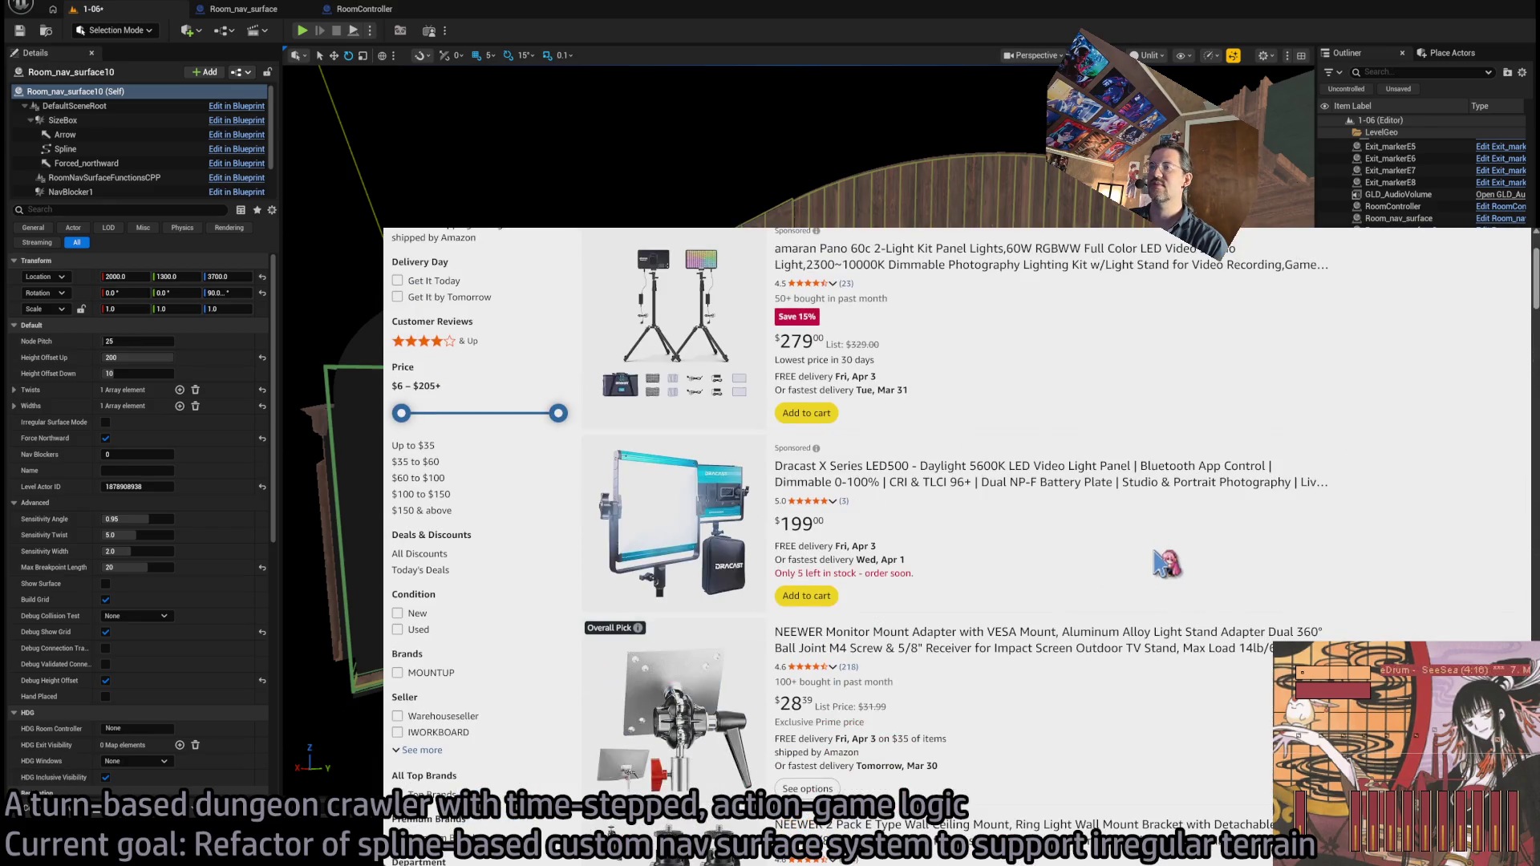
pyautogui.scroll(3, 1163, 563)
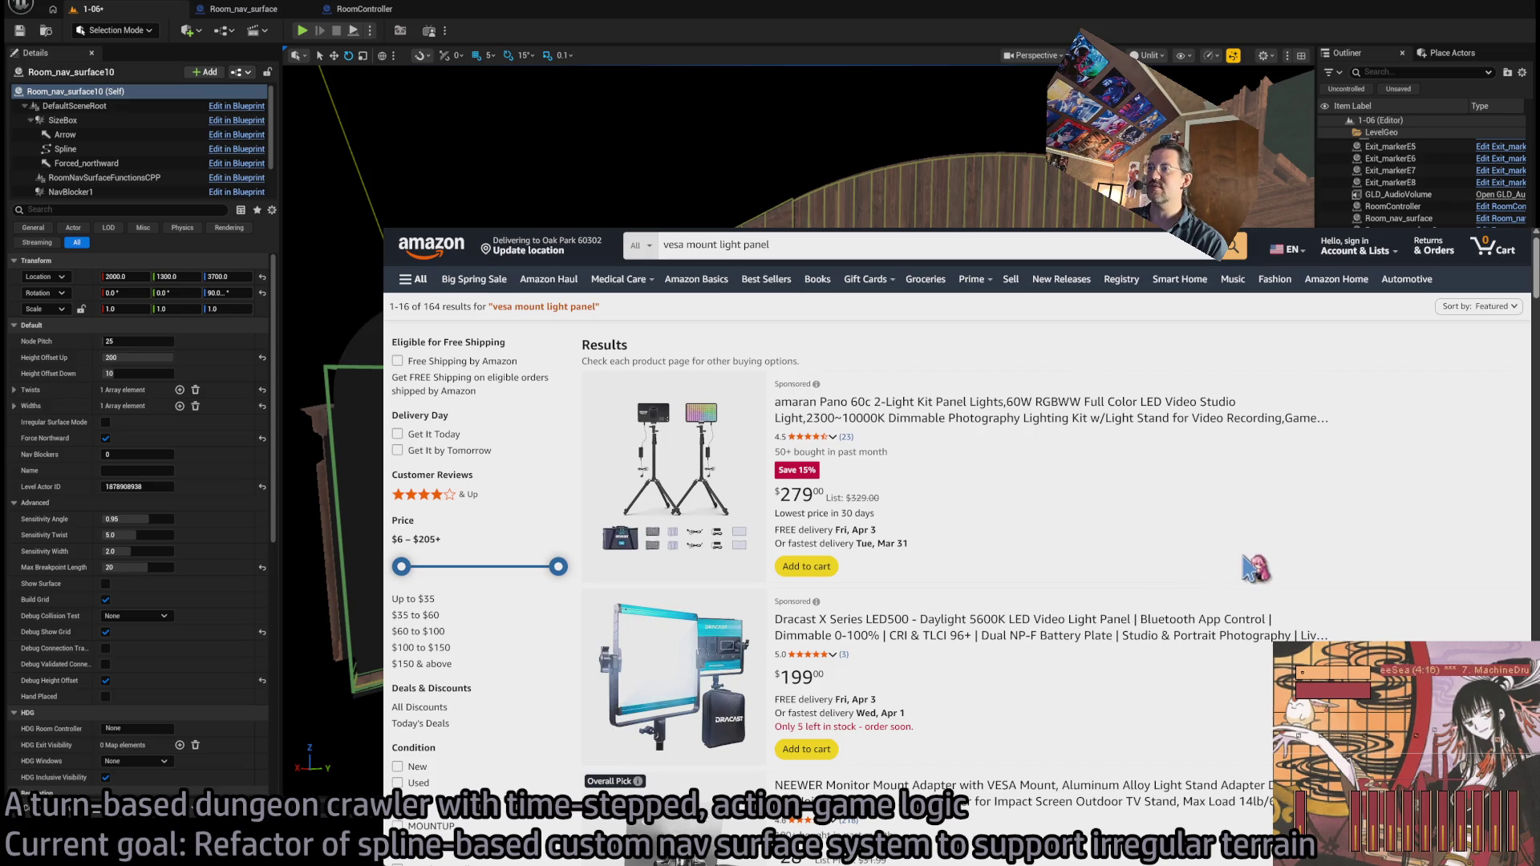
pyautogui.scroll(-5, 1243, 568)
# - Open the $28.39 NEEWER Monitor Mount Adapter listing and examine its product photos
pyautogui.click(930, 416)
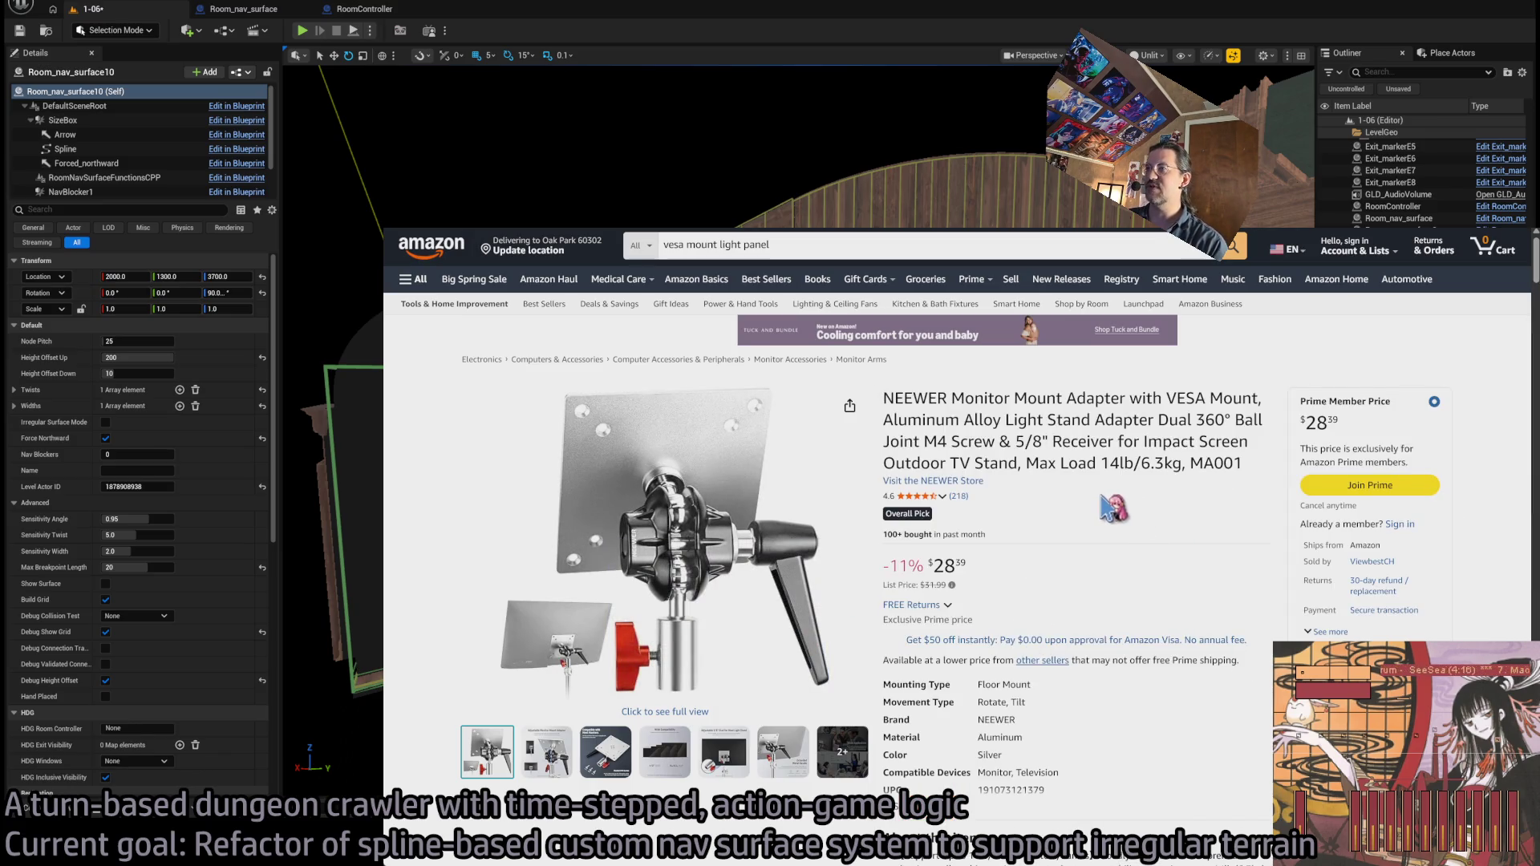
pyautogui.moveTo(545, 660)
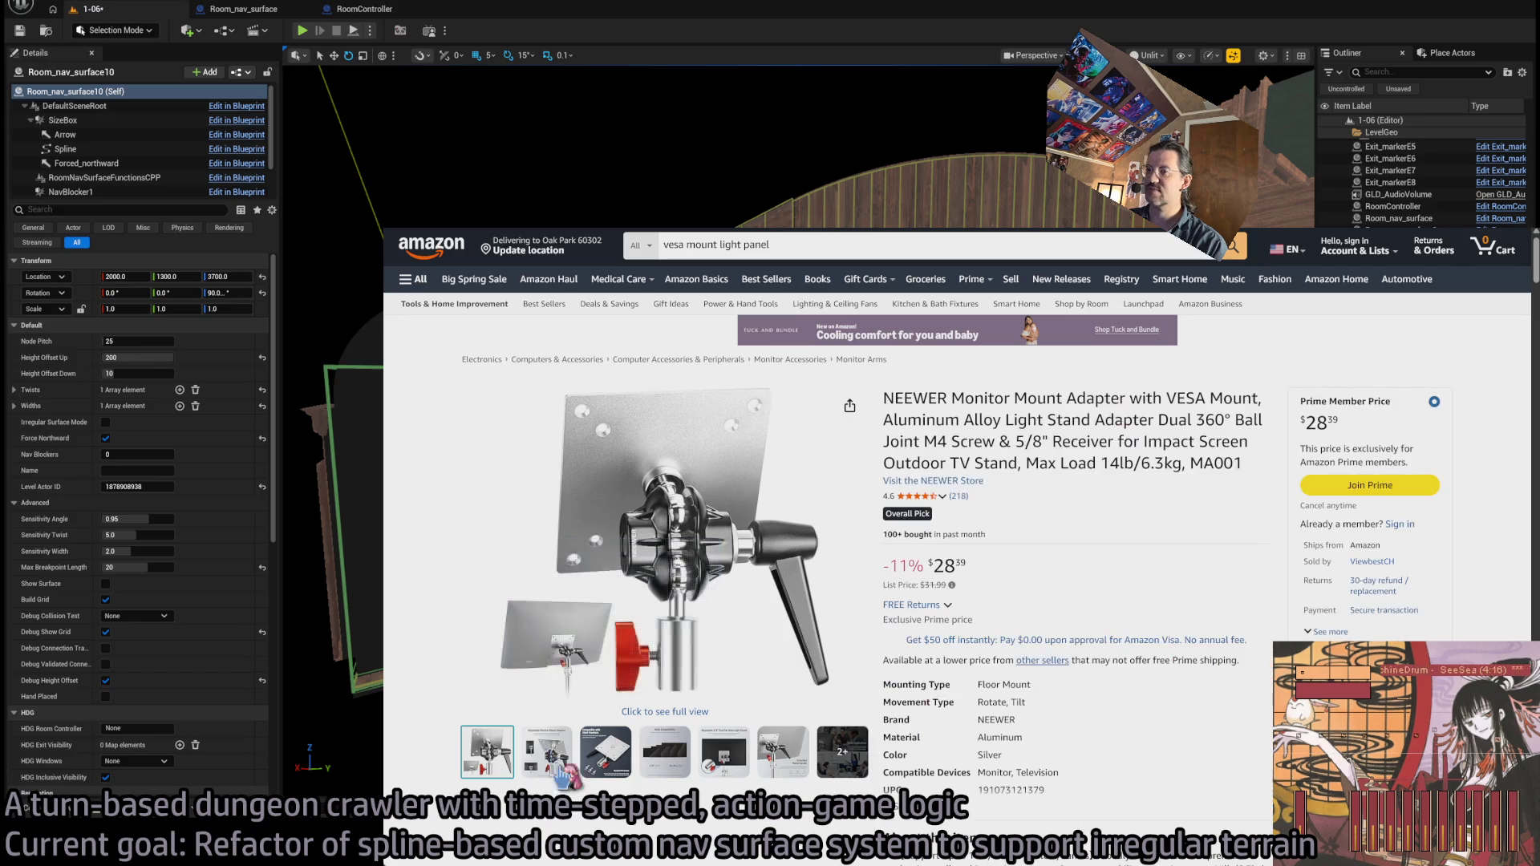
pyautogui.moveTo(547, 752)
pyautogui.moveTo(590, 665)
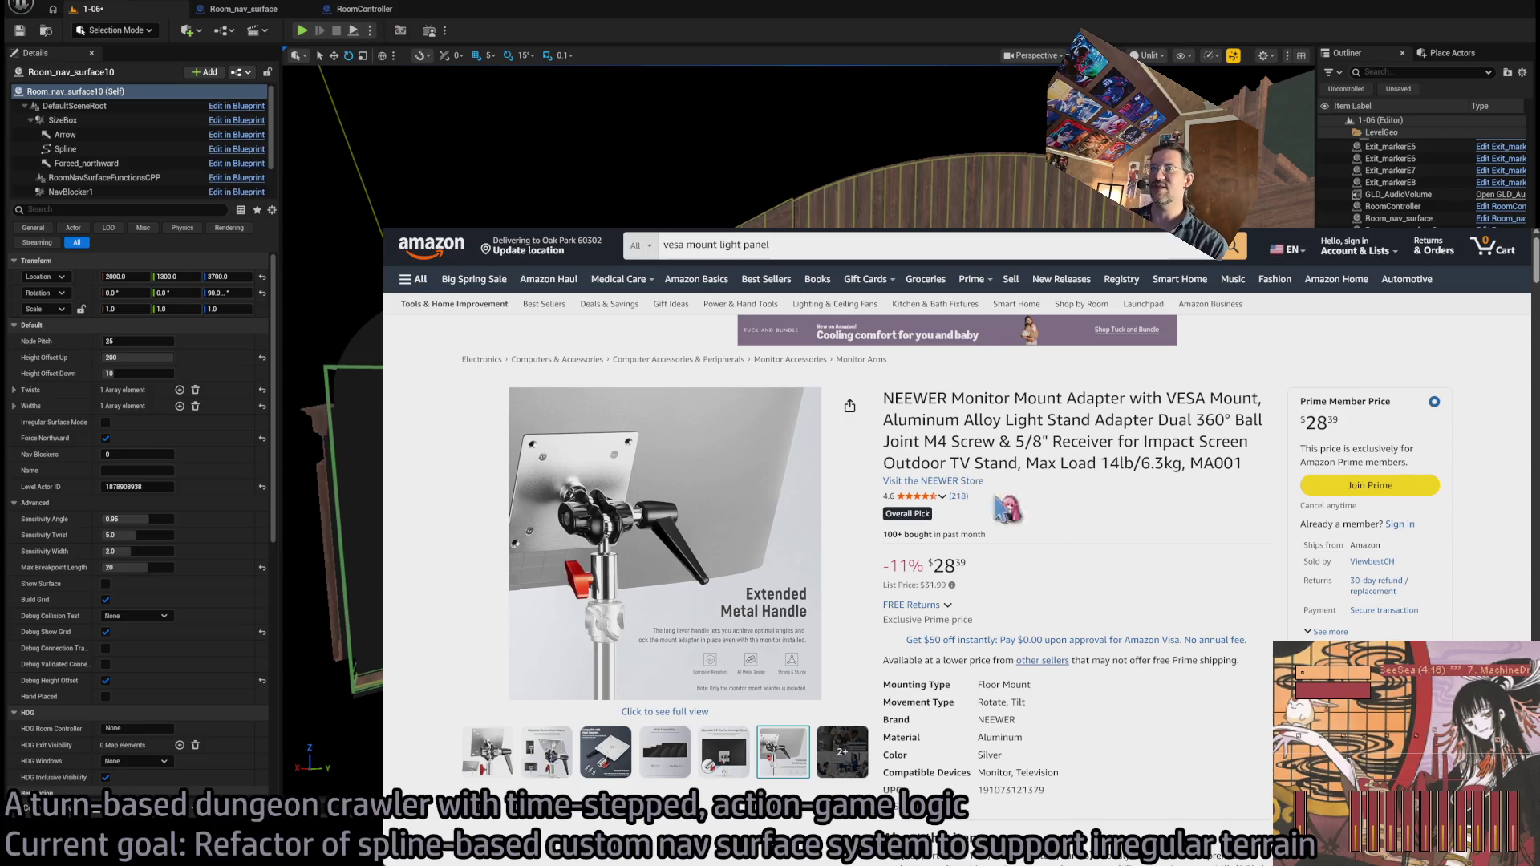
# - Go back to the Amazon results and scroll further down the listings
pyautogui.hotkey('alt', 'Left')
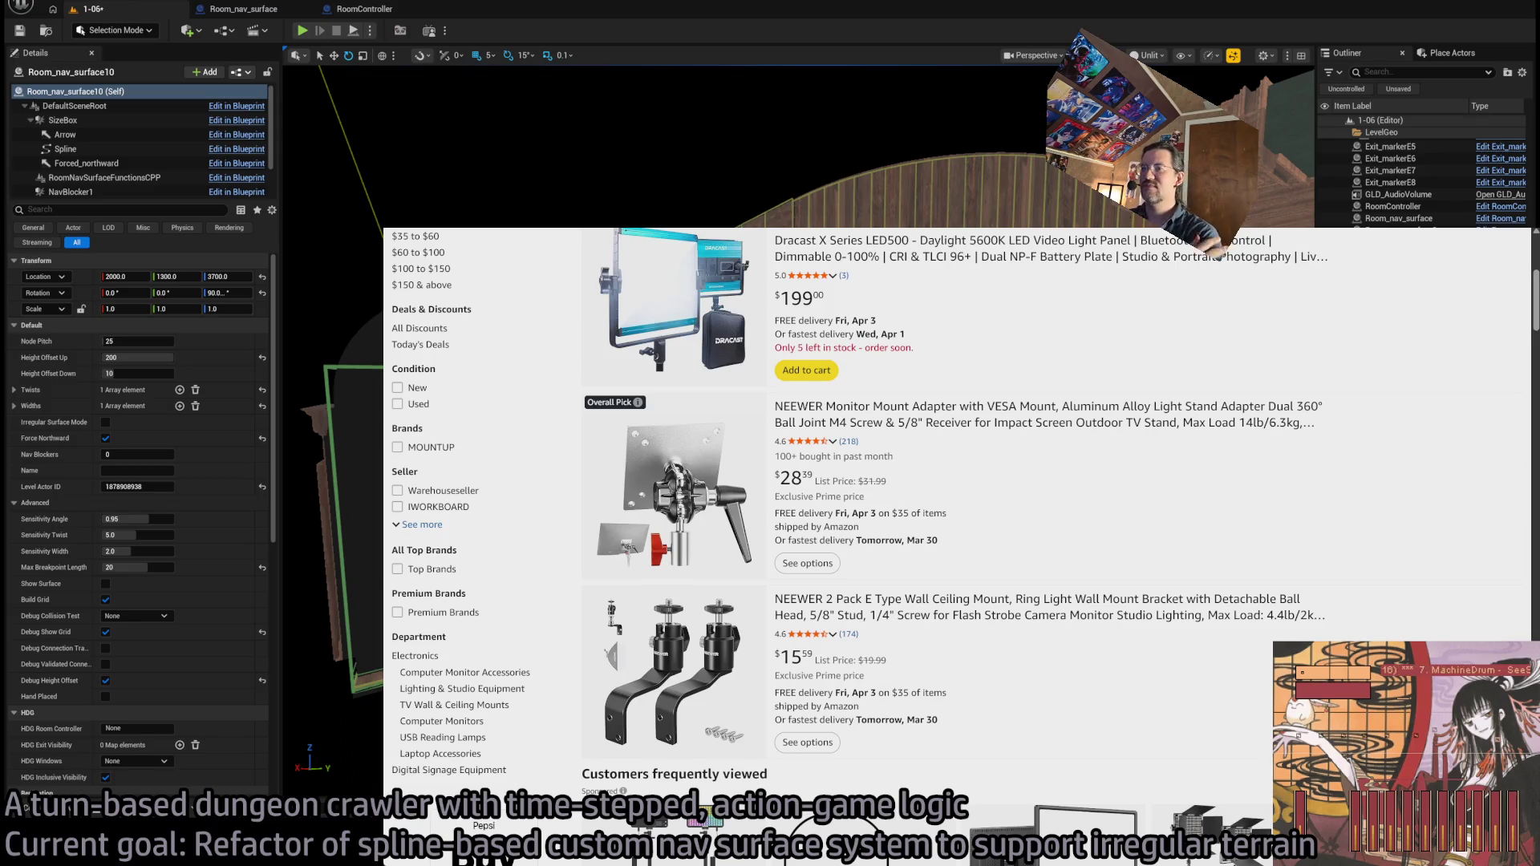
pyautogui.scroll(-5, 890, 408)
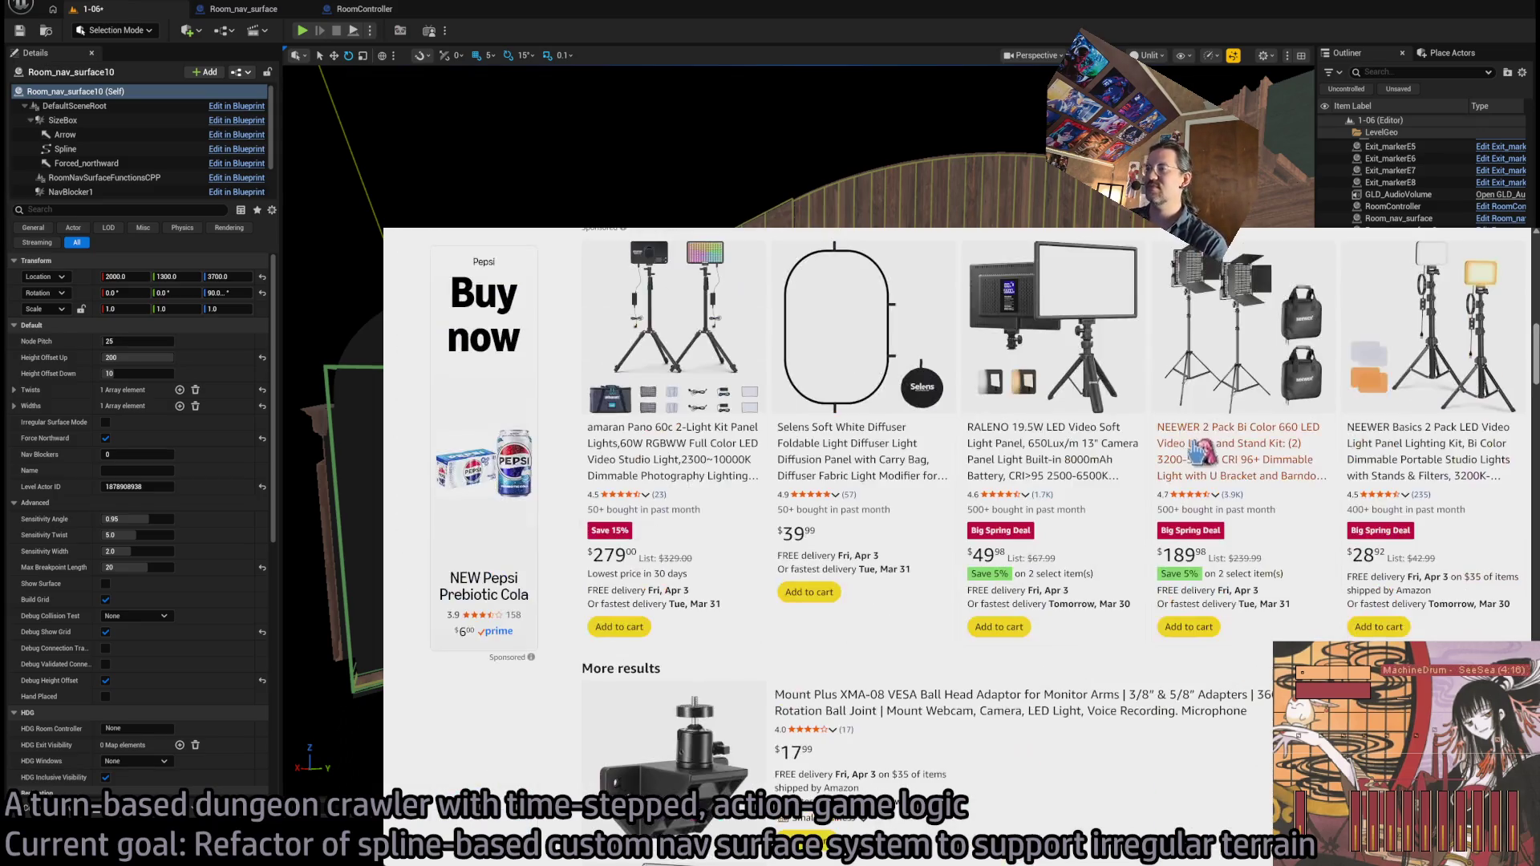
pyautogui.scroll(-3, 1056, 475)
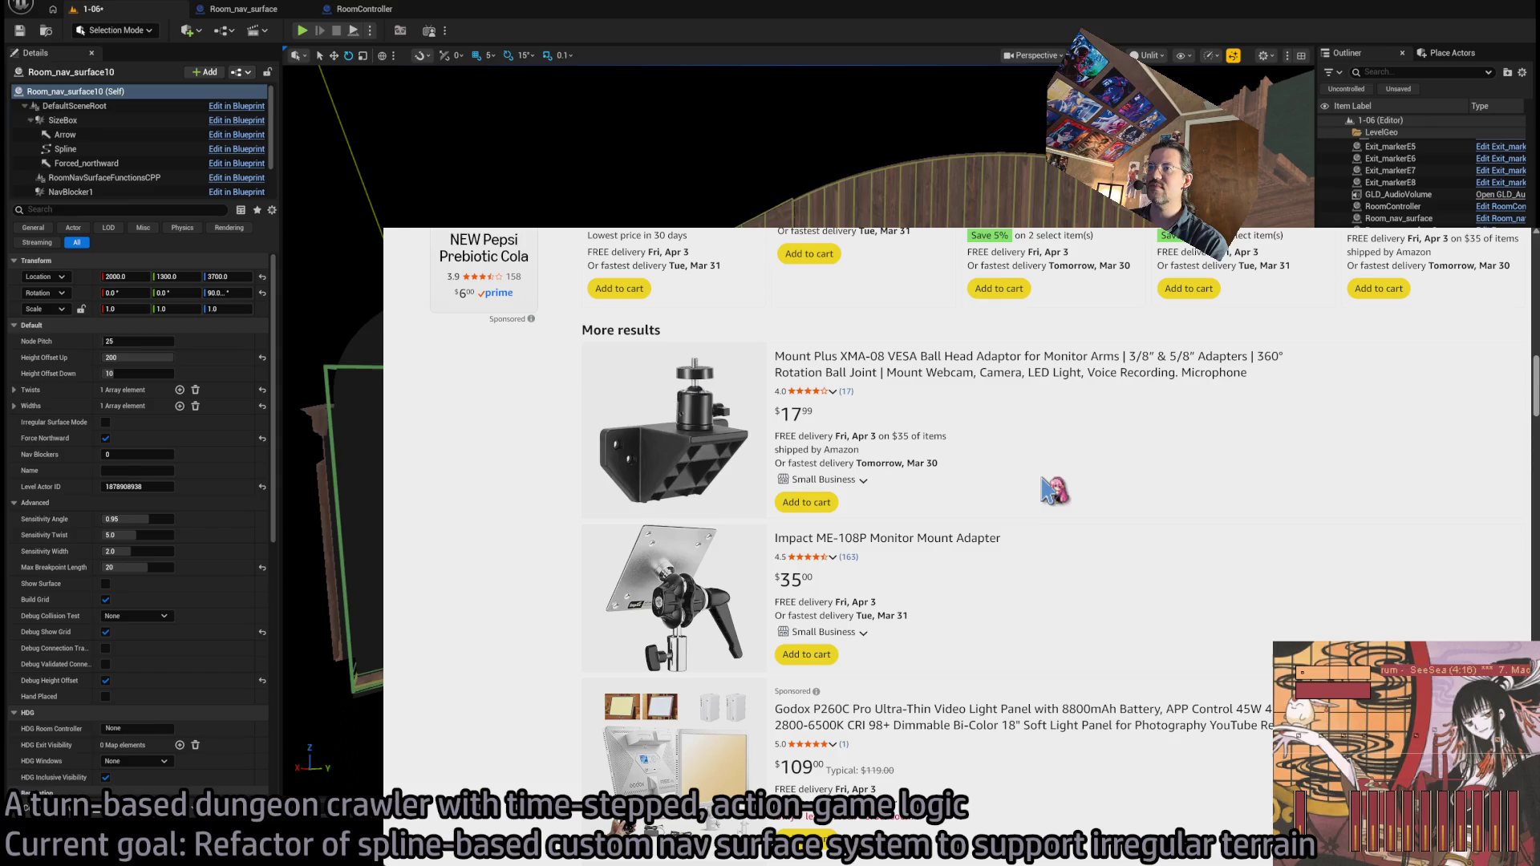
pyautogui.scroll(-3, 1053, 481)
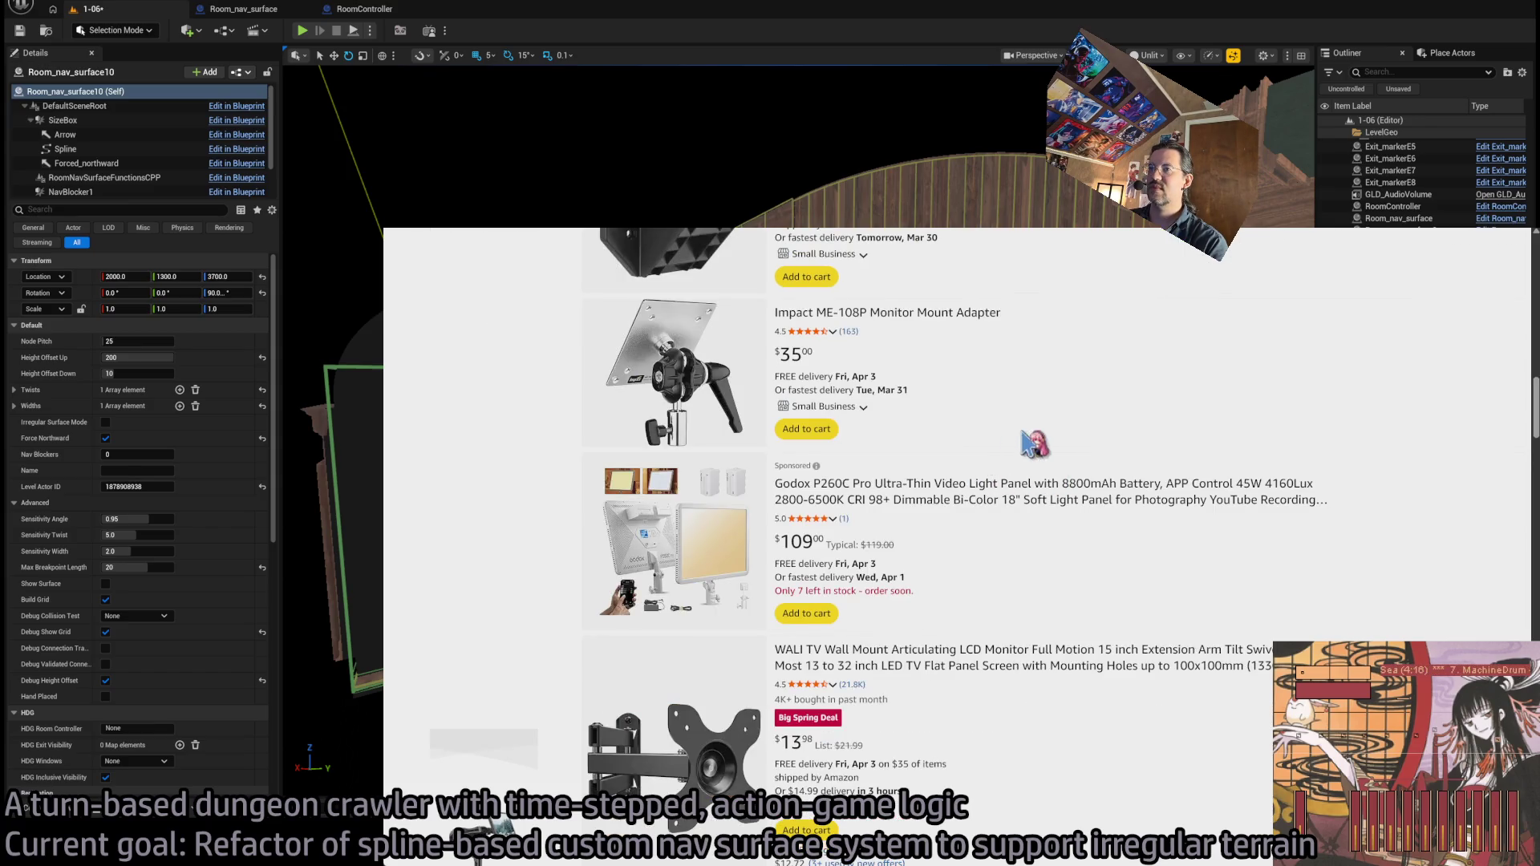
pyautogui.scroll(-7, 1055, 457)
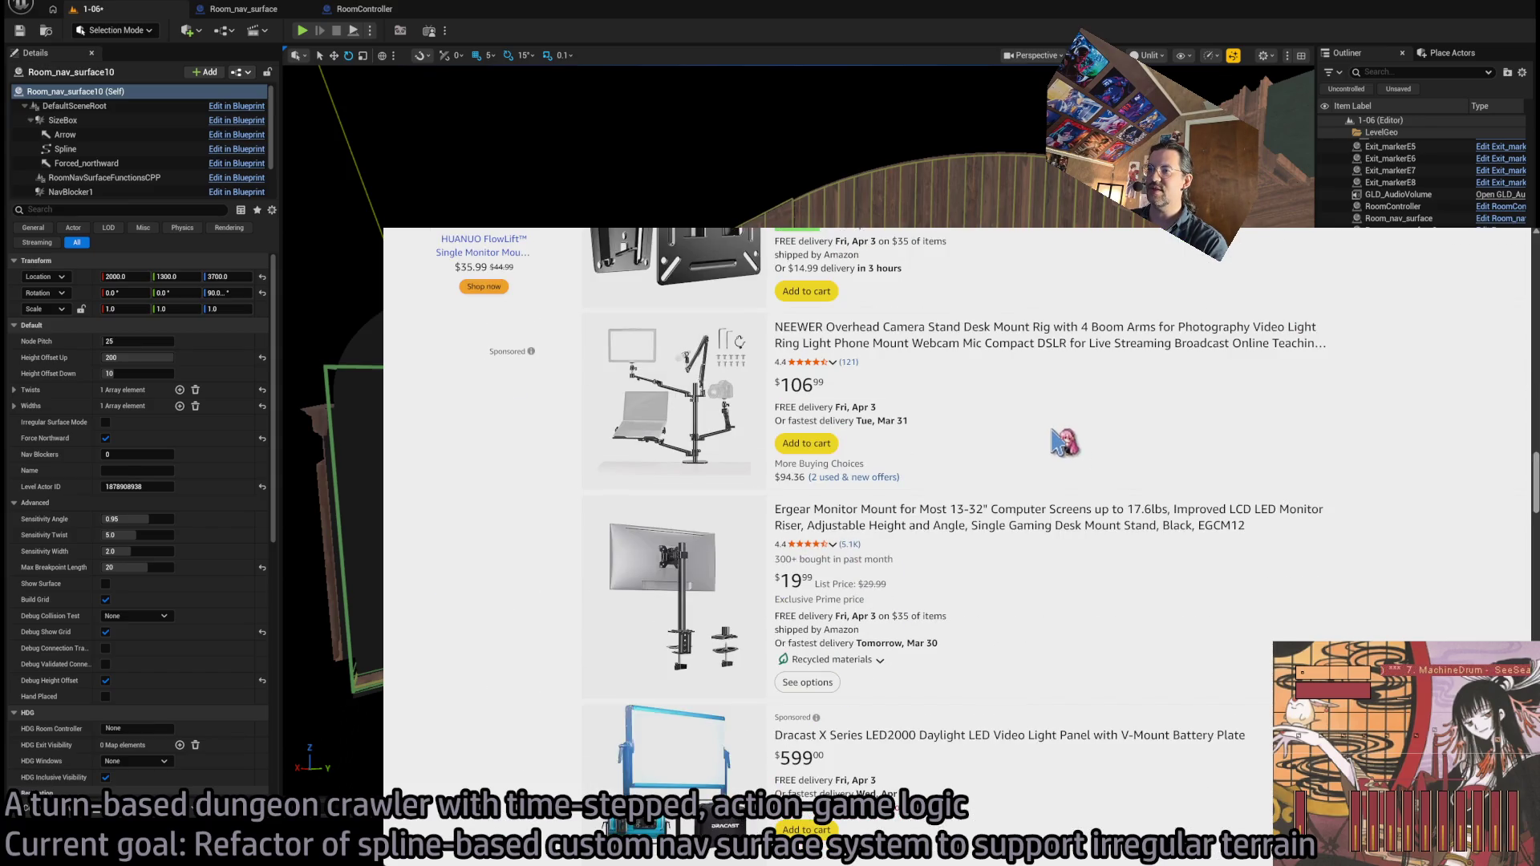
pyautogui.scroll(-3, 1058, 445)
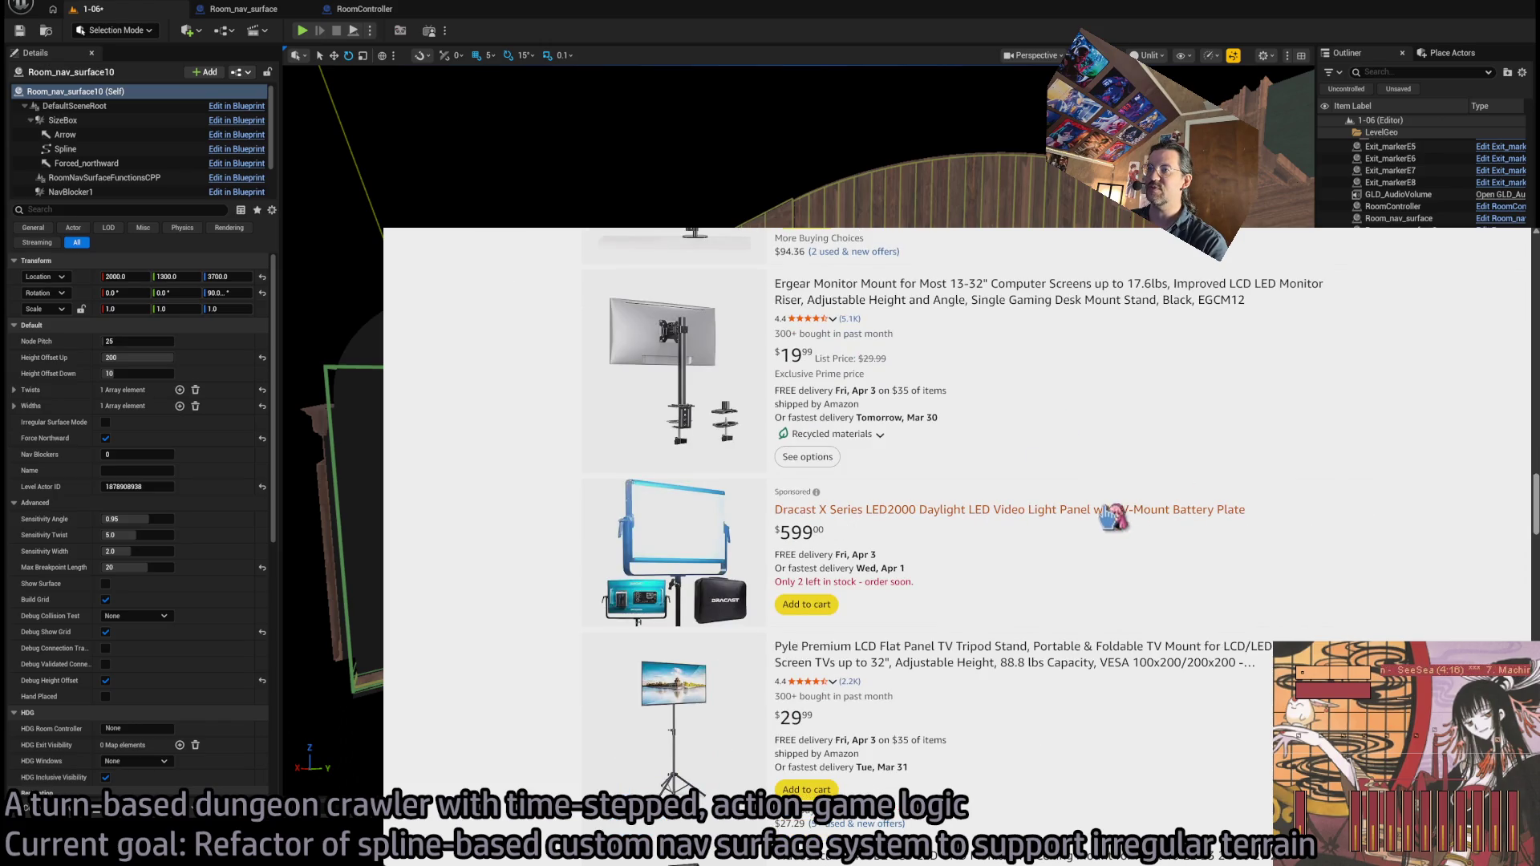
pyautogui.scroll(-15, 1123, 521)
# - Search the web for 'lighting panels with vesa mounts'
pyautogui.scroll(12, 1015, 493)
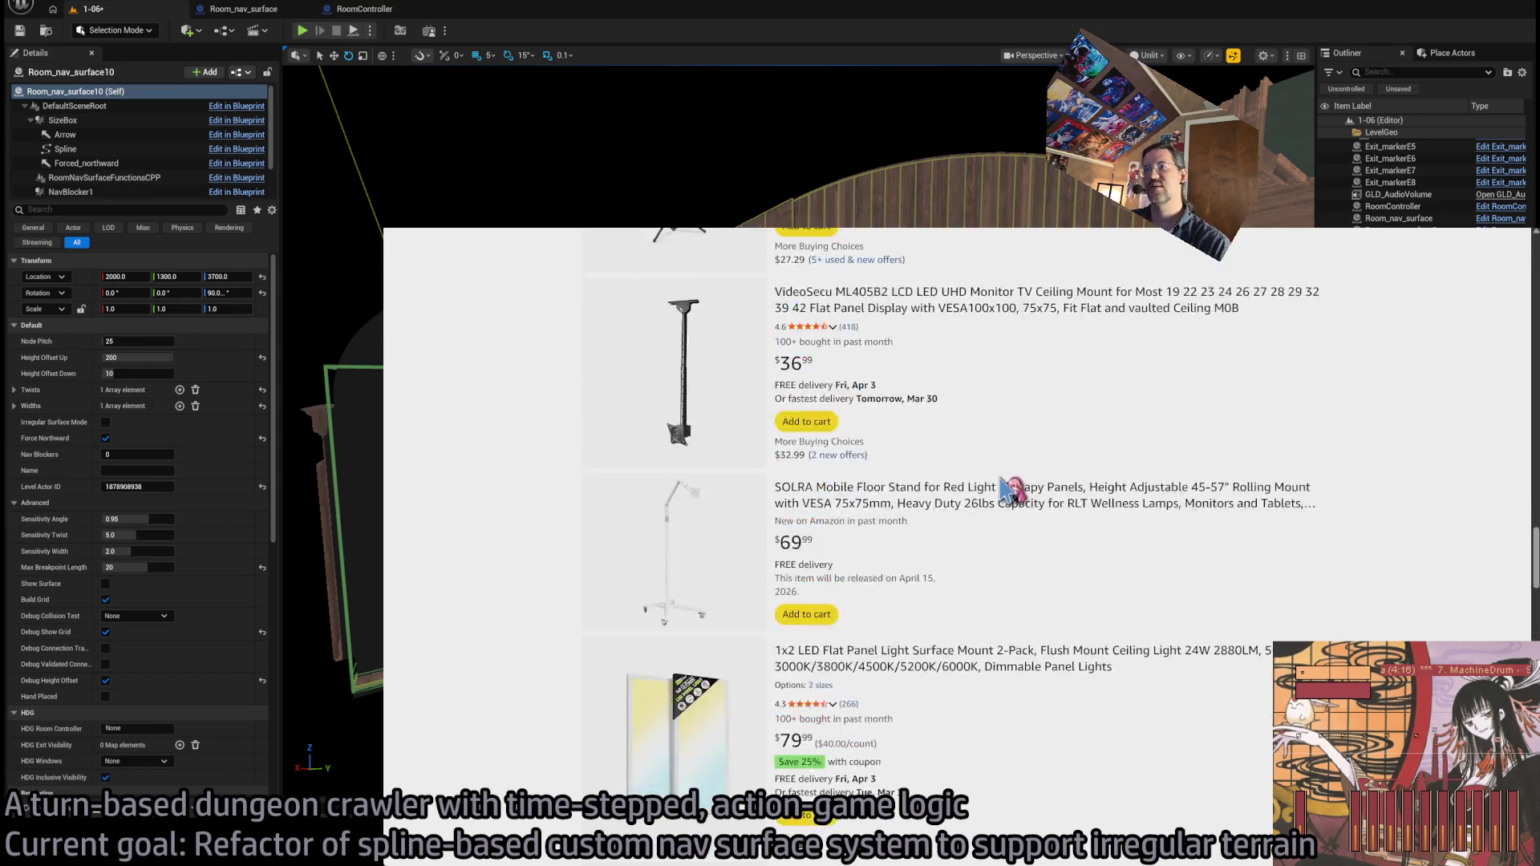
pyautogui.write('lighting')
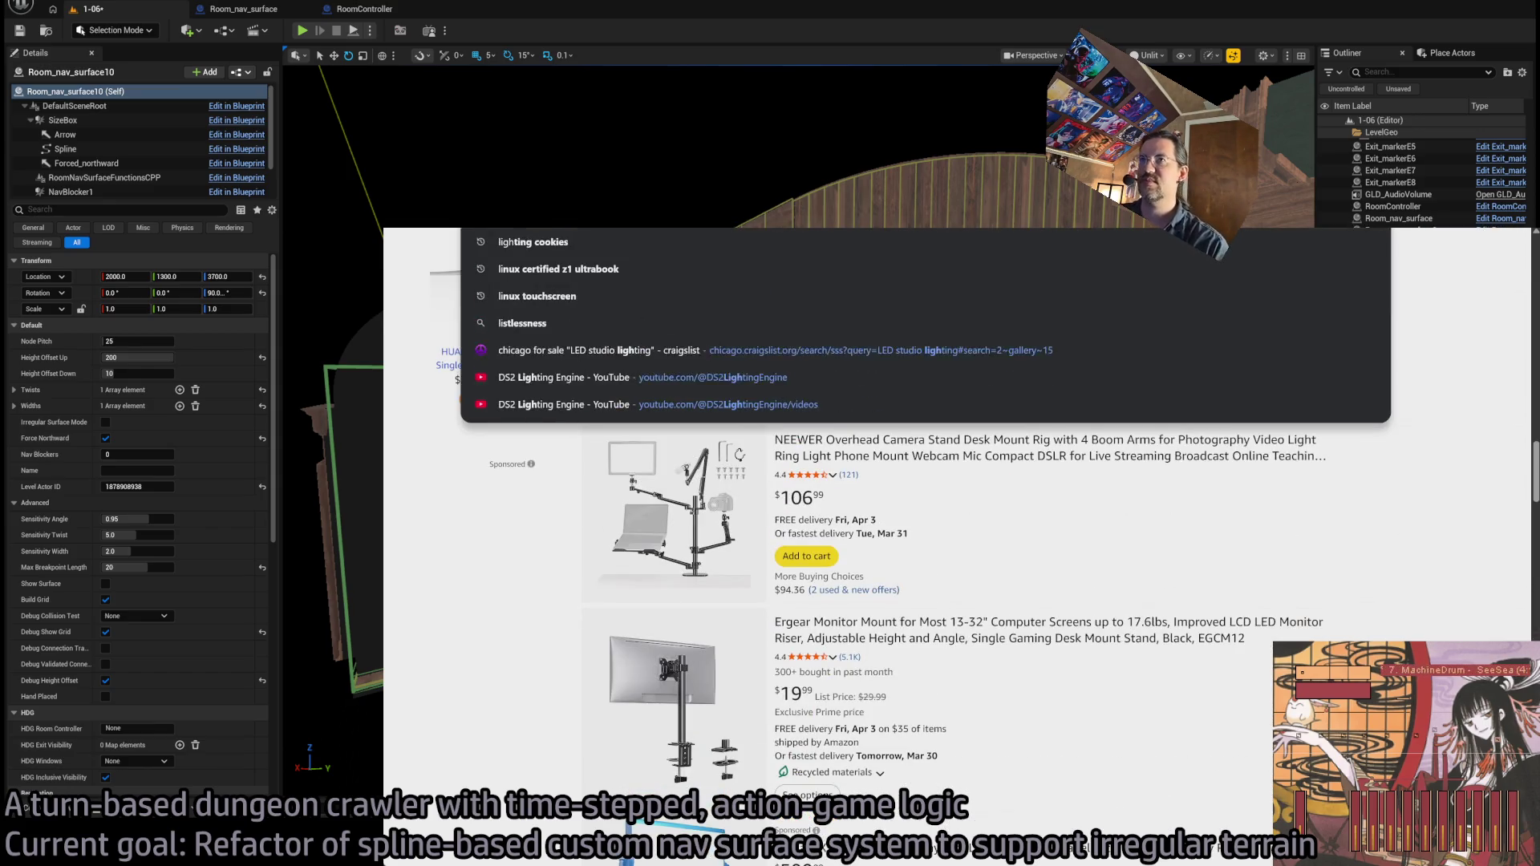
pyautogui.write(' panels with vesa')
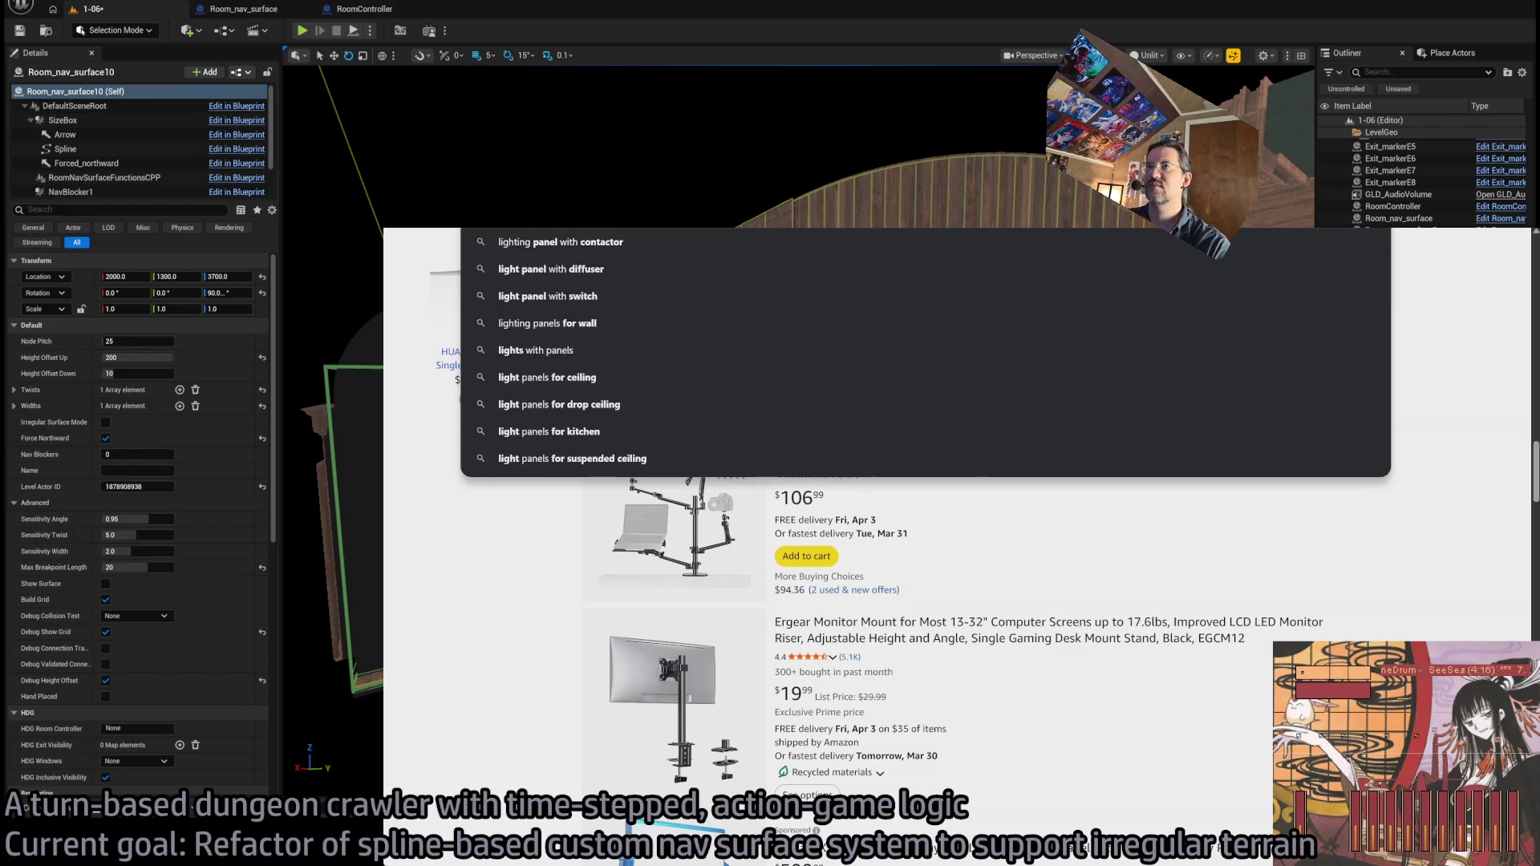
pyautogui.write(' mounts')
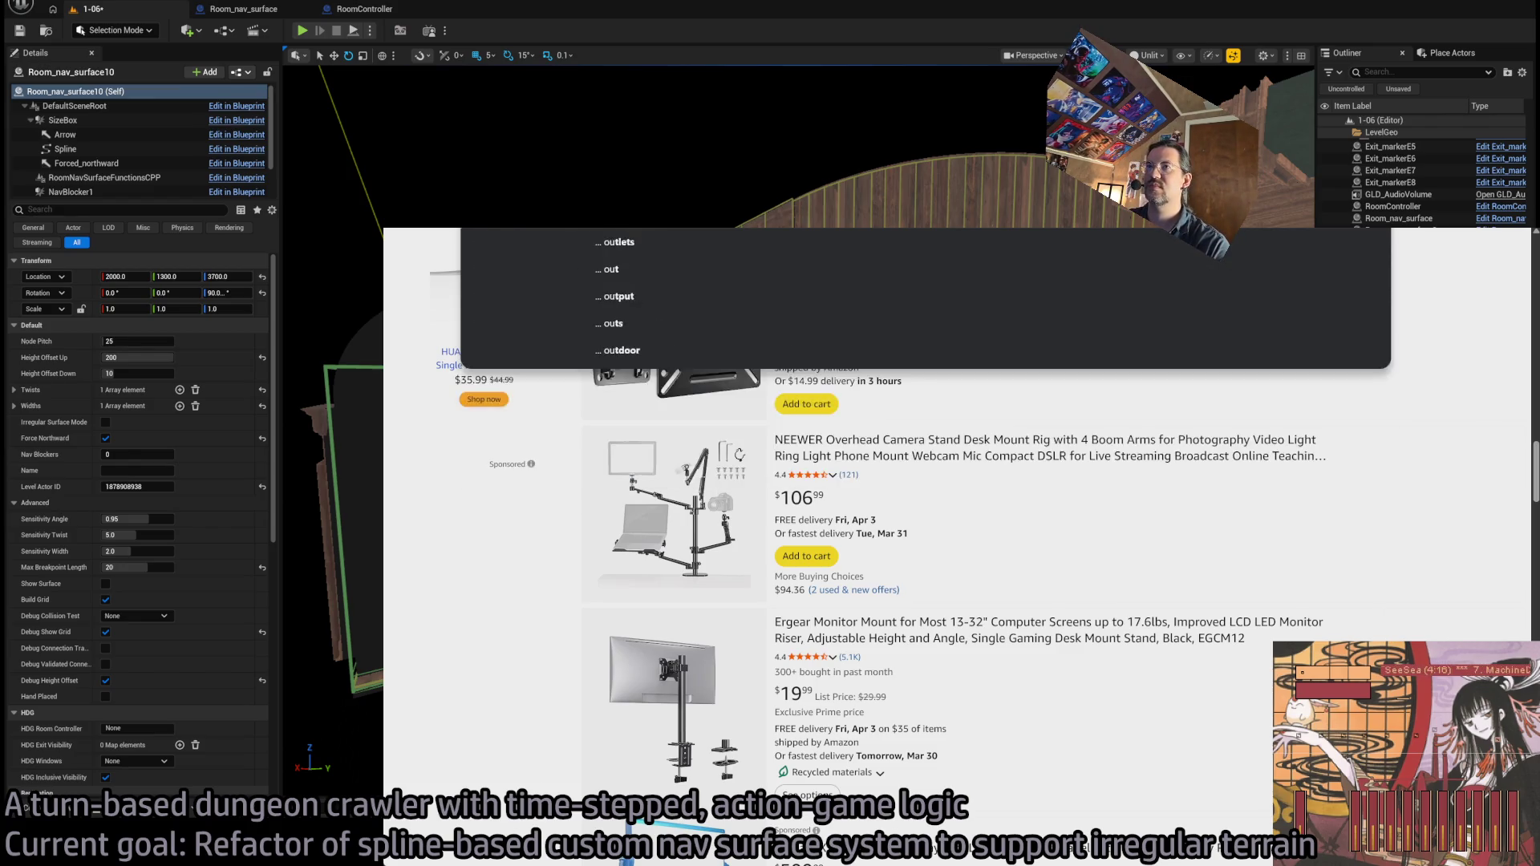
pyautogui.press('Return')
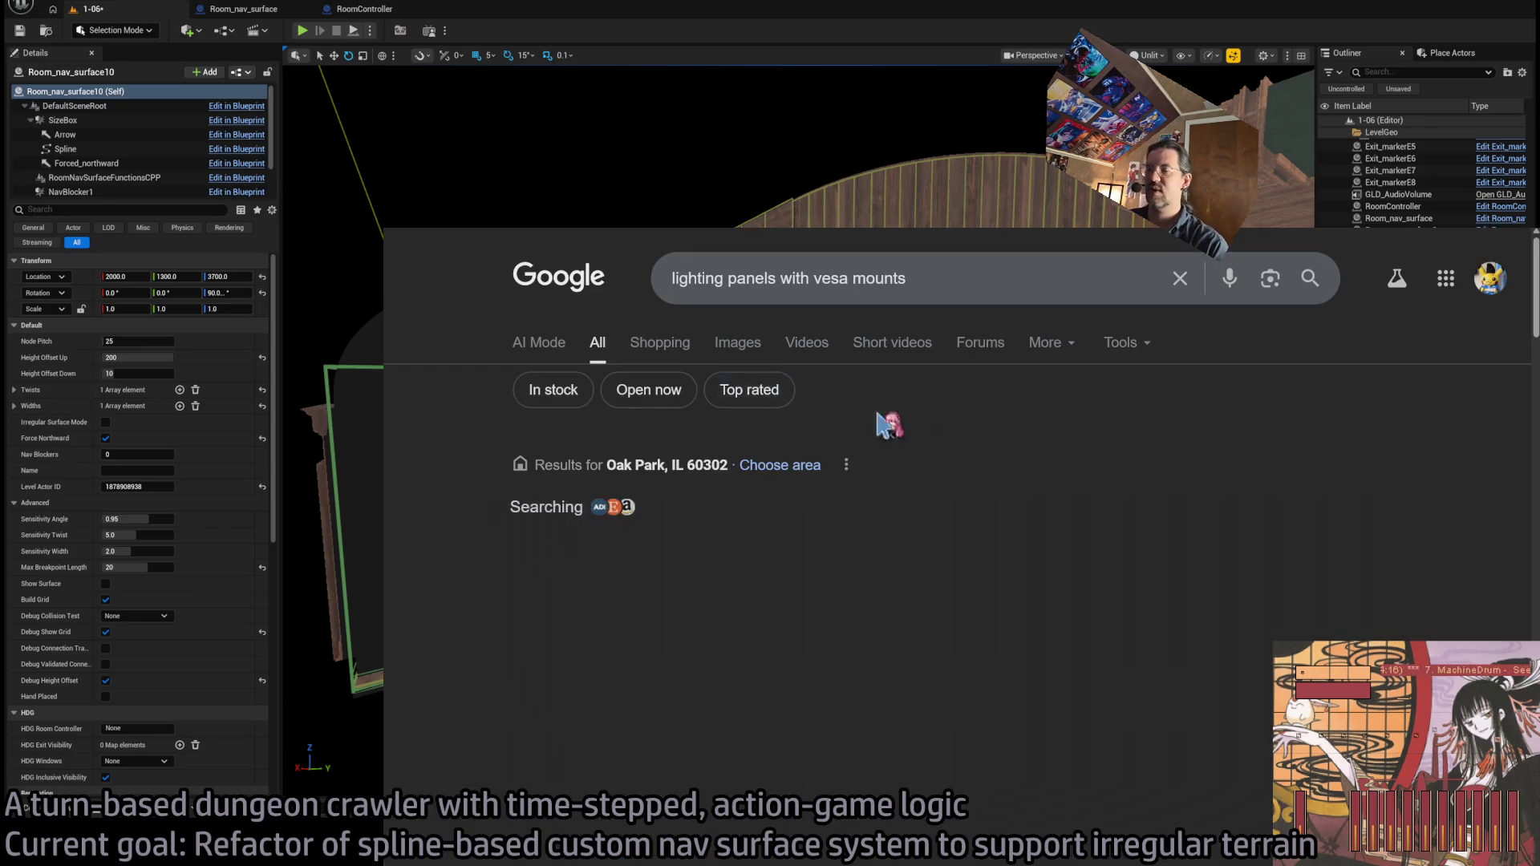
# - Open the r/Twitch thread 'Anyone know of LED streaming lights that support VESA mounting?' in a new tab
pyautogui.scroll(-3, 1021, 420)
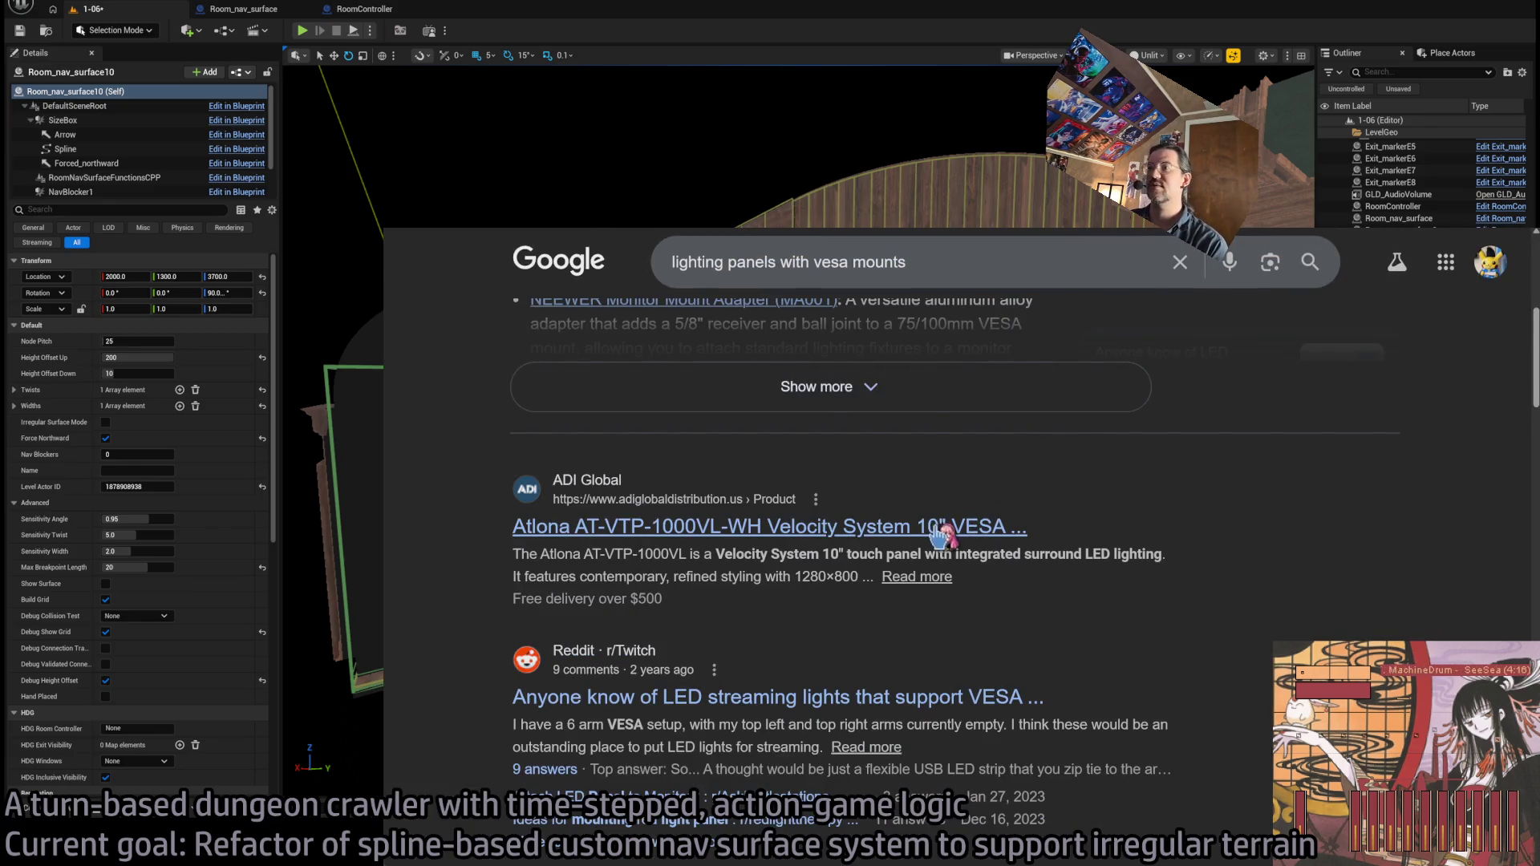
pyautogui.scroll(-1, 942, 536)
pyautogui.middleClick(836, 584)
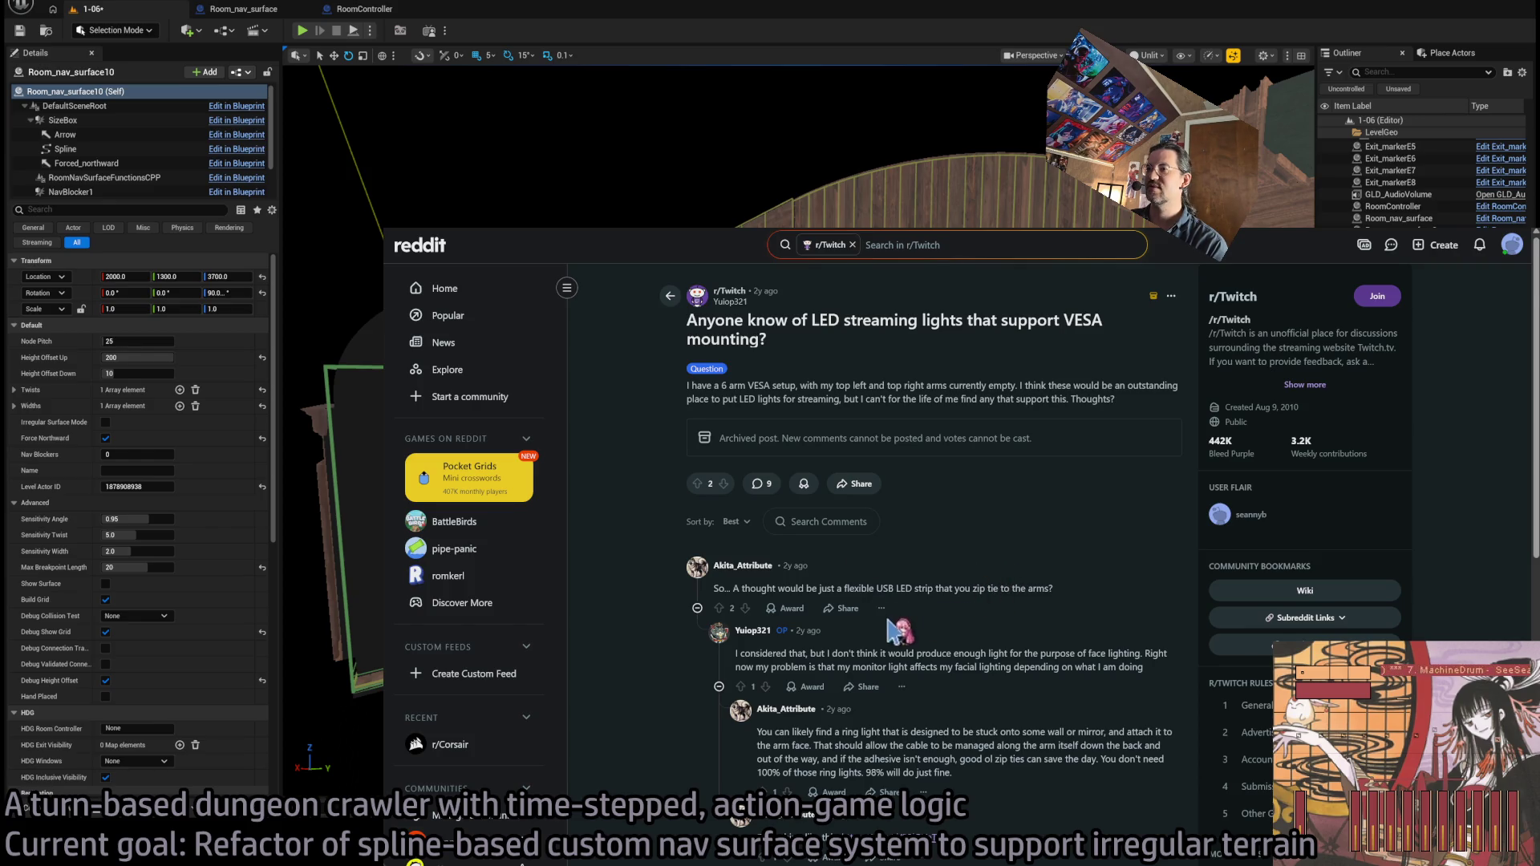
# - Follow the stick-on VESA suggestion's first Amazon link to the $10.79 NOBER bracket kit
pyautogui.scroll(-2, 890, 630)
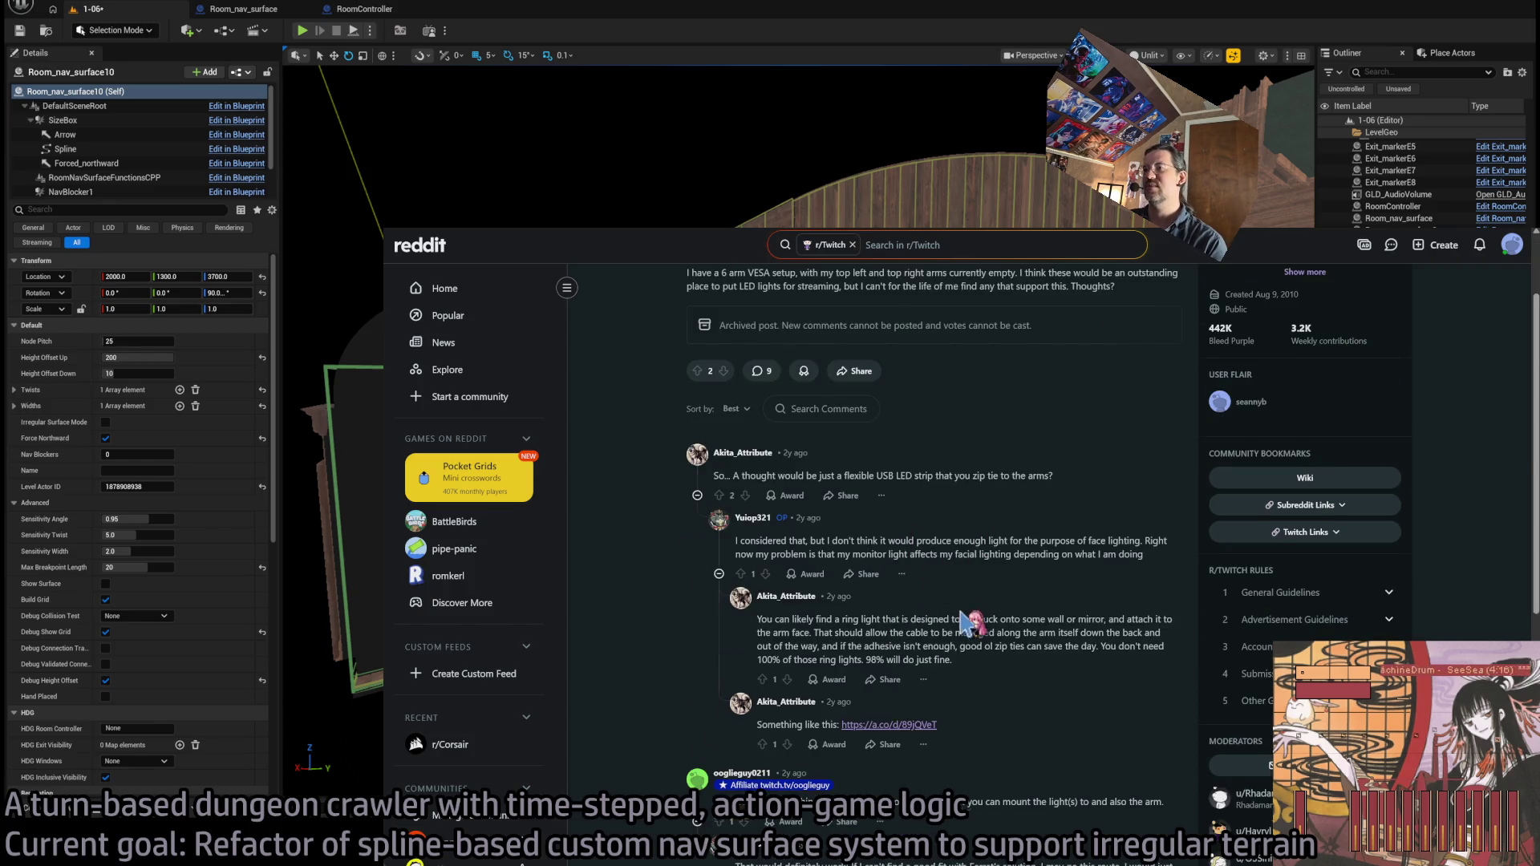
pyautogui.scroll(-4, 963, 618)
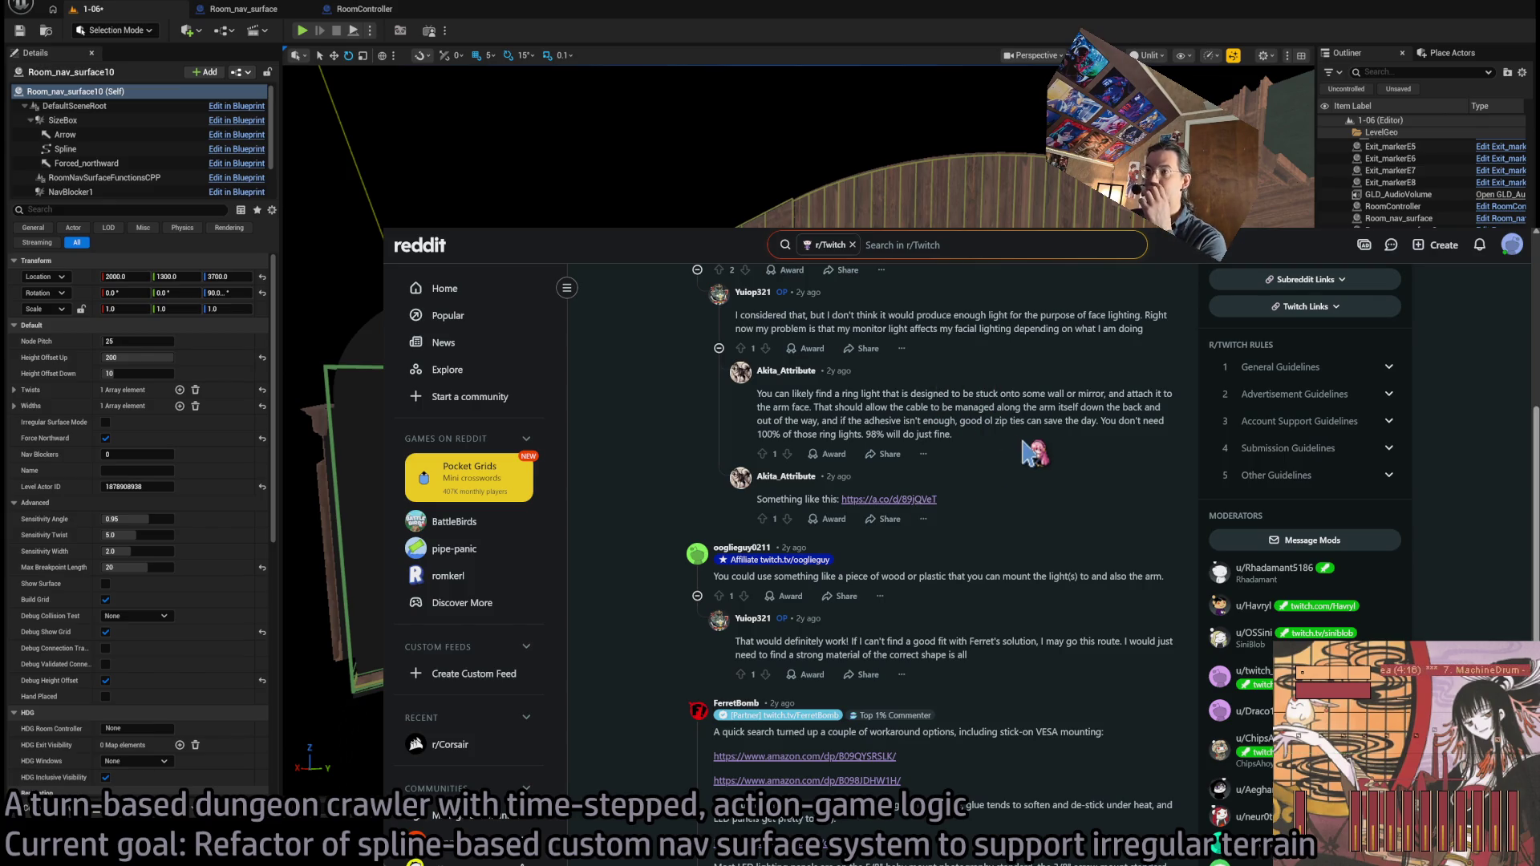
pyautogui.scroll(-2, 975, 449)
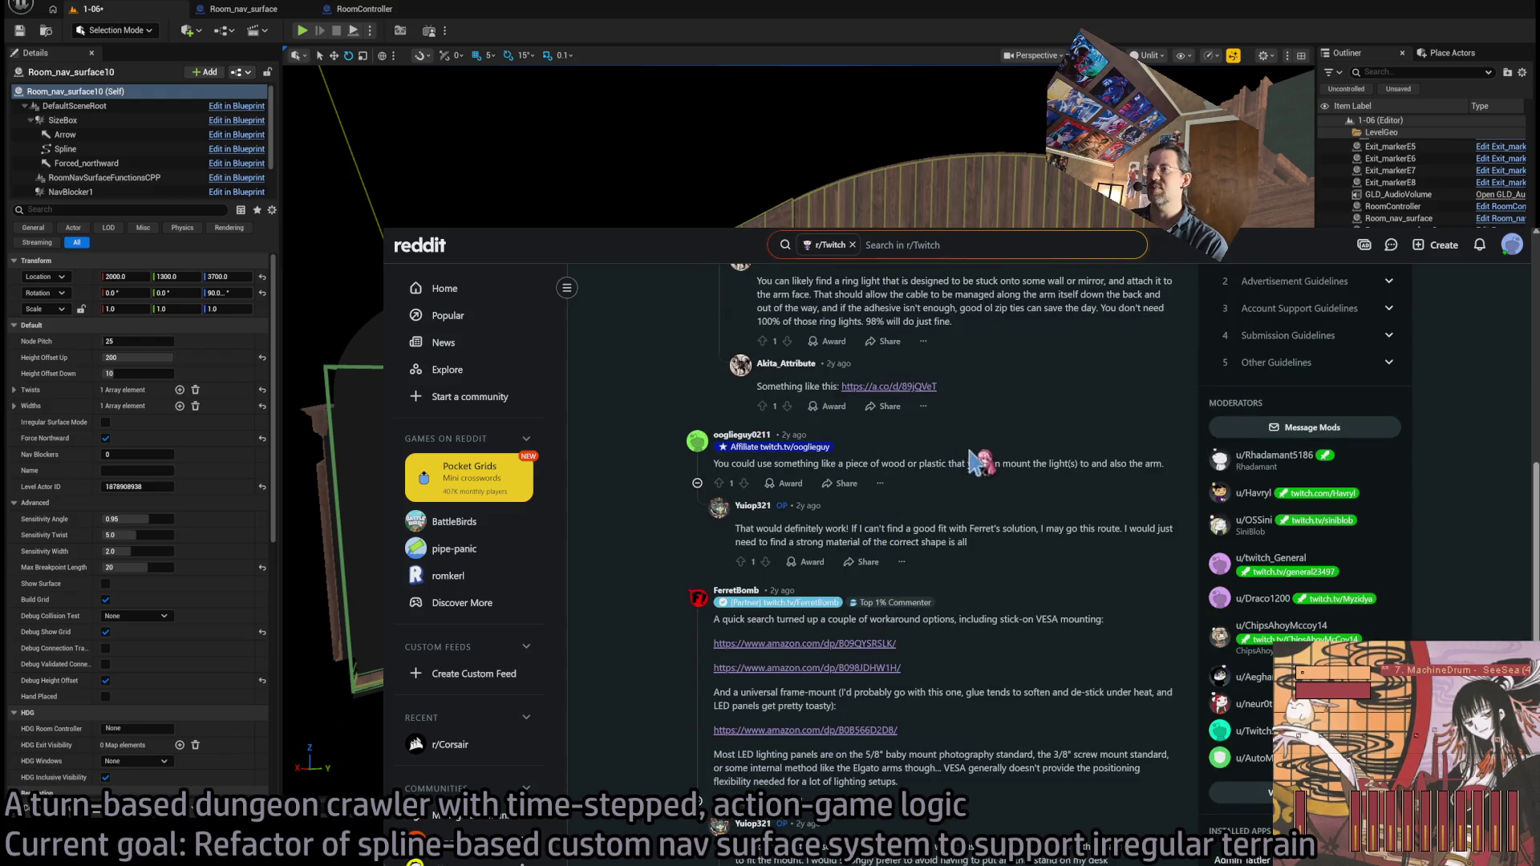
pyautogui.scroll(-2, 1041, 501)
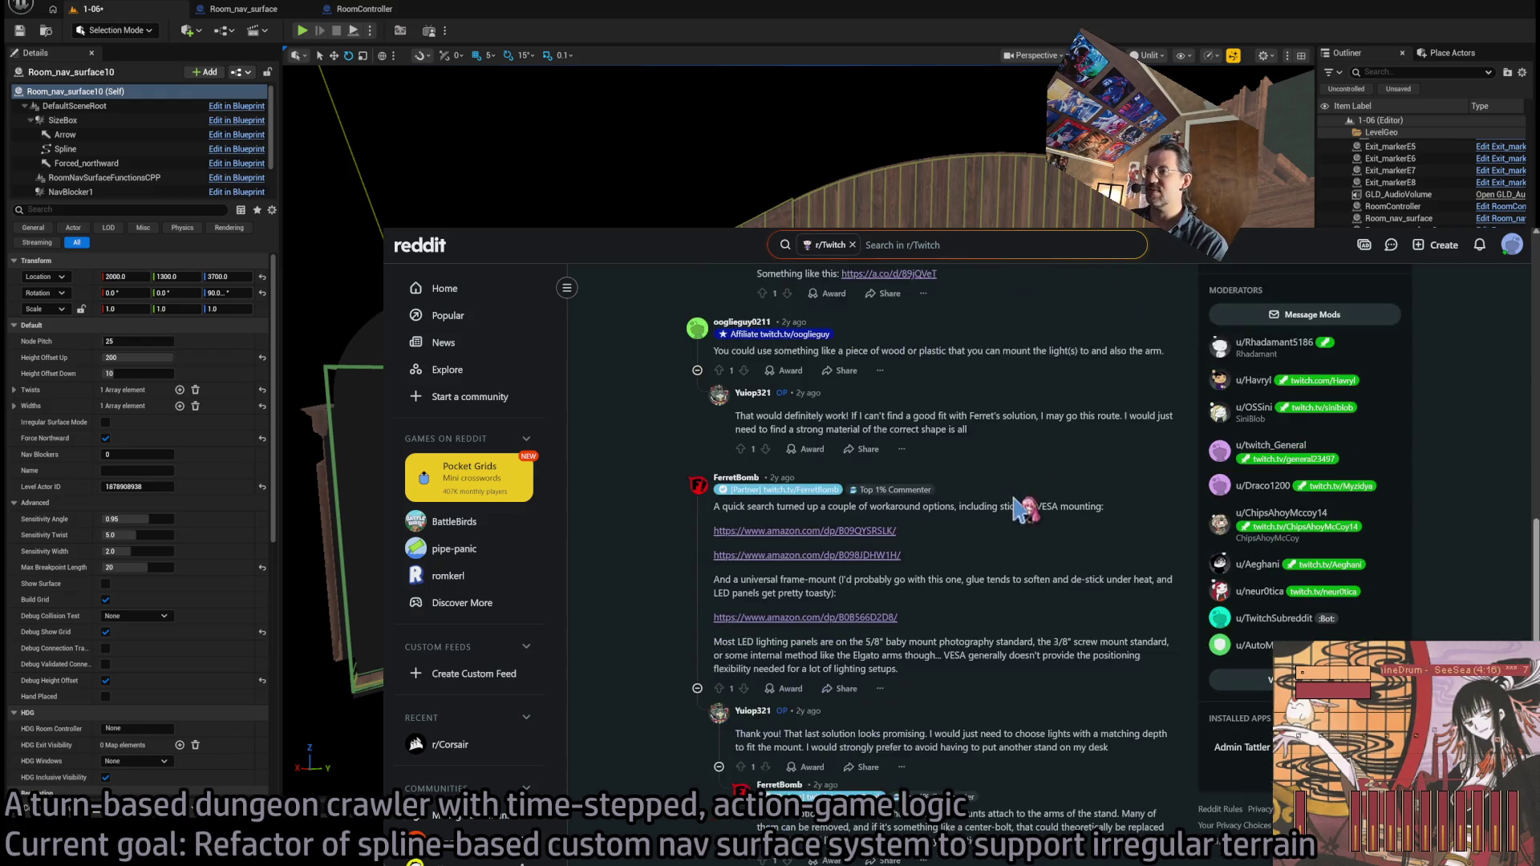
pyautogui.click(870, 534)
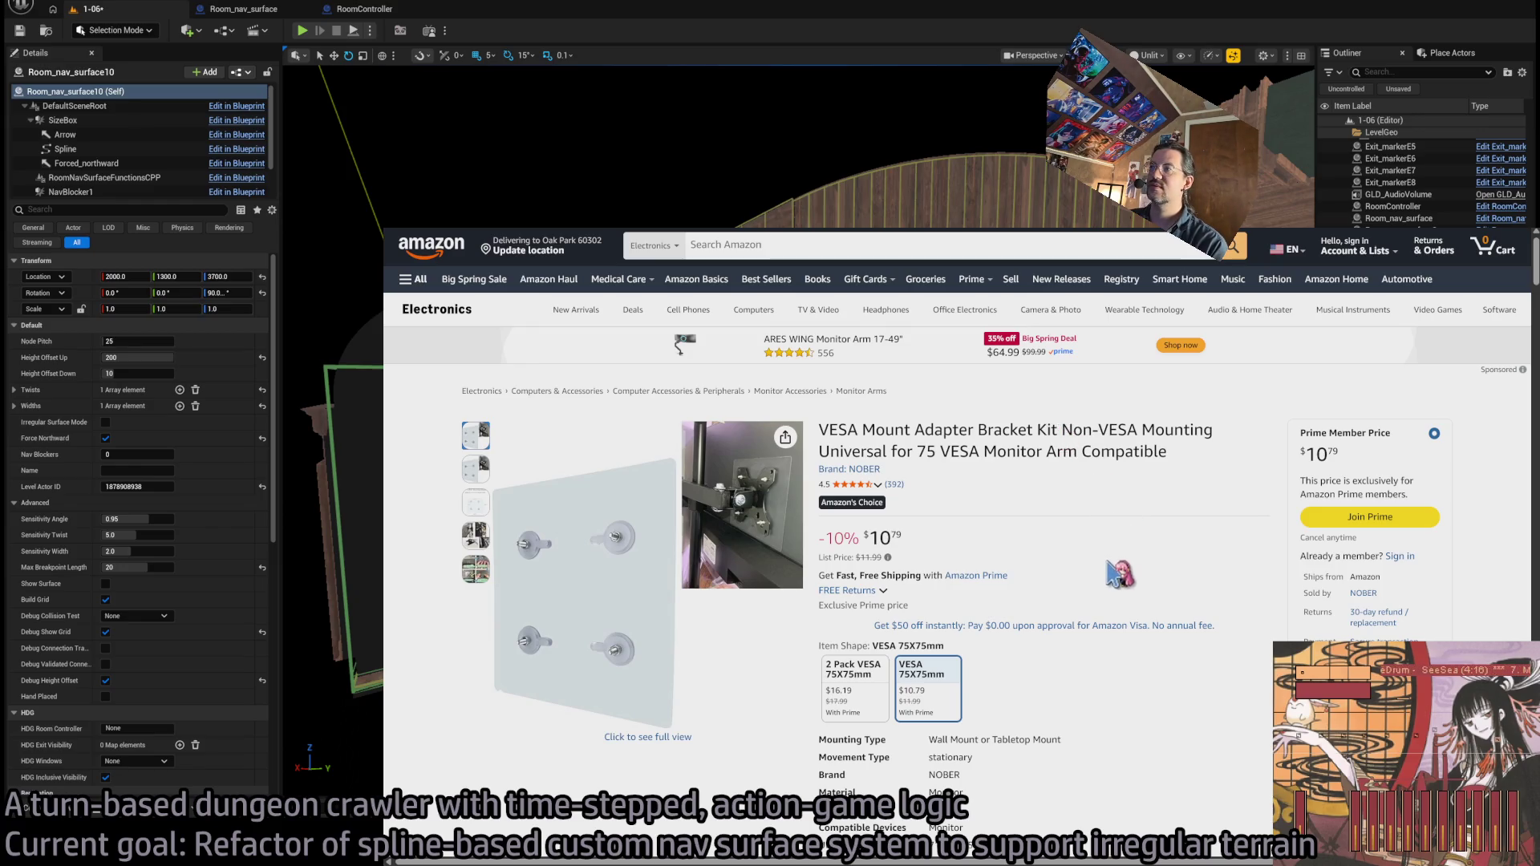
# - Revisit the first Amazon link from the thread, then restore the WALI mounting adapter page
pyautogui.moveTo(613, 509)
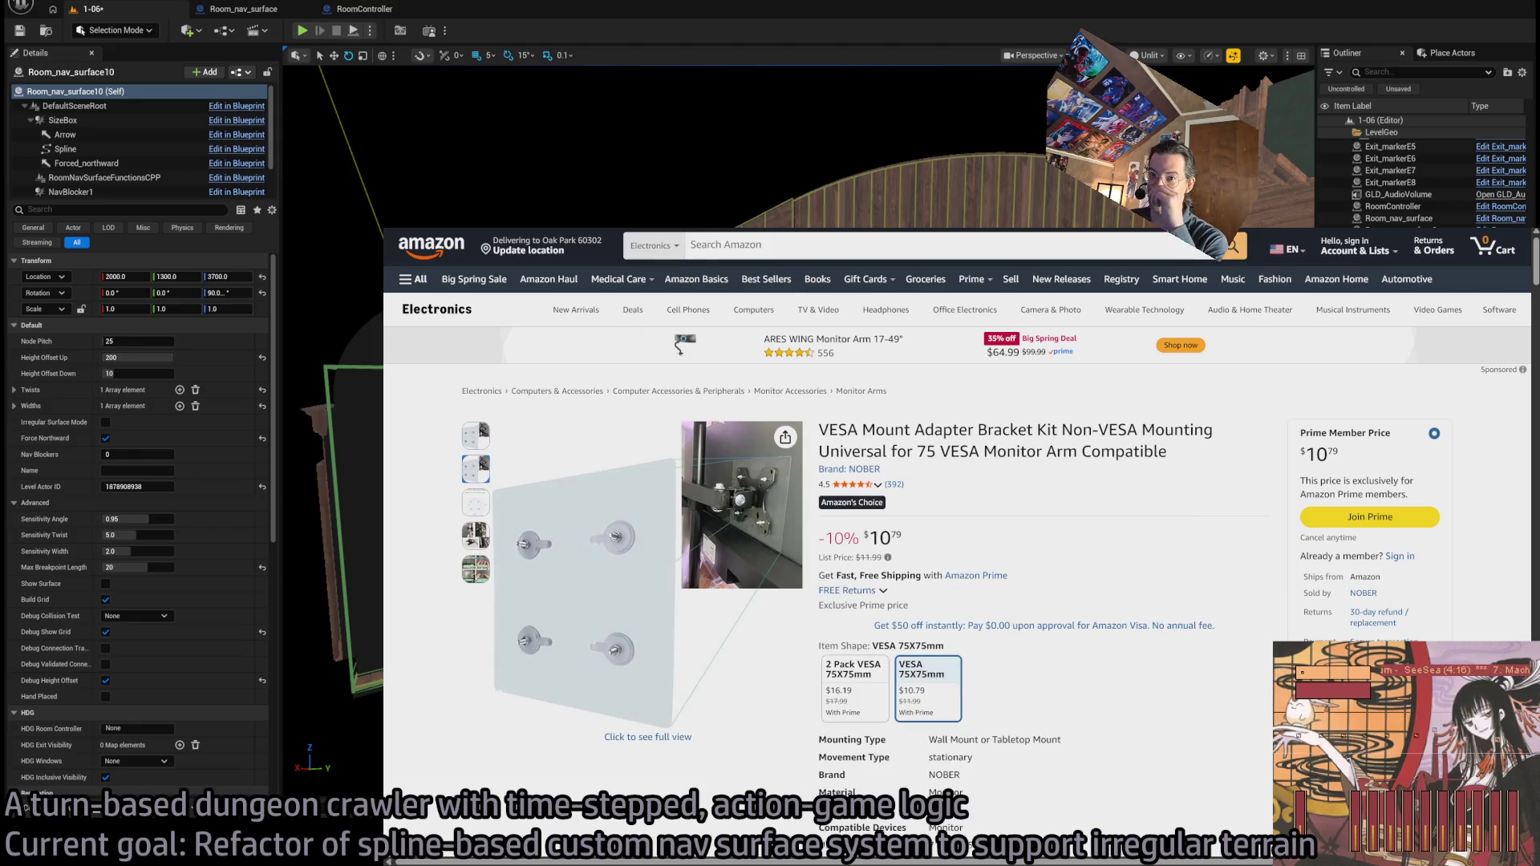
pyautogui.hotkey('ctrl', 'w')
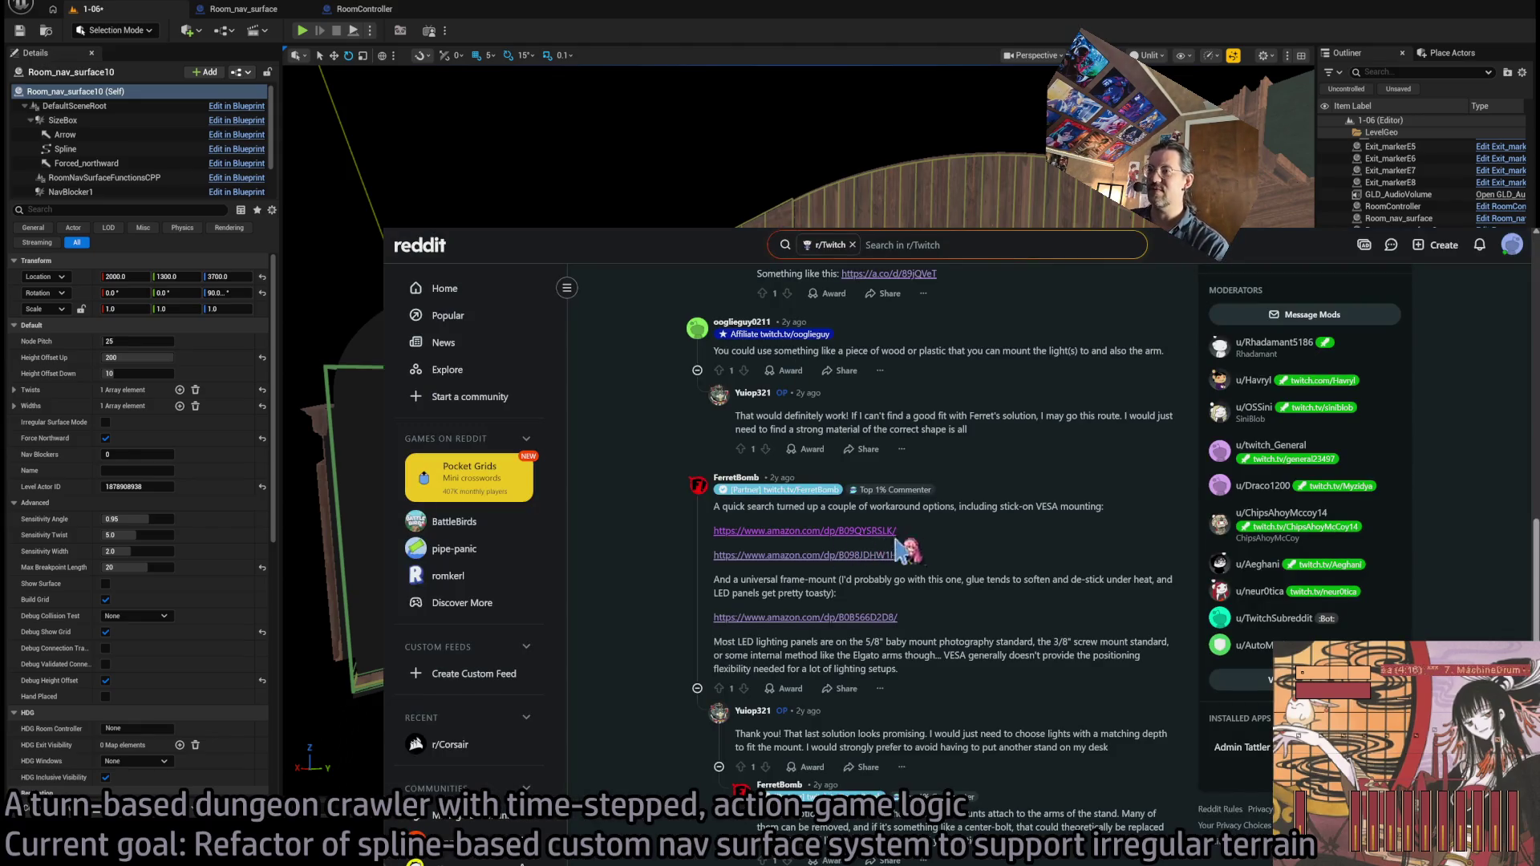
pyautogui.click(876, 559)
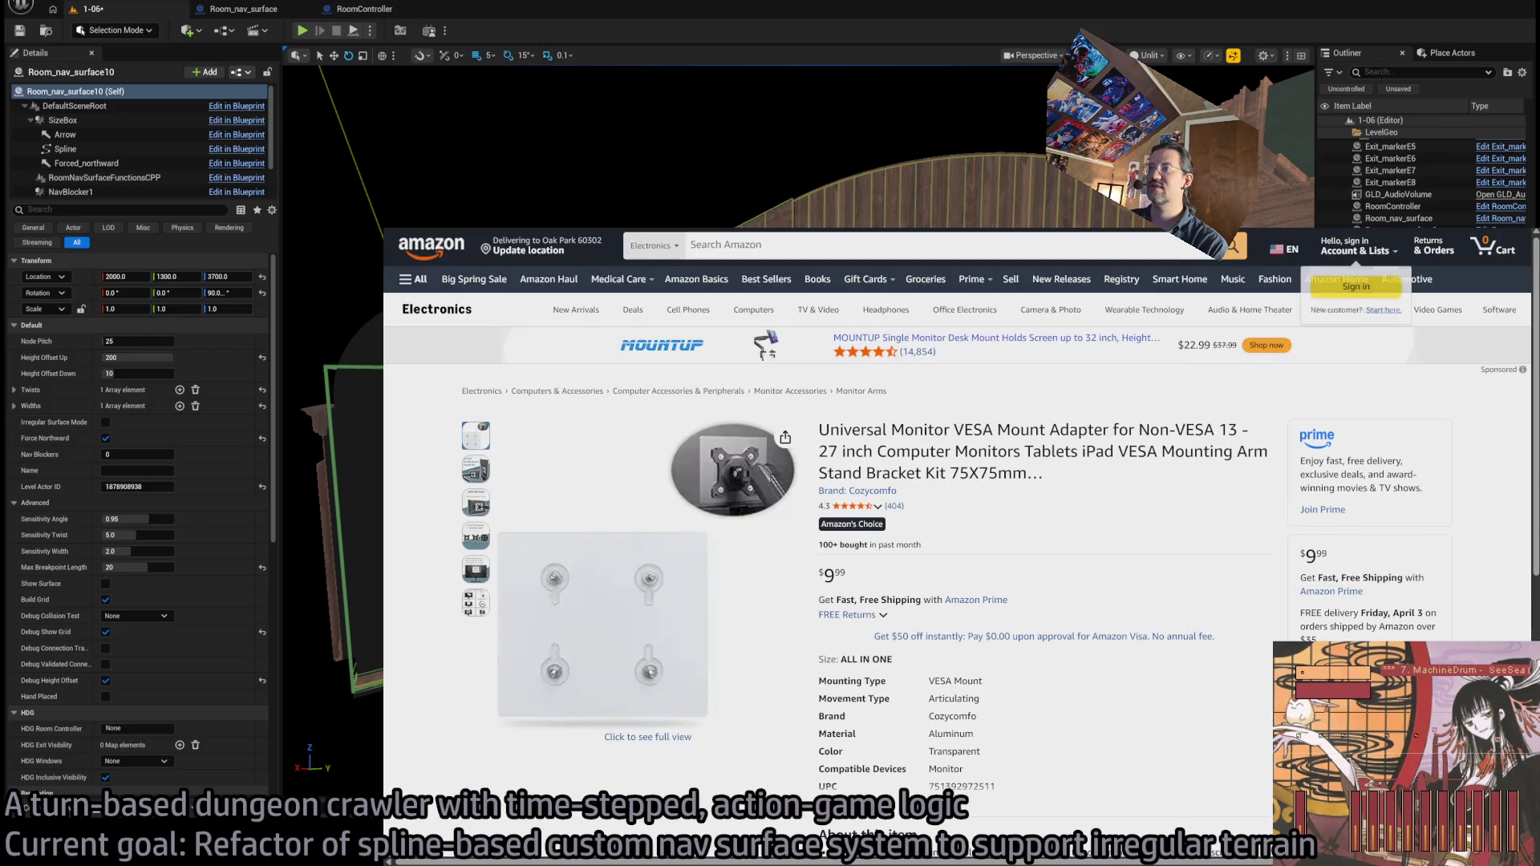
pyautogui.hotkey('ctrl', 'w')
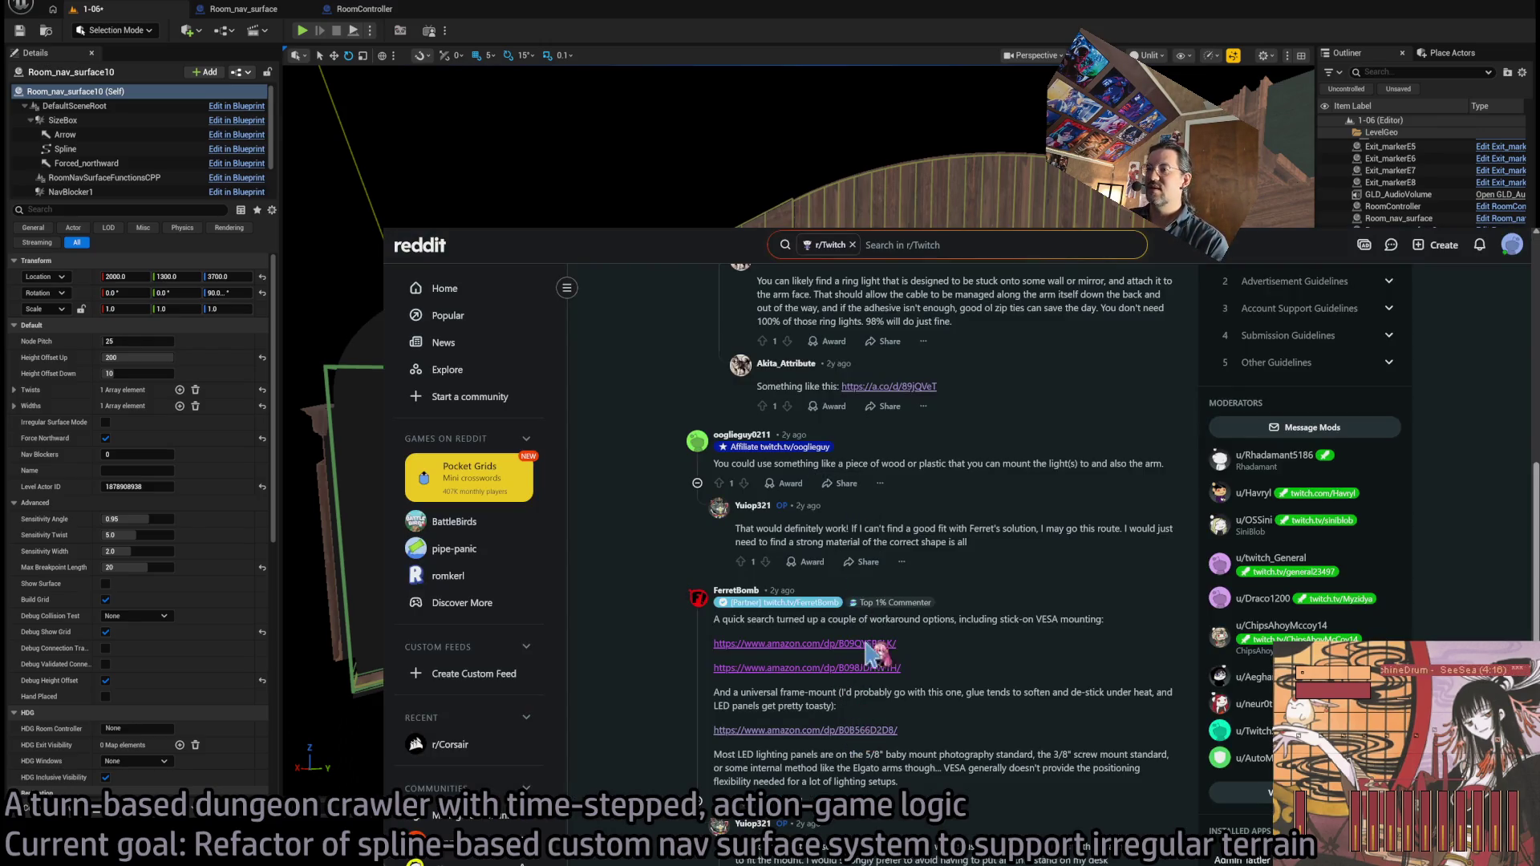
pyautogui.hotkey('ctrl', 'shift', 't')
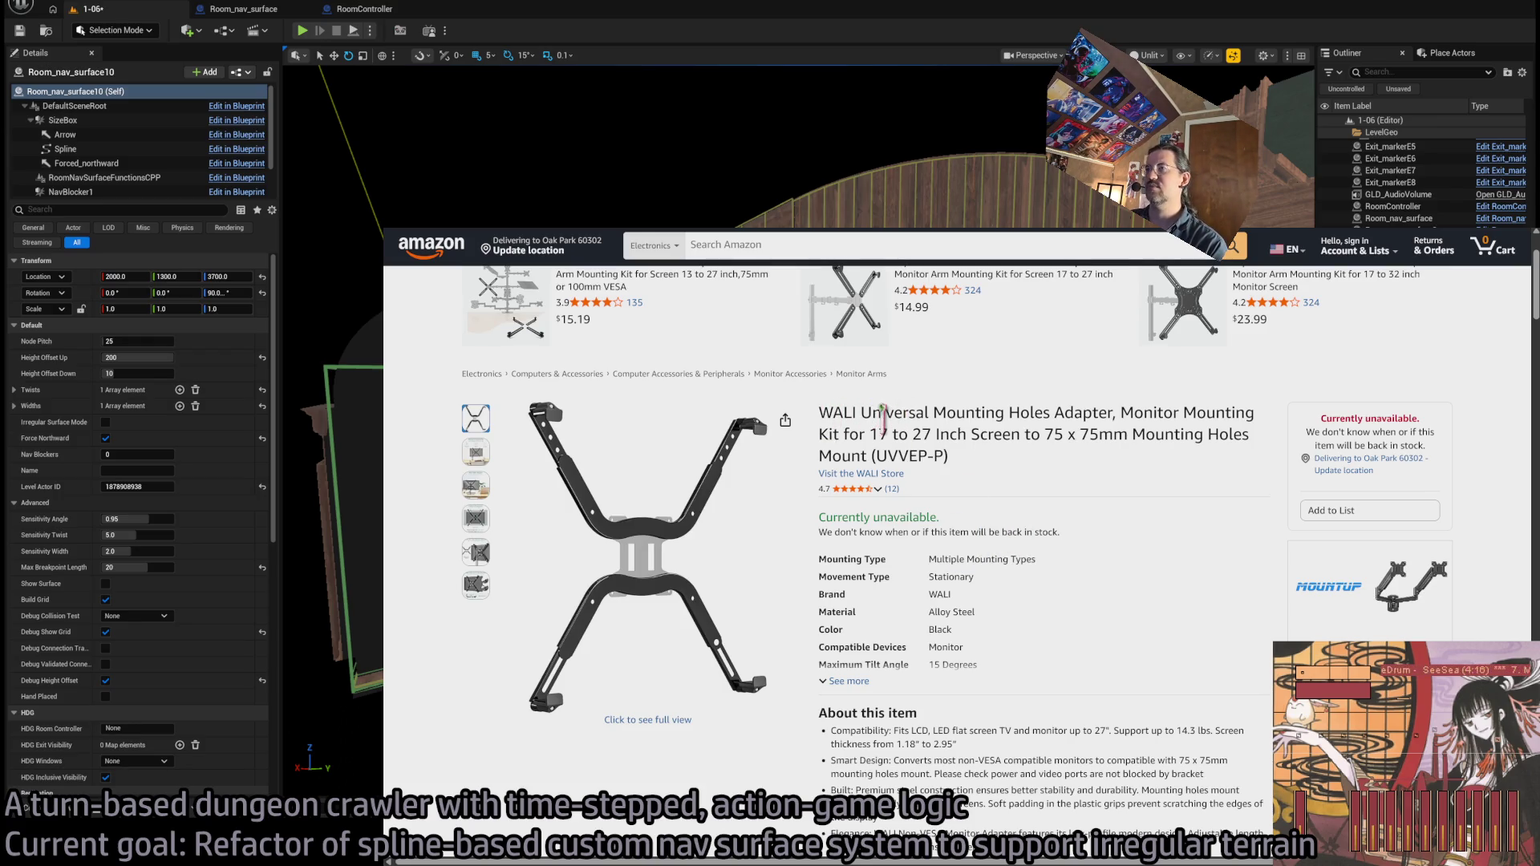
# - Select the WALI adapter's product title, then return to the Reddit thread
pyautogui.doubleClick(887, 413)
pyautogui.moveTo(888, 413); pyautogui.dragTo(1115, 414)
pyautogui.click(1167, 502)
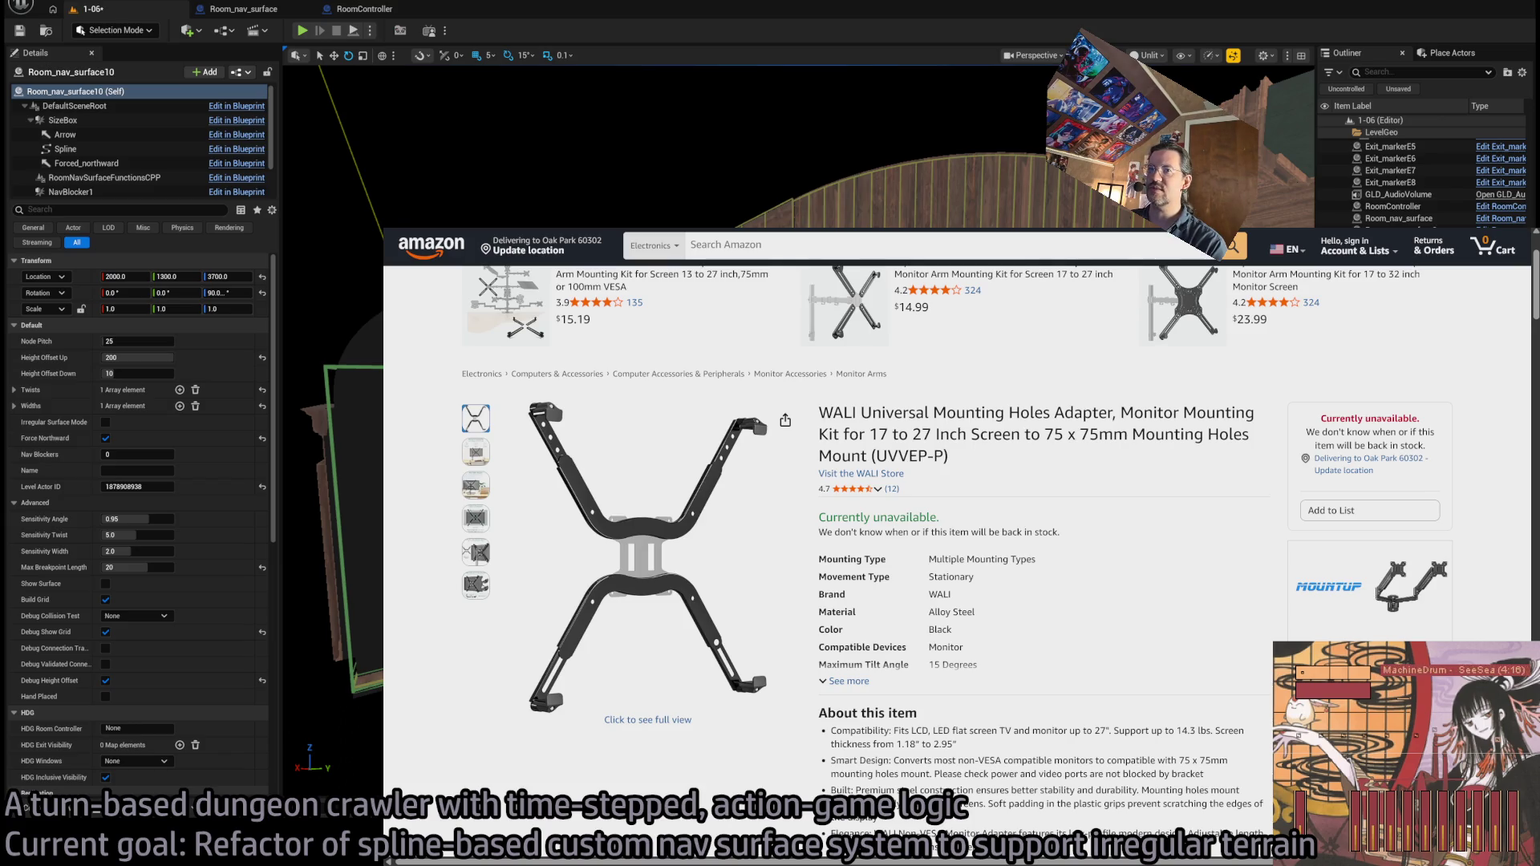
pyautogui.hotkey('ctrl', 'w')
# - Scan the thread replies, selecting the 'Another option' and 'Thank you!' paragraphs
pyautogui.scroll(-2, 1008, 645)
pyautogui.scroll(2, 1039, 576)
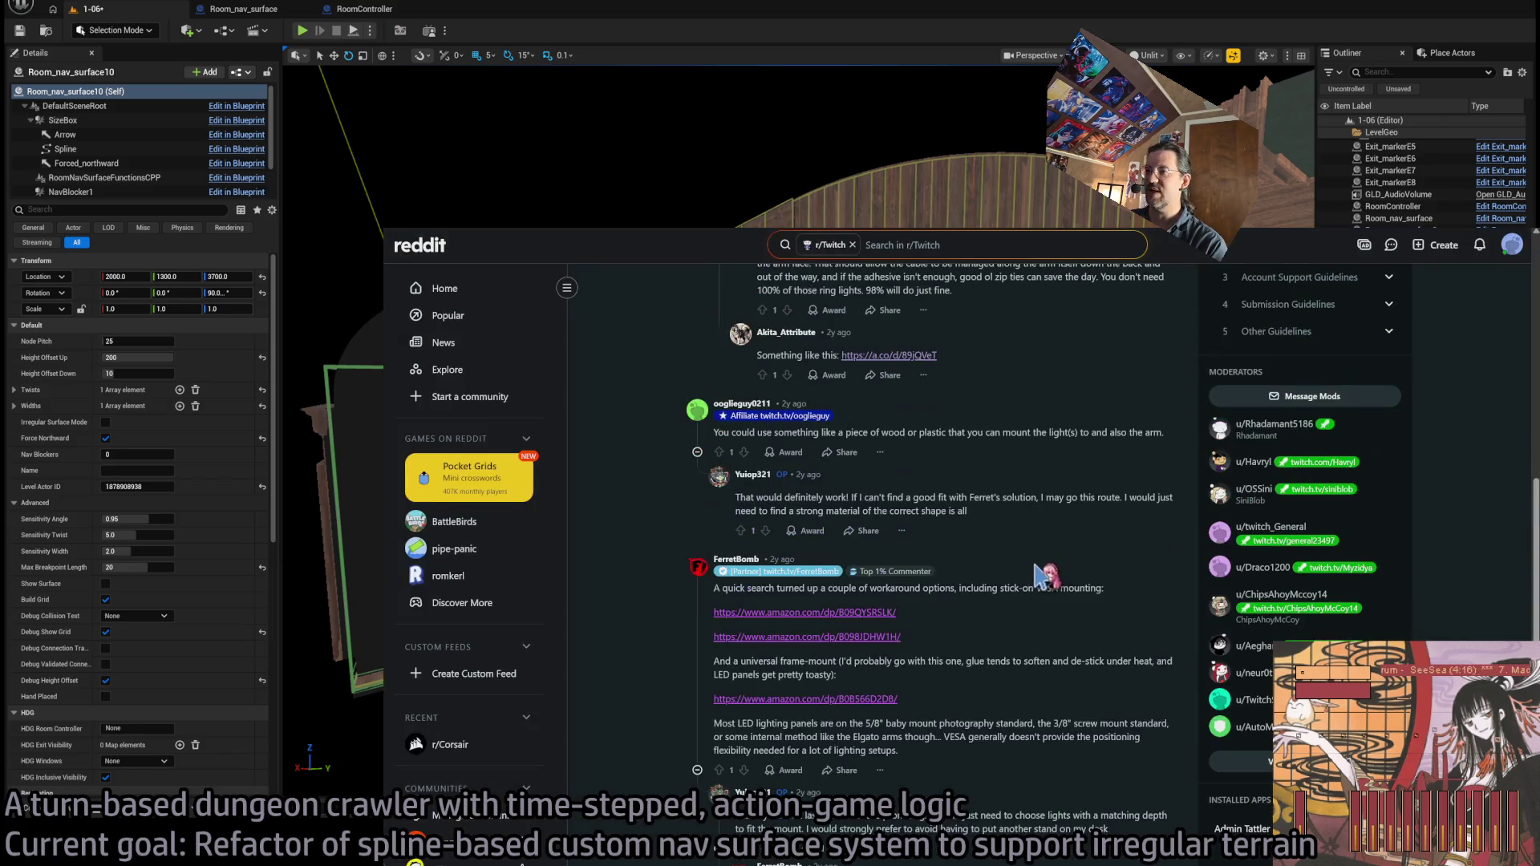
pyautogui.scroll(-1, 1039, 576)
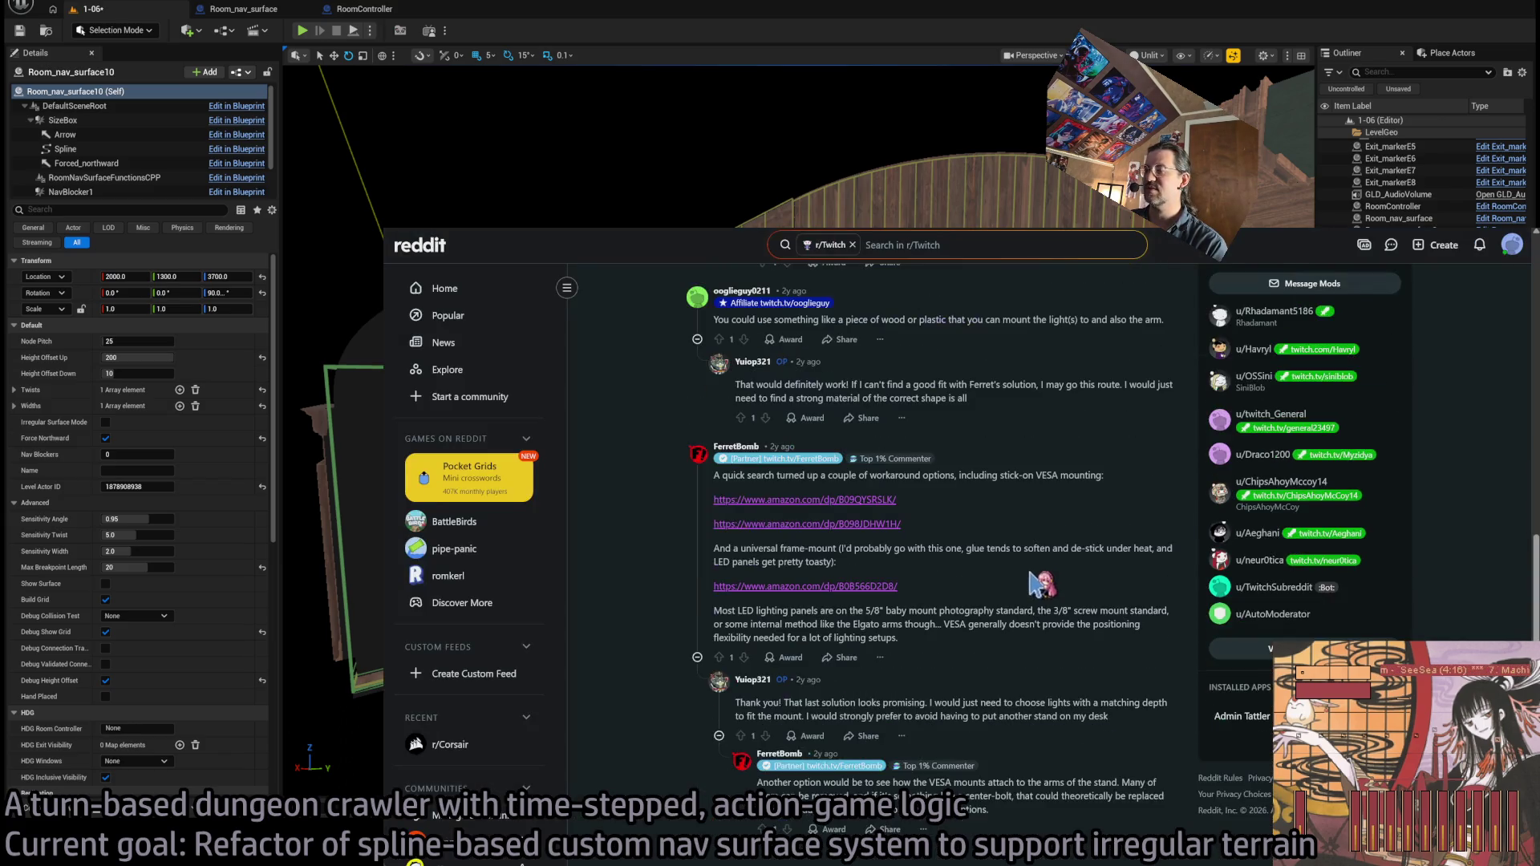
pyautogui.tripleClick(1047, 811)
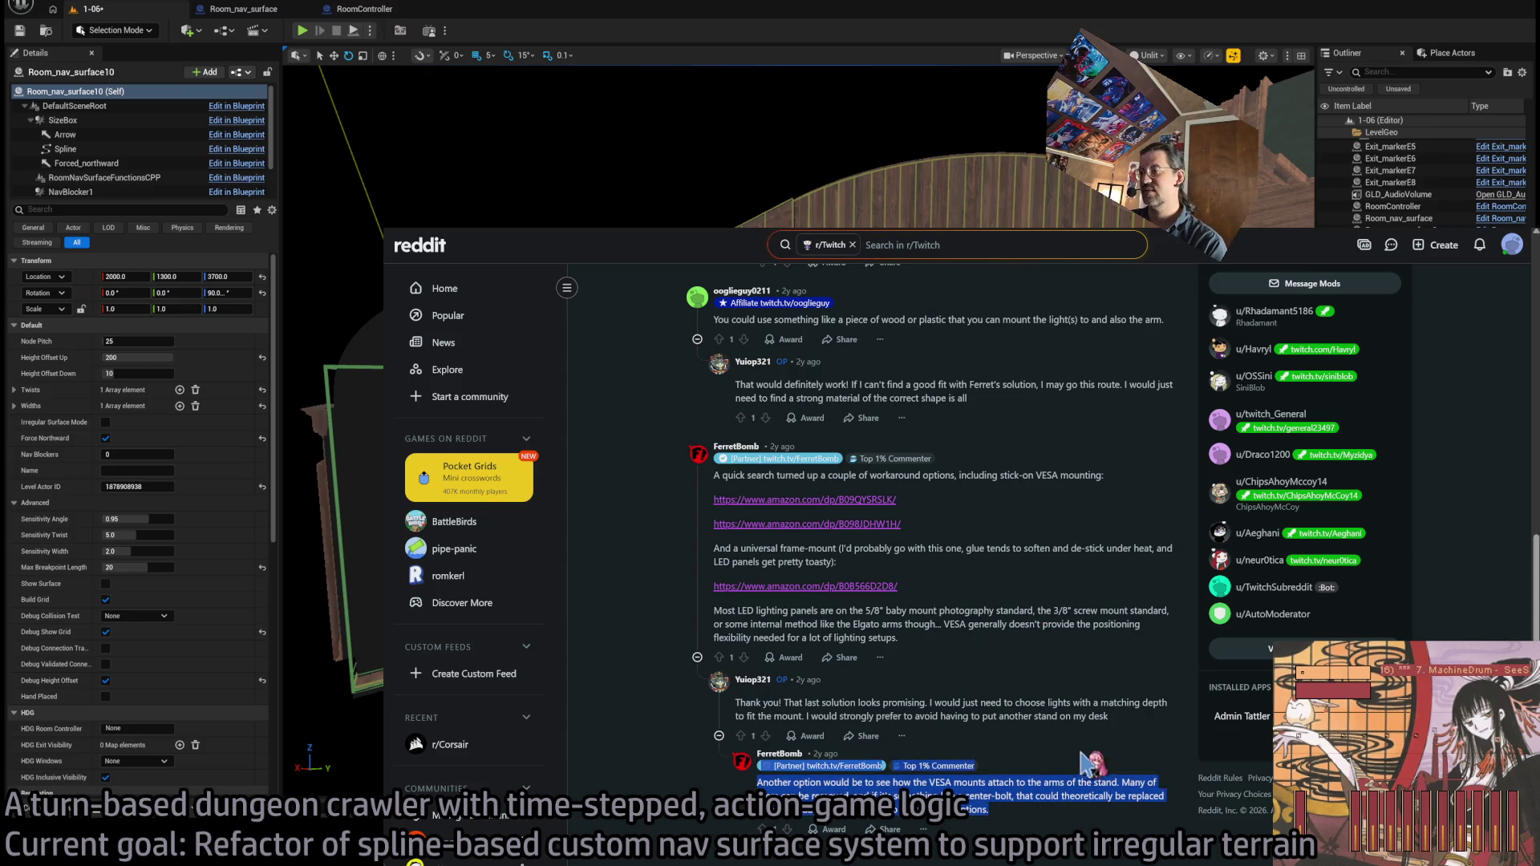
pyautogui.tripleClick(1081, 712)
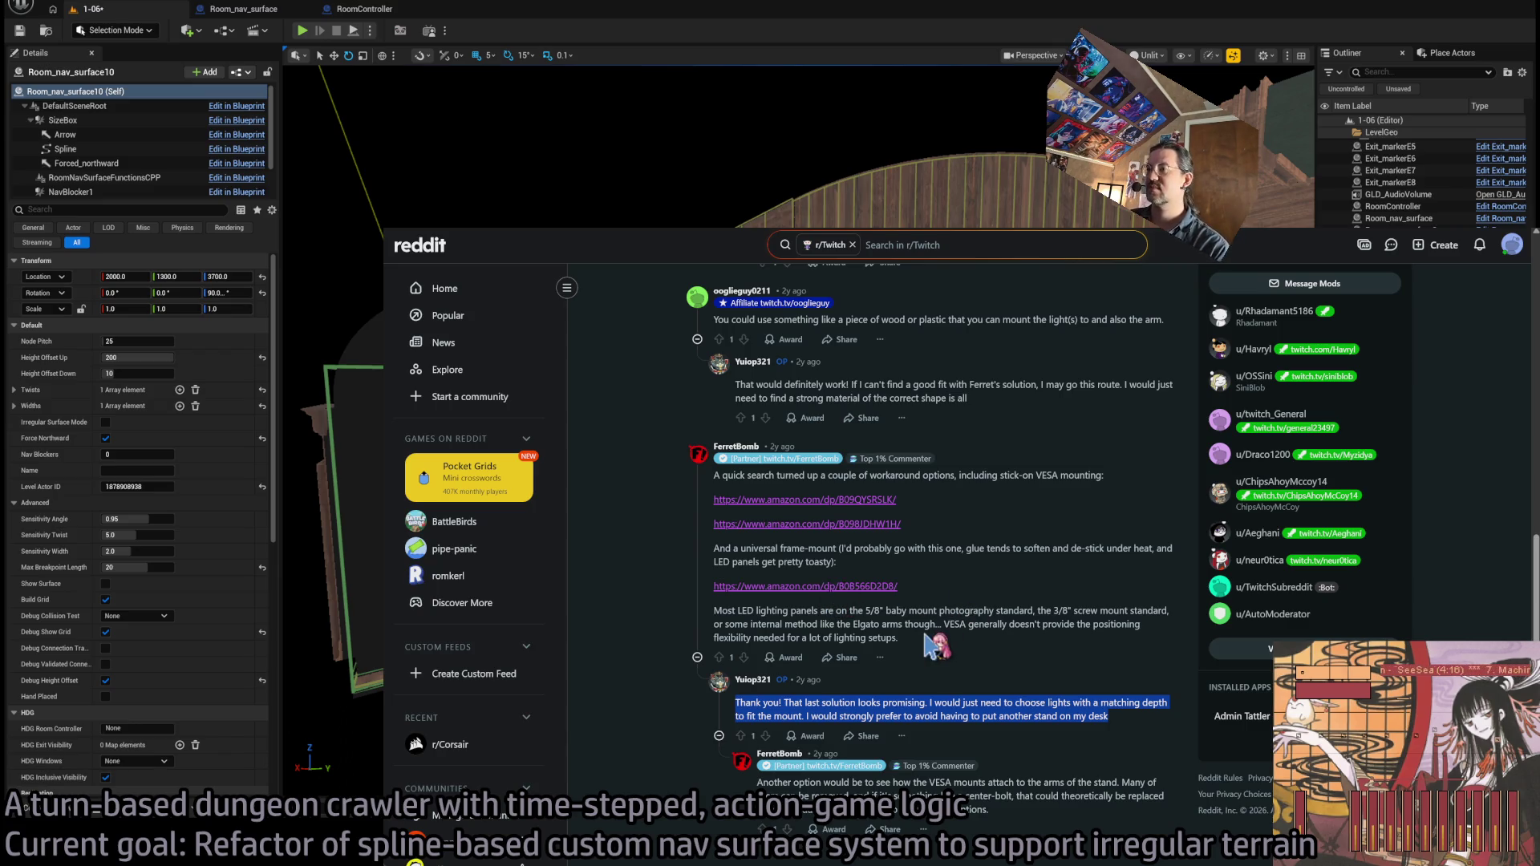
# - Check the universal frame-mount Amazon link, then return to the Google results
pyautogui.click(859, 588)
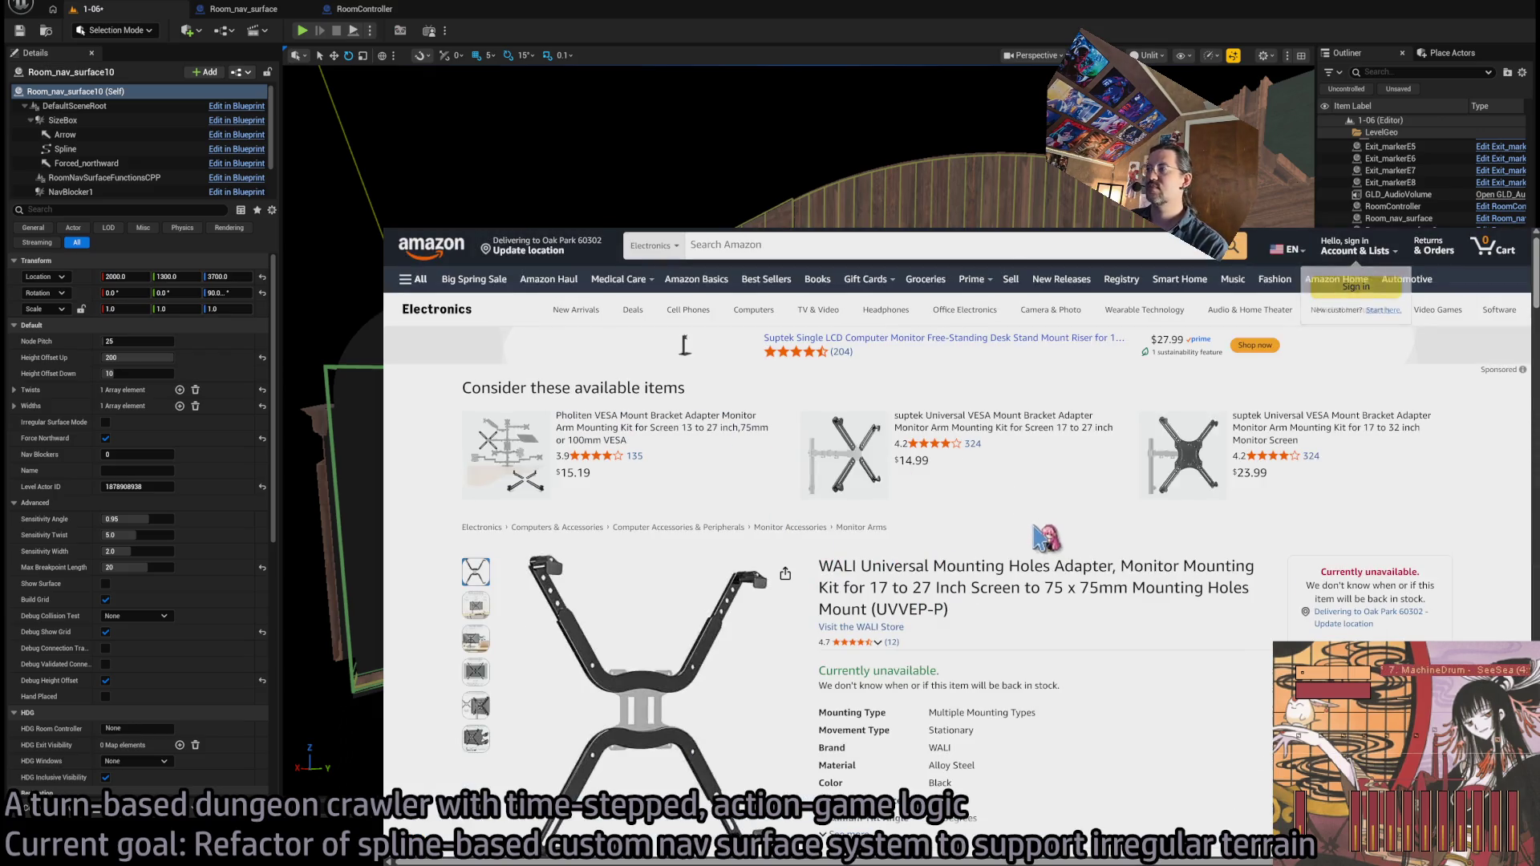
pyautogui.scroll(-3, 1036, 531)
pyautogui.scroll(3, 1151, 618)
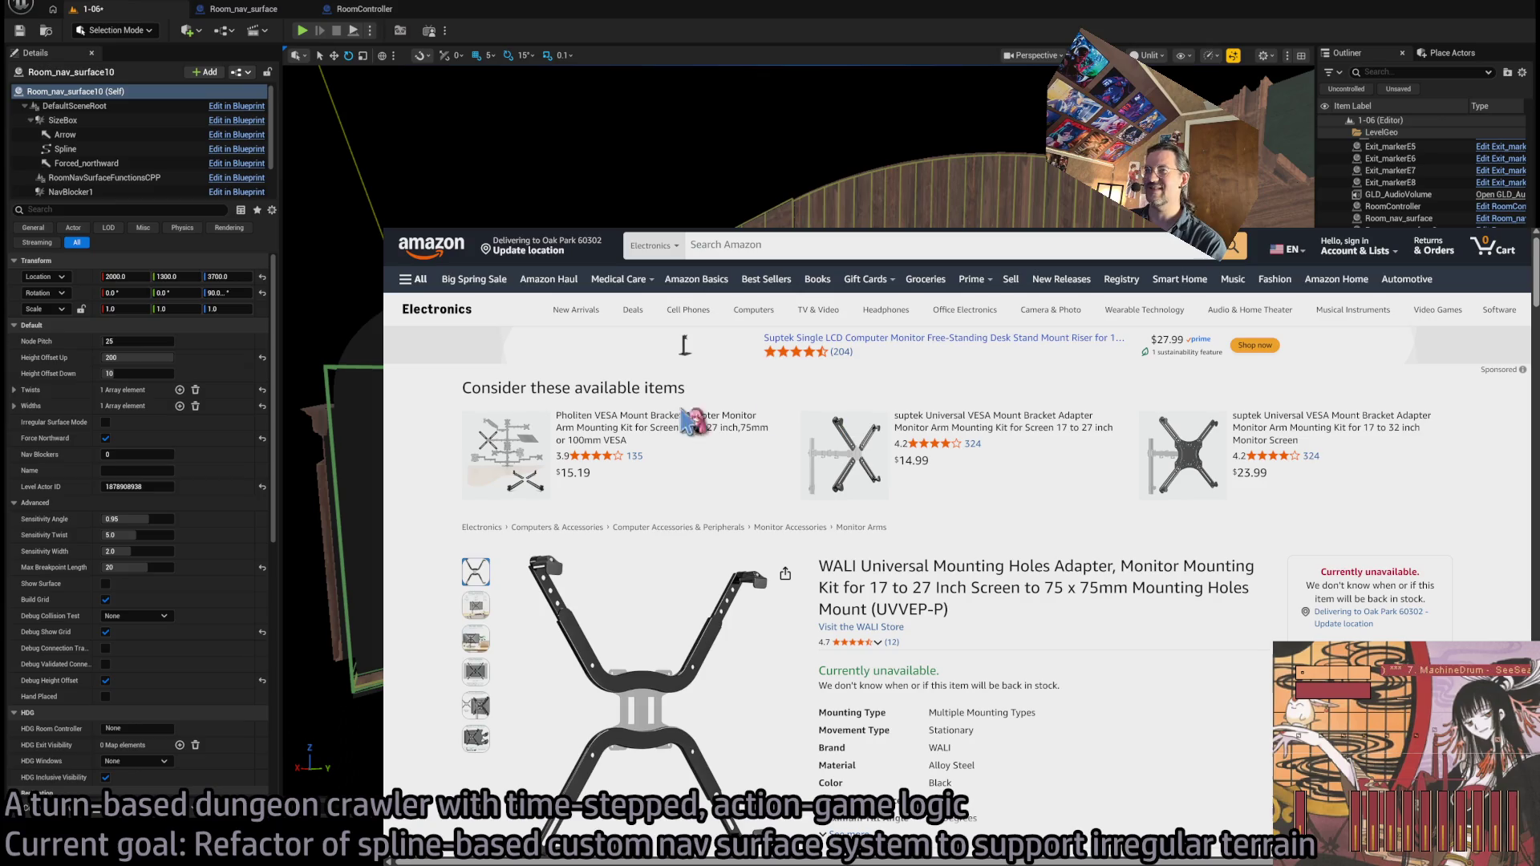
pyautogui.hotkey('ctrl', 'w')
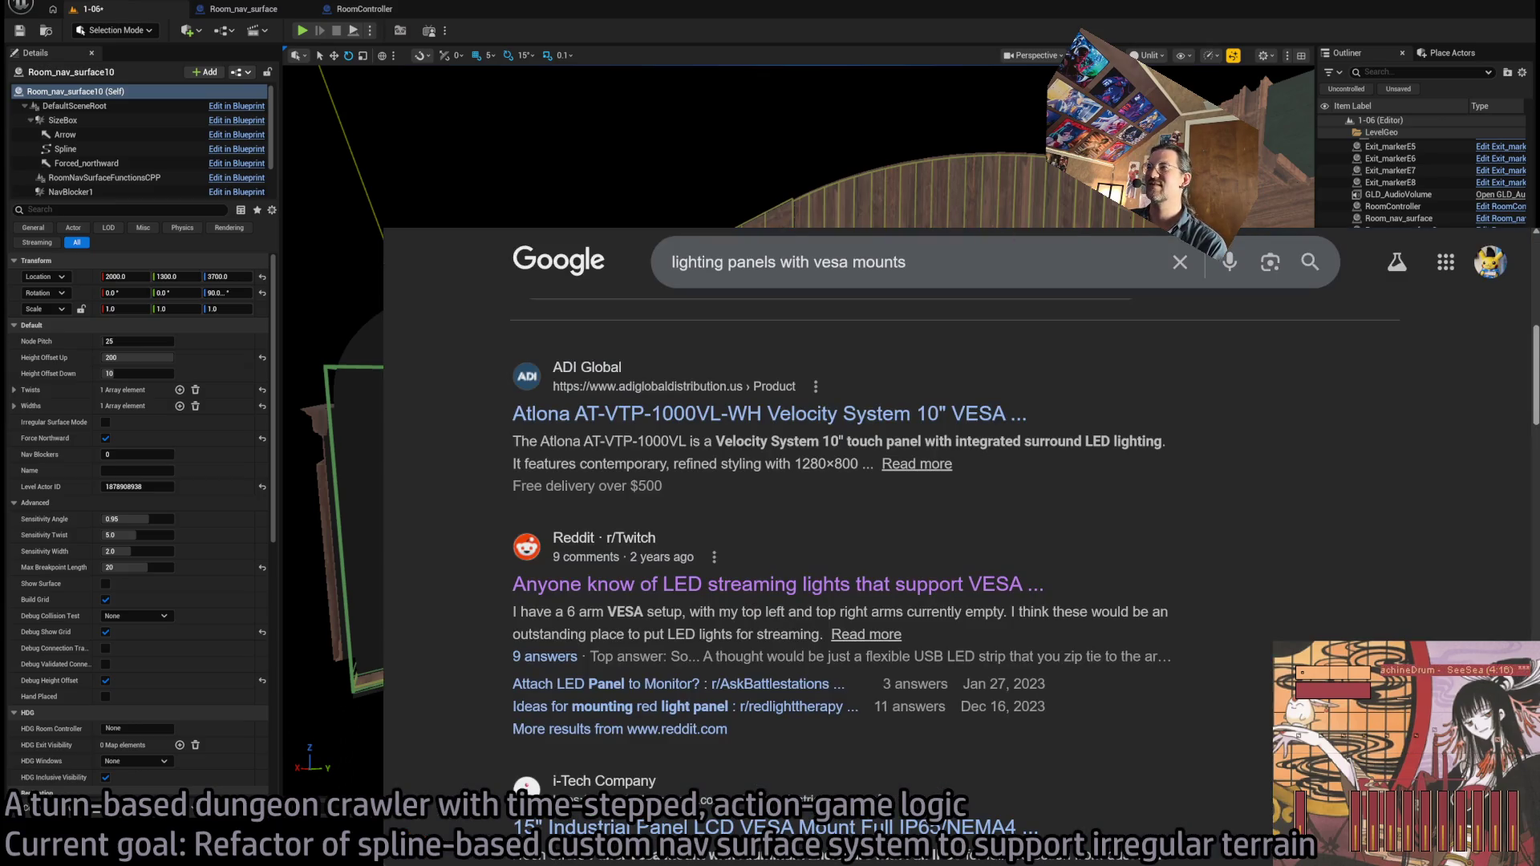
# - Switch from the browser back to the Unreal level showing Room_nav_surface10's details
pyautogui.hotkey('alt', 'Tab')
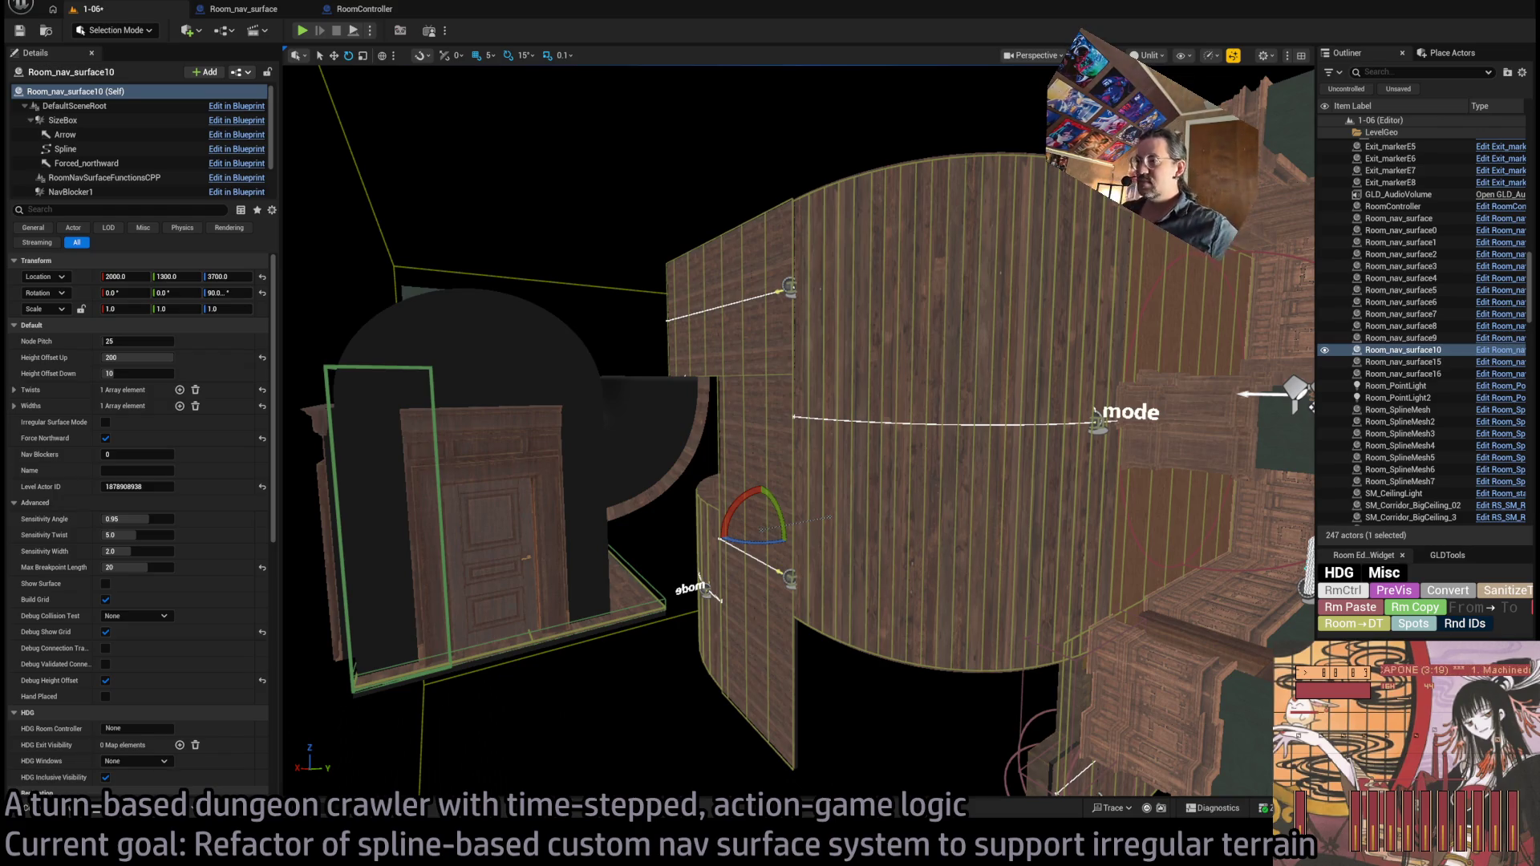
# - Turn on Irregular Surface Mode for Room_nav_surface10, check the curved wall, then open its blueprint
pyautogui.moveTo(882, 397); pyautogui.dragTo(739, 392)
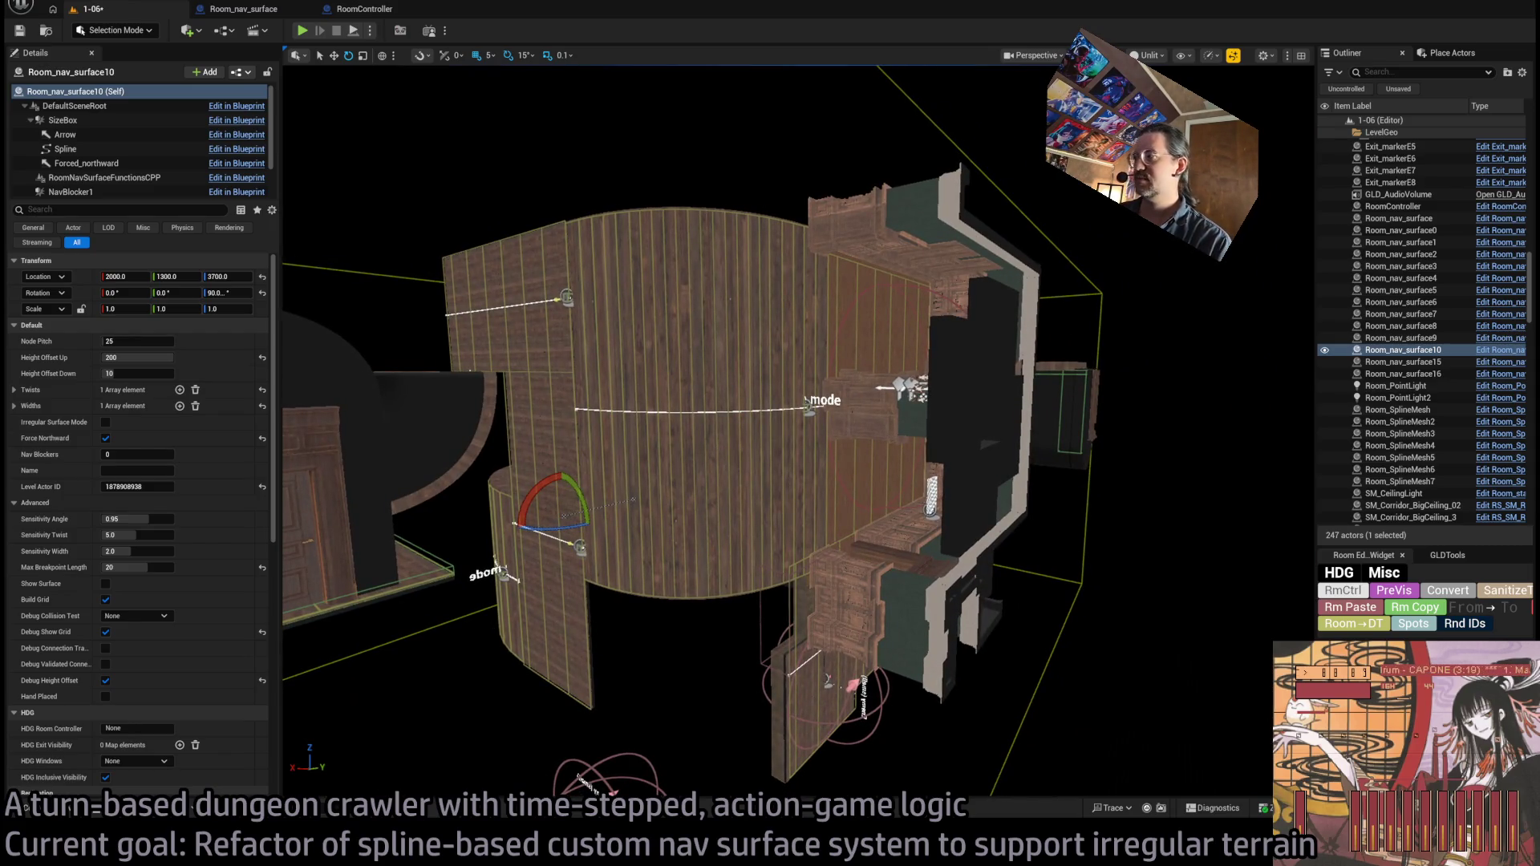
pyautogui.moveTo(806, 401)
pyautogui.mouseDown()
pyautogui.moveTo(790, 561)
pyautogui.moveTo(809, 521)
pyautogui.moveTo(842, 523)
pyautogui.moveTo(753, 562)
pyautogui.mouseUp()
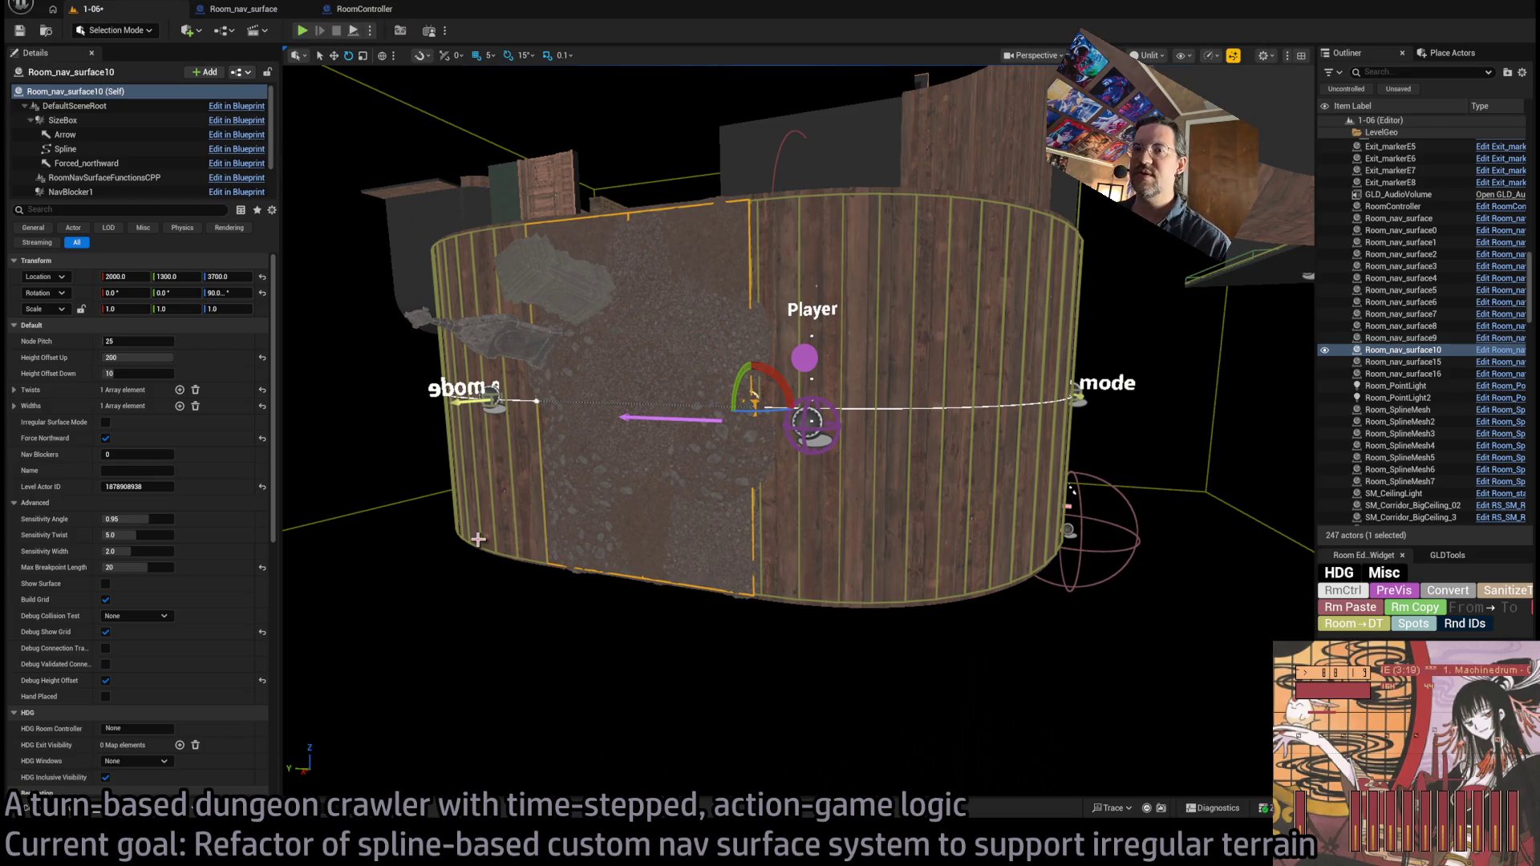
pyautogui.click(105, 423)
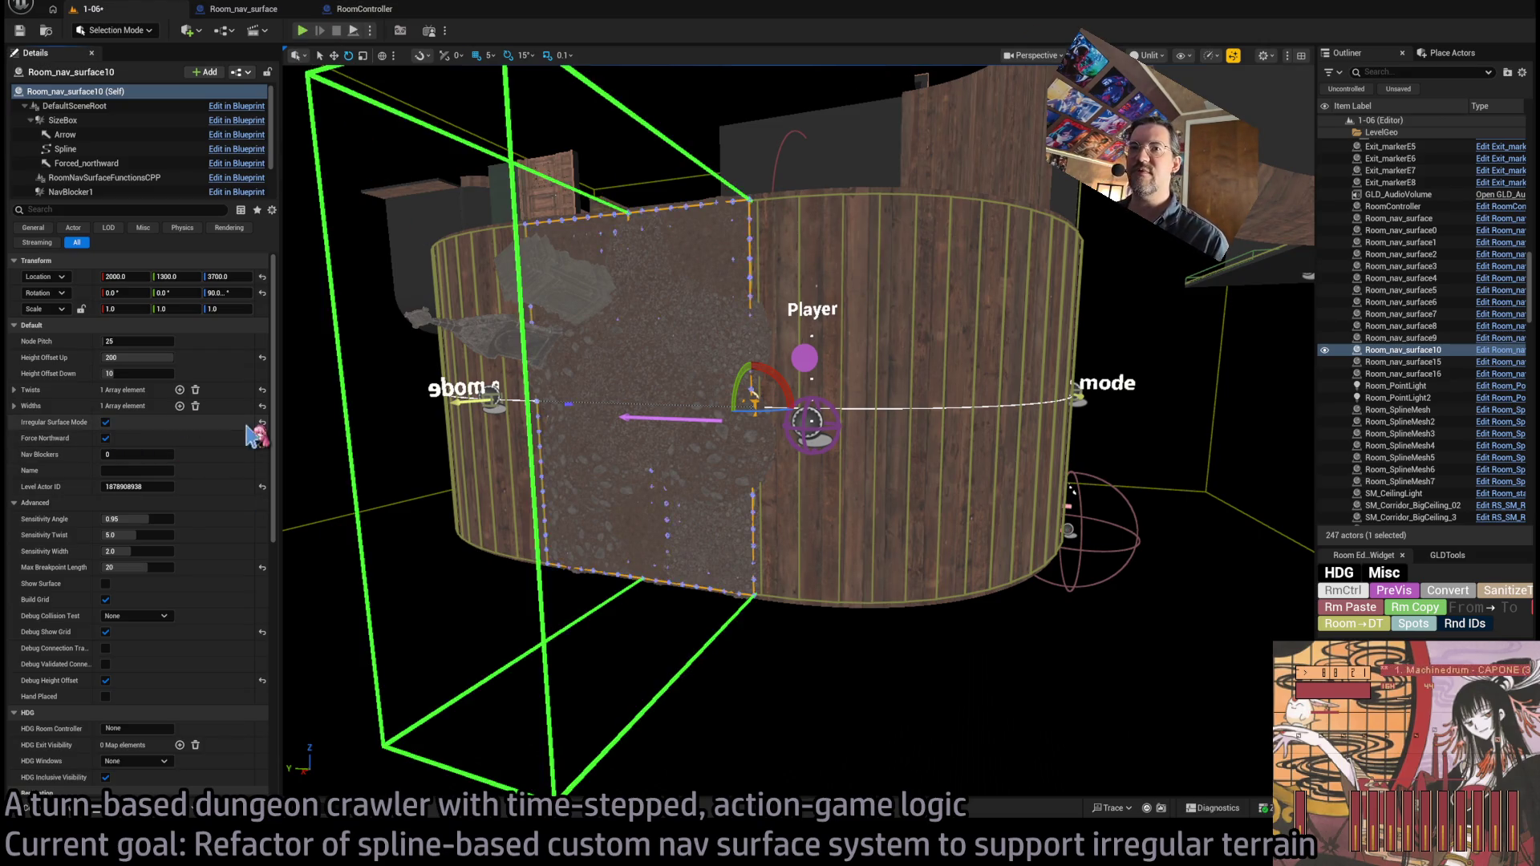
pyautogui.click(106, 423)
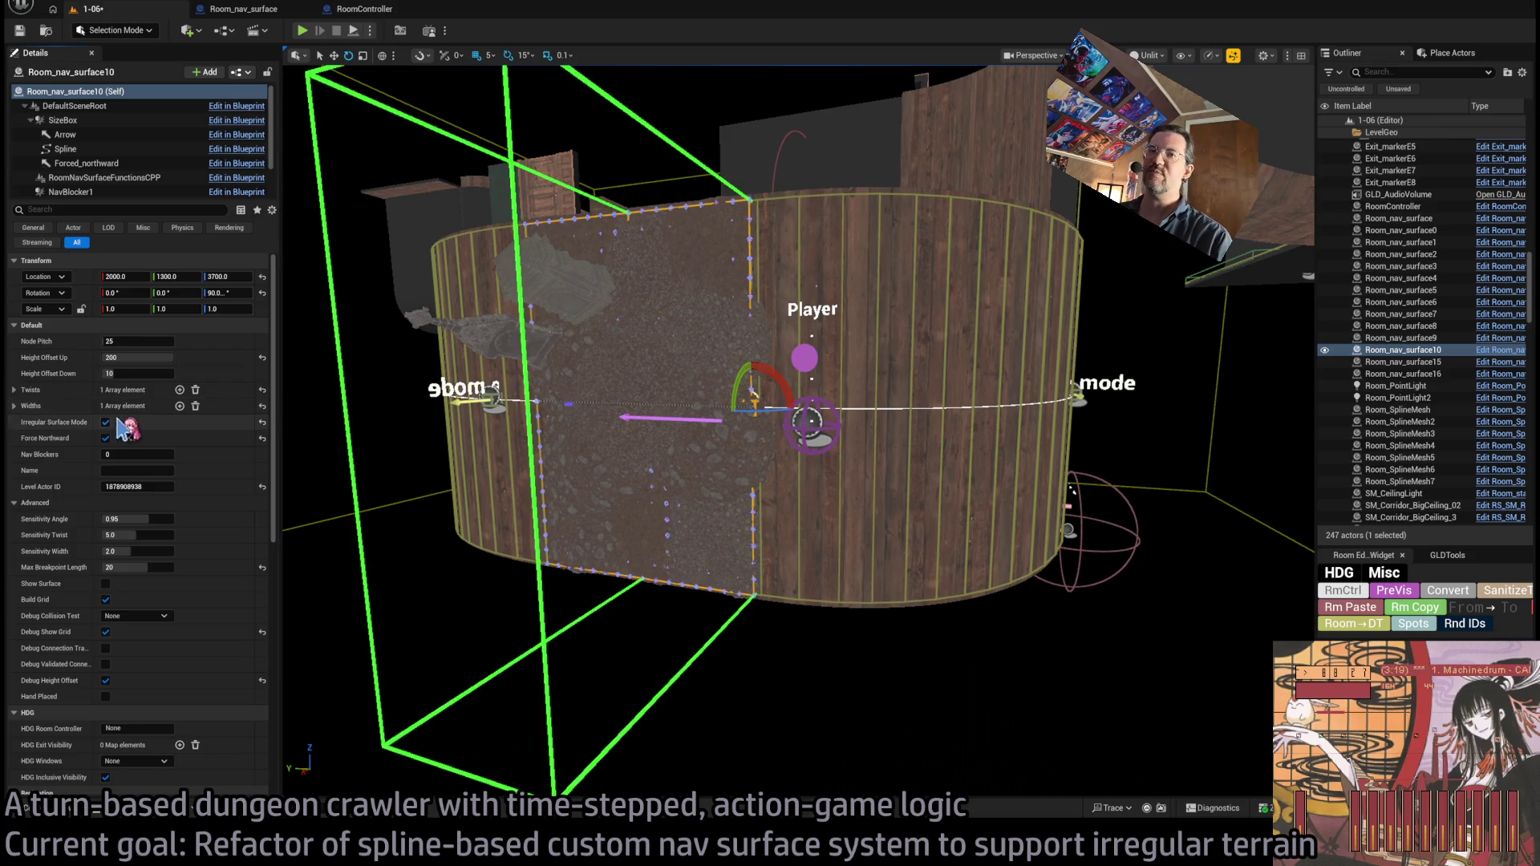
pyautogui.moveTo(1137, 508); pyautogui.dragTo(882, 473)
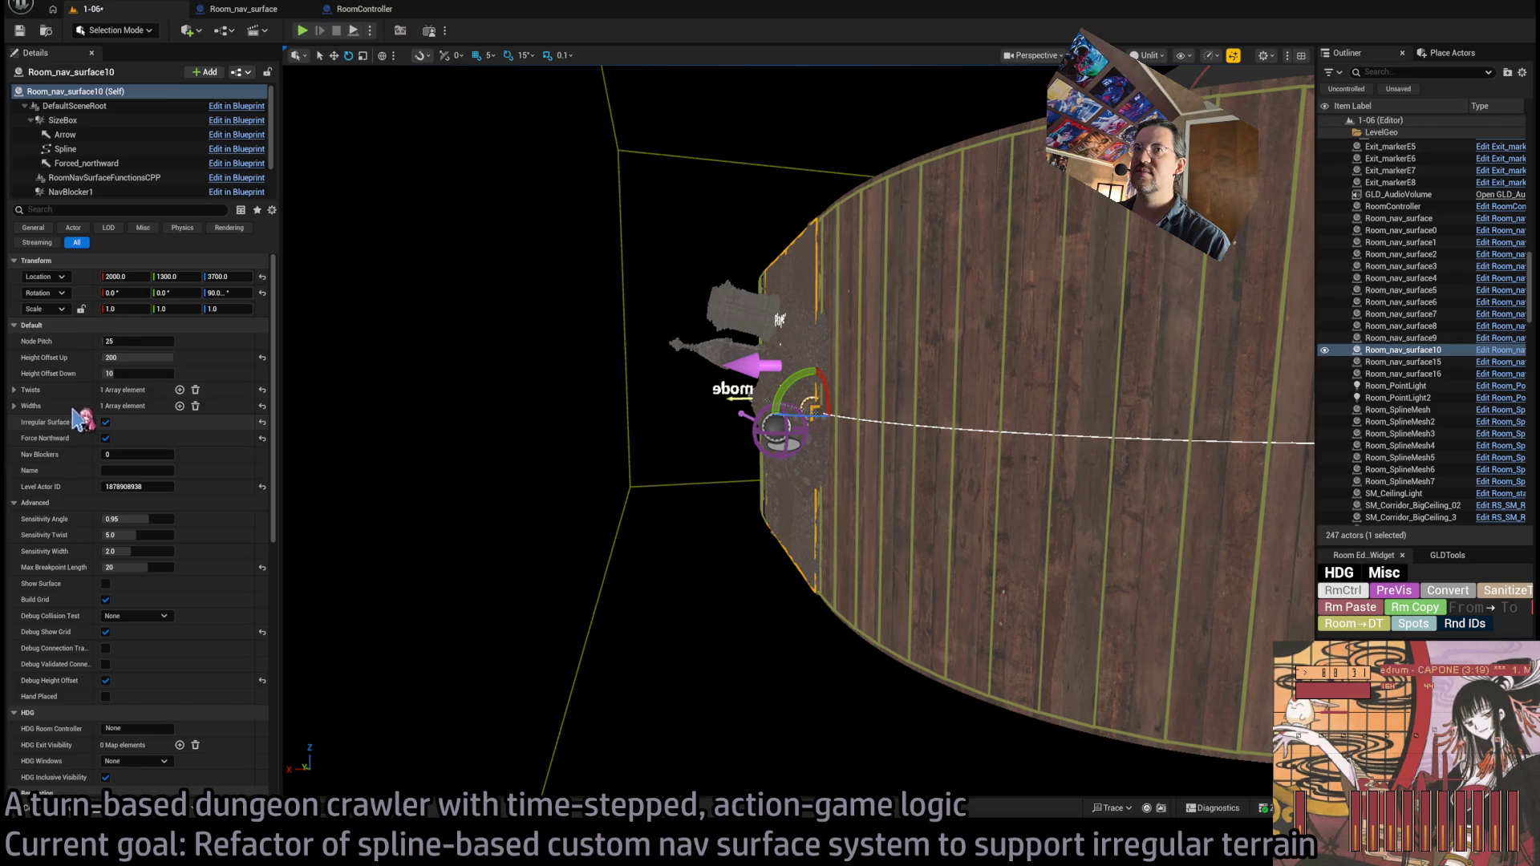
pyautogui.click(248, 13)
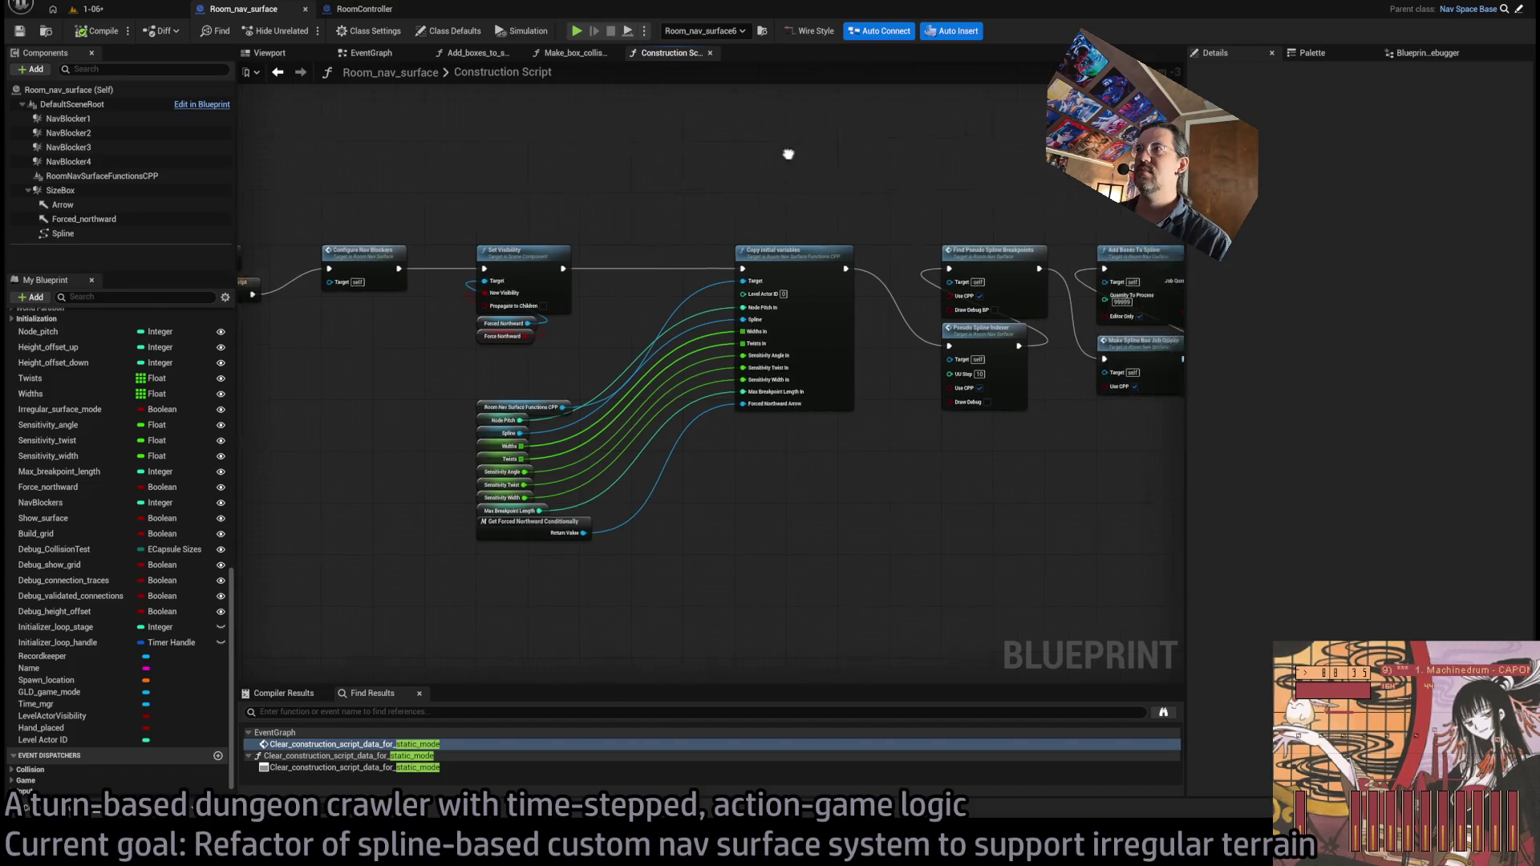
# - Open the Draw_visual_aids function graph in the Room_nav_surface blueprint
pyautogui.moveTo(922, 419)
pyautogui.mouseDown()
pyautogui.moveTo(441, 471)
pyautogui.moveTo(249, 512)
pyautogui.mouseUp()
pyautogui.doubleClick(734, 321)
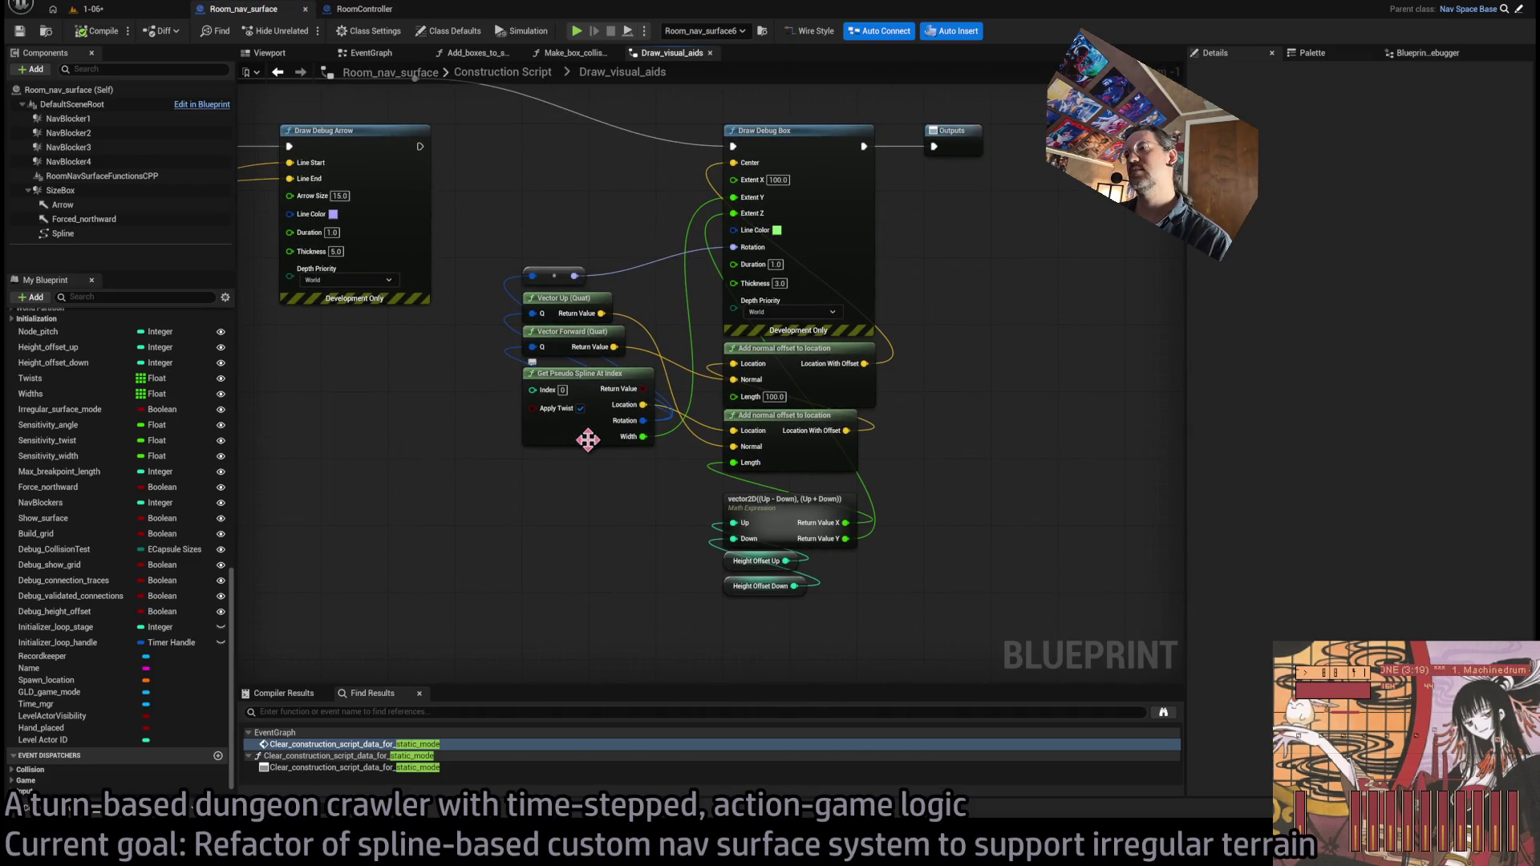
pyautogui.click(95, 10)
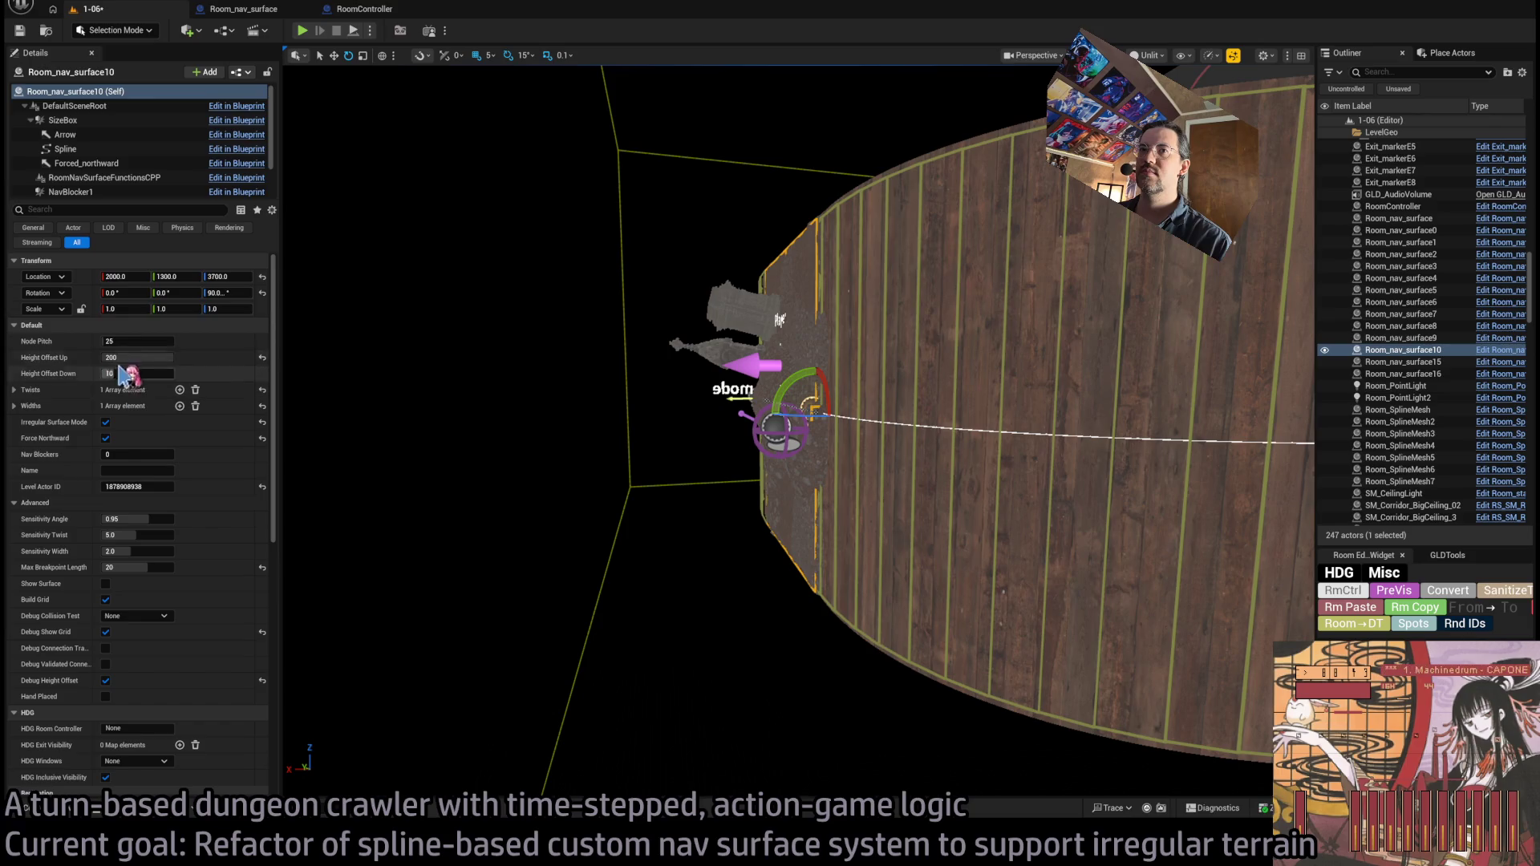
pyautogui.click(363, 9)
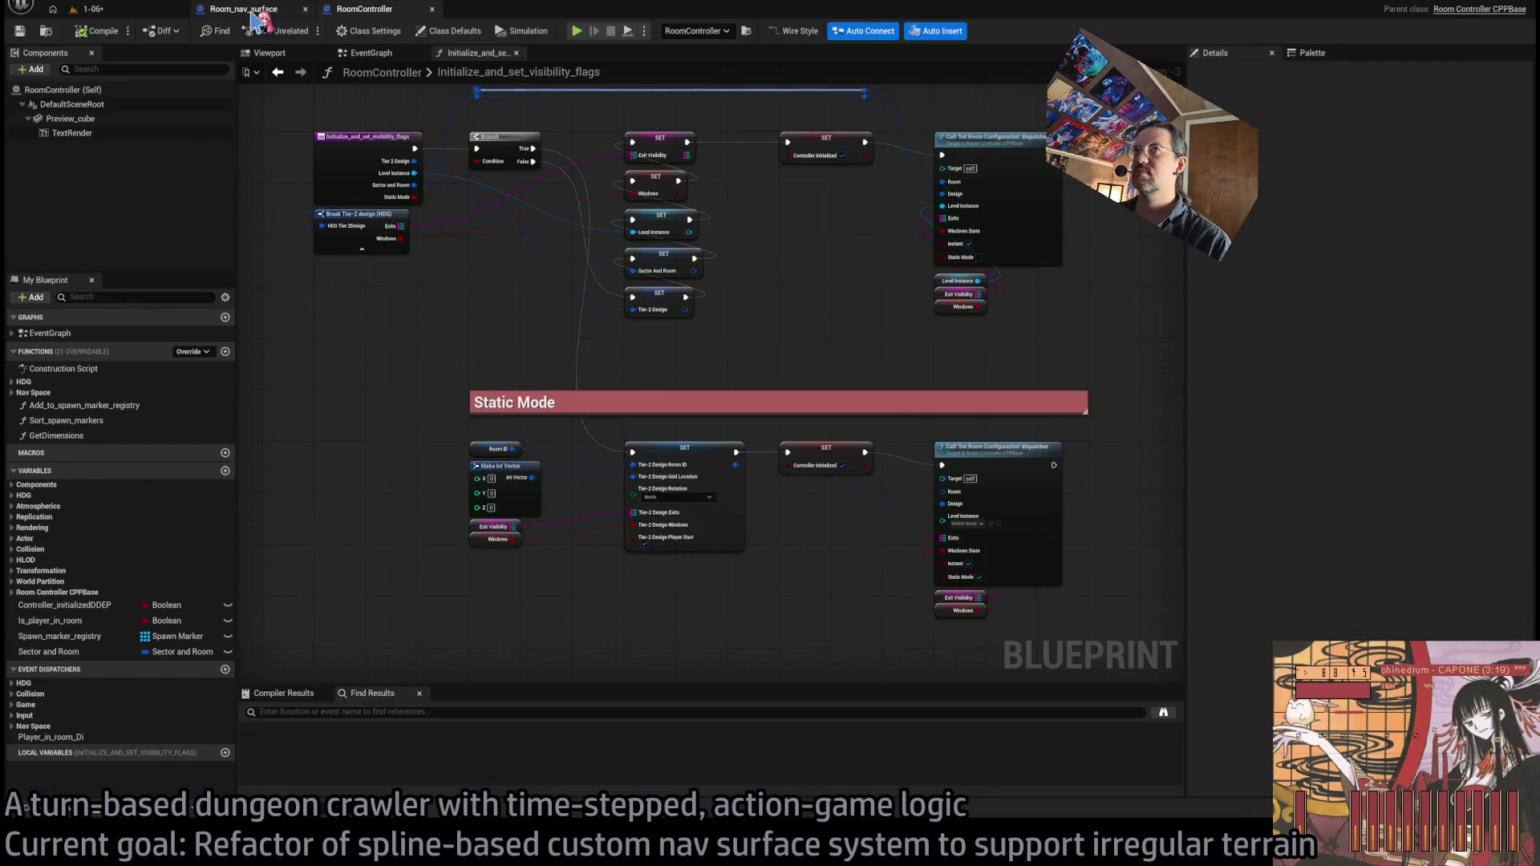
pyautogui.click(251, 13)
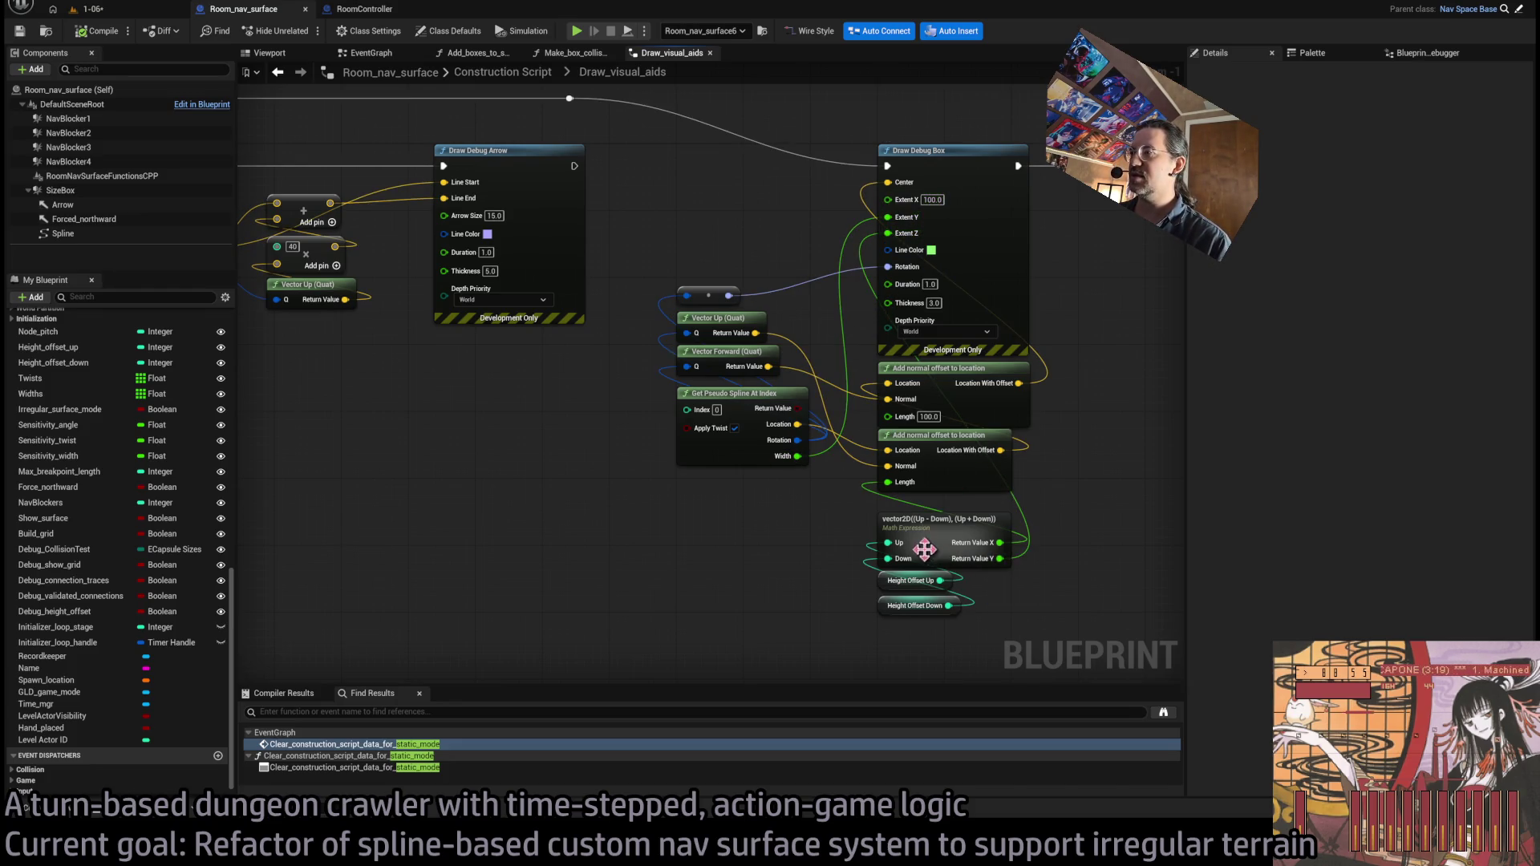
# - Confirm the Math Expression vector2D((Up - Down), ((Up + Down) / 2)), compile, and return to 1-06
pyautogui.moveTo(940, 530)
pyautogui.mouseDown()
pyautogui.moveTo(907, 513)
pyautogui.moveTo(935, 498)
pyautogui.mouseUp()
pyautogui.click(935, 498)
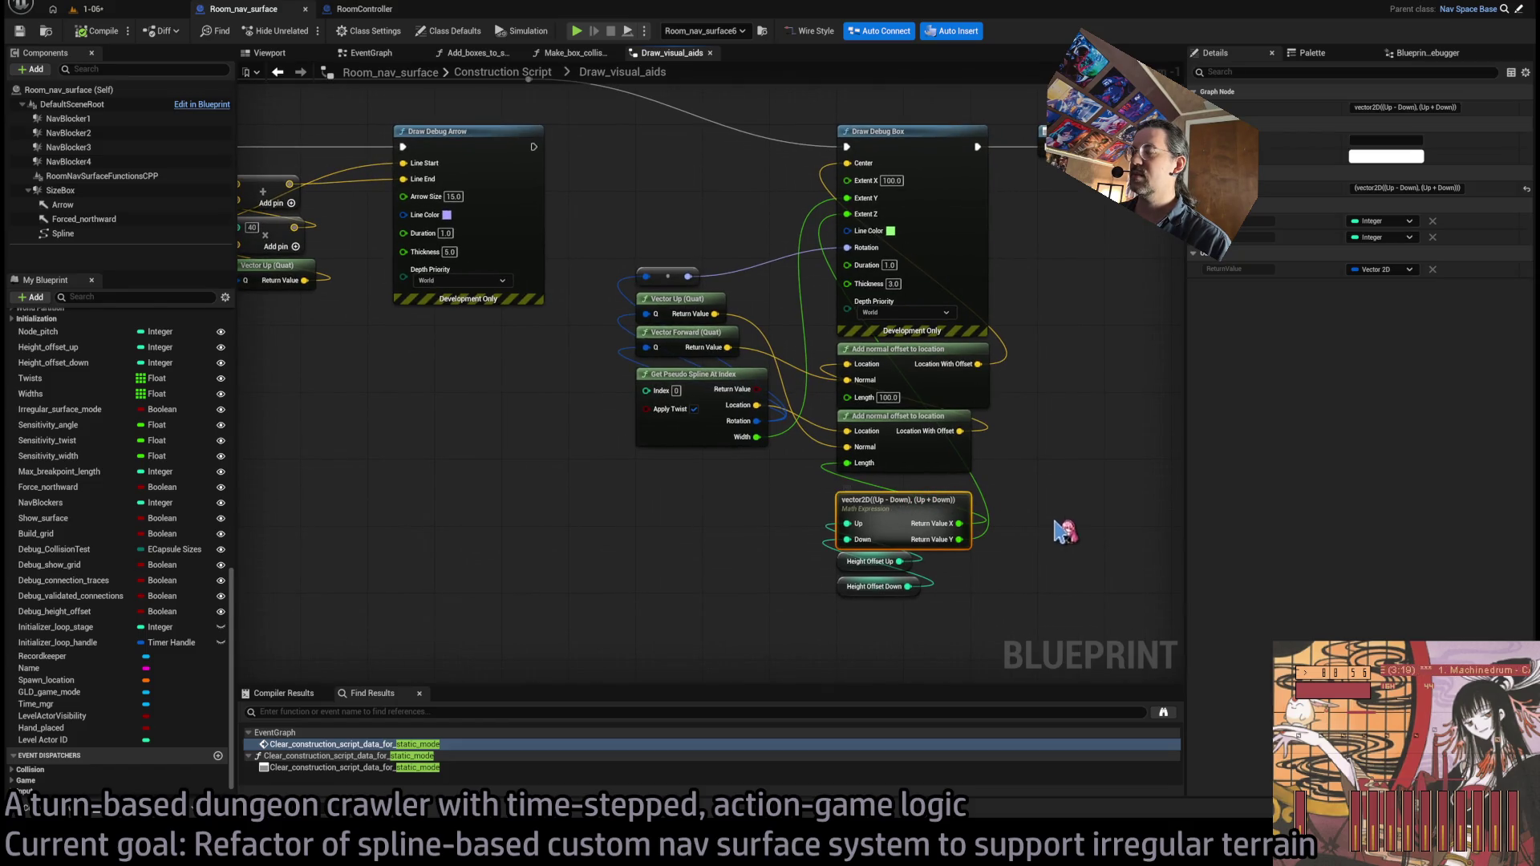
pyautogui.doubleClick(948, 501)
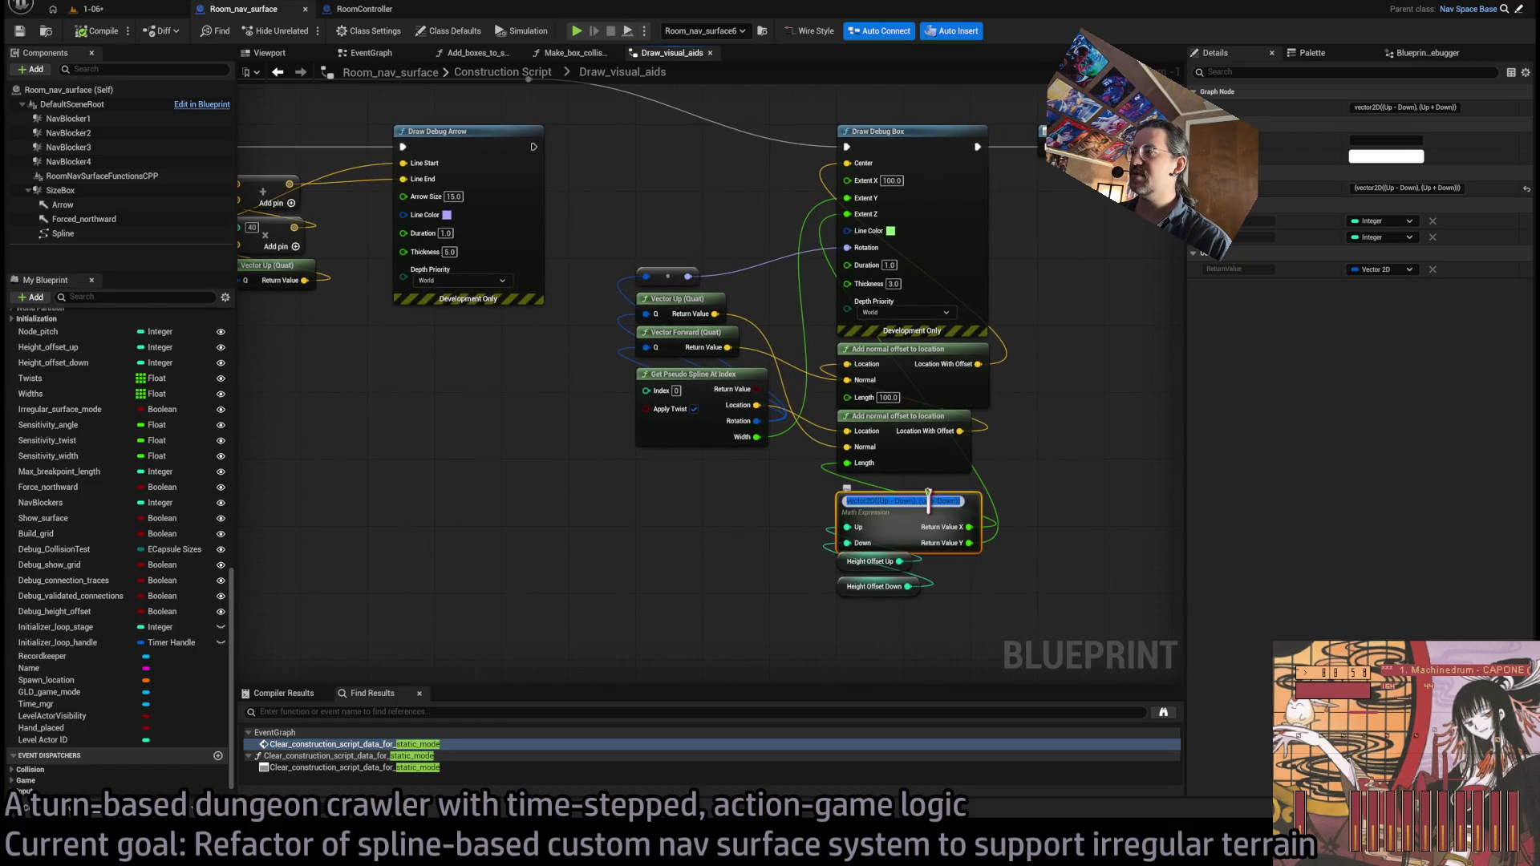
pyautogui.click(1019, 509)
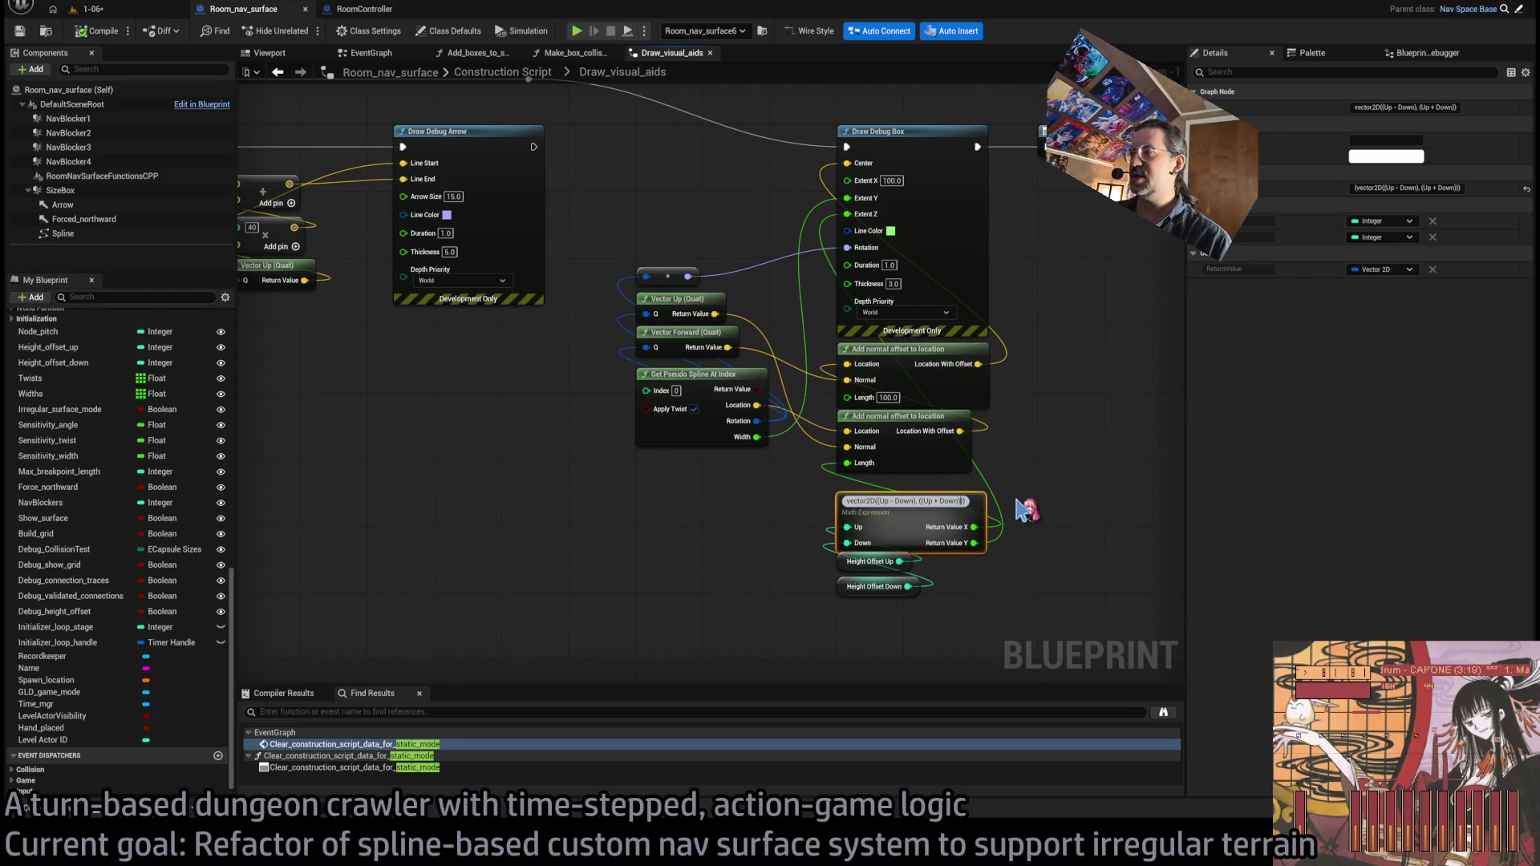
pyautogui.write('/ 2)')
pyautogui.press('Return')
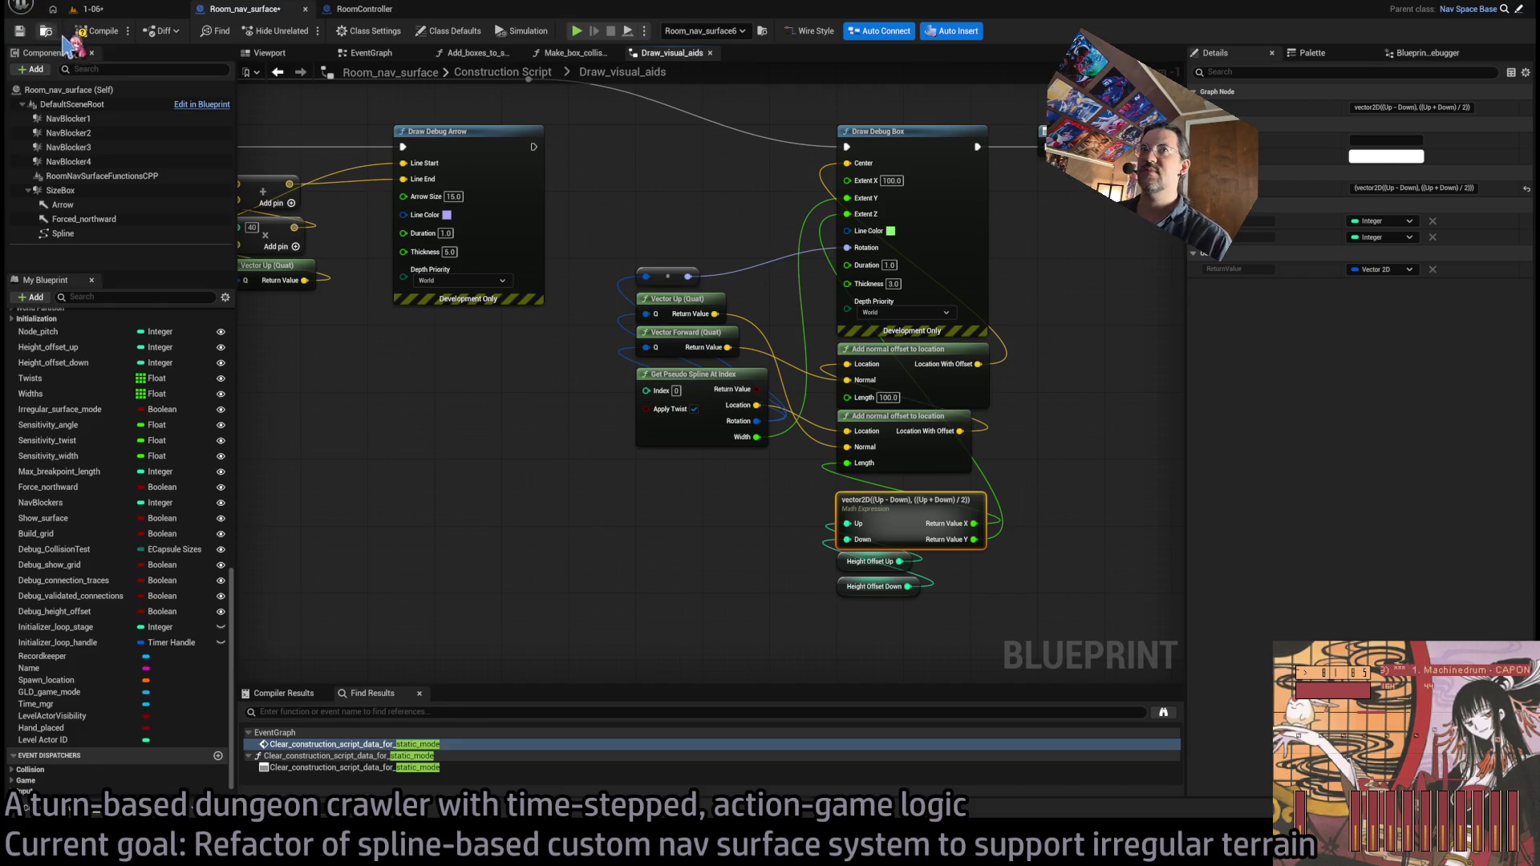
pyautogui.click(122, 22)
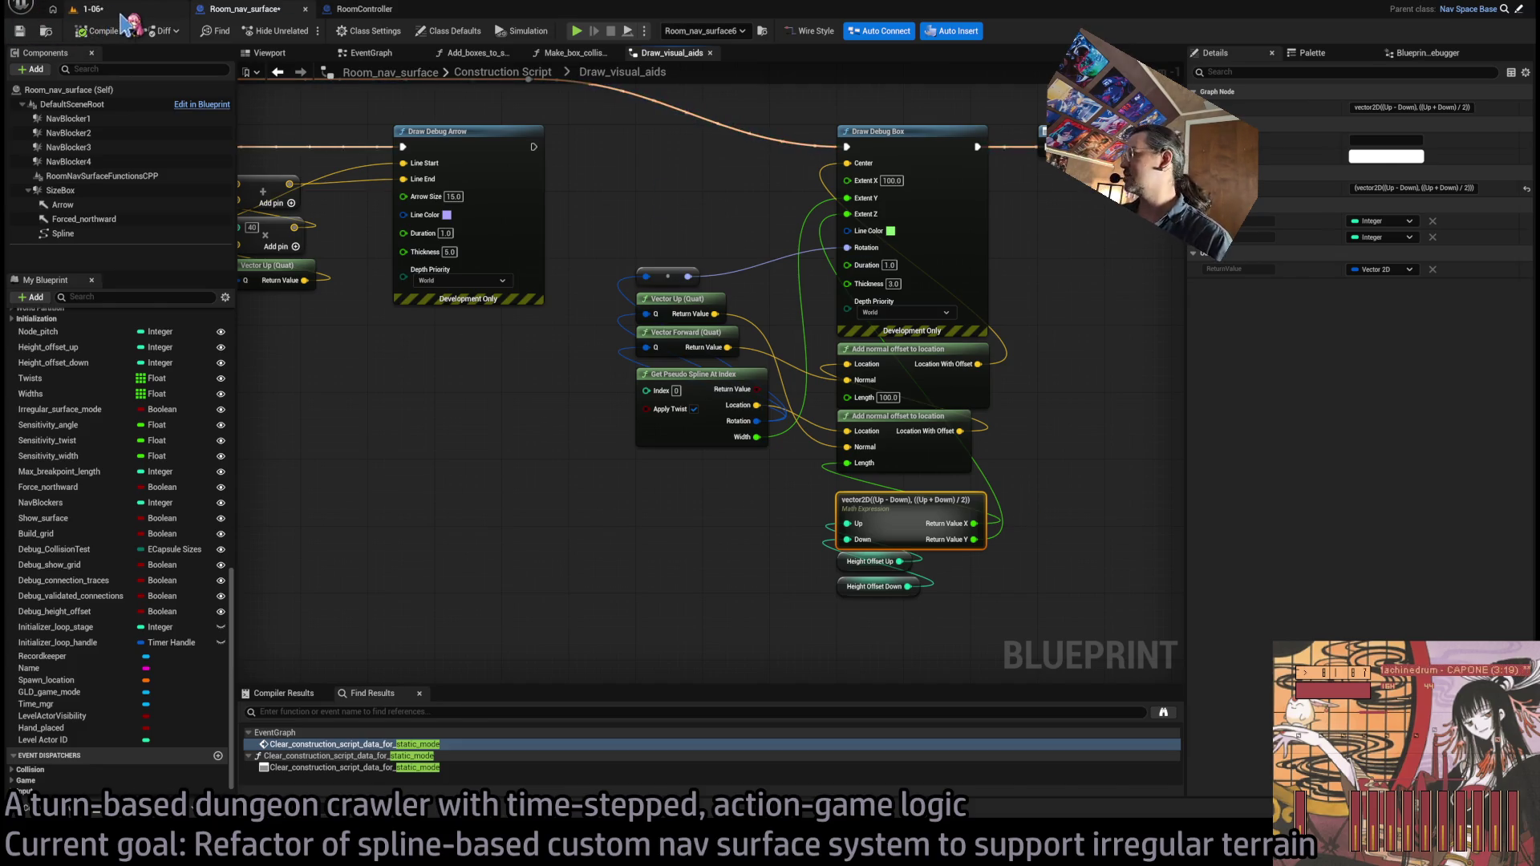
pyautogui.click(92, 9)
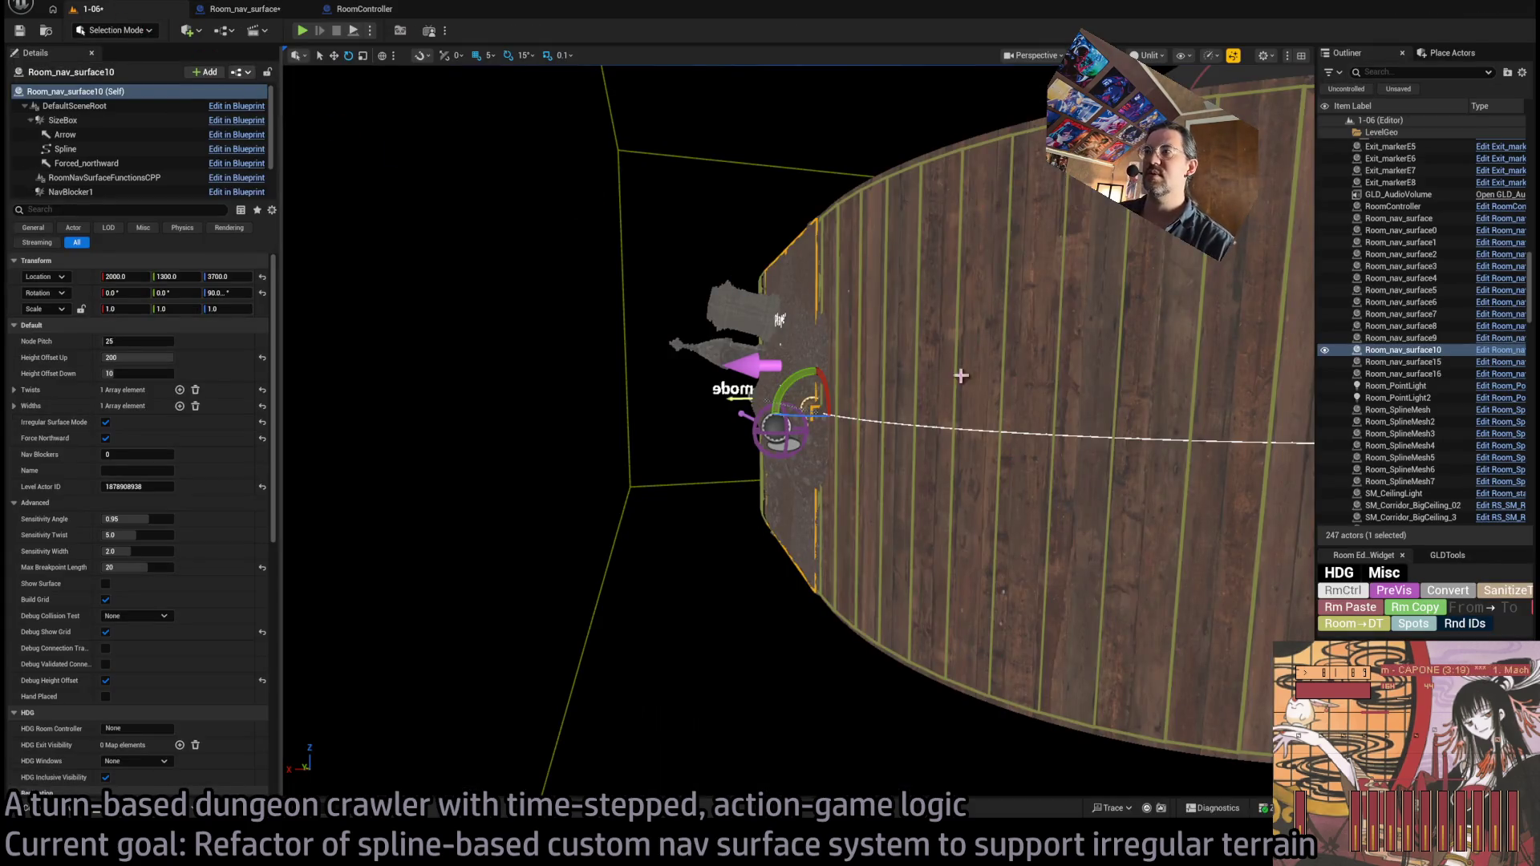
# - Drag the nav surface's Height Offset Up lower and test-play the level in the editor
pyautogui.moveTo(136, 357); pyautogui.dragTo(121, 358)
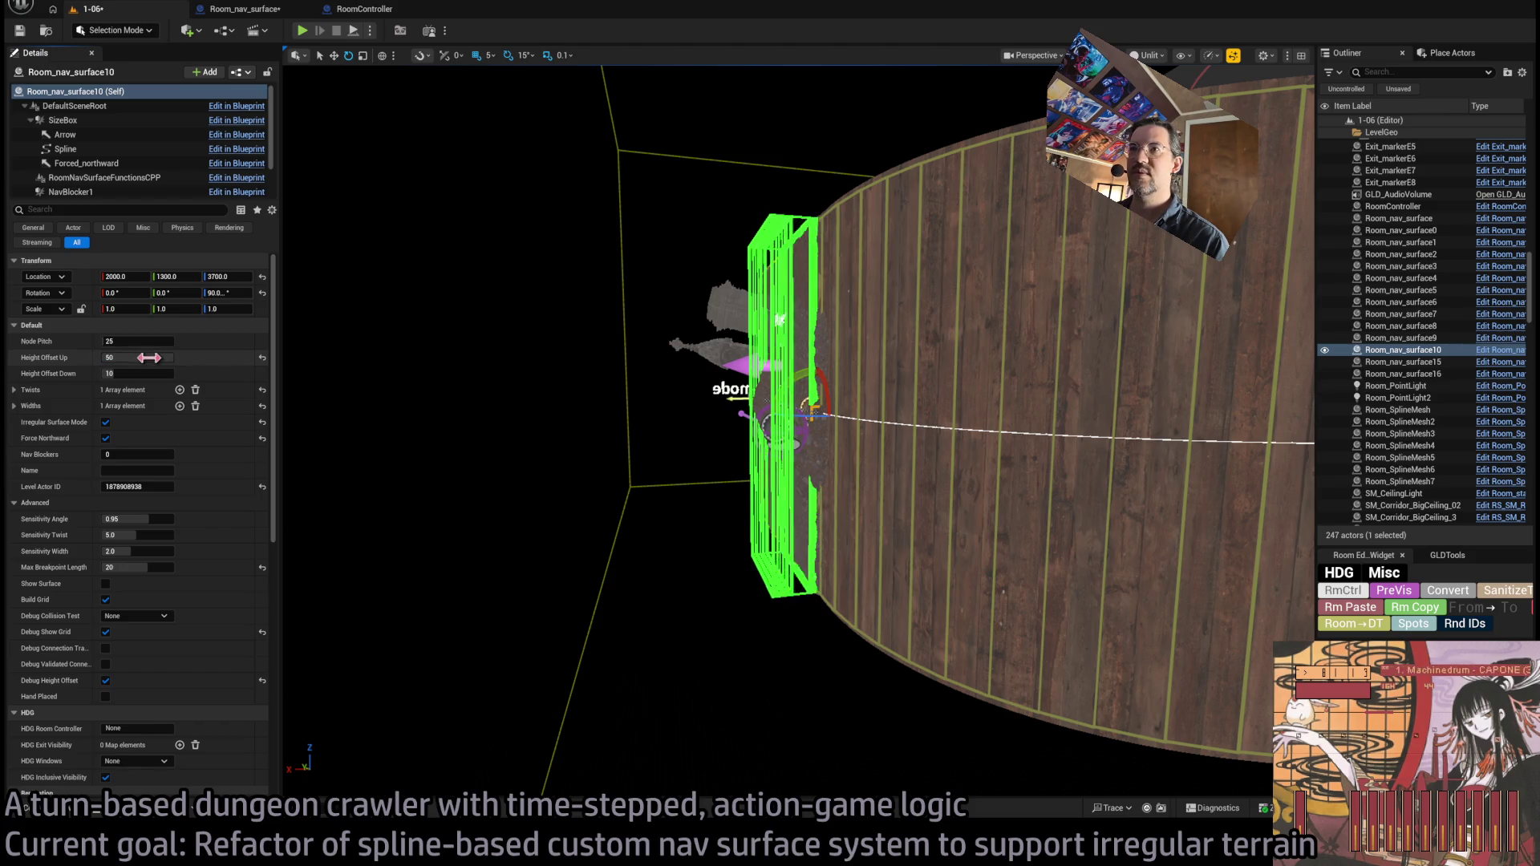
pyautogui.scroll(5, 726, 470)
pyautogui.scroll(-3, 714, 440)
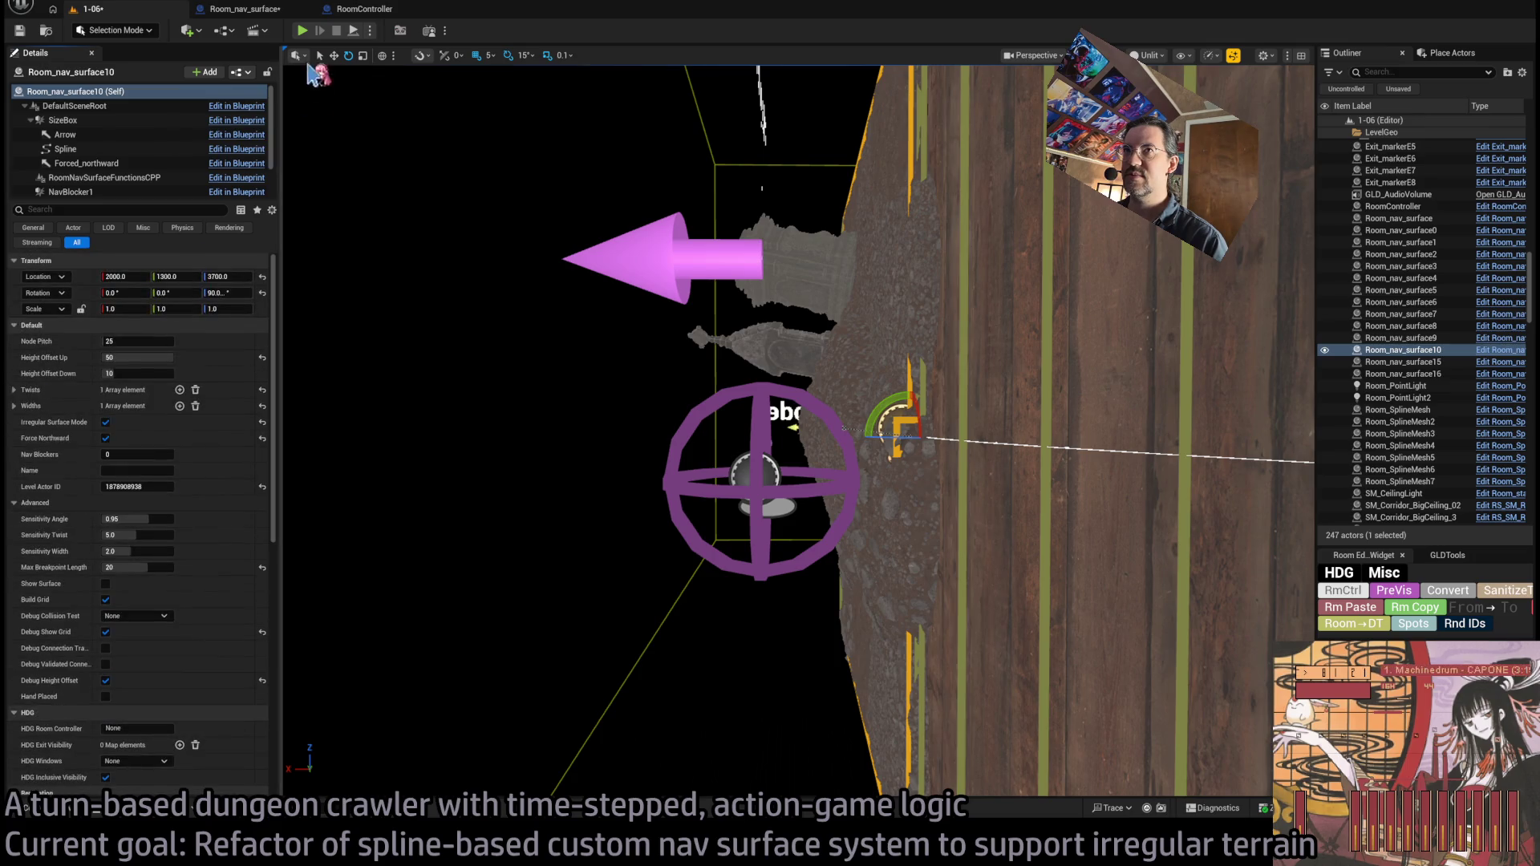
pyautogui.hotkey('alt', 'p')
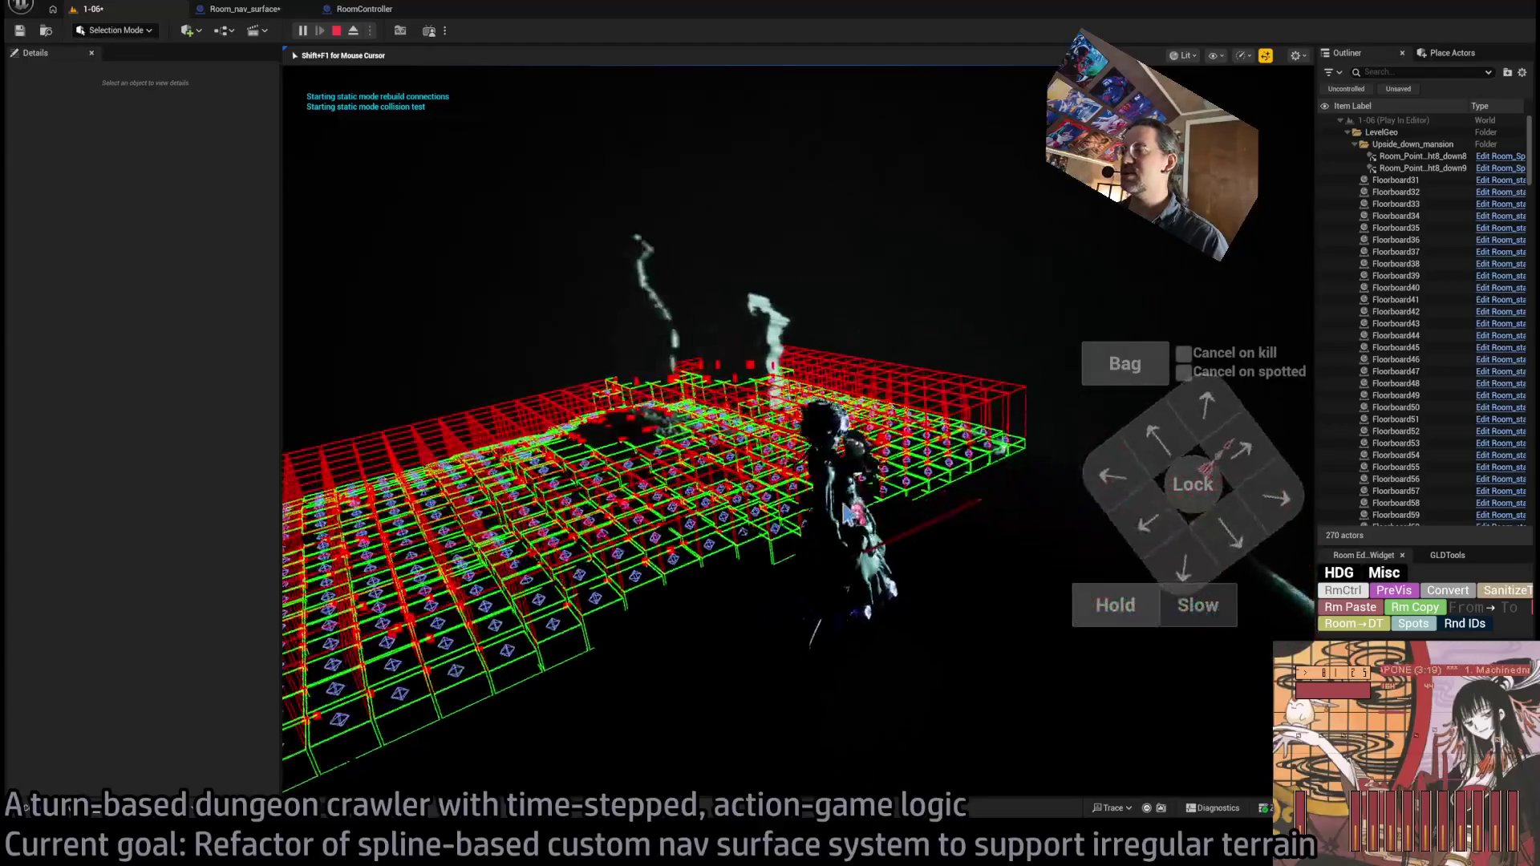
pyautogui.press('Escape')
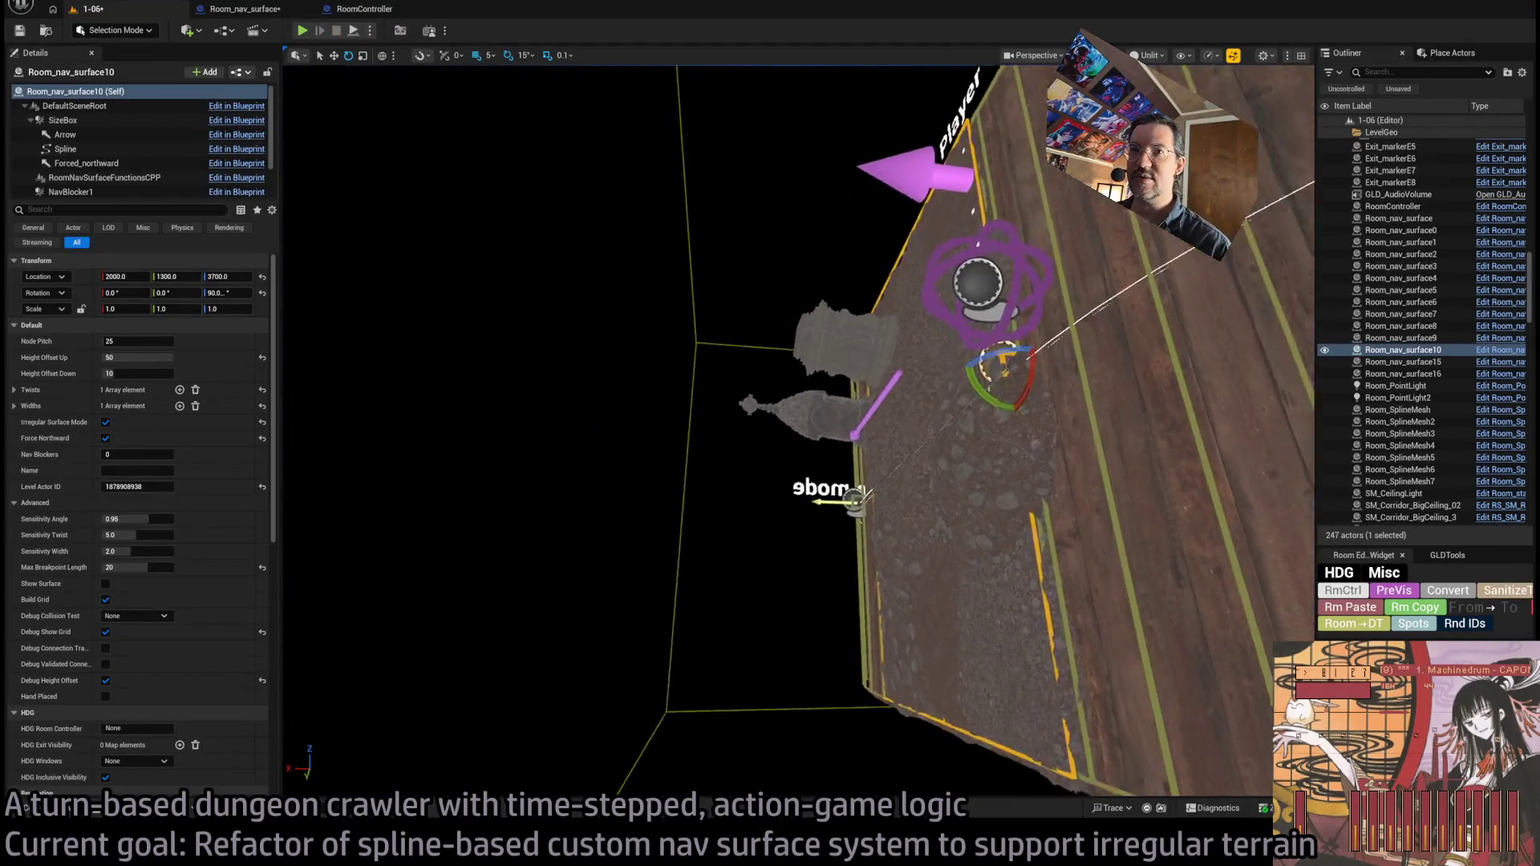
# - Set Height Offset Up to 100 and return to the Room_nav_surface Blueprint graph
pyautogui.click(136, 357)
pyautogui.write('1')
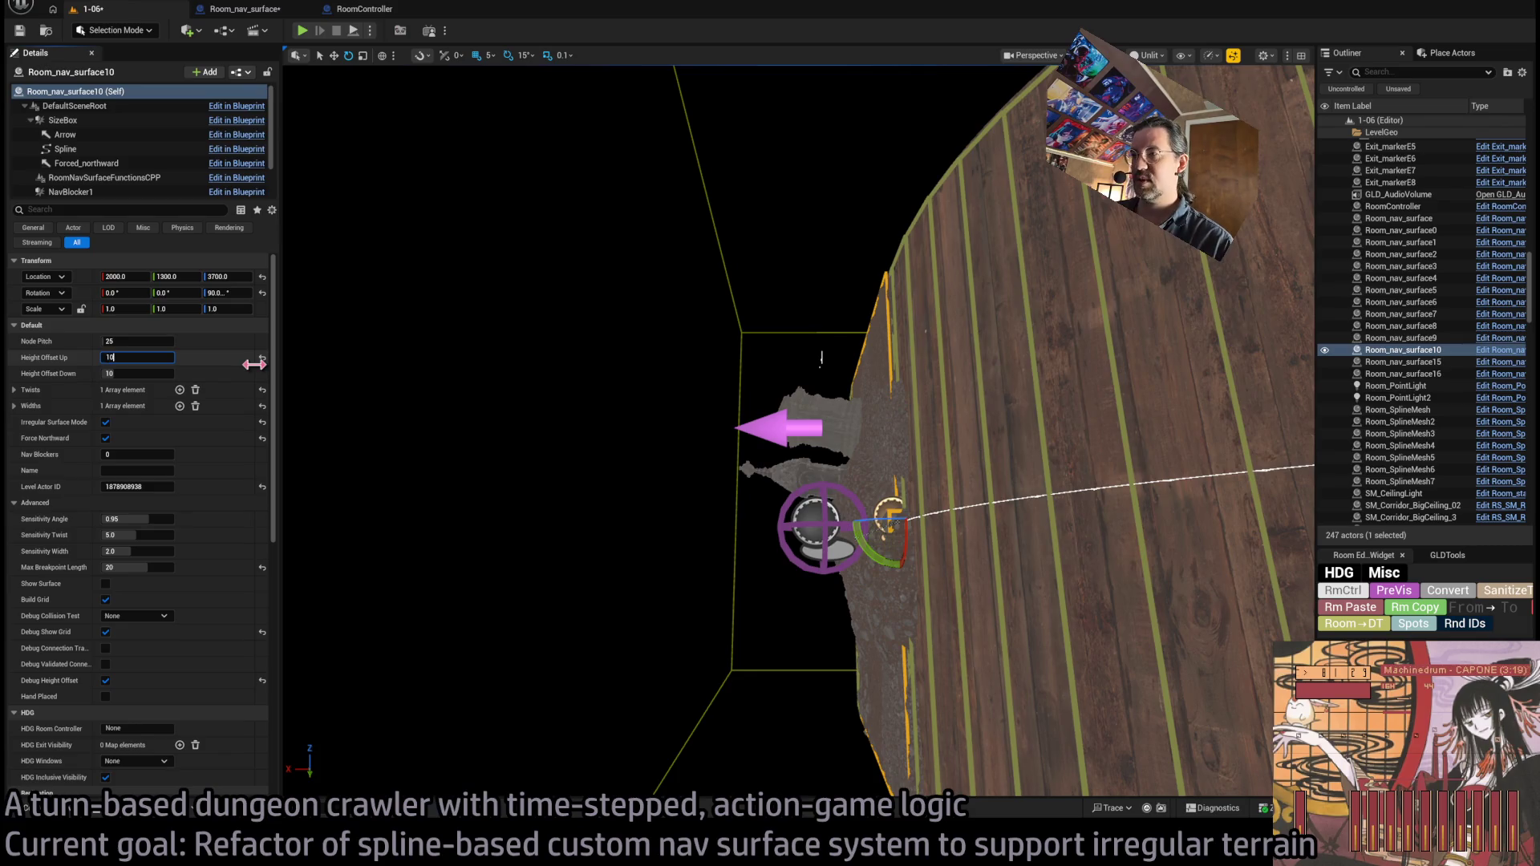
pyautogui.write('0')
pyautogui.press('Return')
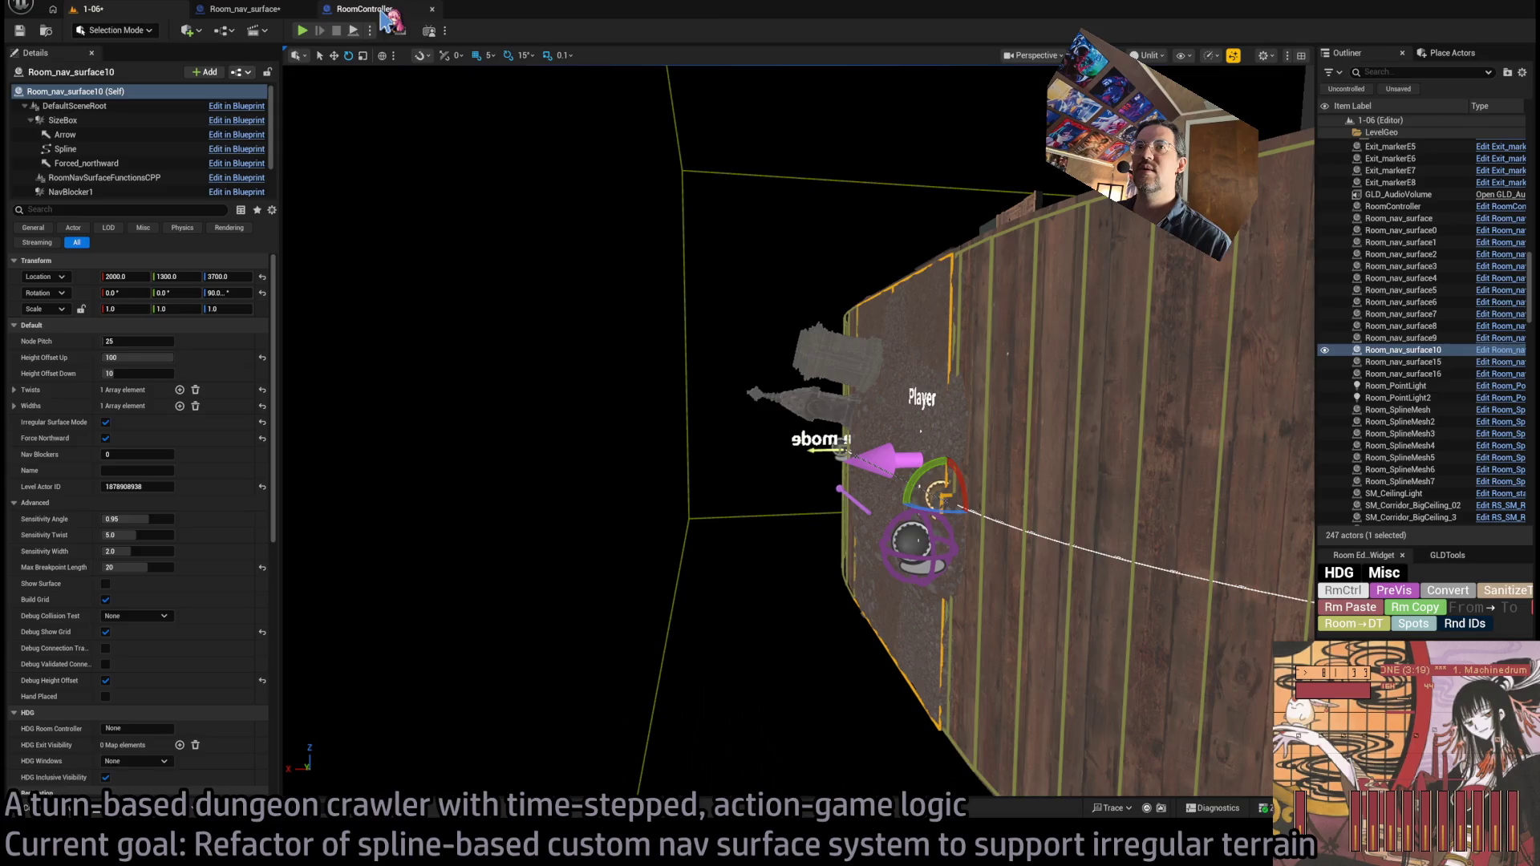
pyautogui.click(244, 9)
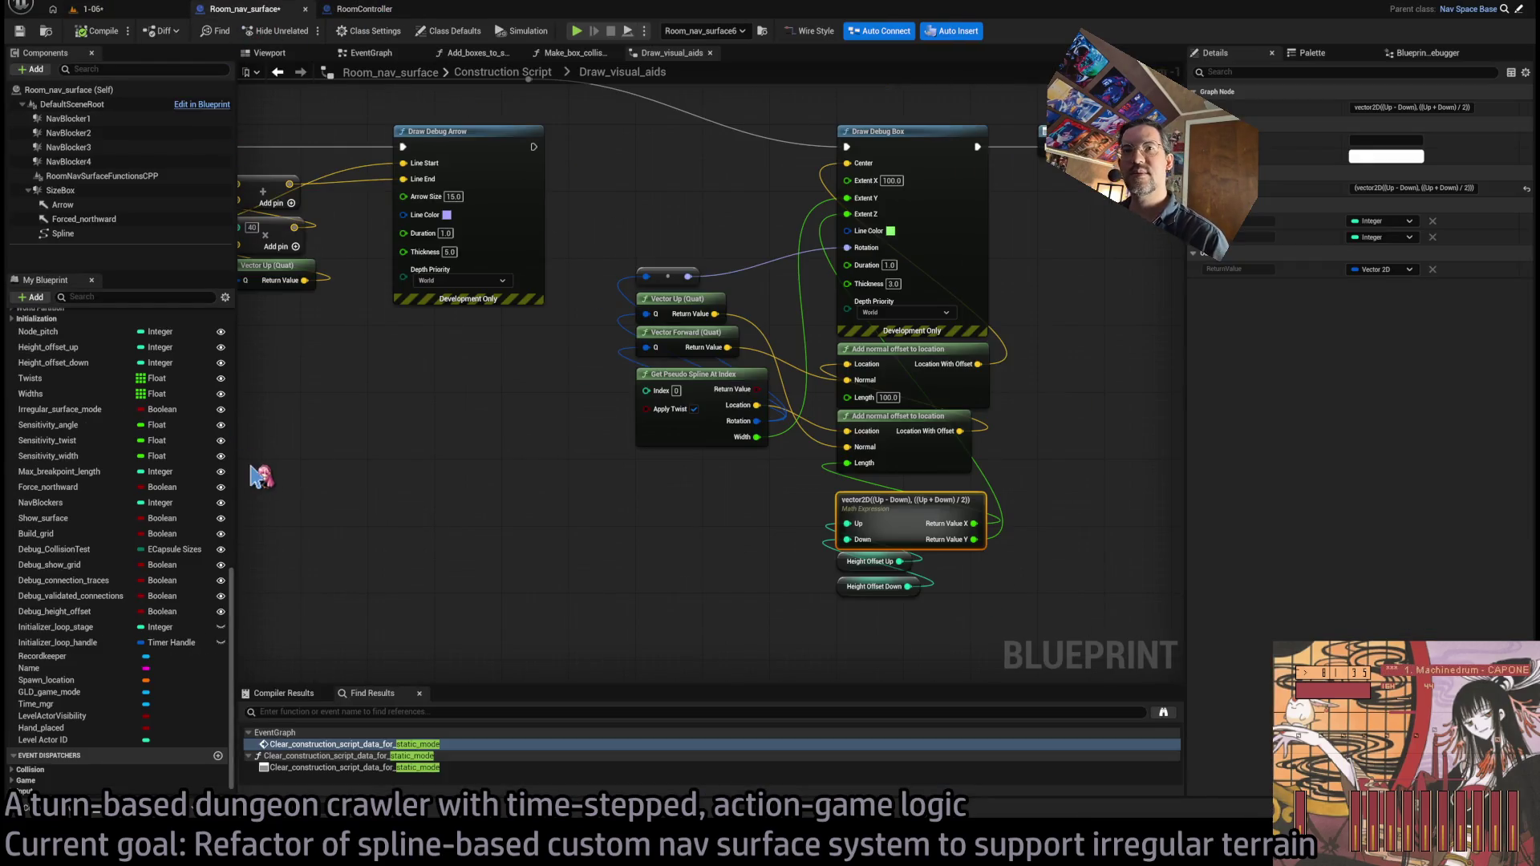
# - Raise the Height_offset_up variable's slider range maximum to 200, then nudge Height Offset Up in the level
pyautogui.click(56, 346)
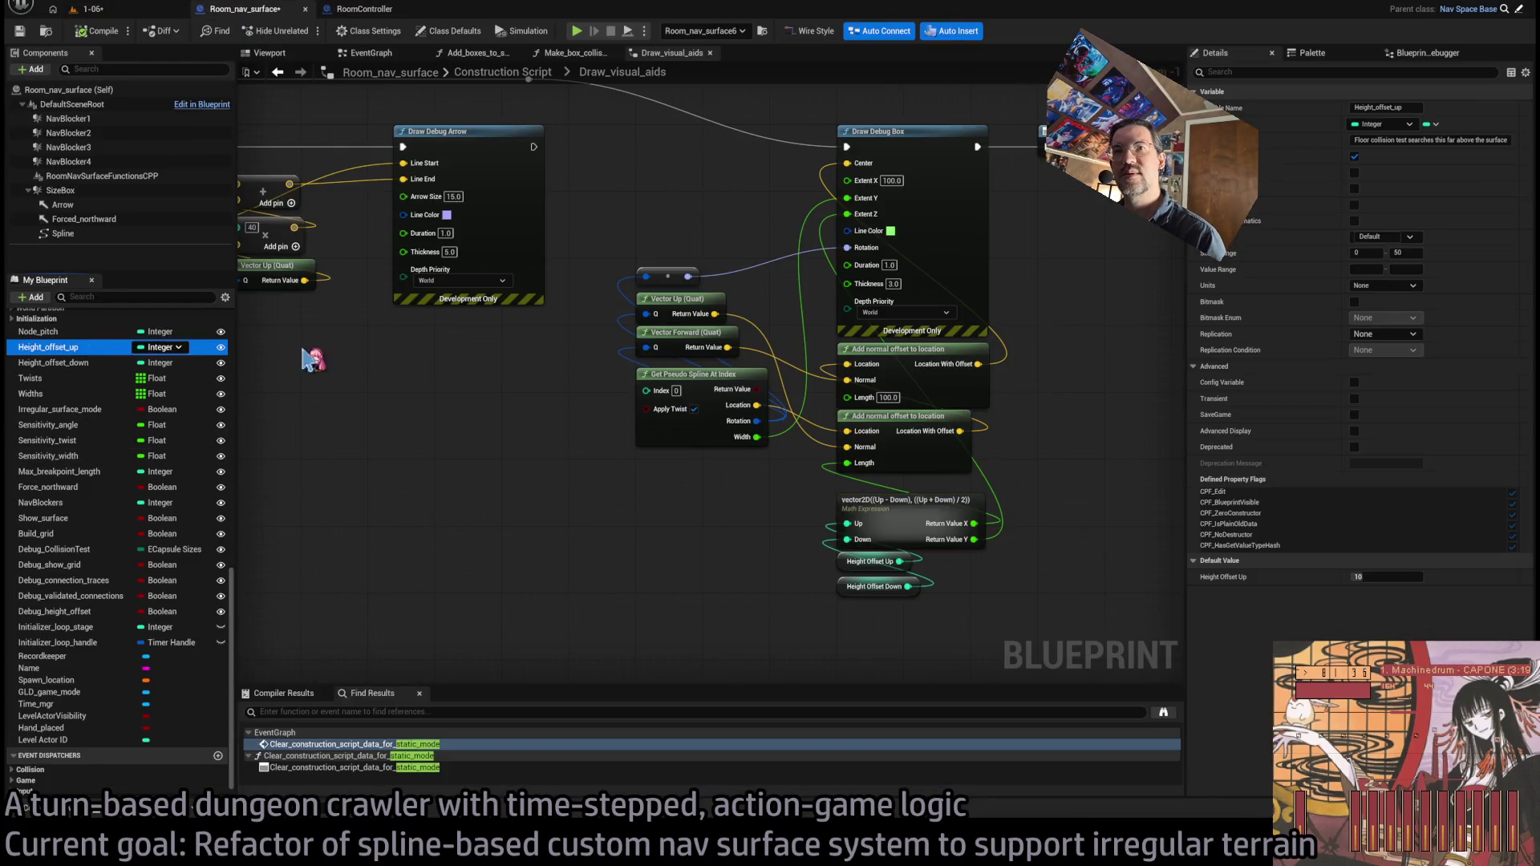
pyautogui.click(1413, 252)
pyautogui.write('200')
pyautogui.press('Return')
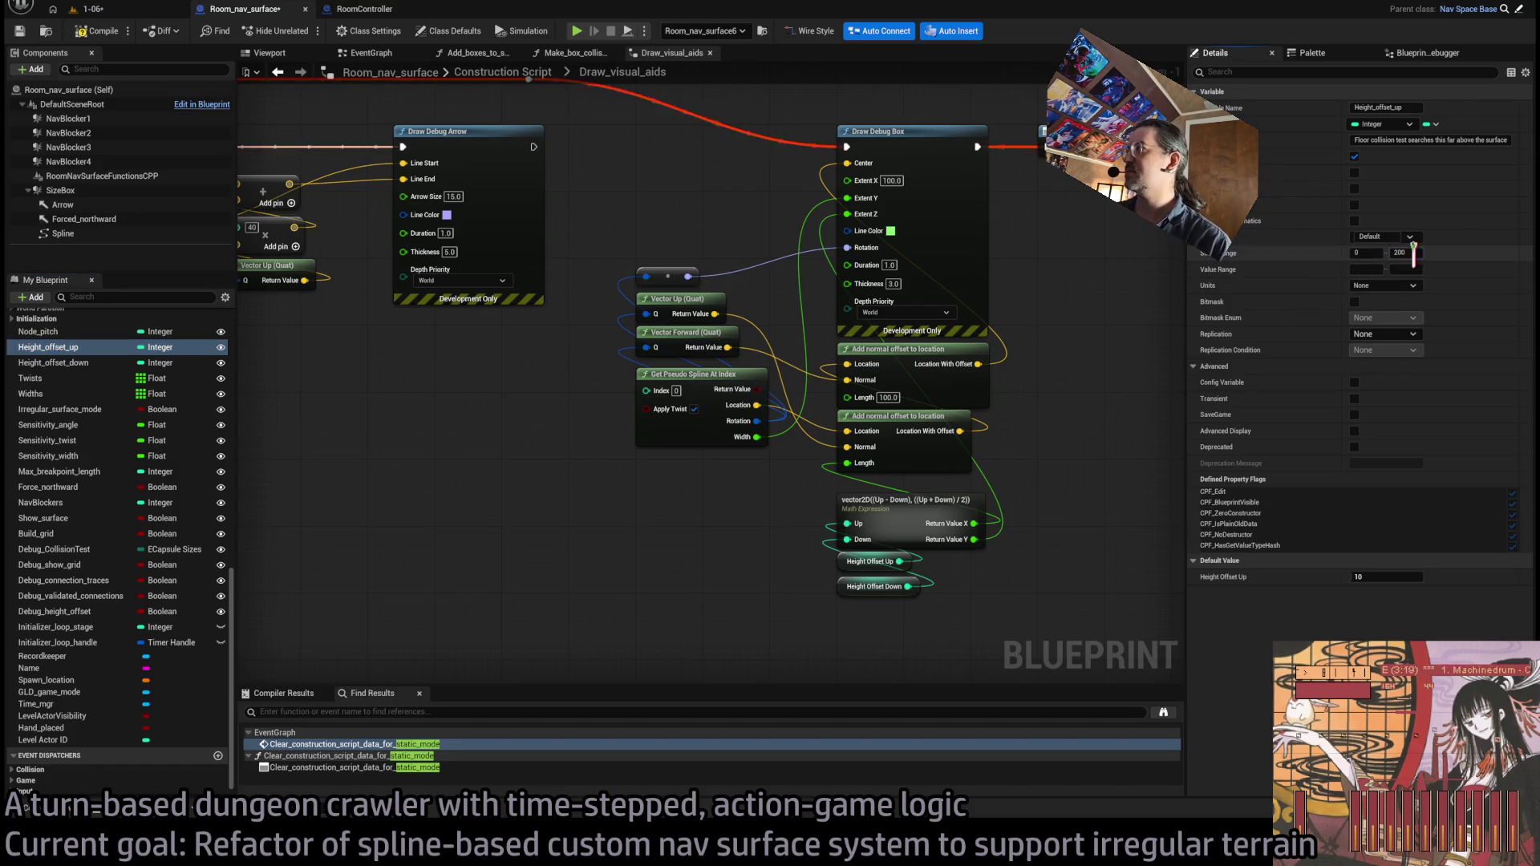
pyautogui.press('Return')
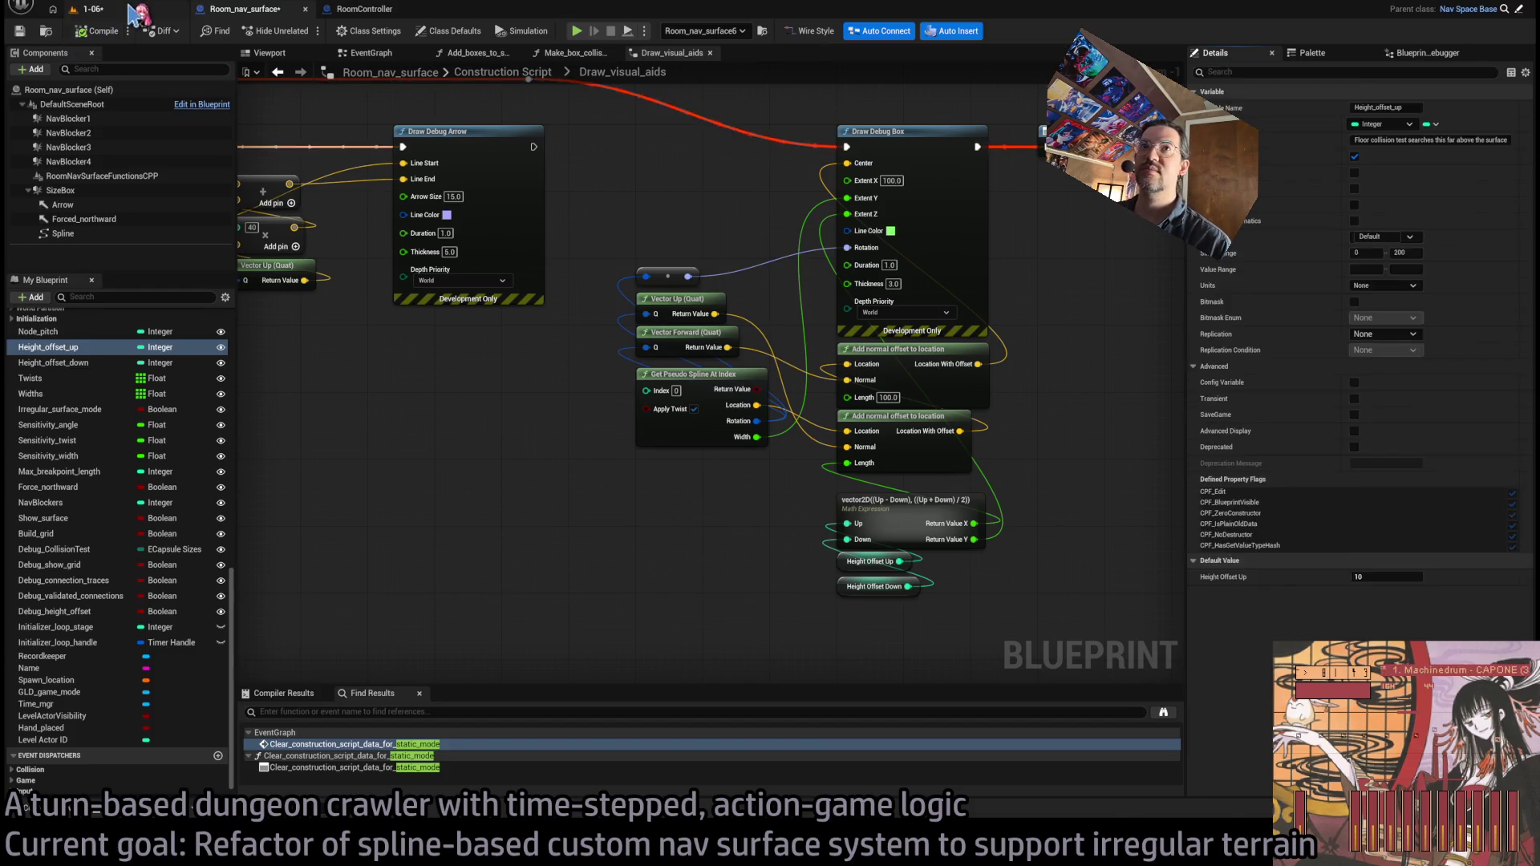
pyautogui.click(93, 9)
pyautogui.moveTo(136, 354)
pyautogui.mouseDown()
pyautogui.moveTo(116, 353)
pyautogui.moveTo(168, 354)
pyautogui.mouseUp()
# - Append / 2 so the Math Expression reads vector2D(((Up - Down) / 2), ((Up + Down) / 2)), and compile
pyautogui.click(357, 11)
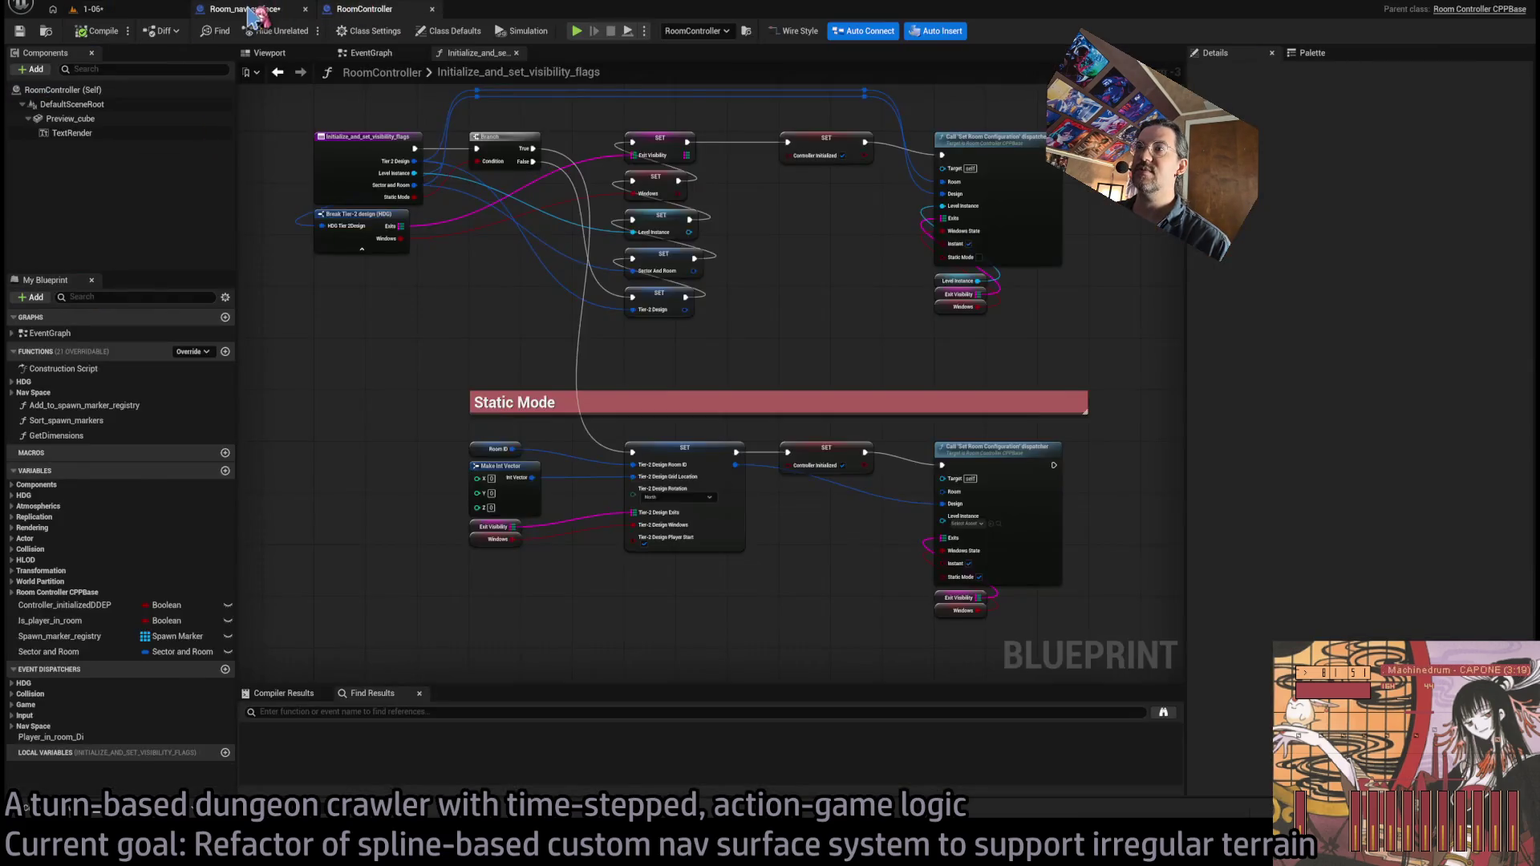
pyautogui.click(257, 11)
pyautogui.moveTo(834, 539)
pyautogui.mouseDown()
pyautogui.moveTo(794, 535)
pyautogui.moveTo(746, 570)
pyautogui.moveTo(807, 593)
pyautogui.moveTo(658, 540)
pyautogui.moveTo(632, 482)
pyautogui.mouseUp()
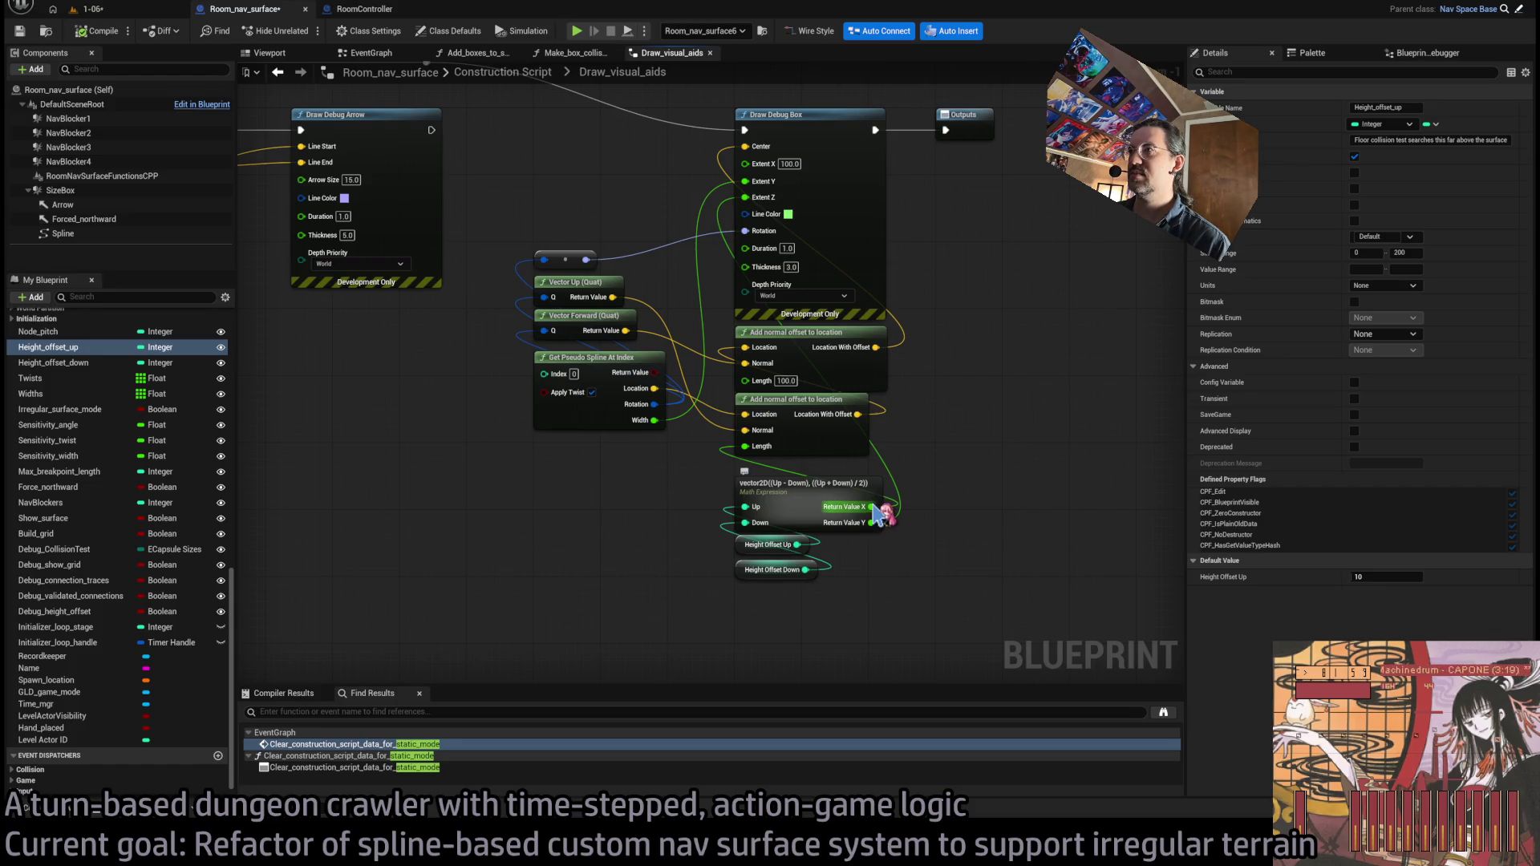
pyautogui.click(783, 483)
pyautogui.doubleClick(795, 487)
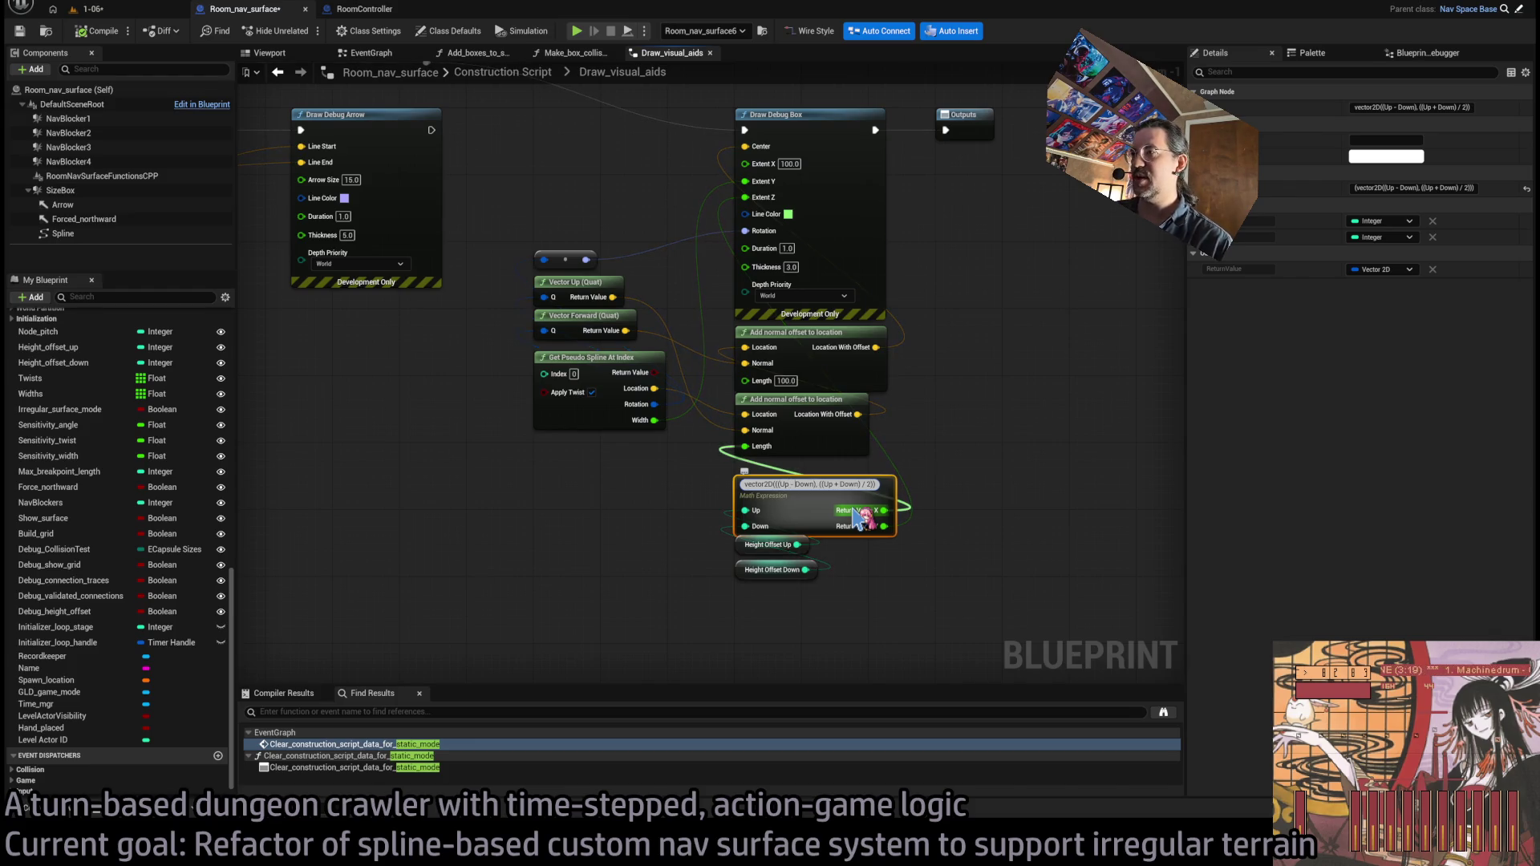
pyautogui.write('/ 2')
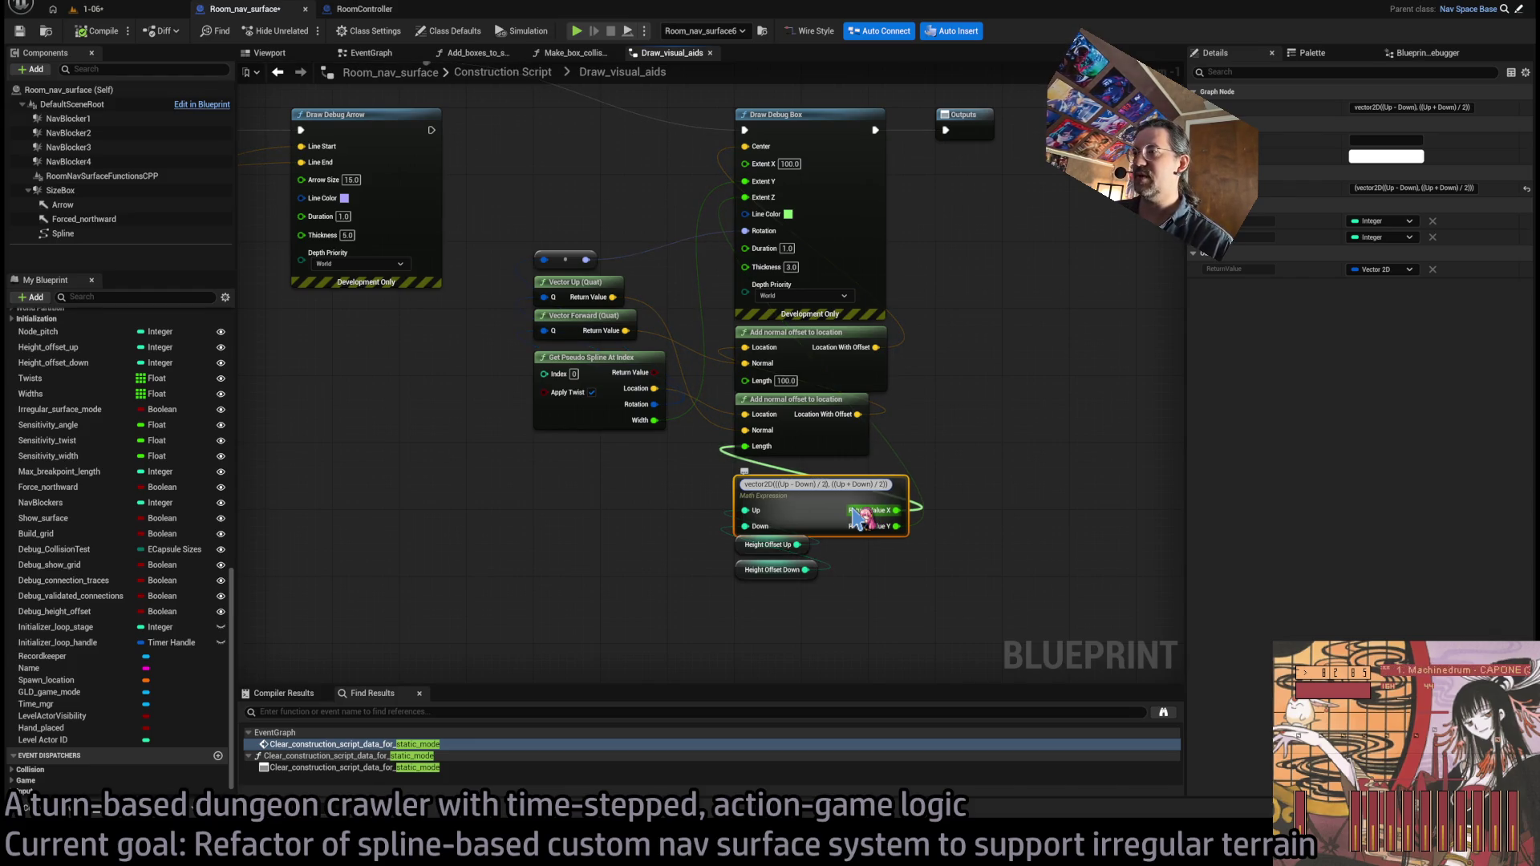
pyautogui.press('Return')
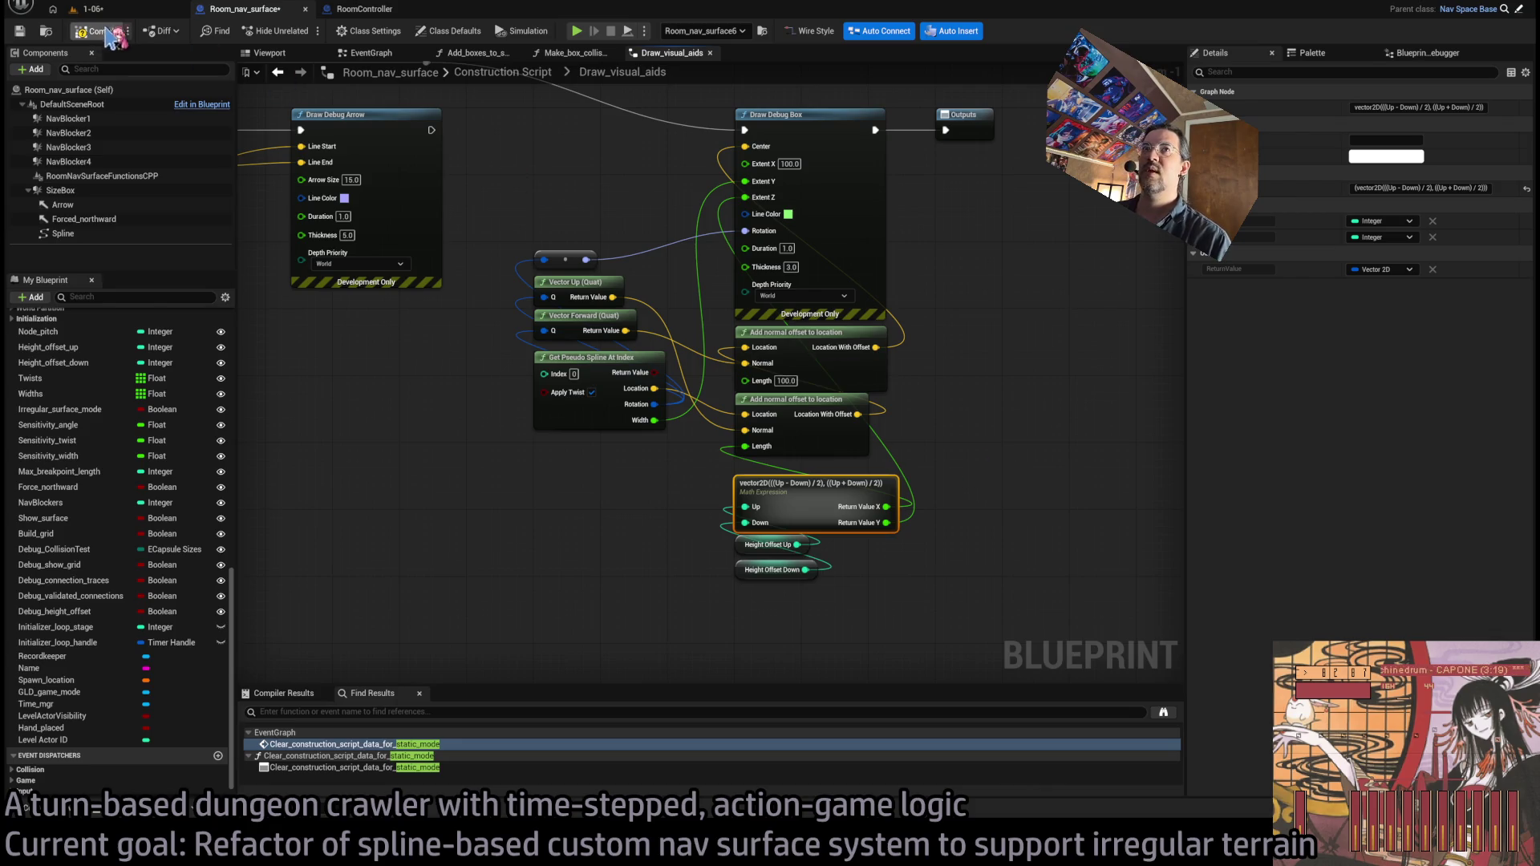
pyautogui.click(120, 35)
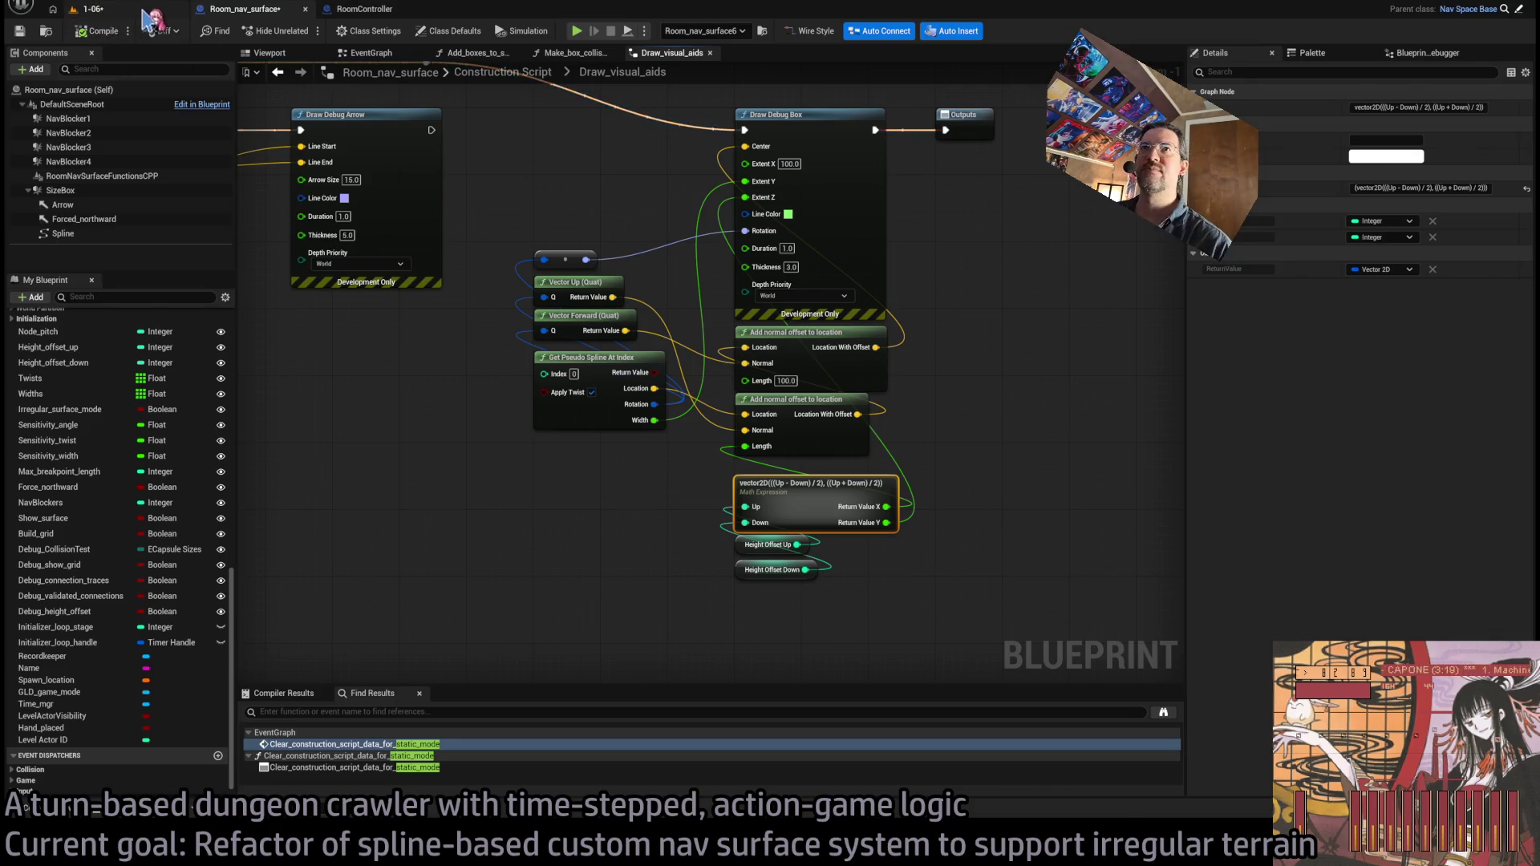
pyautogui.click(90, 9)
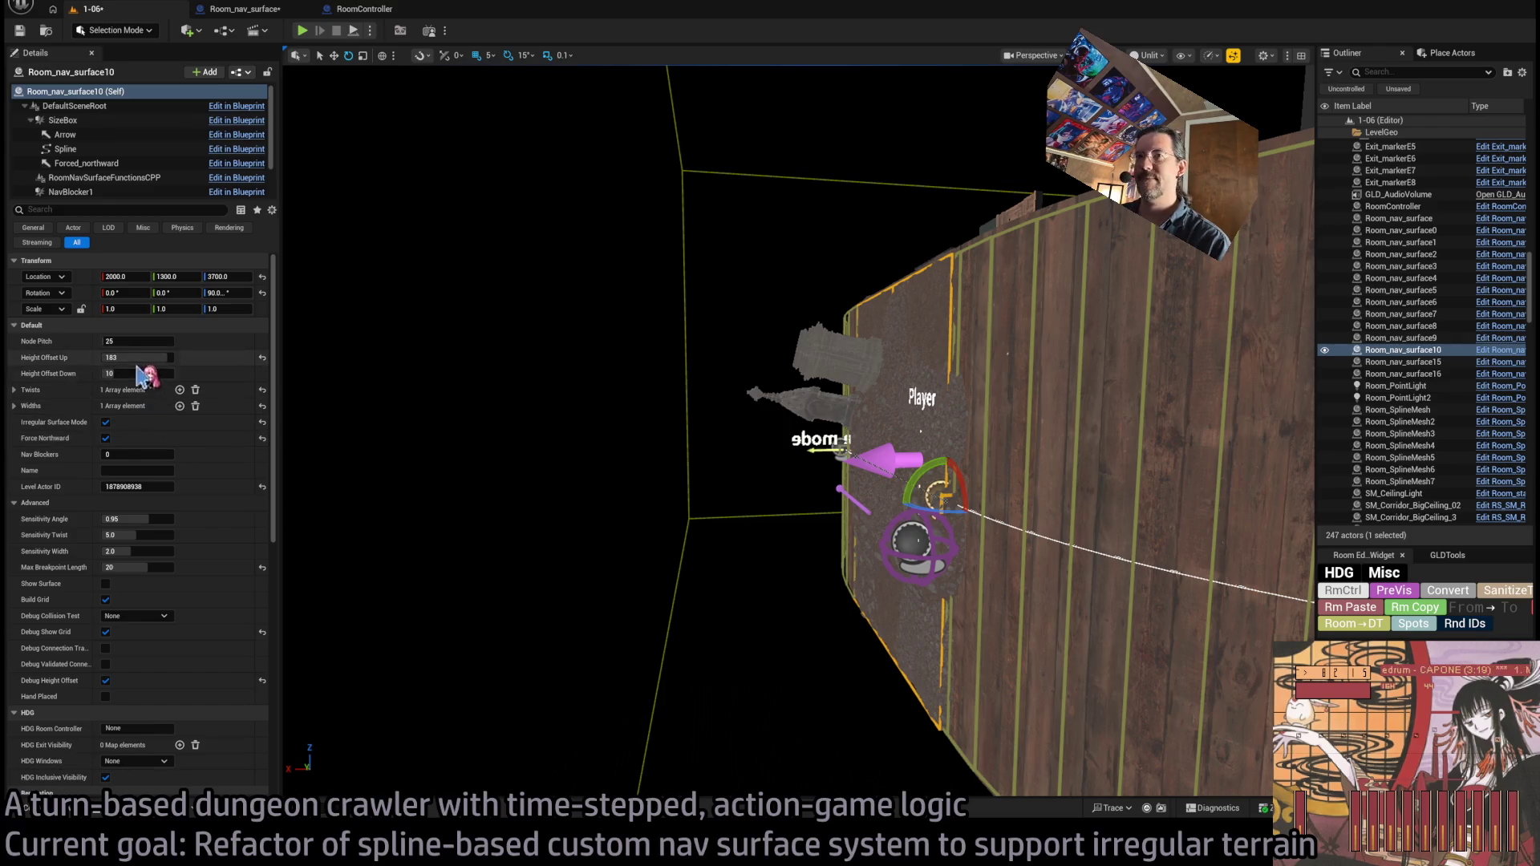
# - Drag Height Offset Up to its new value and test-play the level
pyautogui.moveTo(135, 357)
pyautogui.mouseDown()
pyautogui.moveTo(78, 357)
pyautogui.moveTo(165, 357)
pyautogui.mouseUp()
pyautogui.moveTo(553, 294); pyautogui.dragTo(628, 293)
pyautogui.hotkey('alt', 'p')
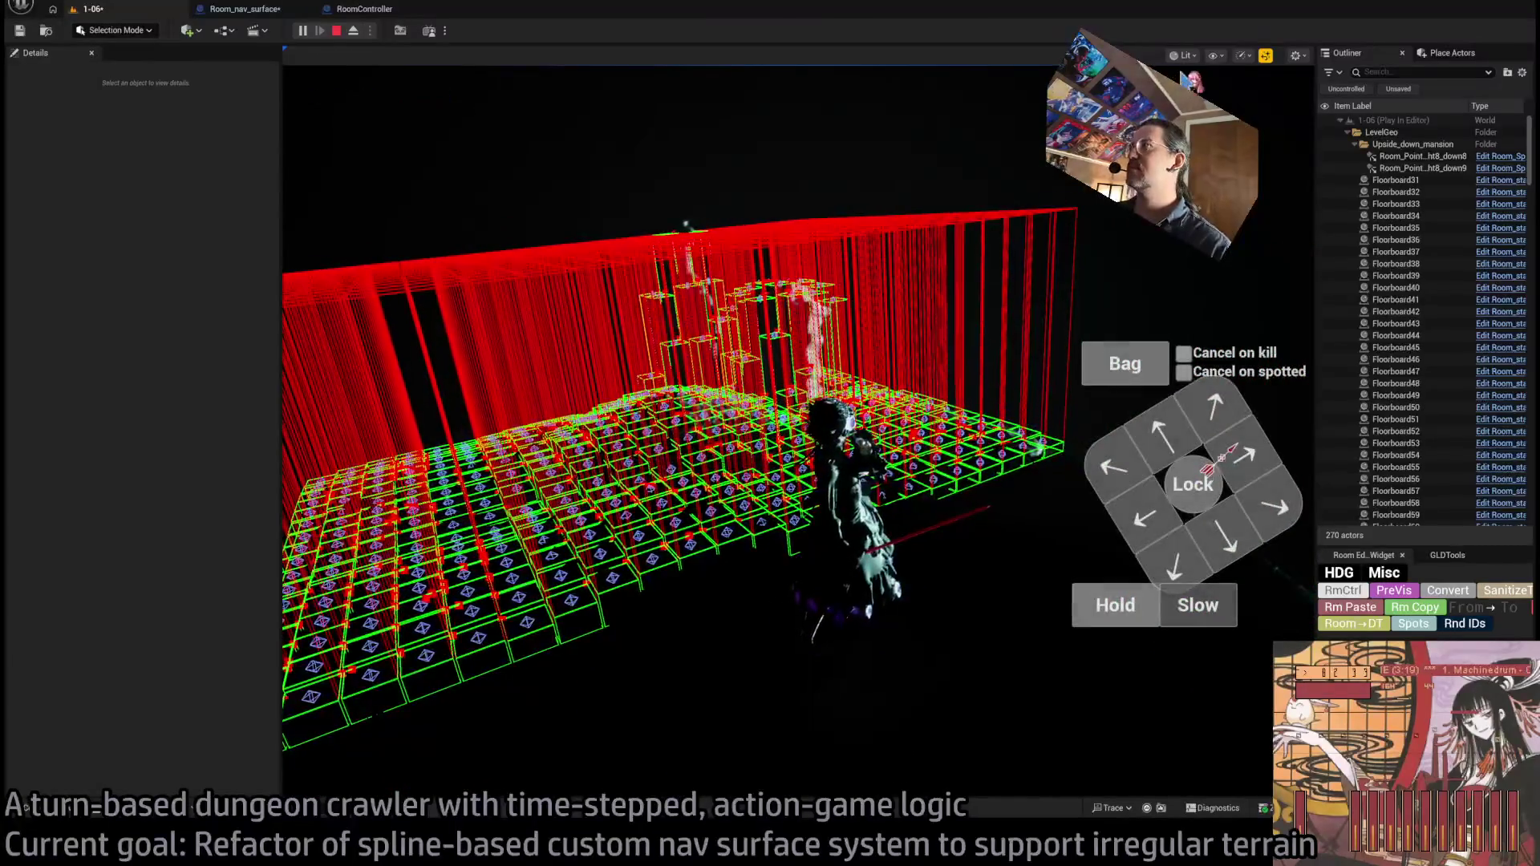
pyautogui.press('Escape')
# - Frame the nav surface and open the Content Drawer at the Candles_01 folder
pyautogui.press('f')
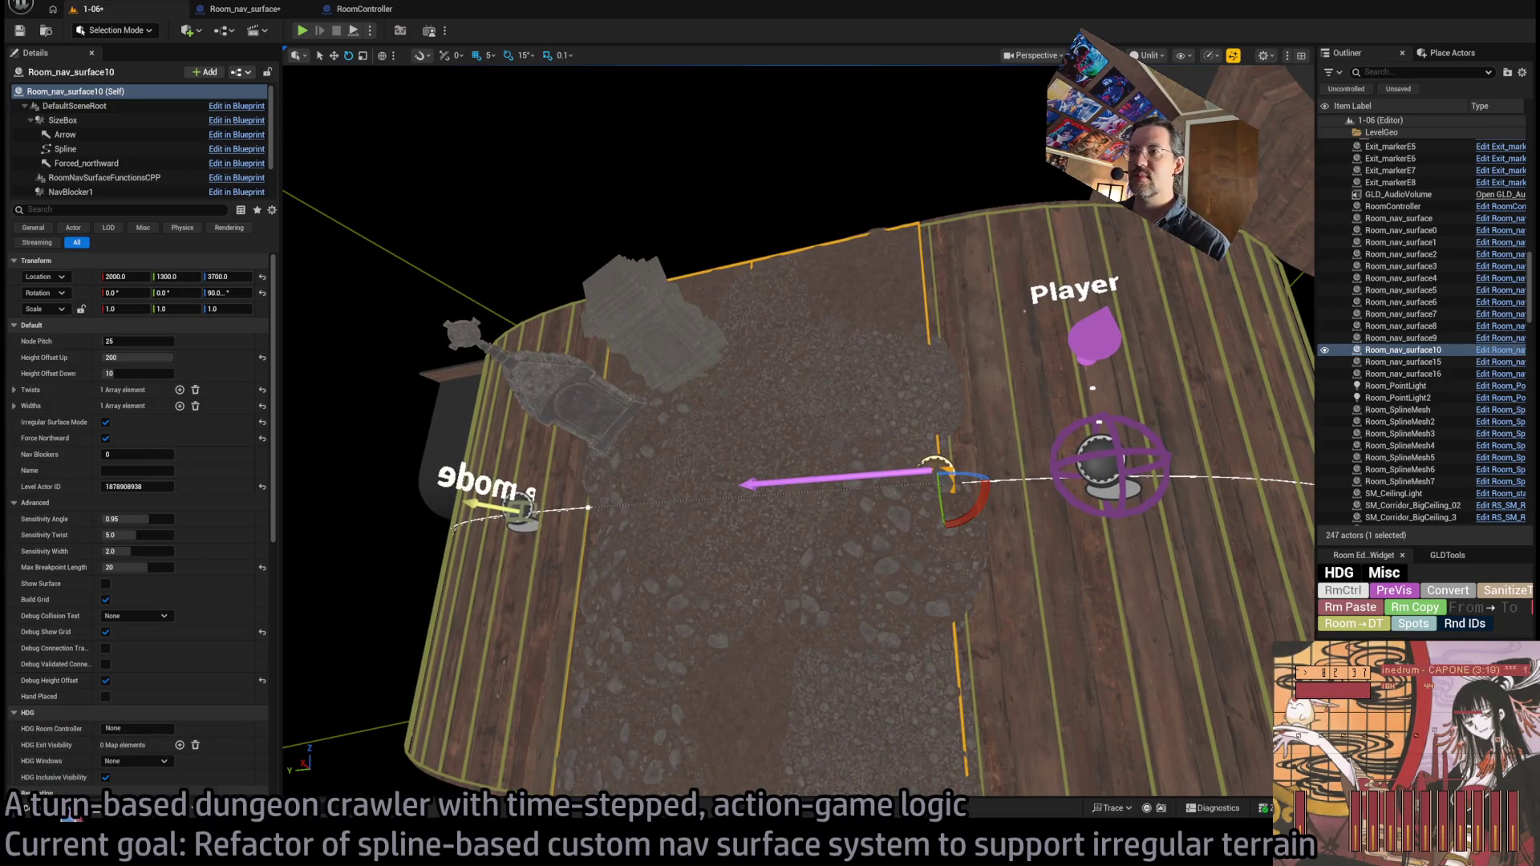
pyautogui.hotkey('ctrl', 'space')
pyautogui.click(188, 568)
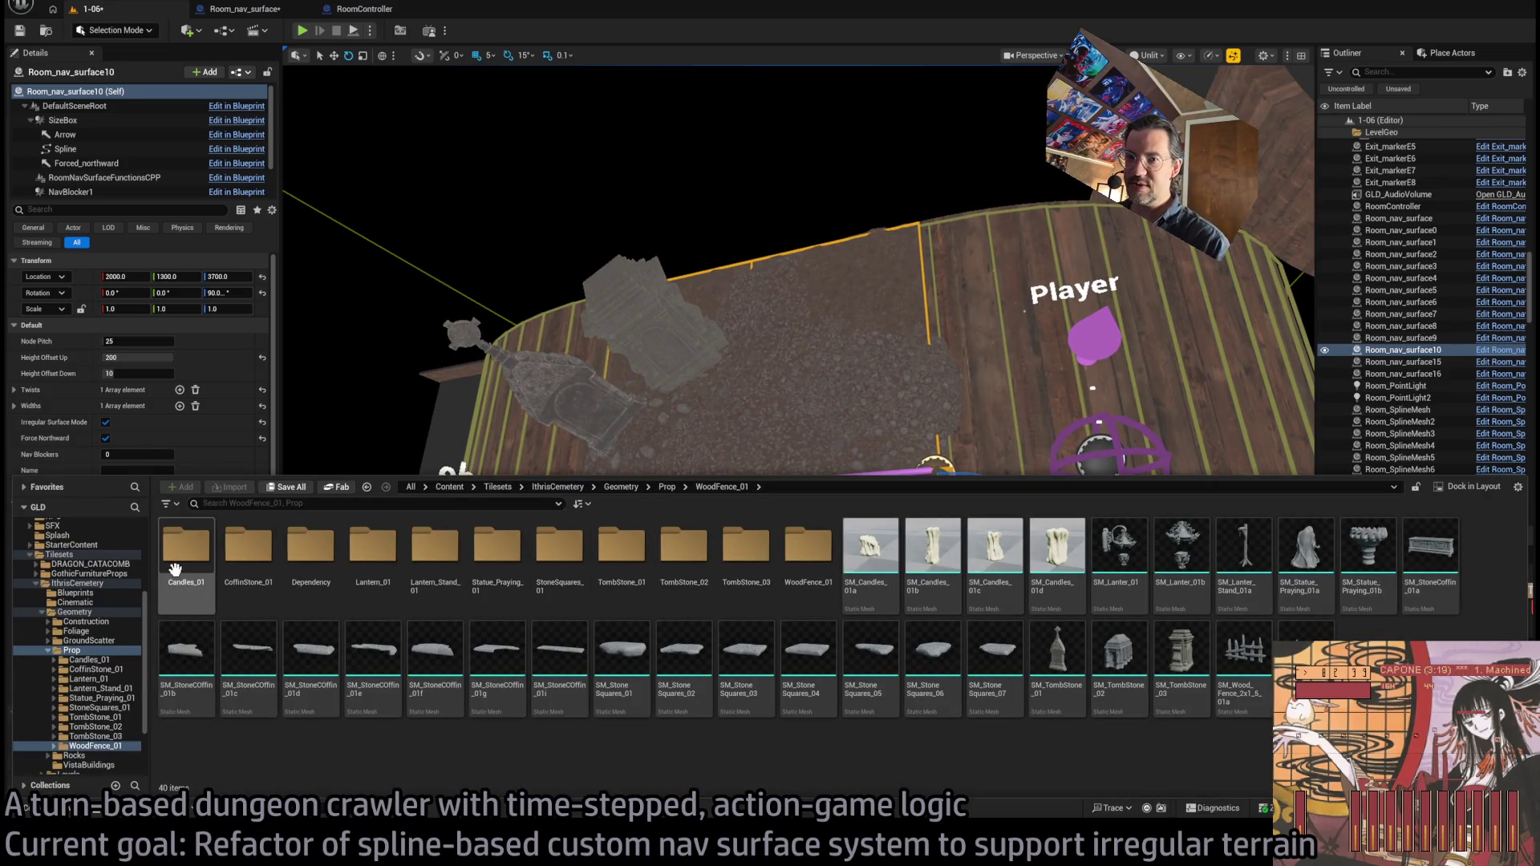
# - Browse the Content Drawer to Megascans > TheMansion > StaticMeshes > Lights
pyautogui.click(72, 649)
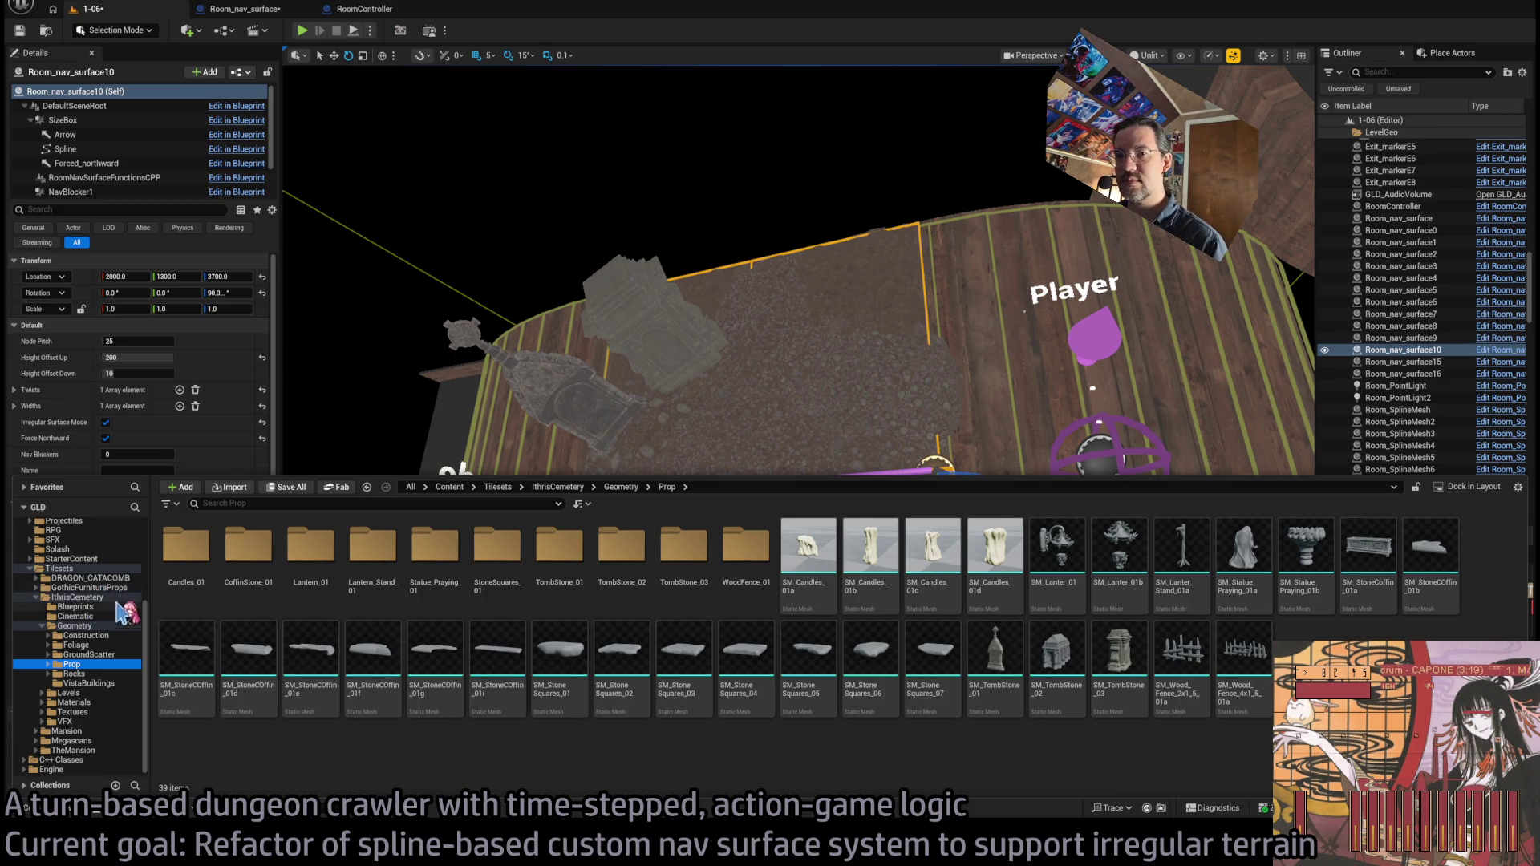
pyautogui.click(80, 740)
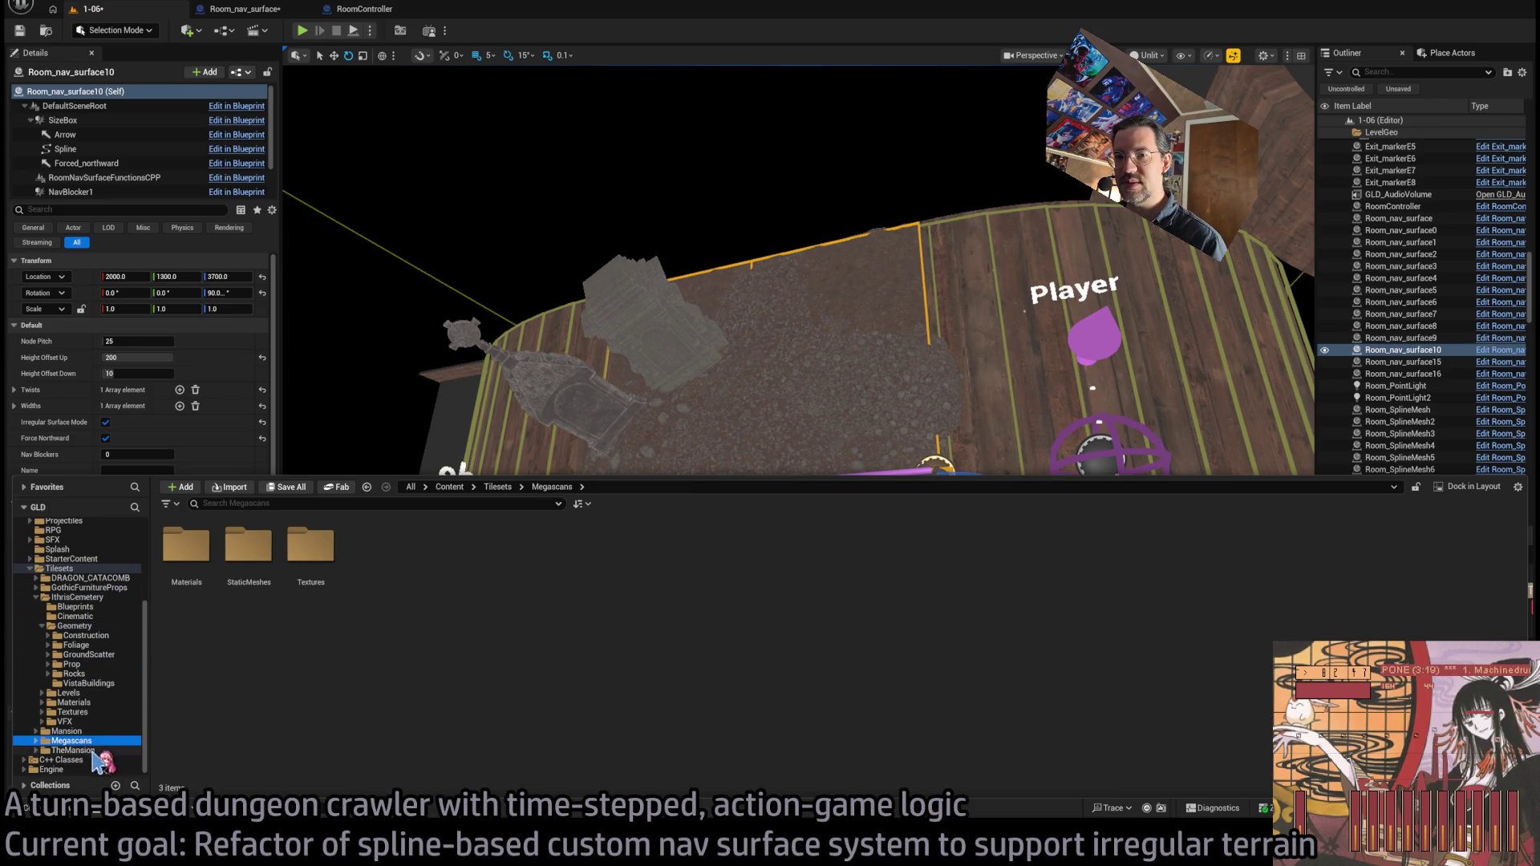
pyautogui.click(72, 750)
pyautogui.press('Right')
pyautogui.press('Right')
pyautogui.press('Right')
pyautogui.press('Return')
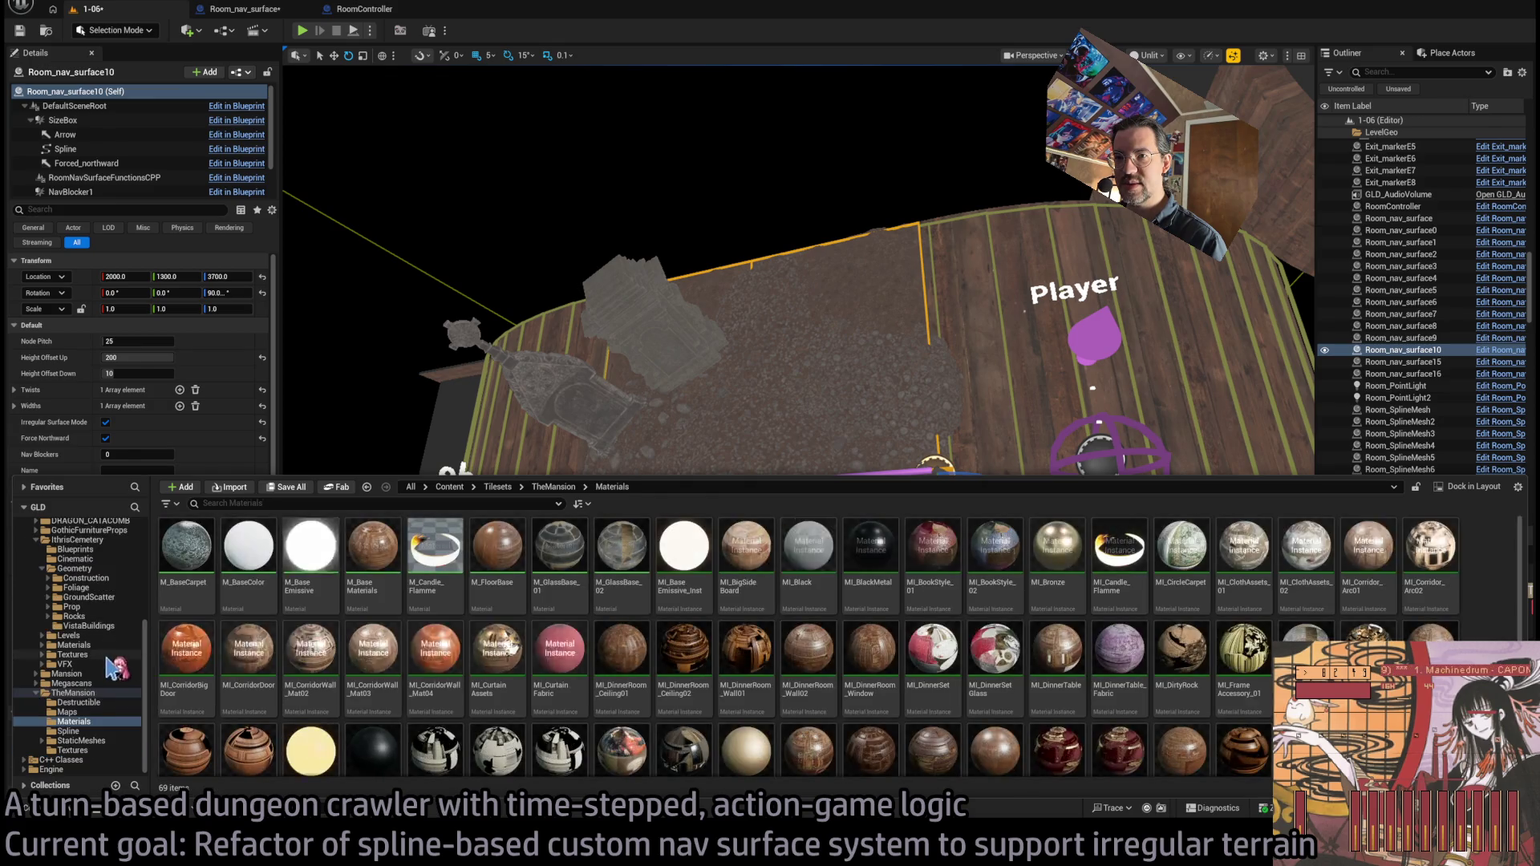
pyautogui.click(72, 730)
pyautogui.click(76, 741)
pyautogui.click(76, 750)
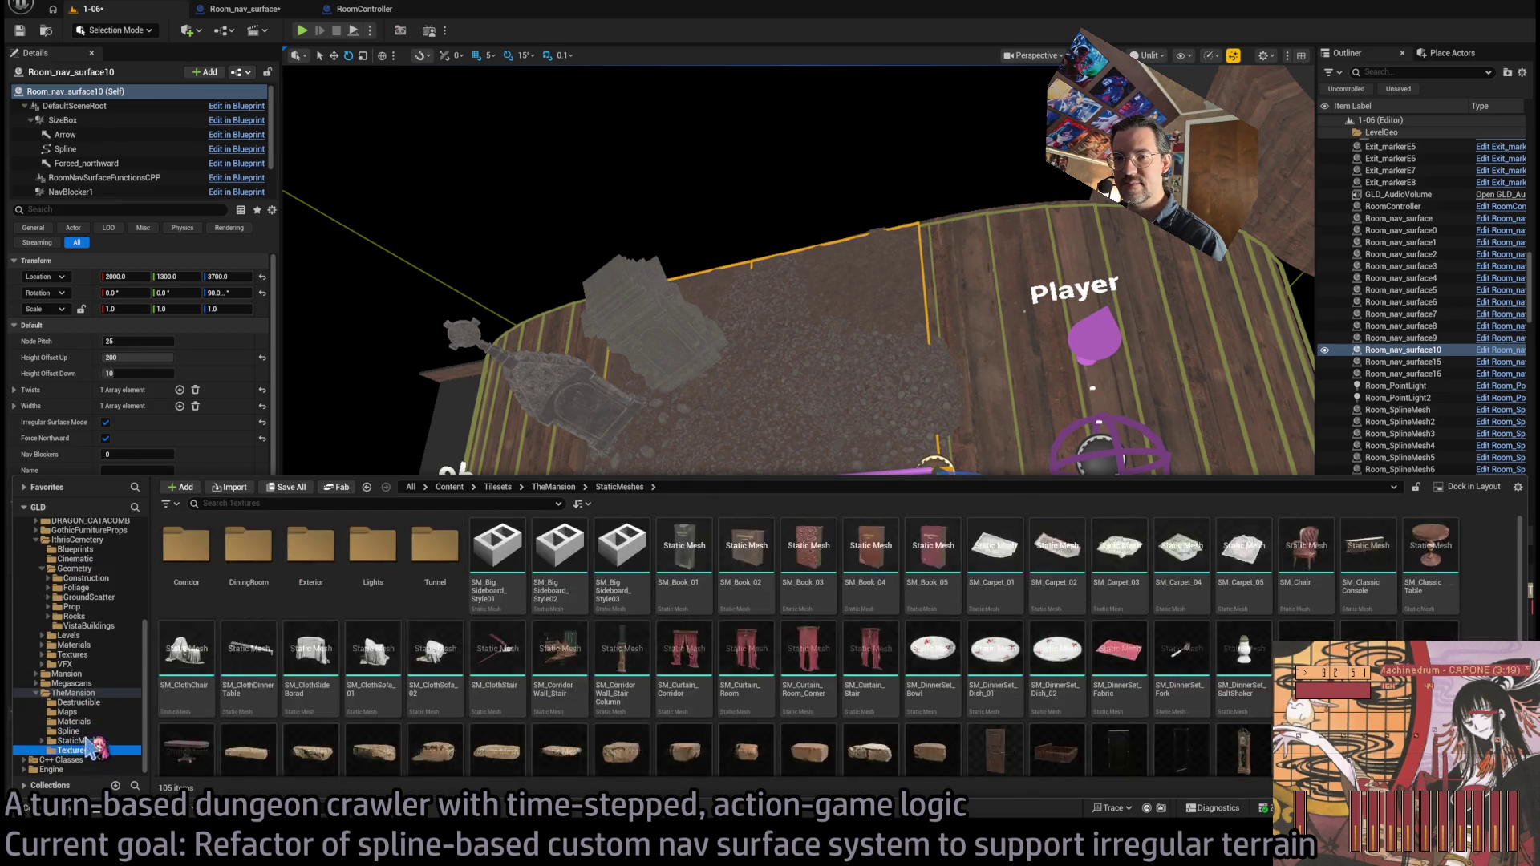
pyautogui.click(81, 741)
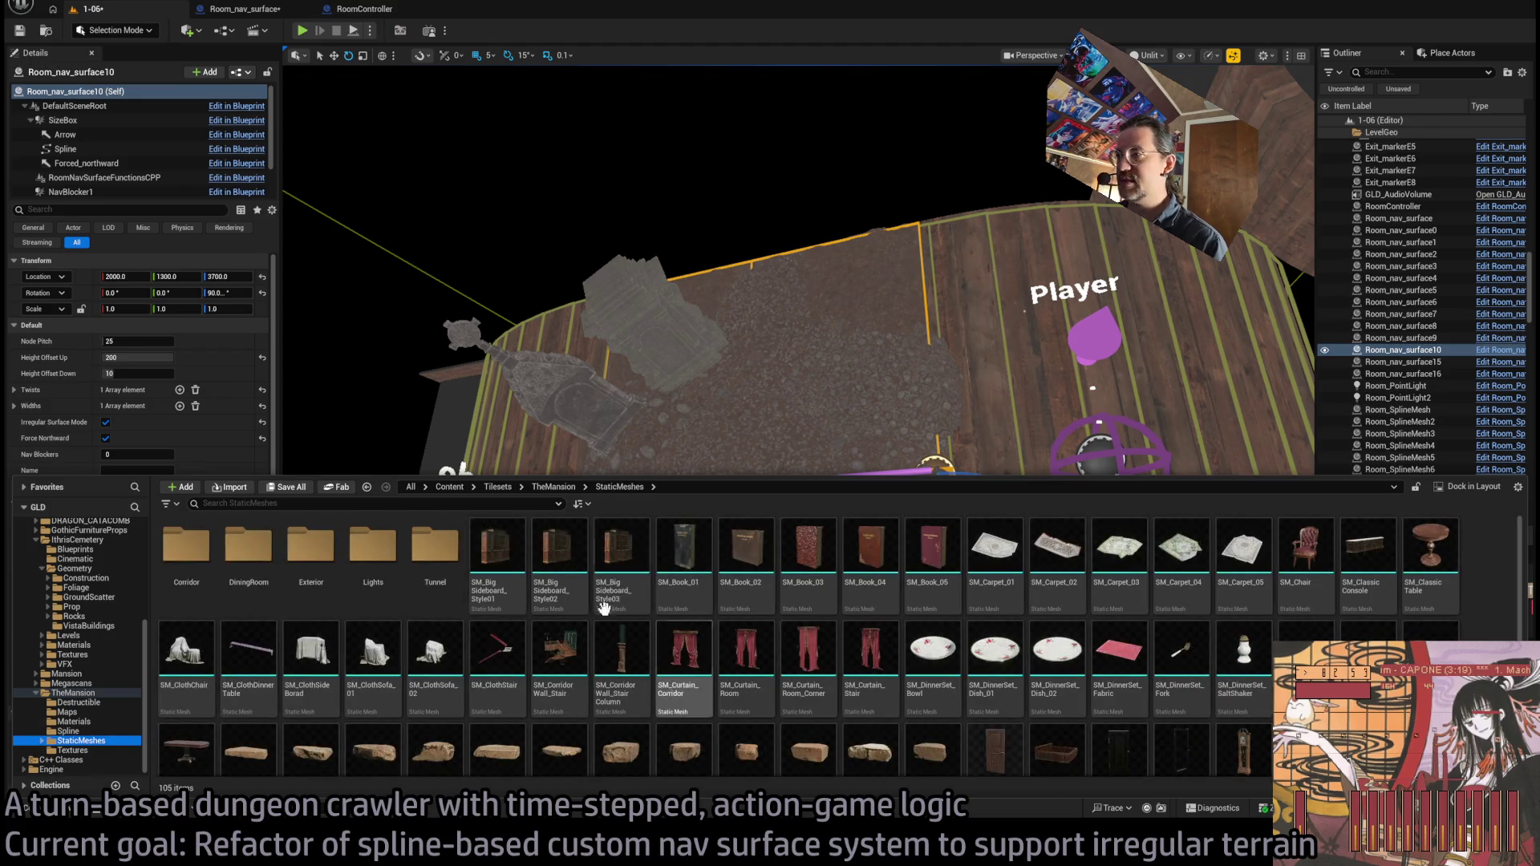
pyautogui.doubleClick(373, 549)
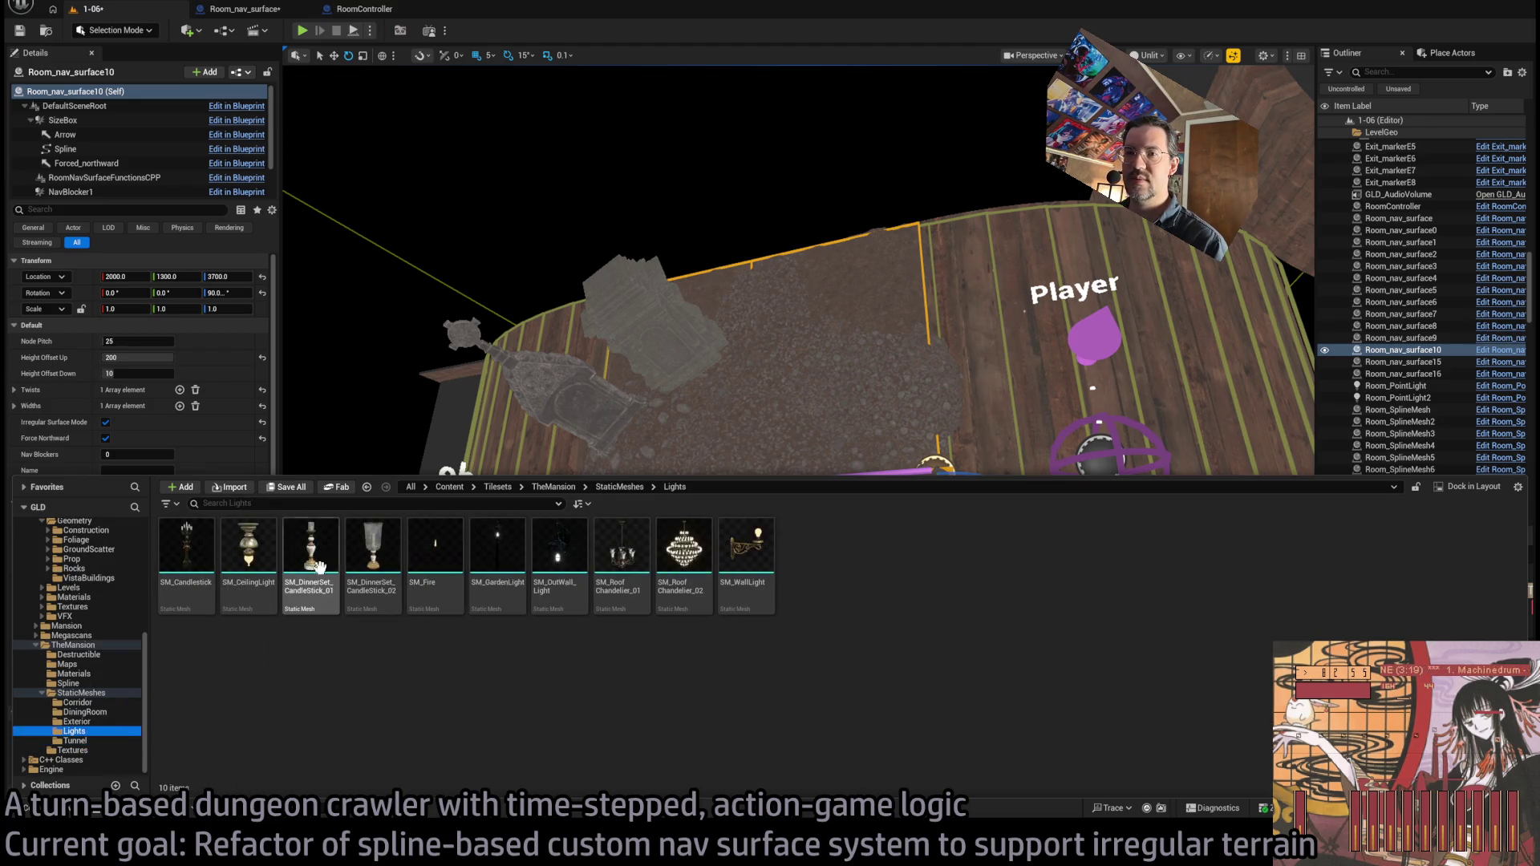
# - Drag SM_GardenLight into the level and pitch it -90° against the floor
pyautogui.moveTo(319, 568)
pyautogui.mouseDown()
pyautogui.moveTo(561, 590)
pyautogui.moveTo(498, 554)
pyautogui.moveTo(720, 556)
pyautogui.moveTo(698, 649)
pyautogui.moveTo(713, 626)
pyautogui.moveTo(848, 614)
pyautogui.moveTo(710, 592)
pyautogui.moveTo(794, 581)
pyautogui.moveTo(768, 593)
pyautogui.mouseUp()
pyautogui.press('e')
pyautogui.press('w')
pyautogui.click(32, 808)
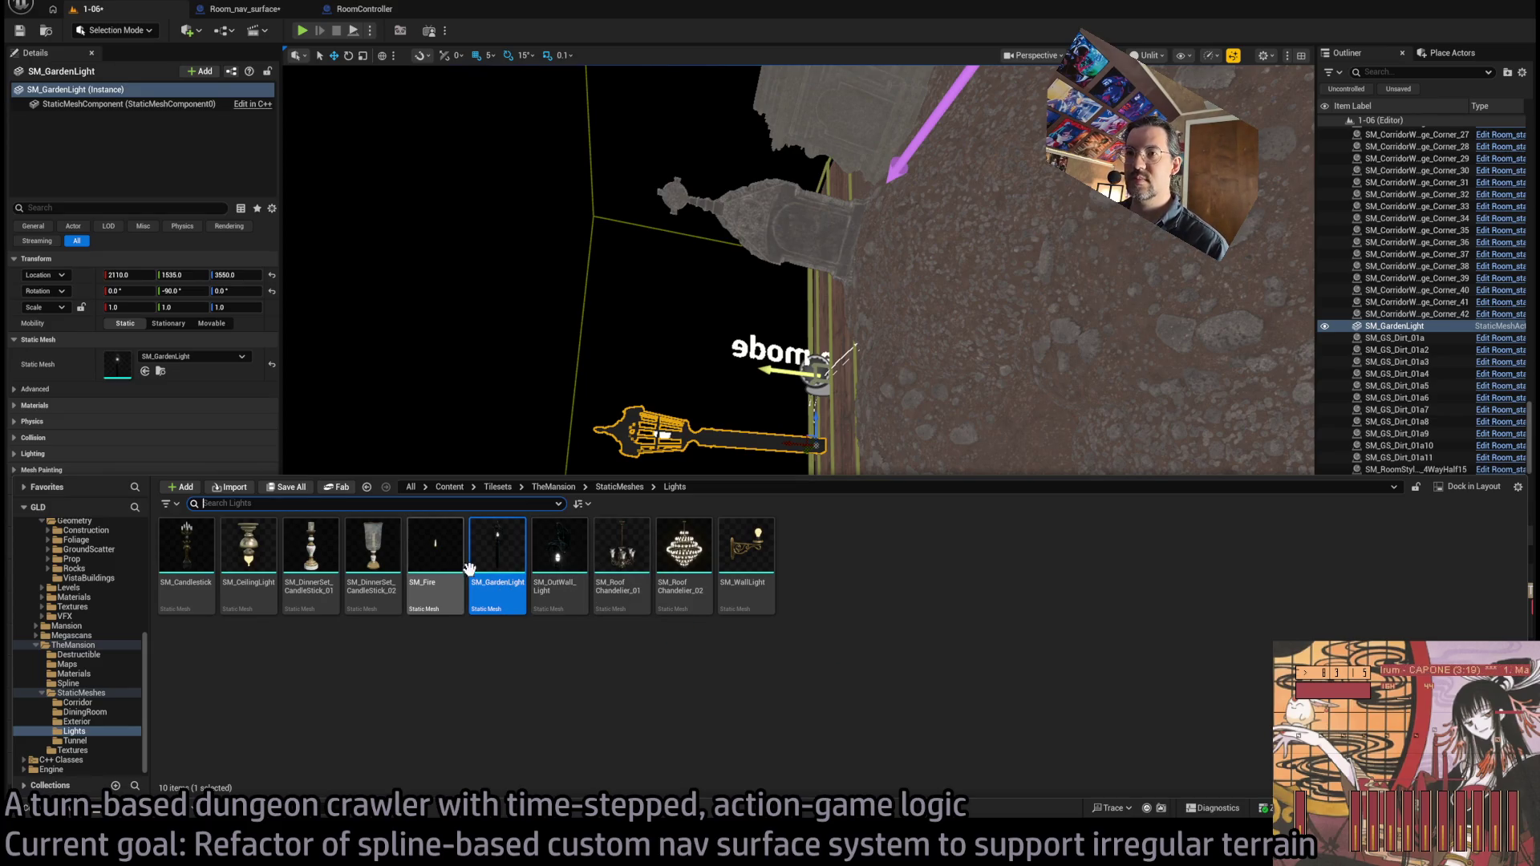
# - Move the garden light left to Location X 2265
pyautogui.click(87, 693)
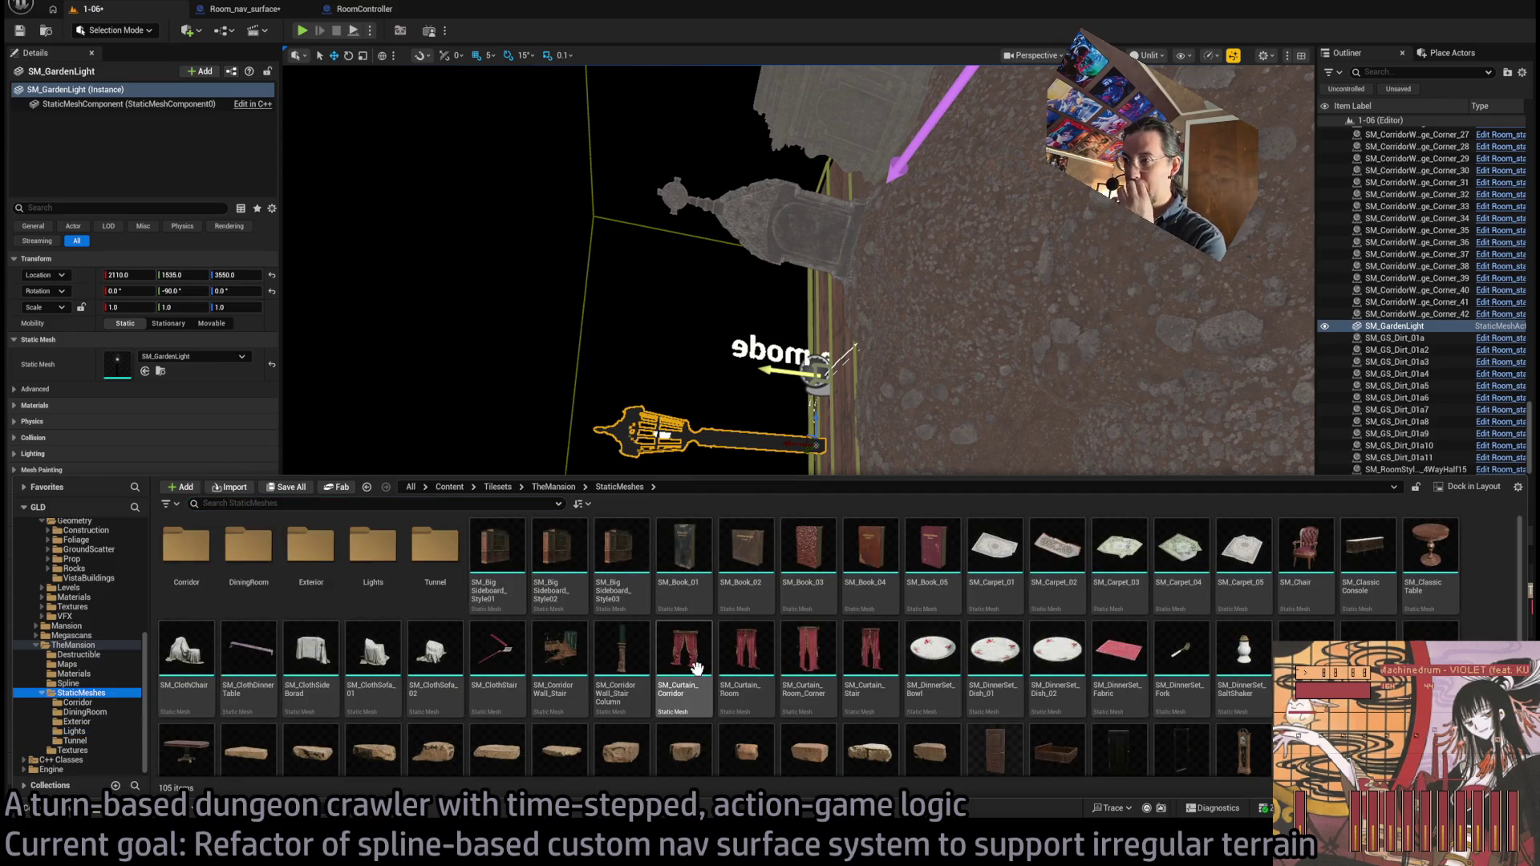
pyautogui.scroll(-5, 697, 669)
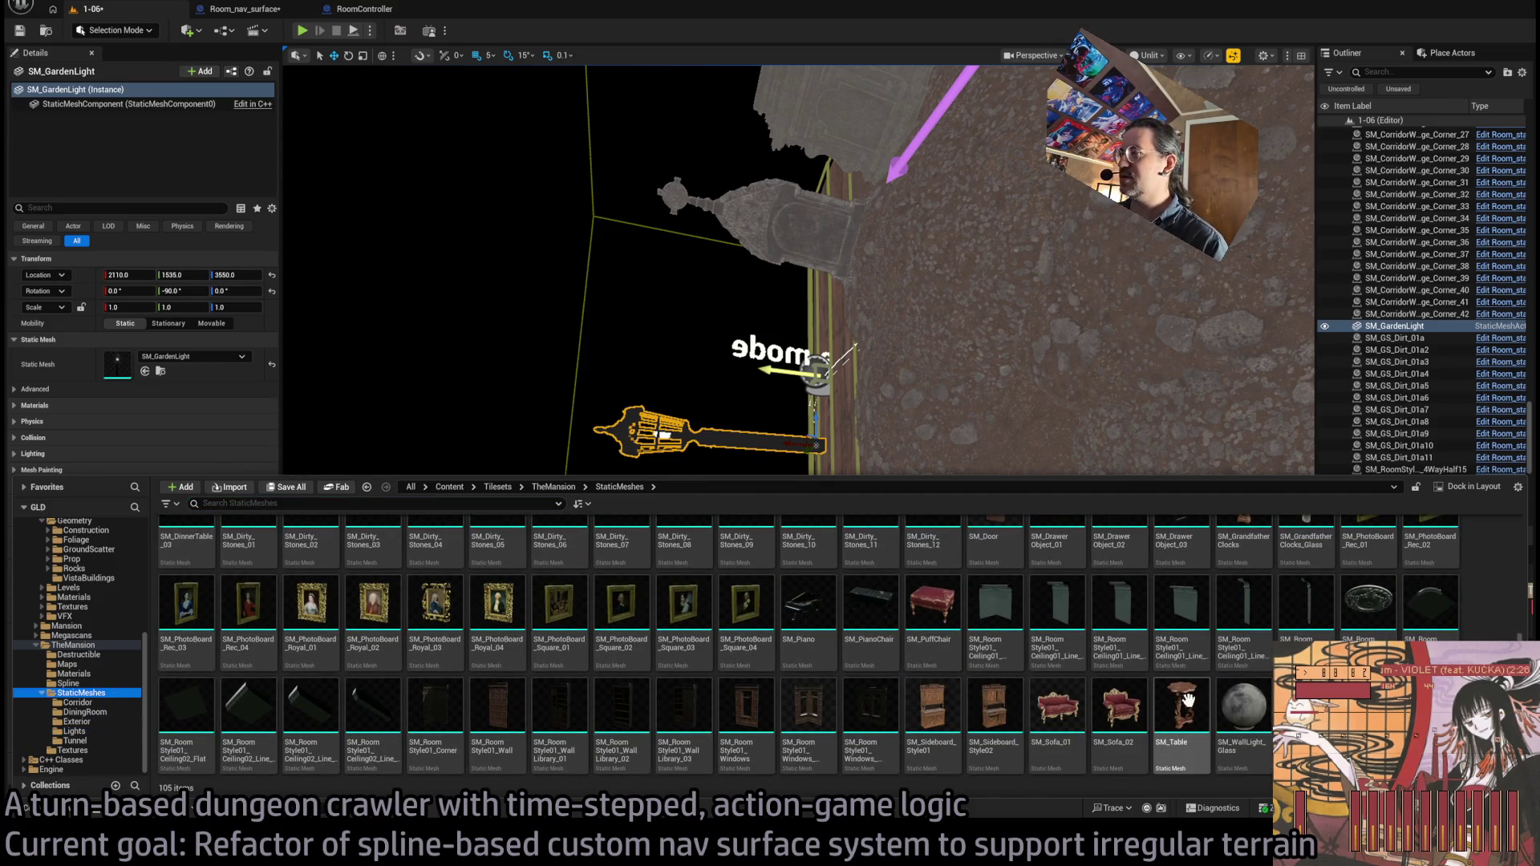
pyautogui.scroll(5, 840, 646)
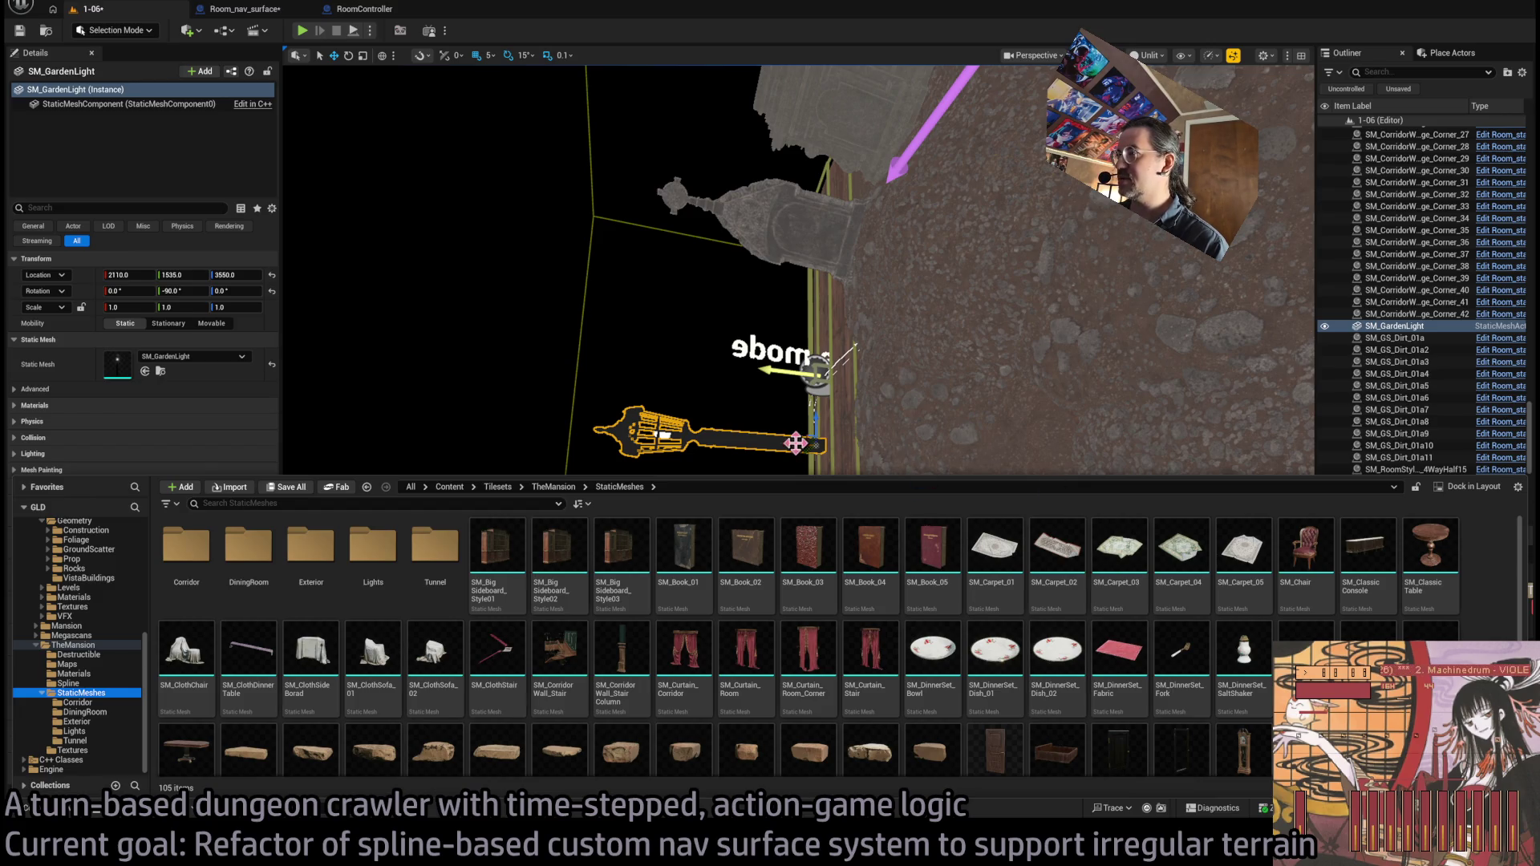
pyautogui.moveTo(828, 443); pyautogui.dragTo(593, 616)
pyautogui.click(56, 812)
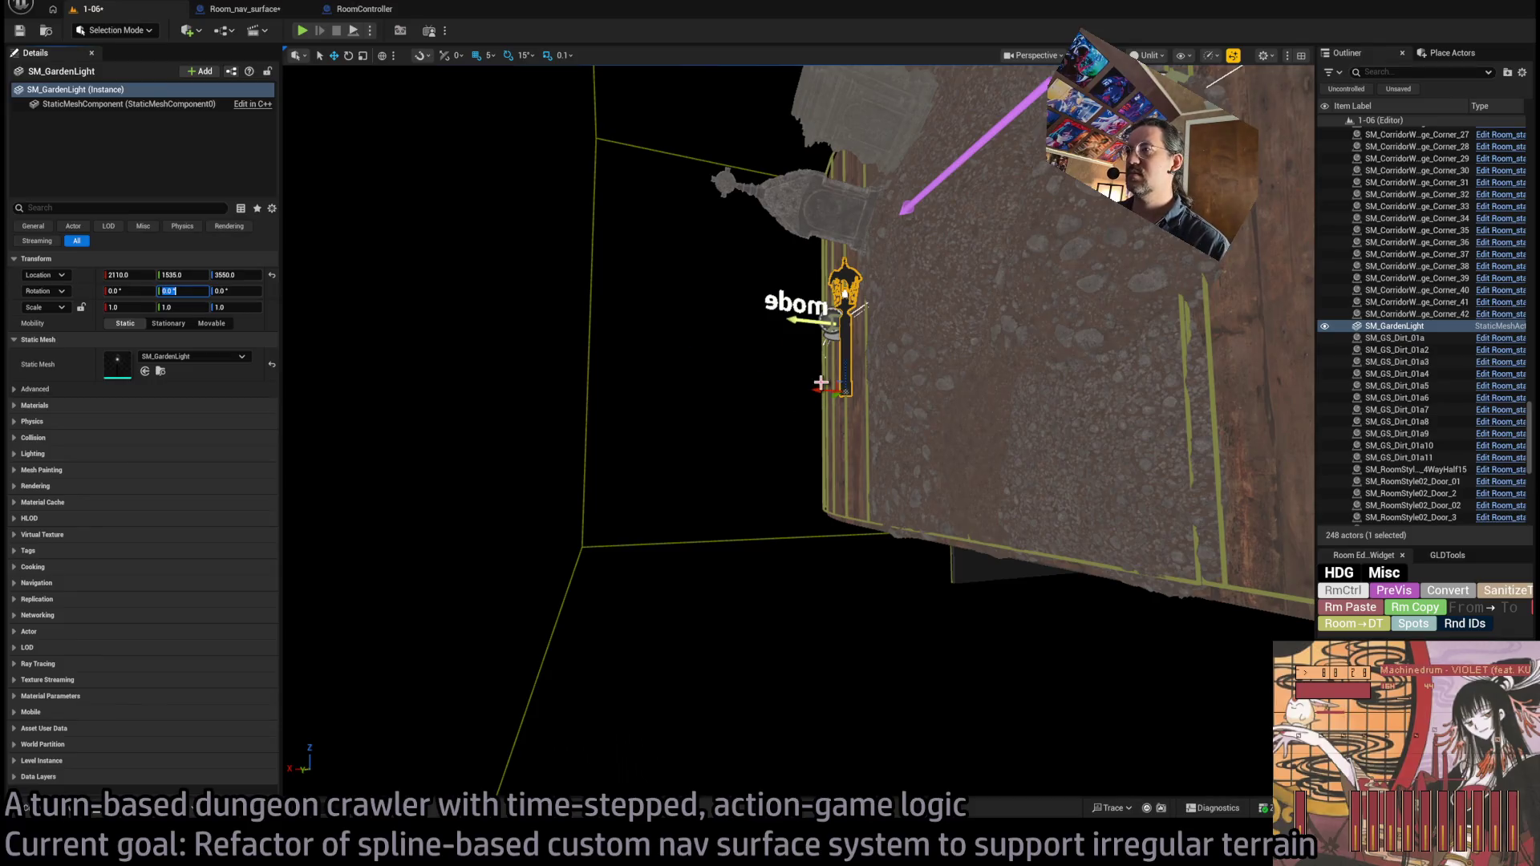
pyautogui.moveTo(844, 292)
pyautogui.mouseDown()
pyautogui.moveTo(704, 258)
pyautogui.moveTo(680, 271)
pyautogui.mouseUp()
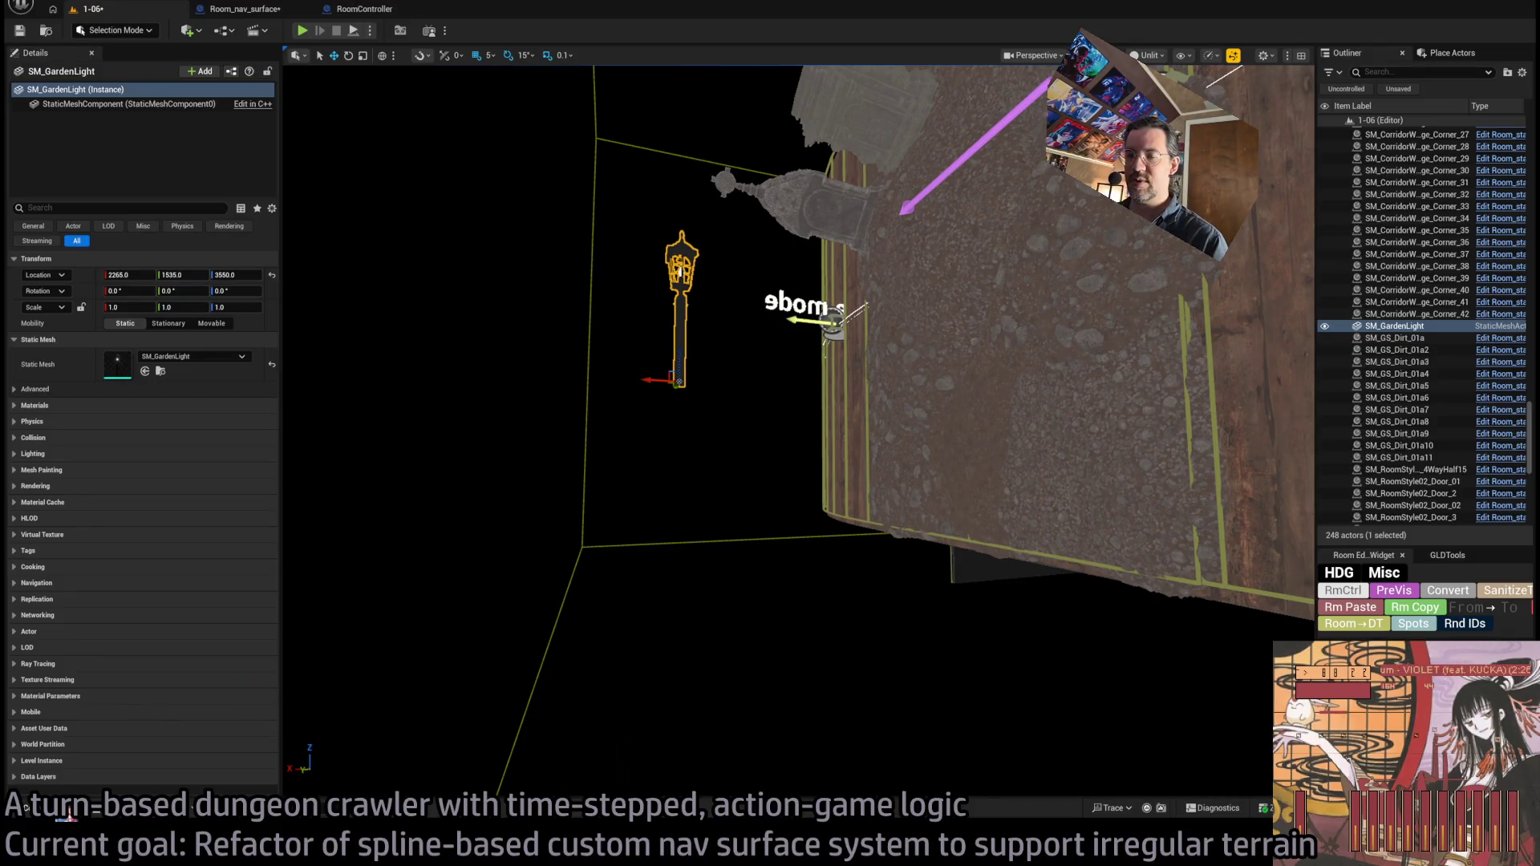
# - Locate the light's mesh asset in the Content Browser and rename it SM_GardenLightLong
pyautogui.click(67, 812)
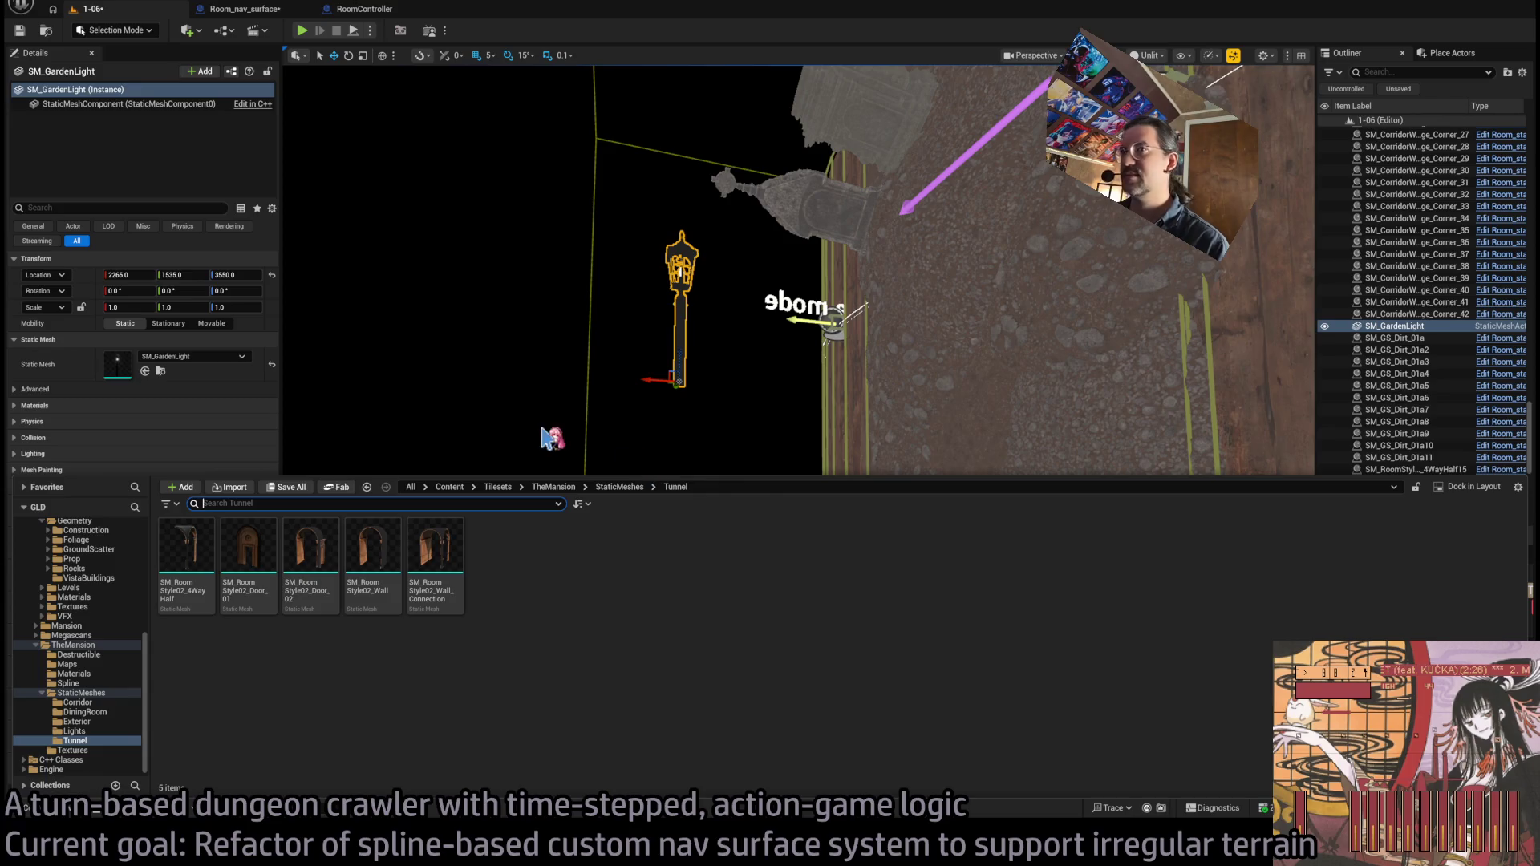
pyautogui.click(181, 384)
pyautogui.click(84, 814)
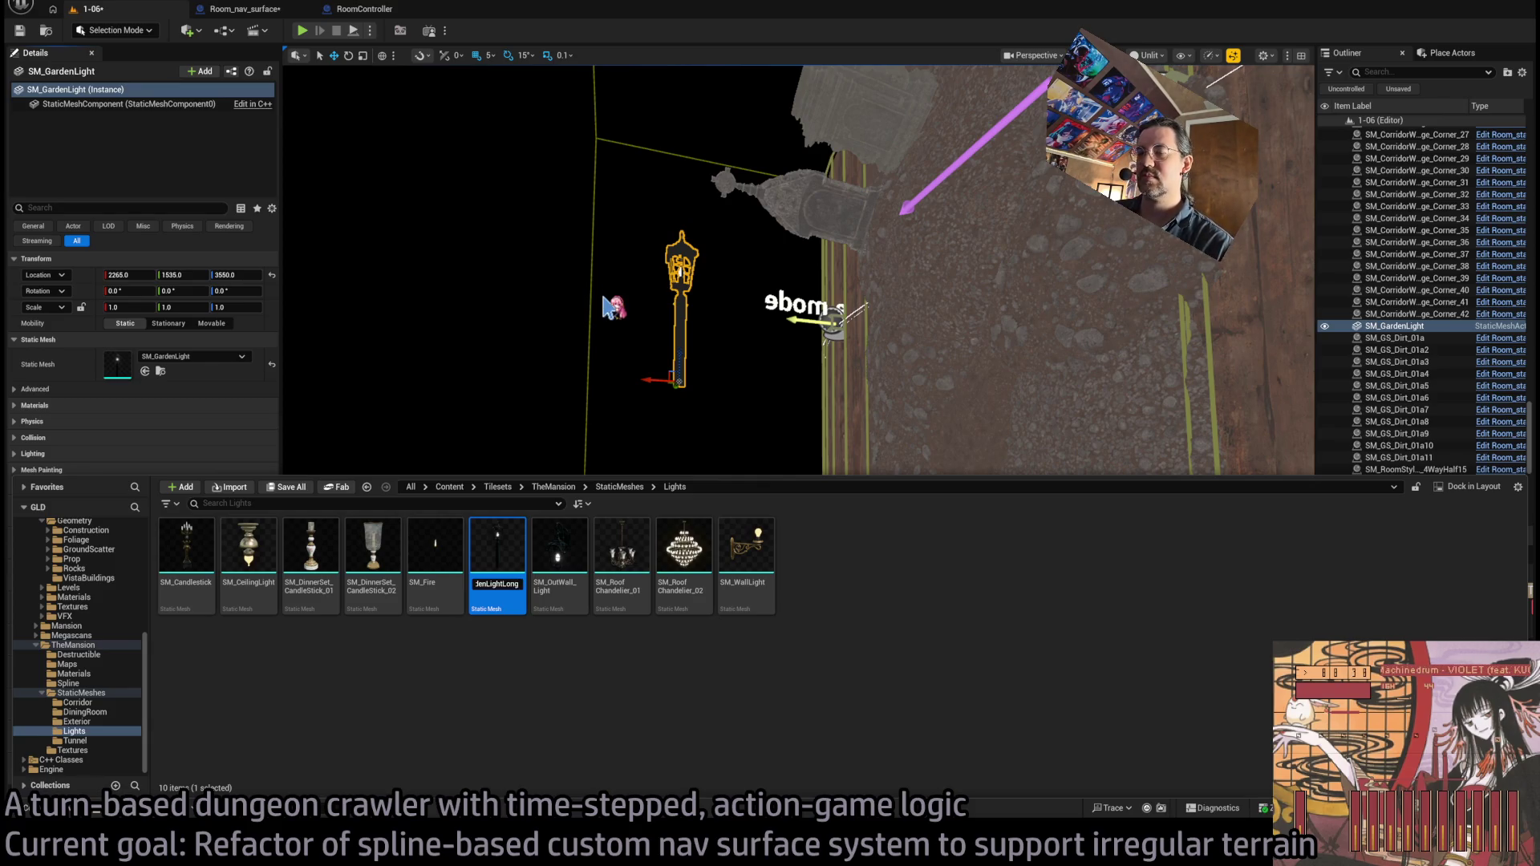
pyautogui.press('Return')
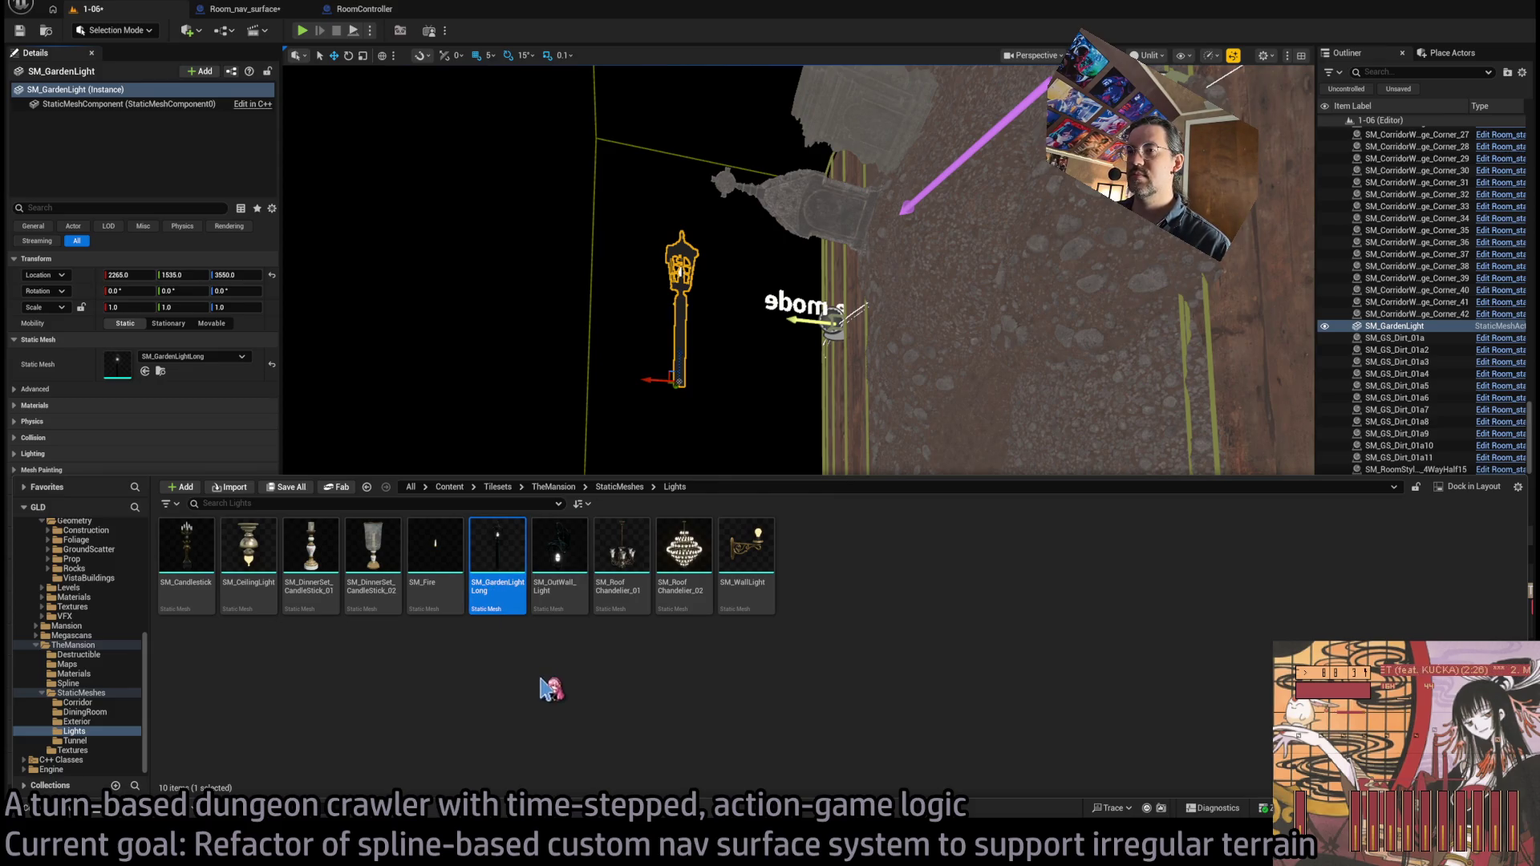
# - Keep the light at X 2265 and finalize the SM_GardenLightLong asset name, discarding a stray duplicate
pyautogui.hotkey('ctrl', 'z')
pyautogui.hotkey('ctrl', 'y')
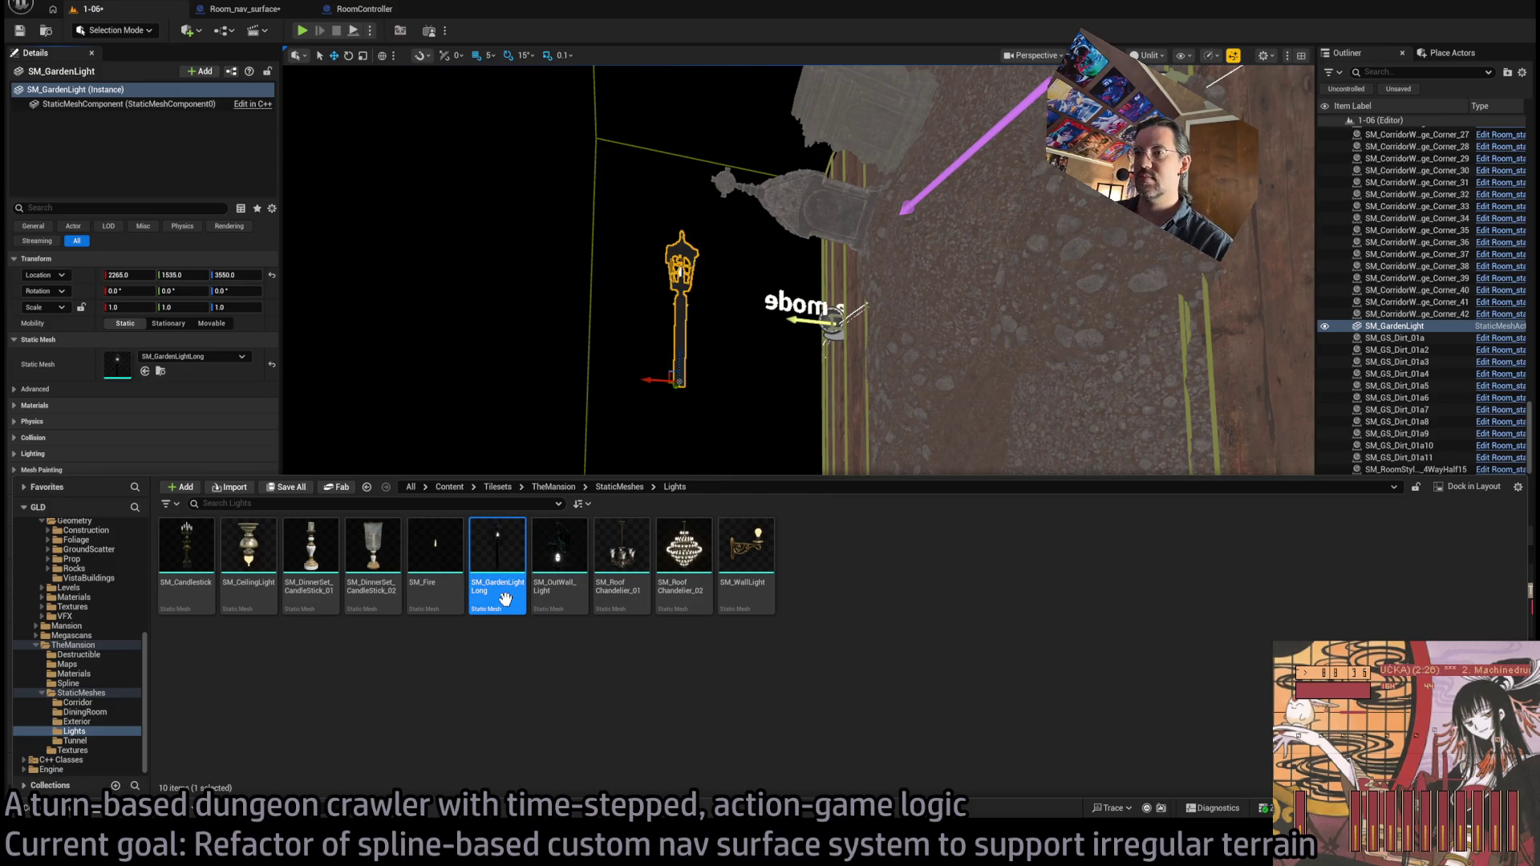
pyautogui.click(511, 586)
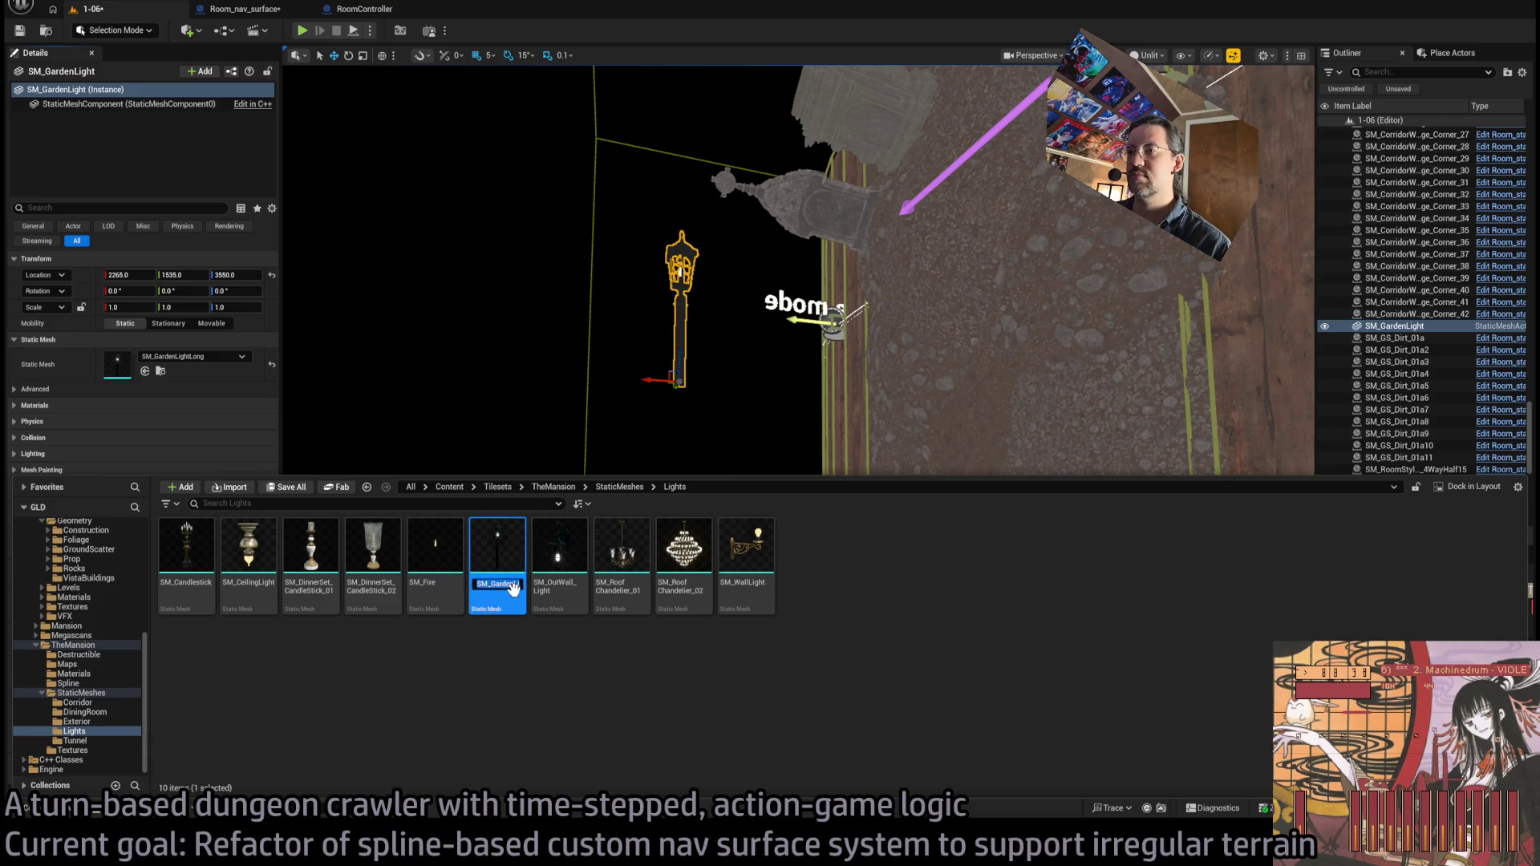
pyautogui.moveTo(515, 584); pyautogui.dragTo(614, 576)
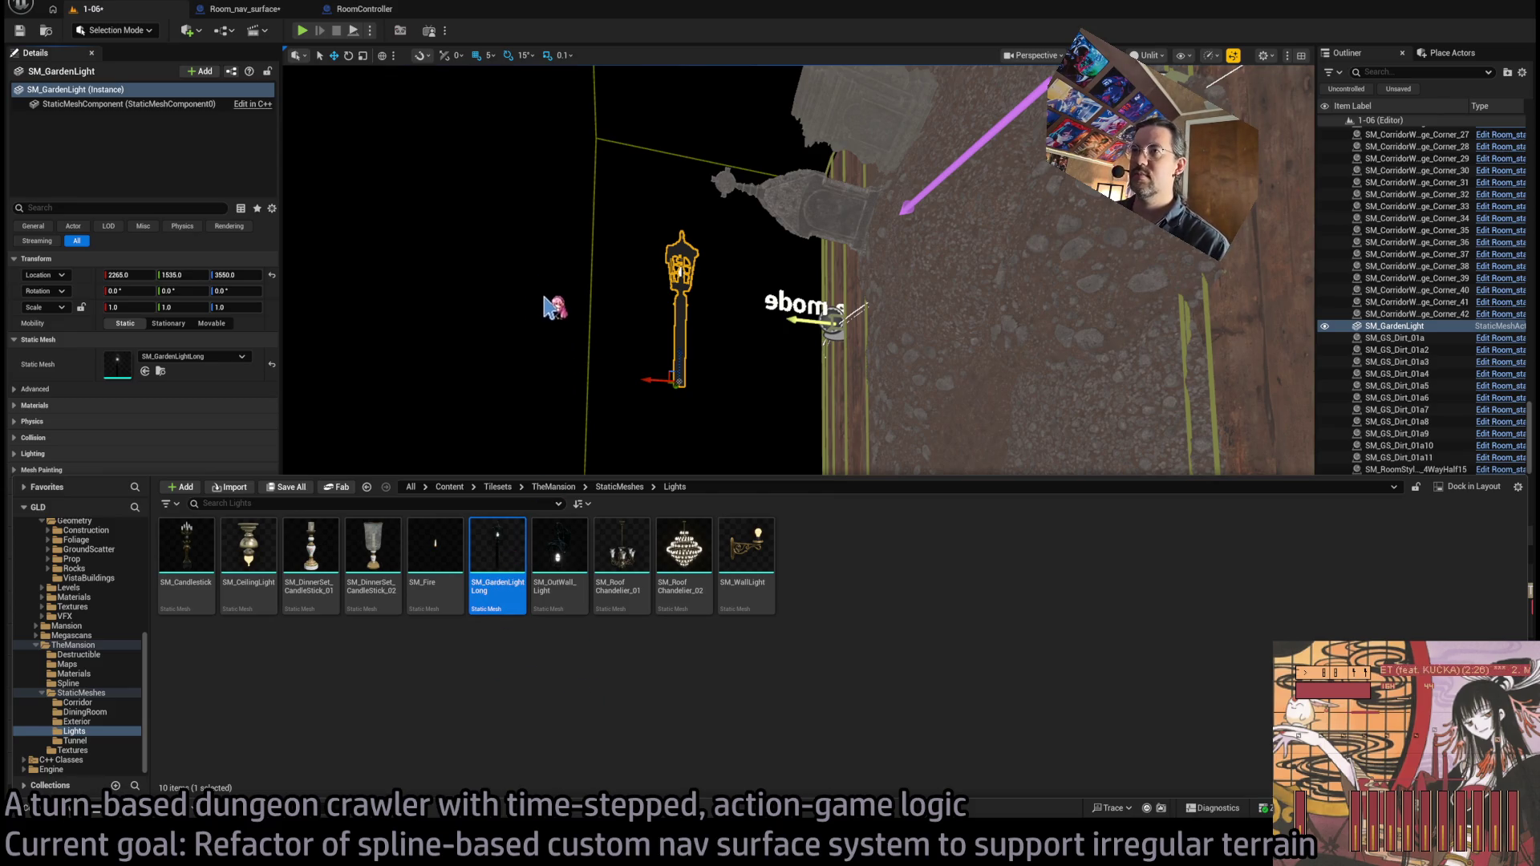
pyautogui.hotkey('ctrl', 'd')
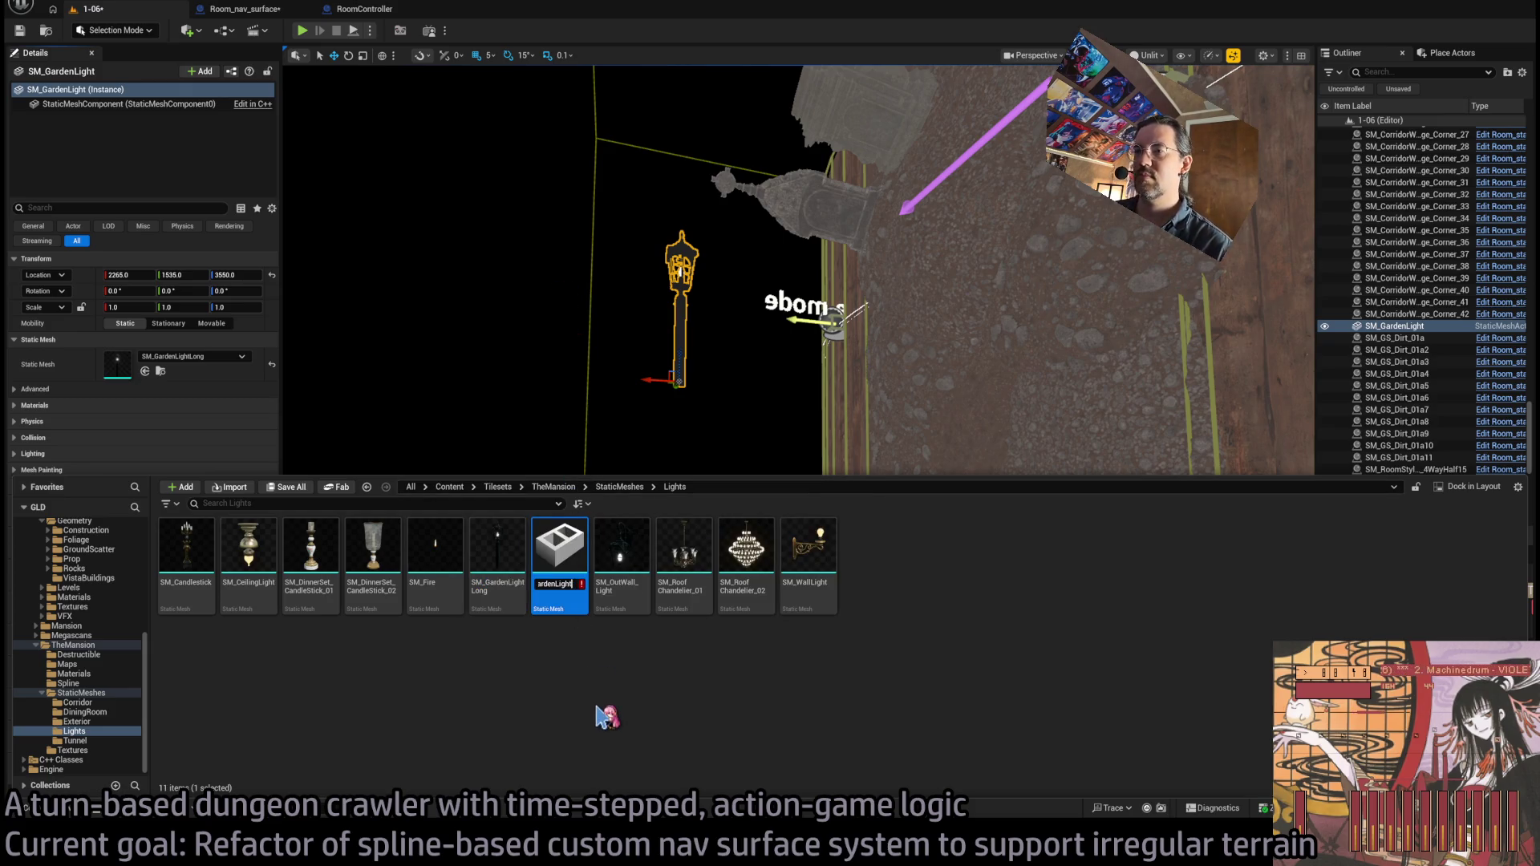
pyautogui.press('Escape')
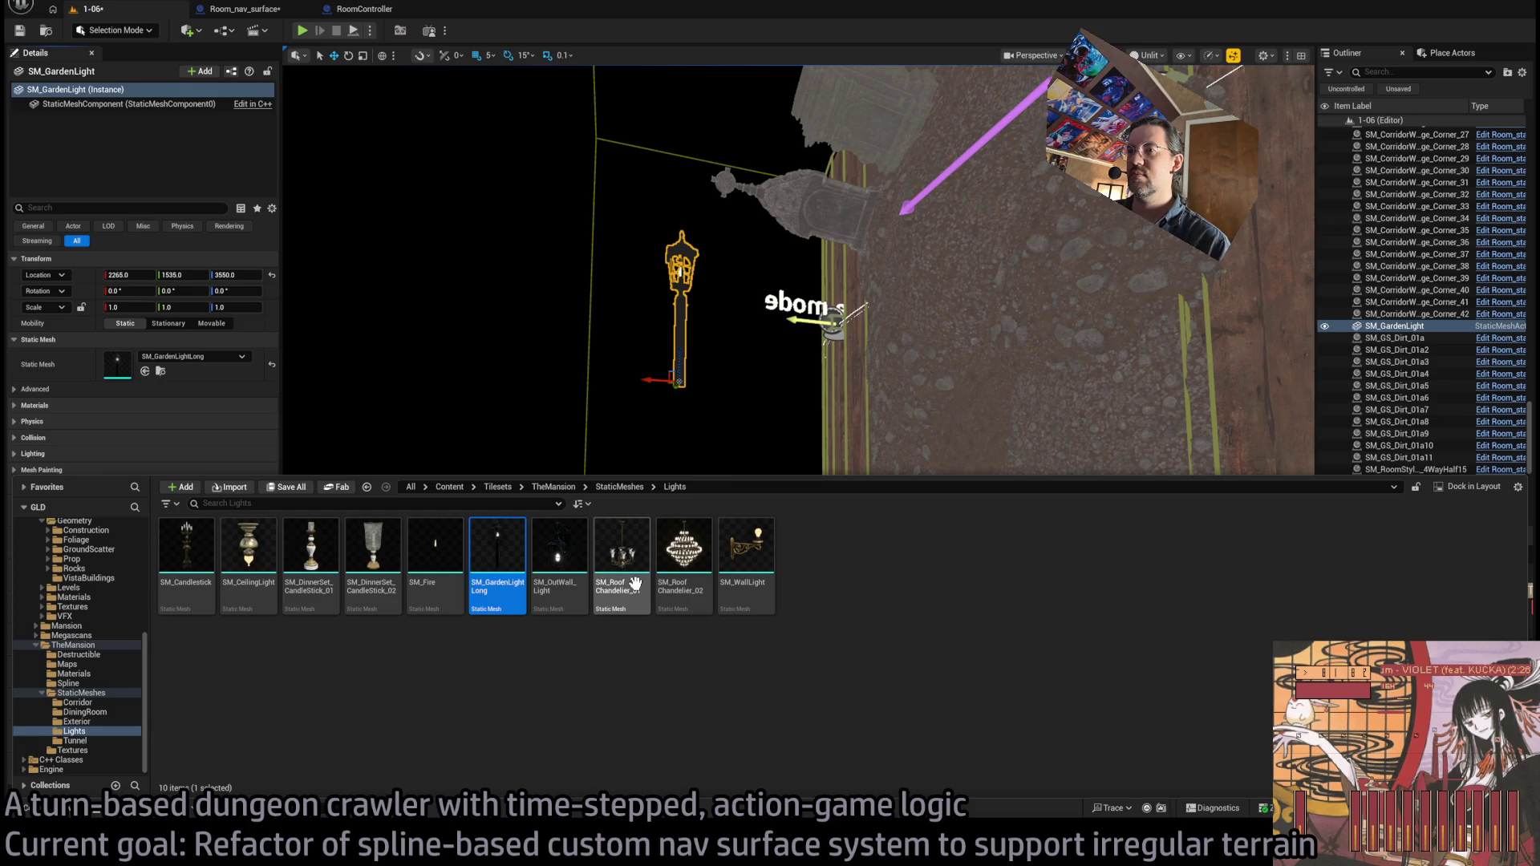
# - Reselect SM_GardenLightLong in the Lights folder, starting a rename that is then cancelled
pyautogui.click(81, 693)
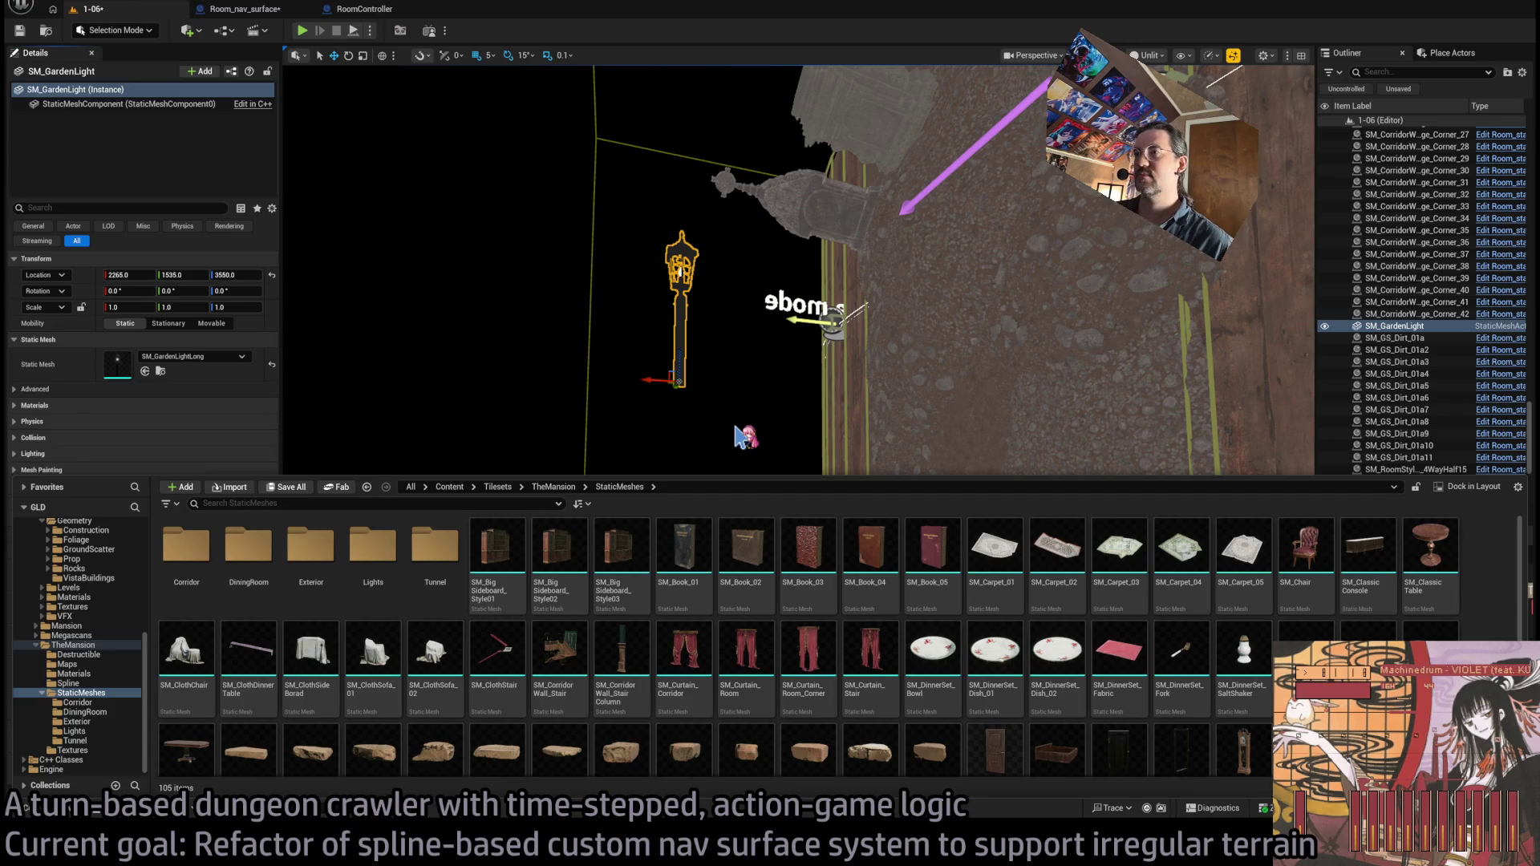
pyautogui.click(92, 731)
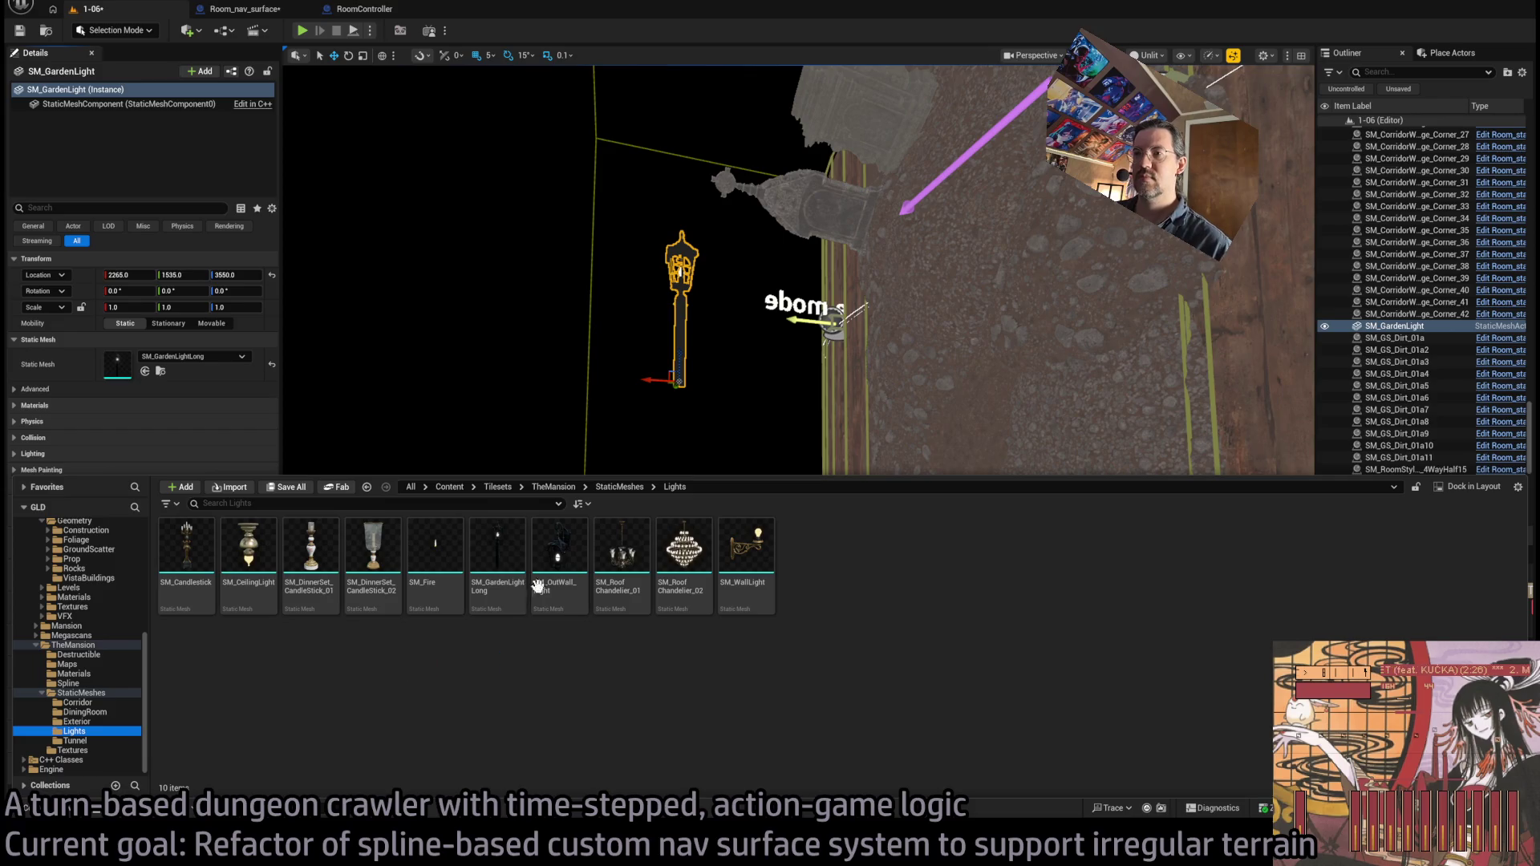
pyautogui.click(497, 553)
pyautogui.press('F2')
pyautogui.press('BackSpace')
pyautogui.press('BackSpace')
pyautogui.press('BackSpace')
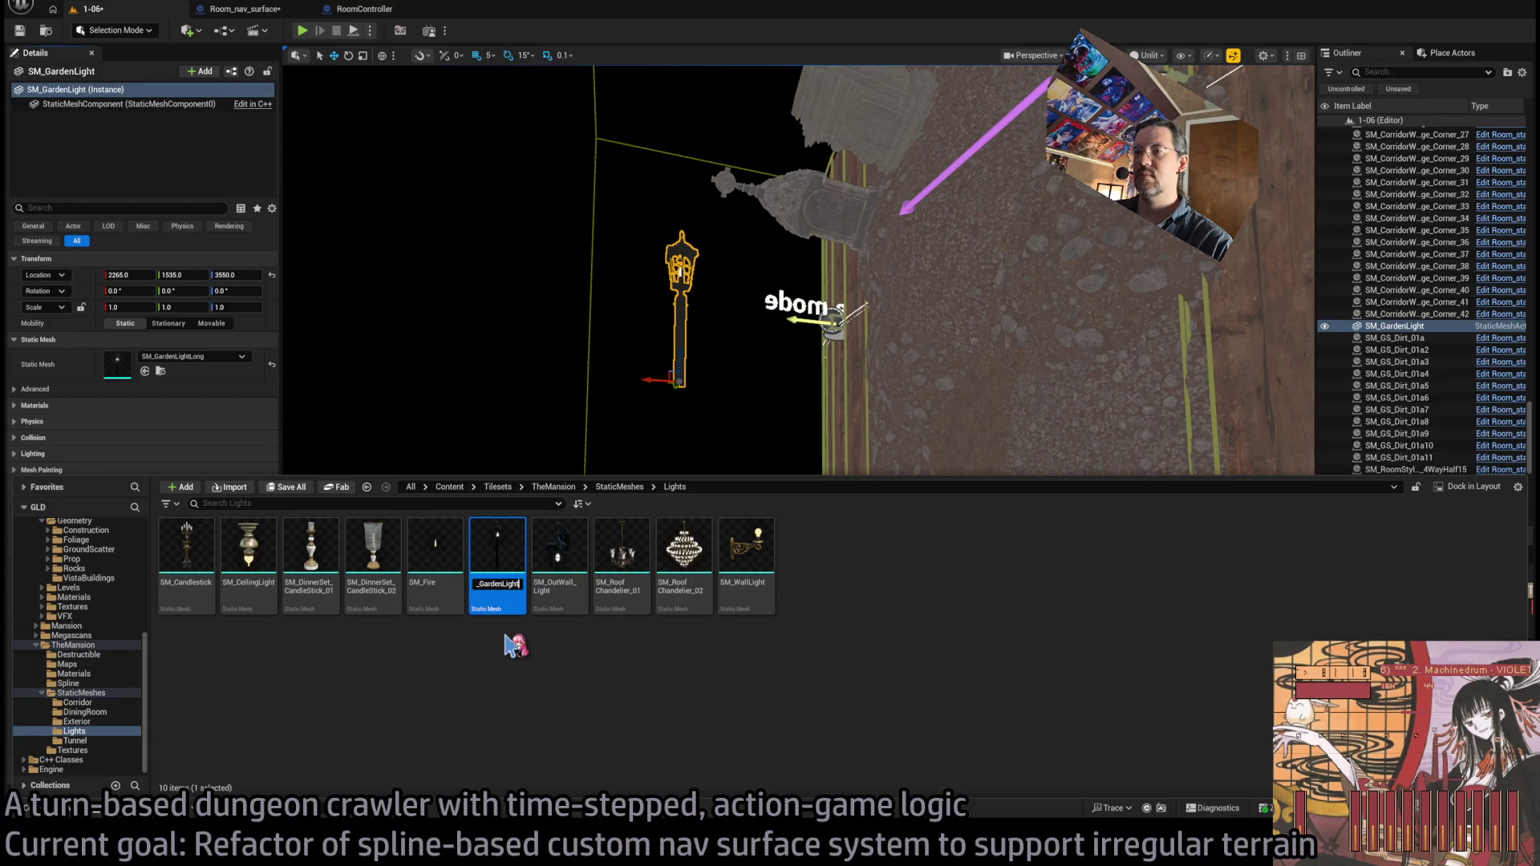
pyautogui.doubleClick(503, 586)
pyautogui.press('Escape')
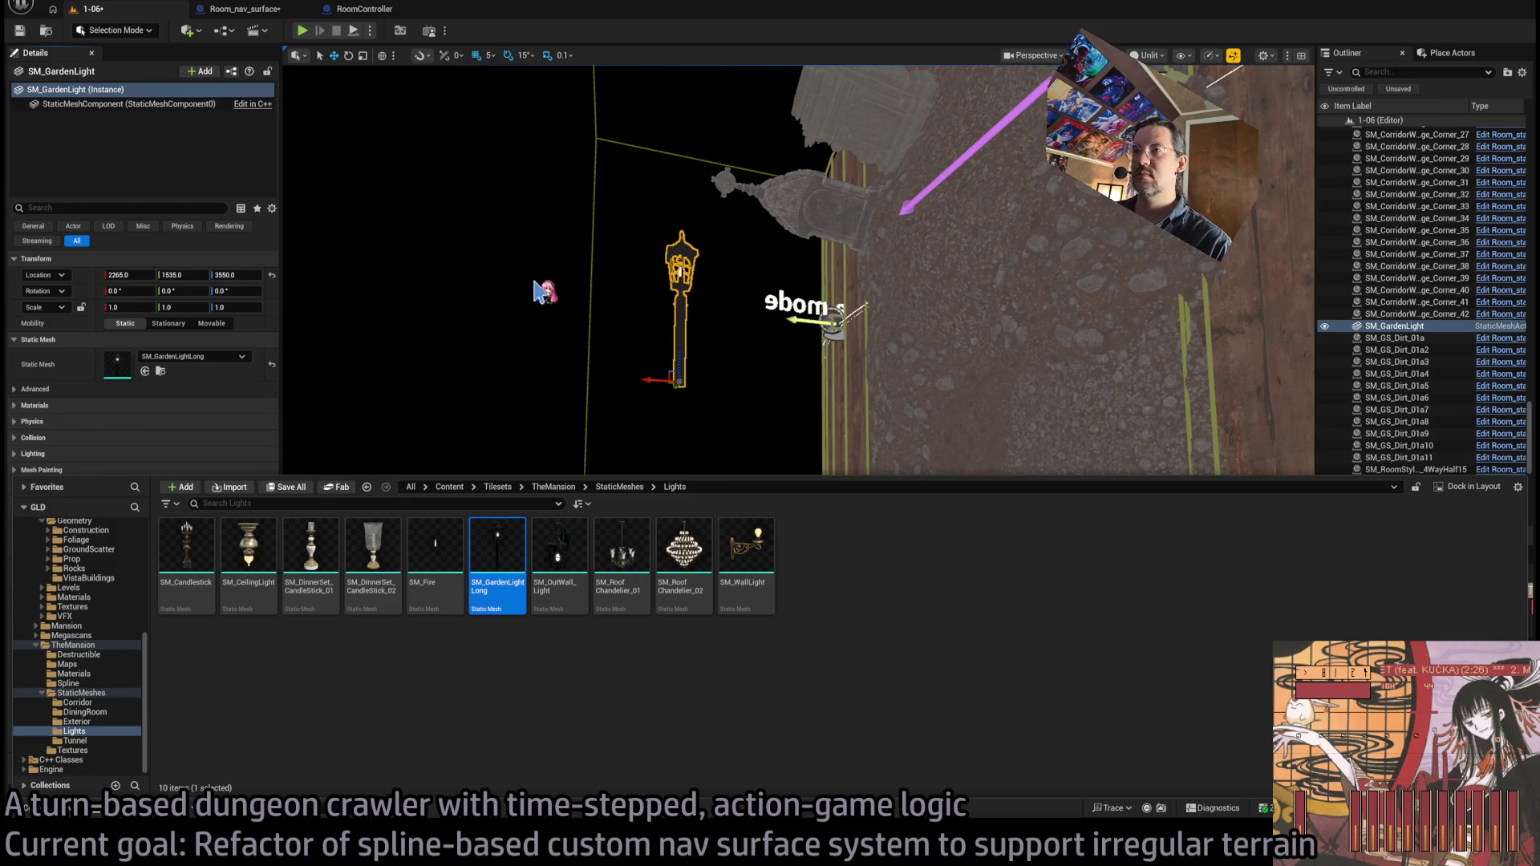
# - Duplicate SM_GardenLightLong and name the copy SM_GardenLight
pyautogui.hotkey('ctrl', 'd')
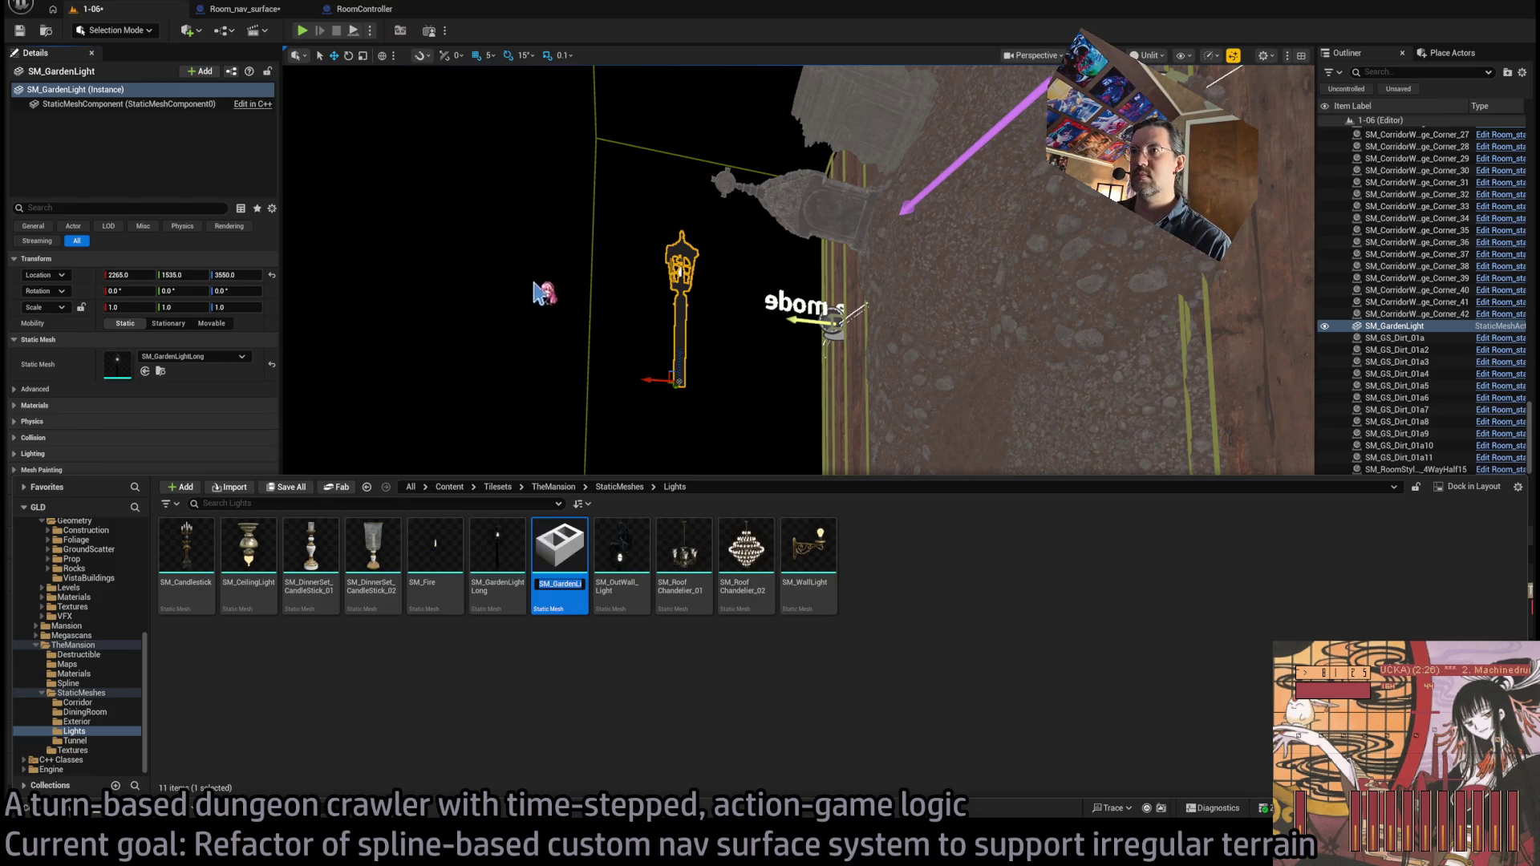
pyautogui.press('End')
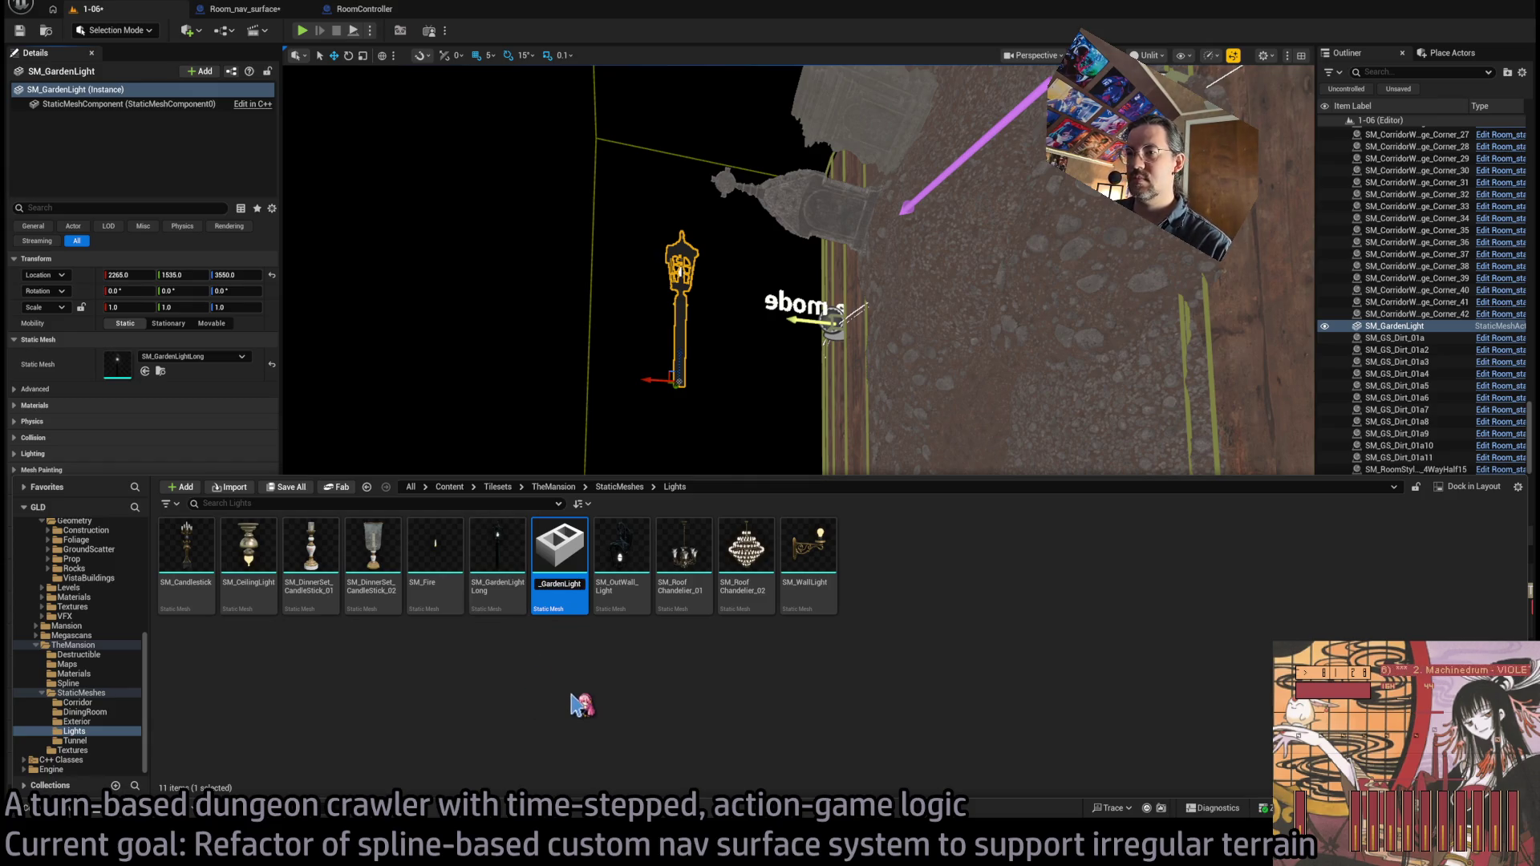
pyautogui.press('Return')
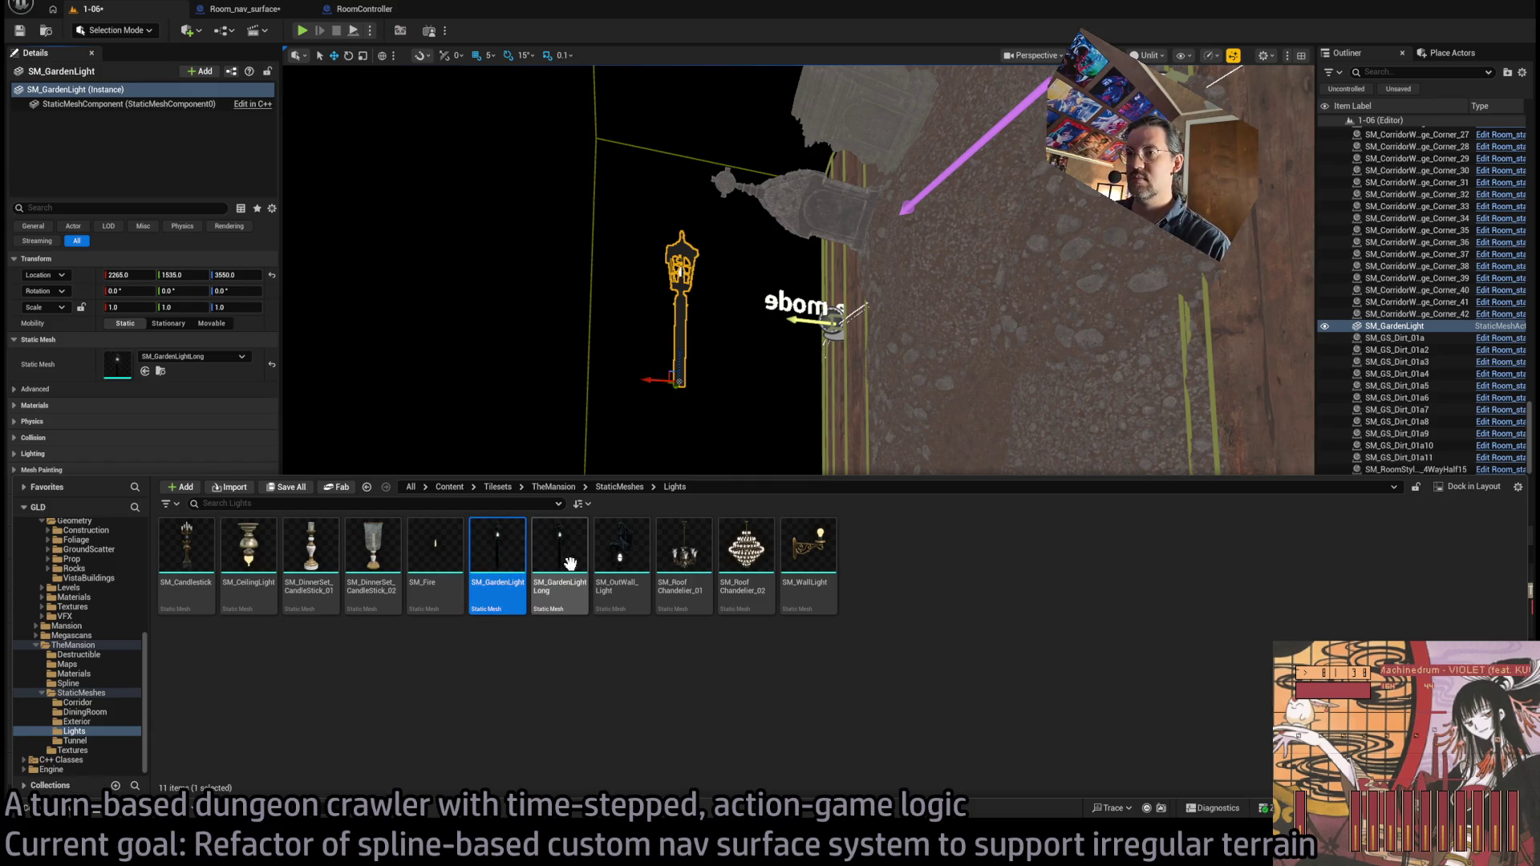
pyautogui.click(573, 578)
# - Close the Content Drawer and switch the editor into Modeling Mode
pyautogui.click(706, 383)
pyautogui.scroll(3, 703, 391)
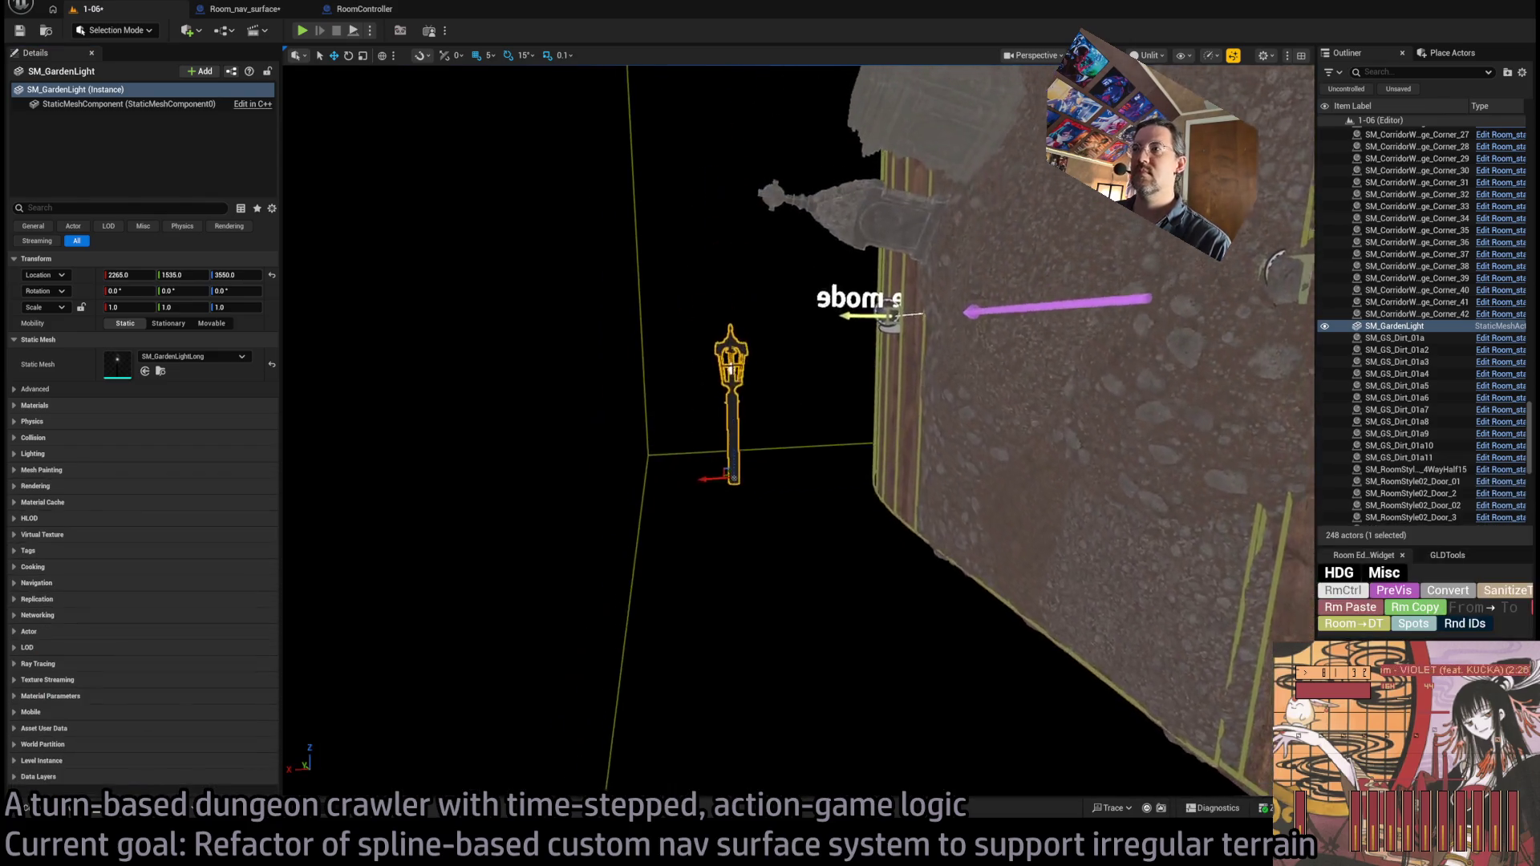
pyautogui.scroll(1, 703, 390)
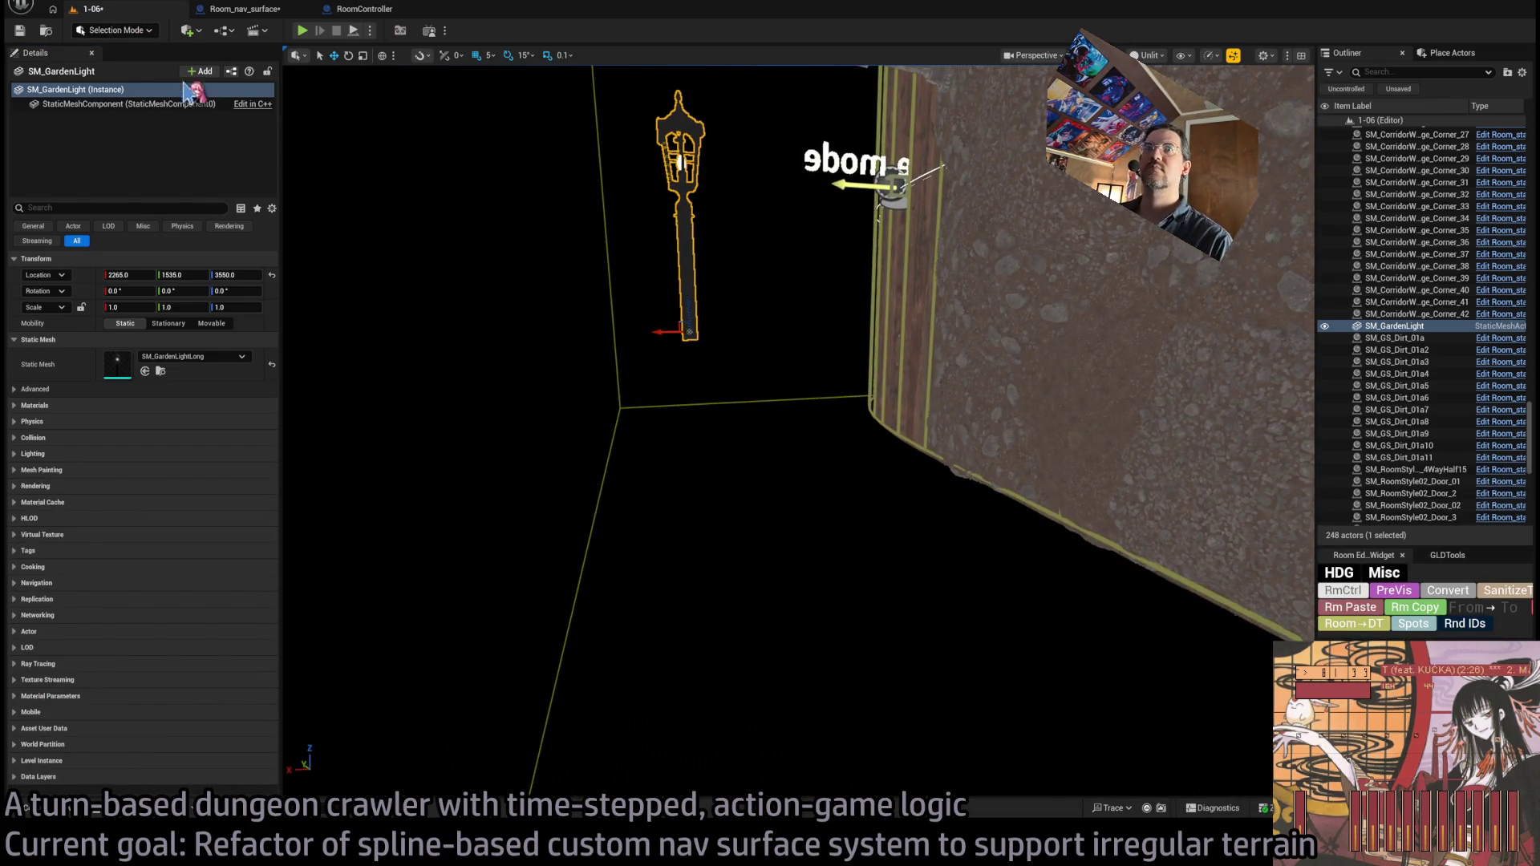
pyautogui.hotkey('shift', '5')
pyautogui.scroll(3, 718, 276)
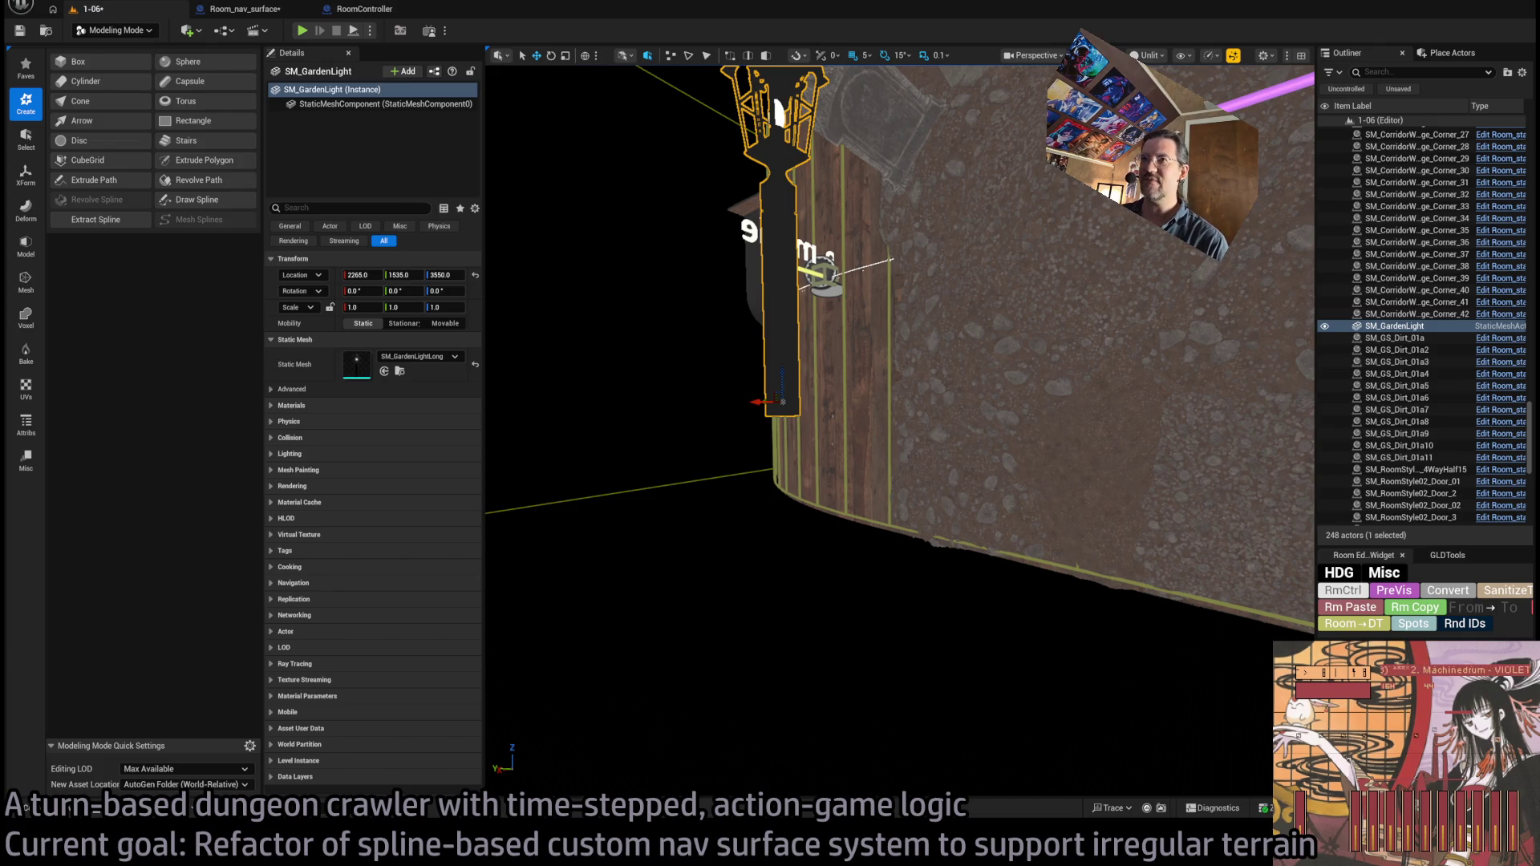
# - Orbit and frame the view up close on the SM_GardenLight actor beside the curved wall
pyautogui.moveTo(778, 115)
pyautogui.mouseDown()
pyautogui.moveTo(745, 143)
pyautogui.moveTo(808, 353)
pyautogui.mouseUp()
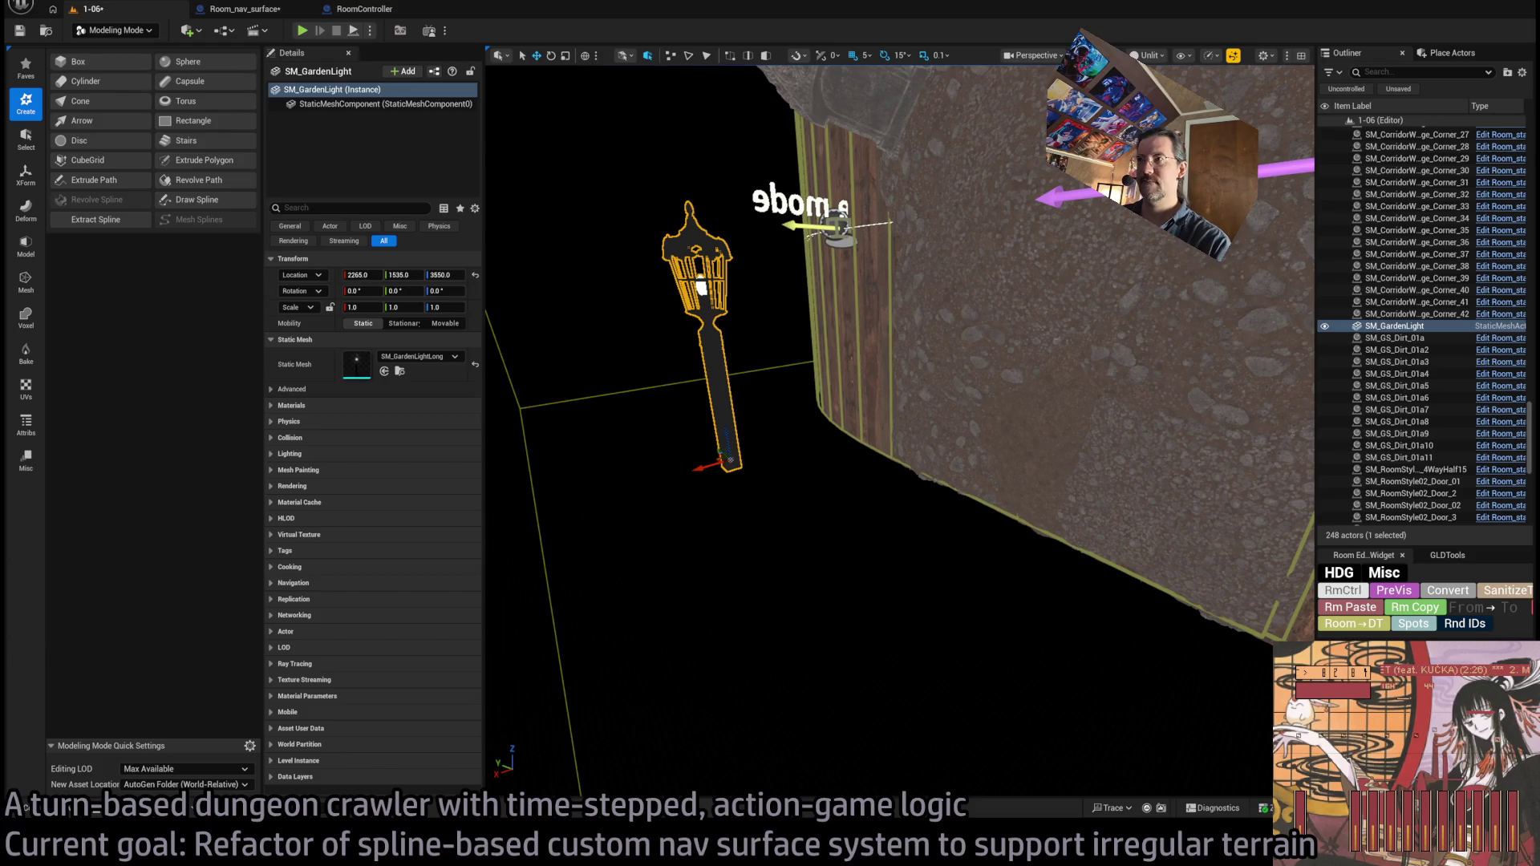
pyautogui.press('f')
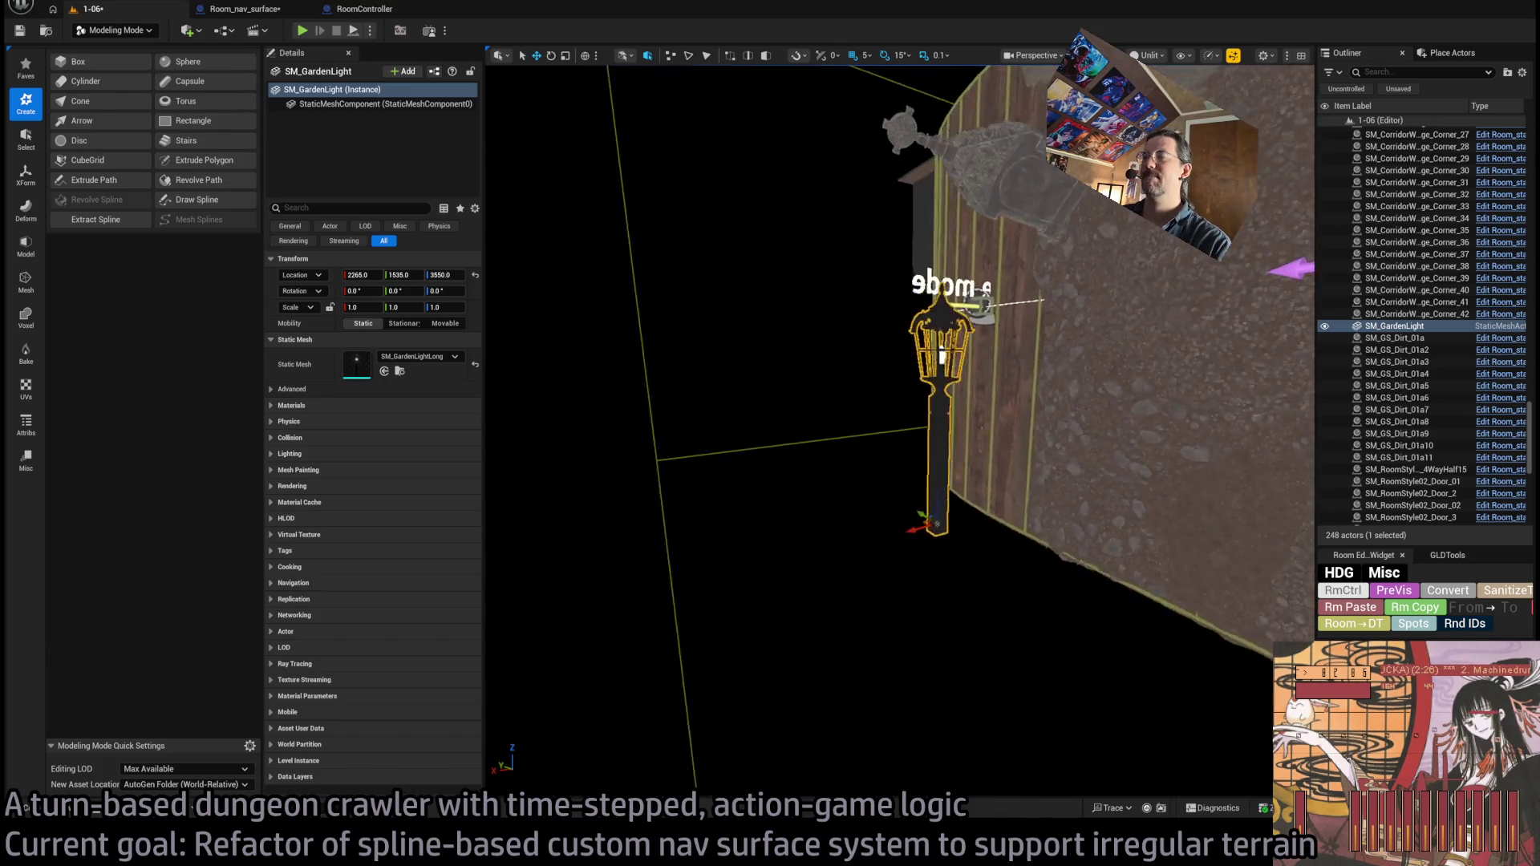
pyautogui.press('f')
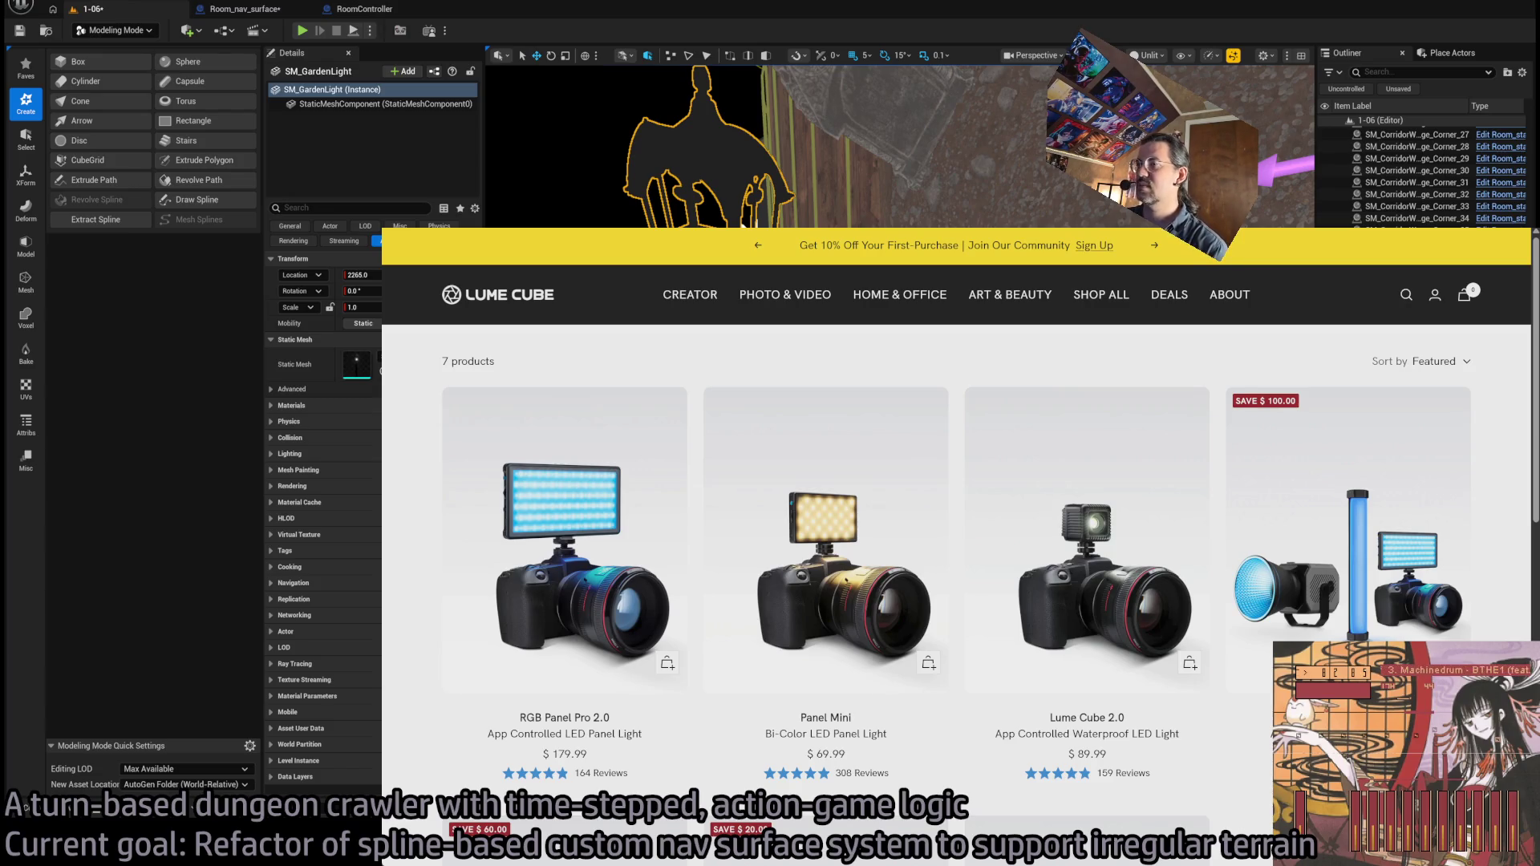
# - Browse the Photography Lighting category page, dismissing the email signup popup
pyautogui.moveTo(569, 551)
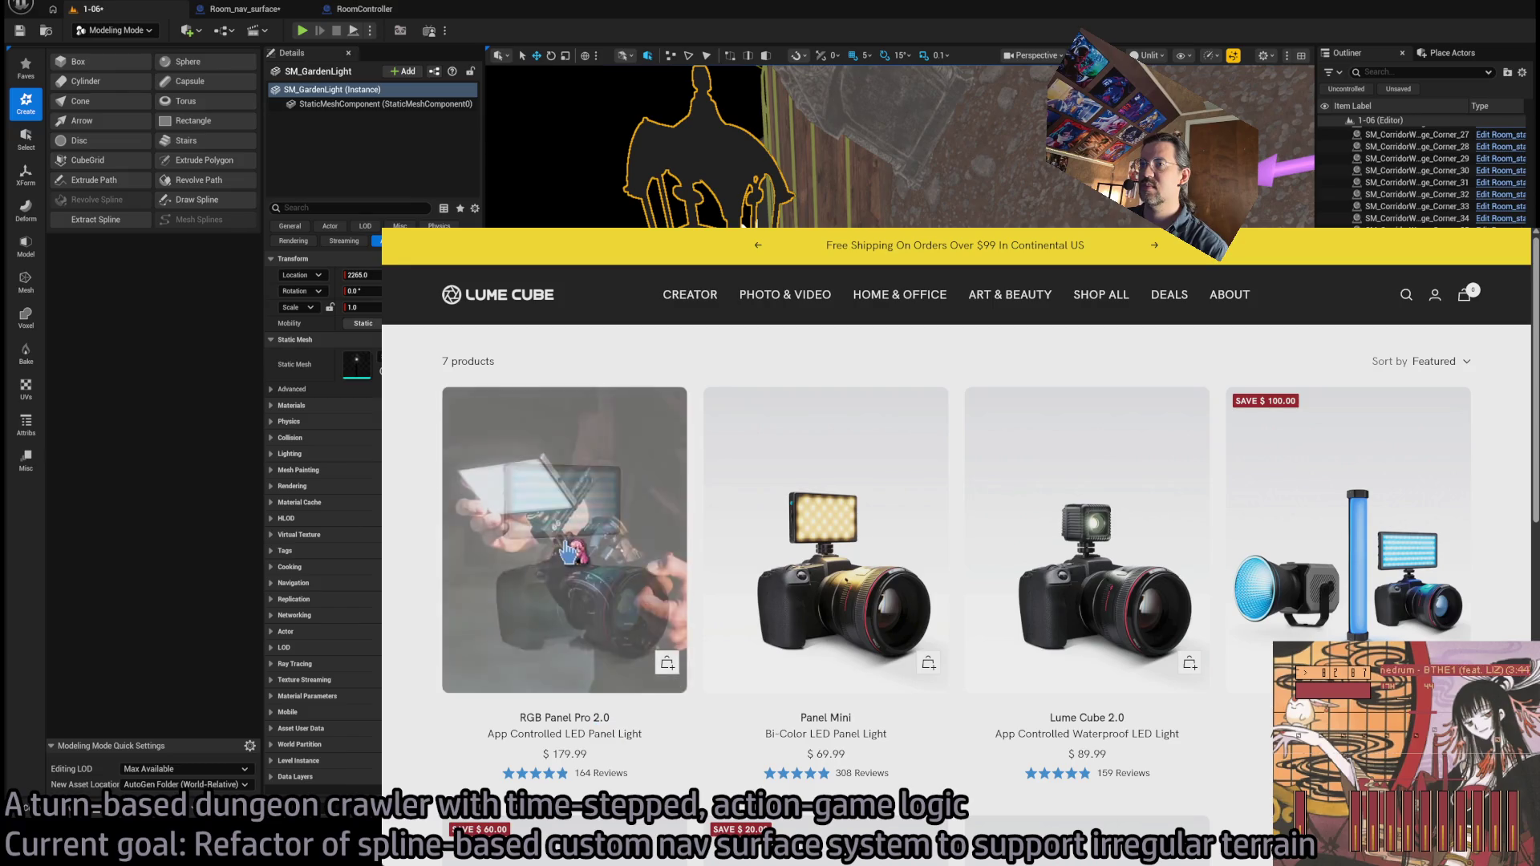
pyautogui.scroll(-5, 570, 551)
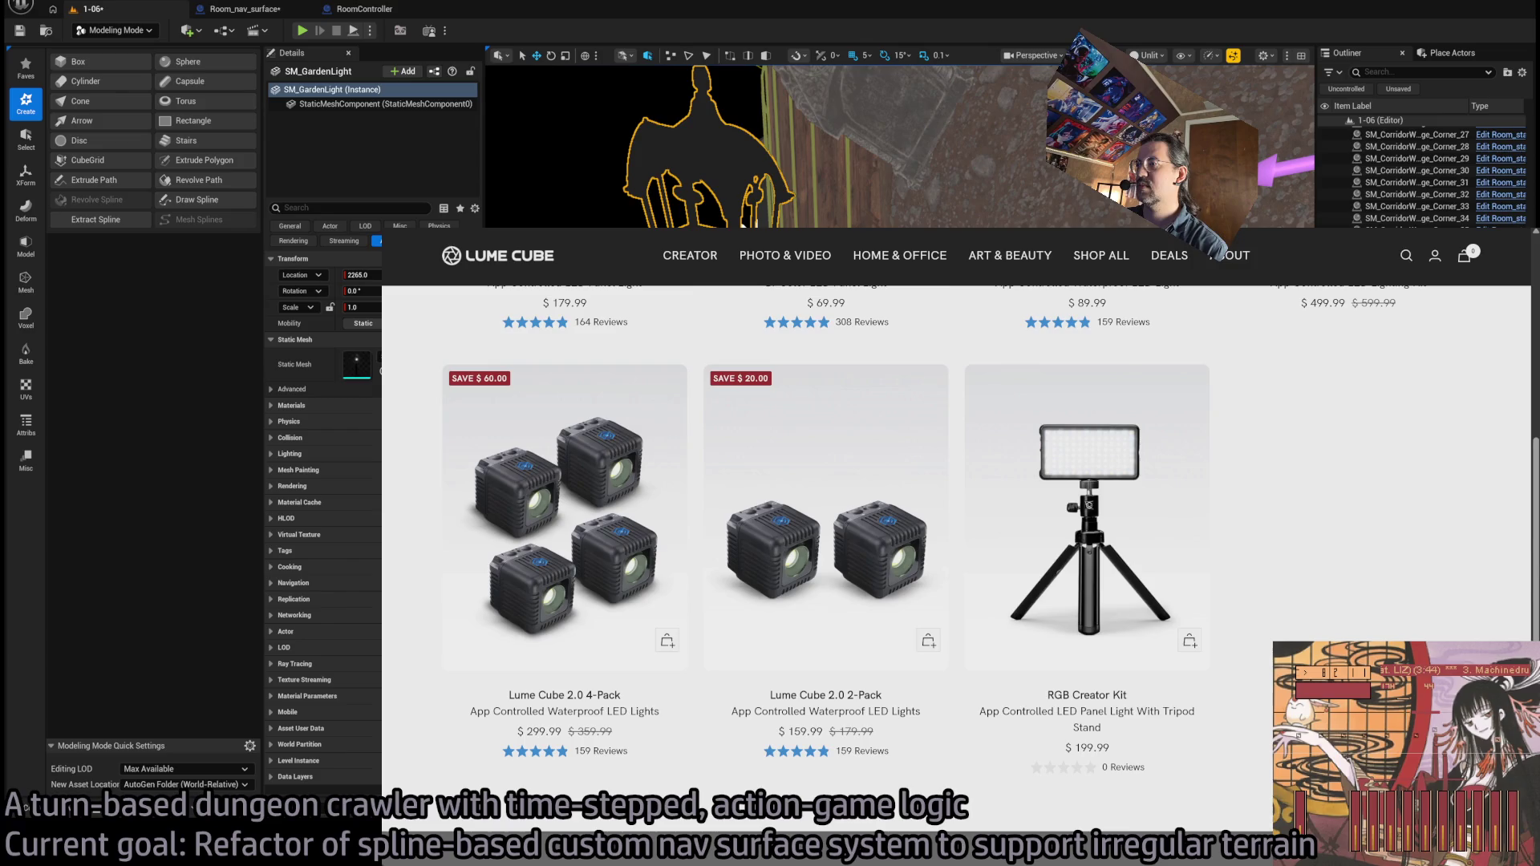
pyautogui.scroll(5, 782, 436)
pyautogui.moveTo(704, 304)
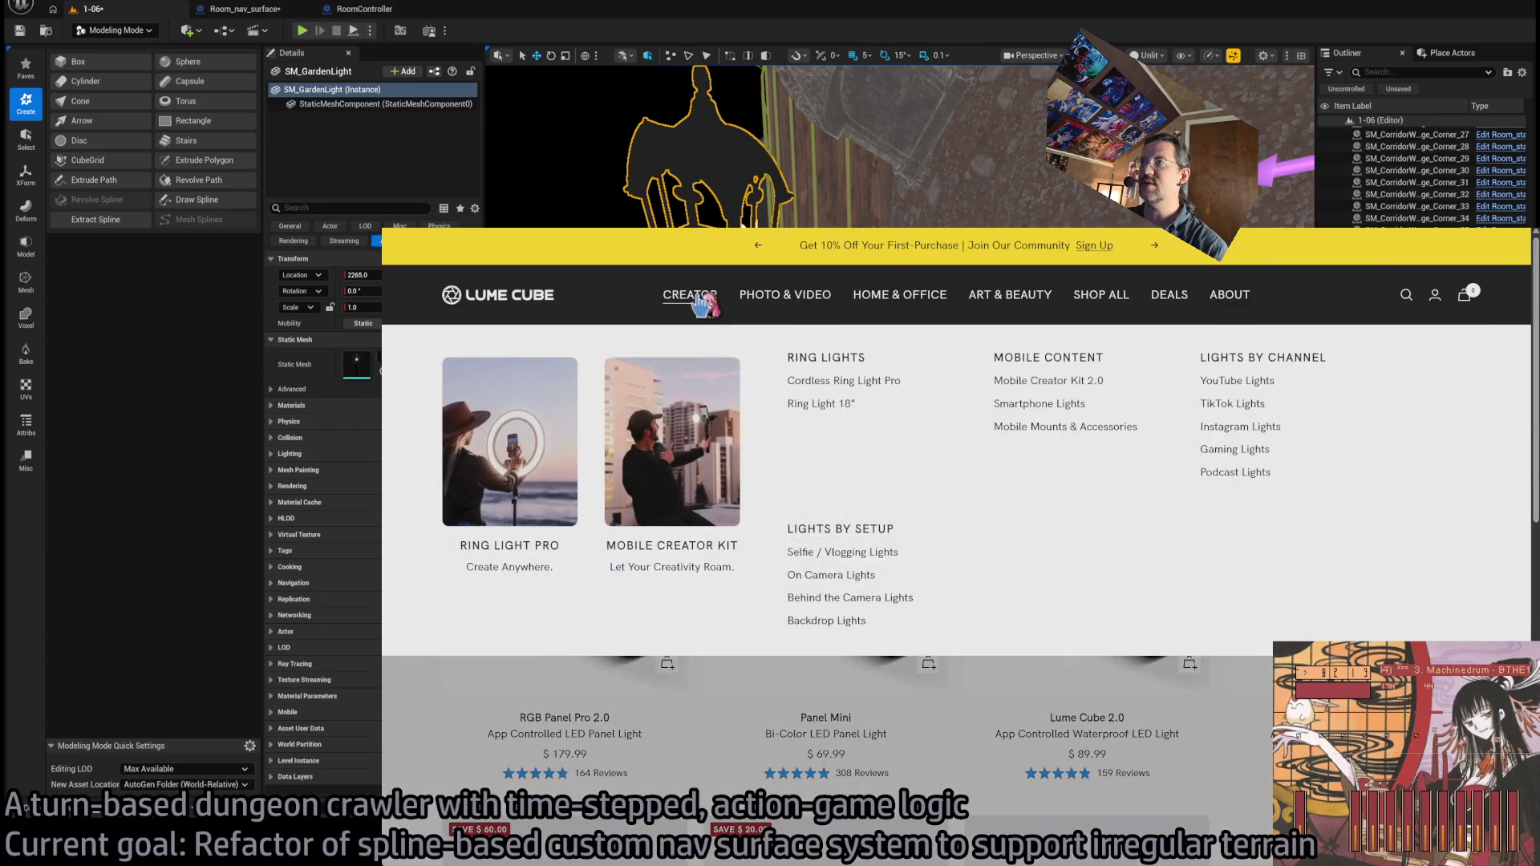
pyautogui.moveTo(794, 301)
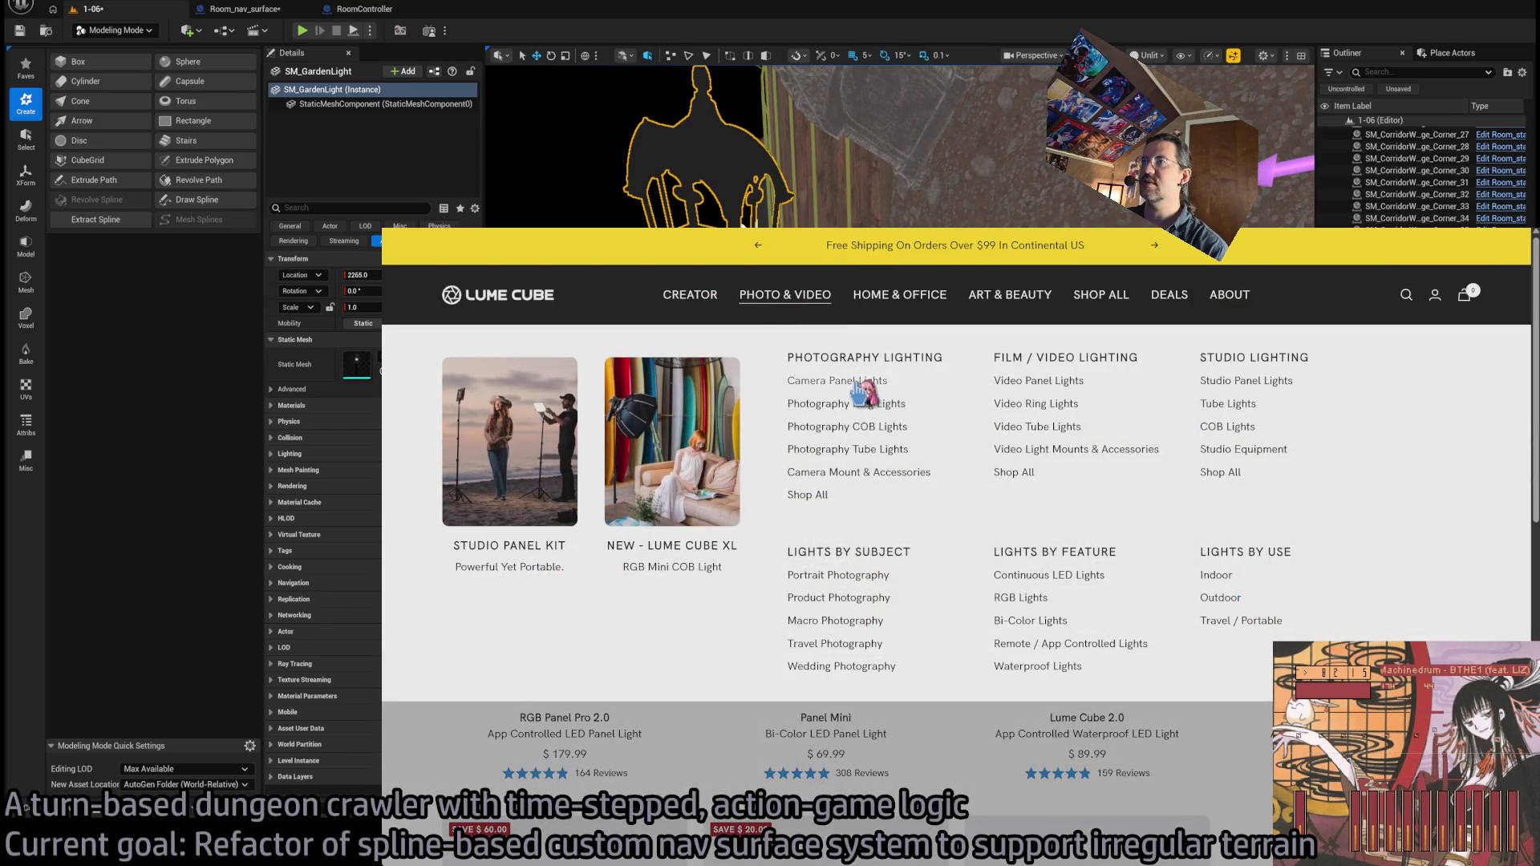
pyautogui.click(858, 357)
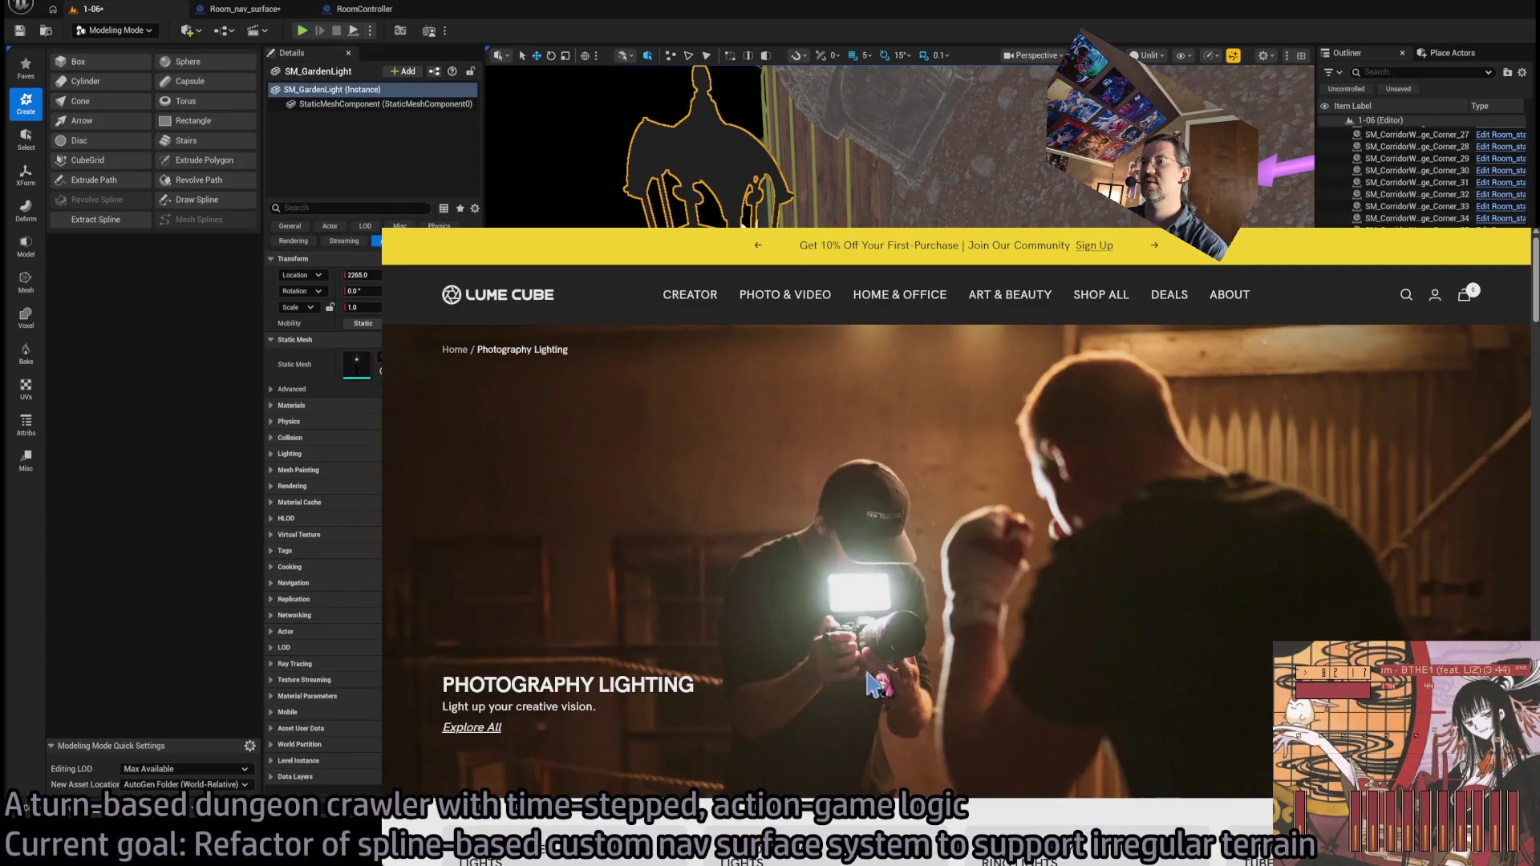
pyautogui.scroll(-5, 960, 663)
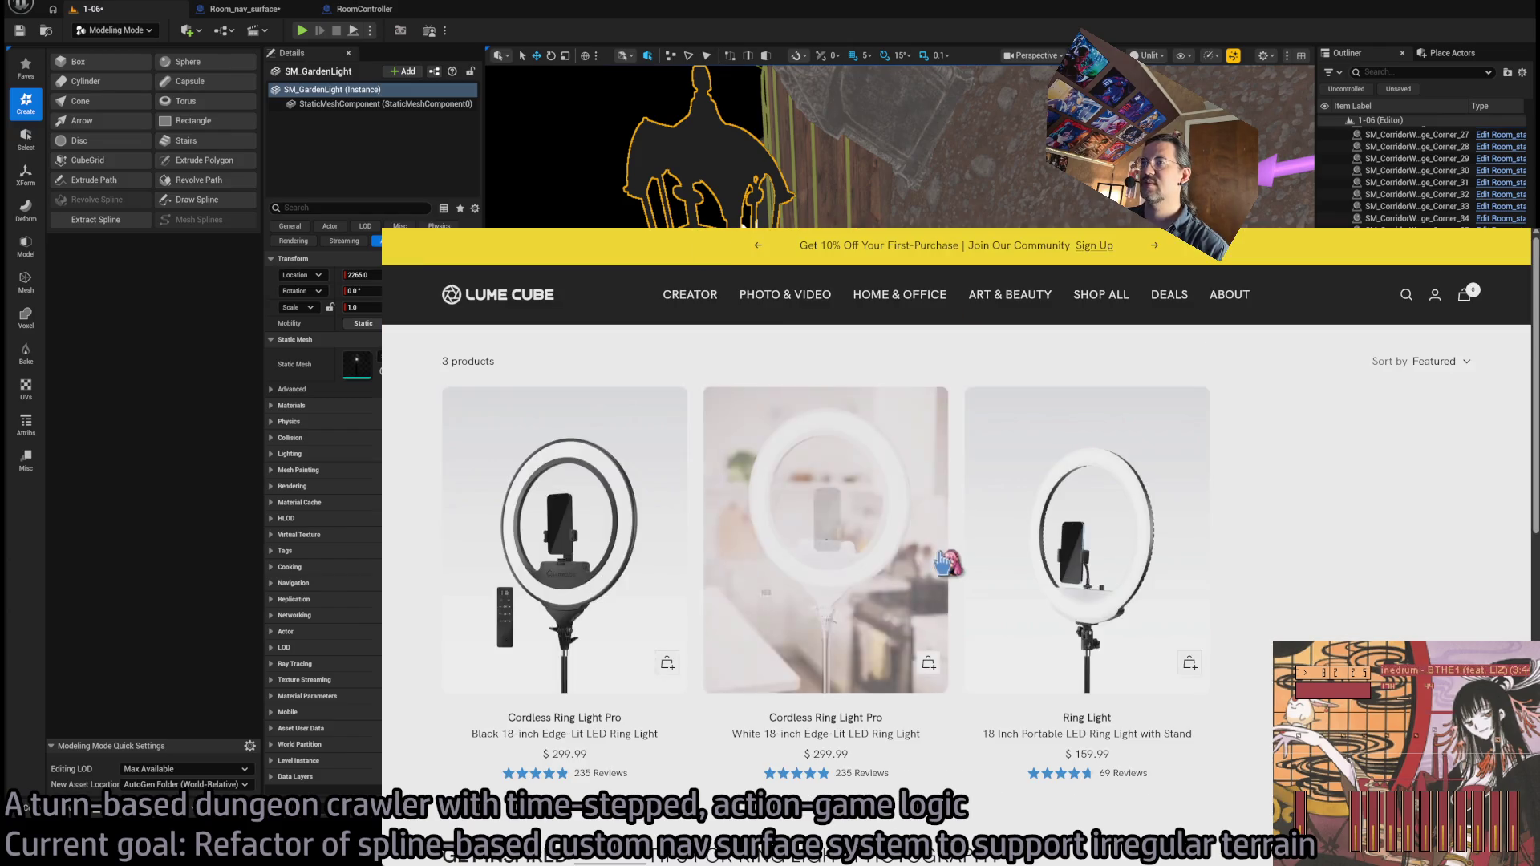
pyautogui.scroll(-5, 1327, 553)
pyautogui.scroll(-4, 1399, 430)
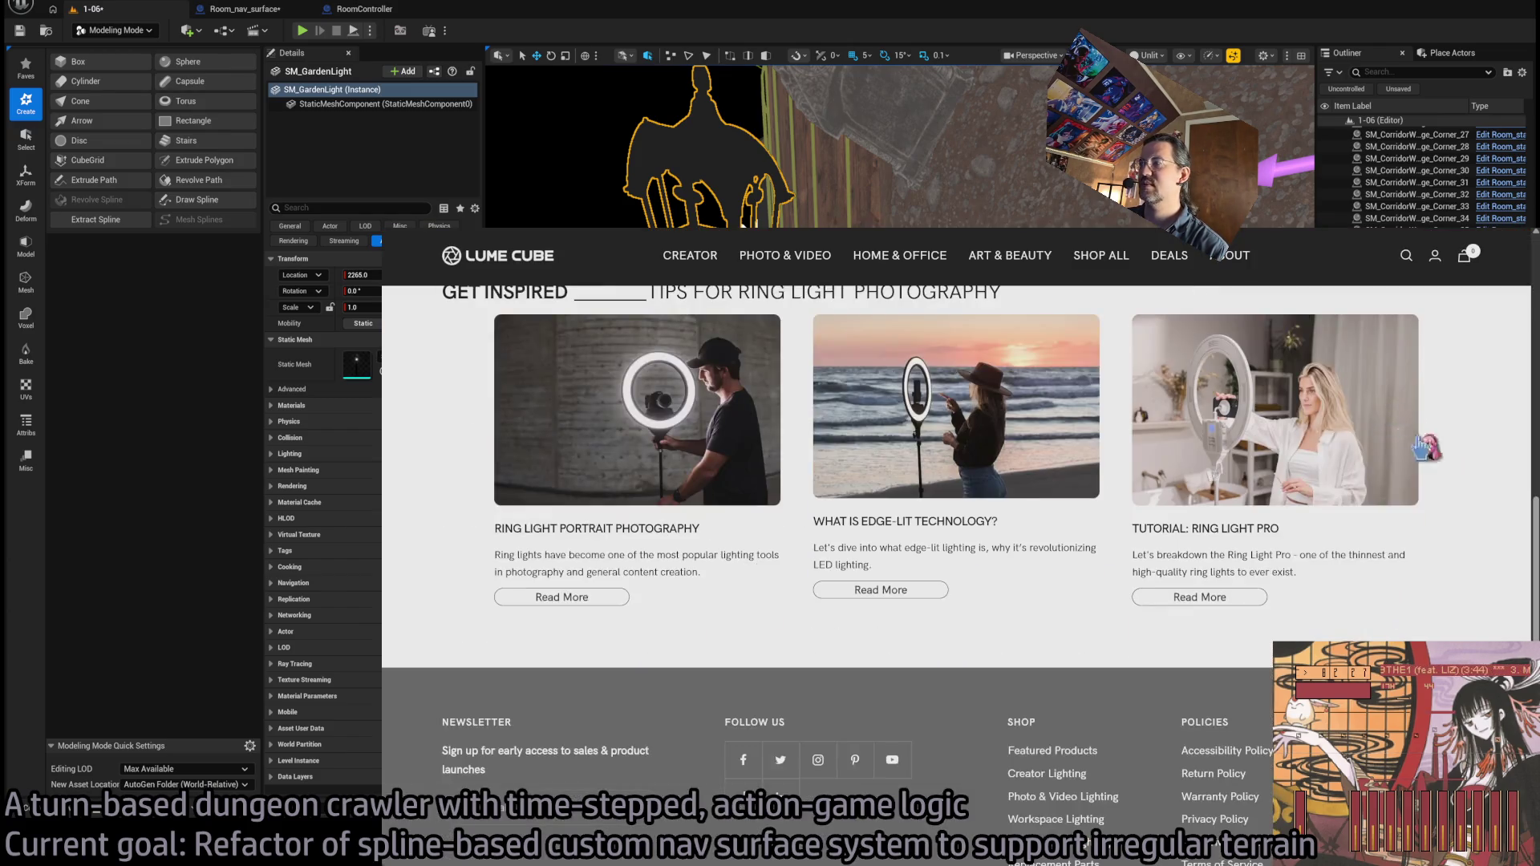
pyautogui.scroll(10, 1468, 542)
pyautogui.scroll(-2, 1467, 542)
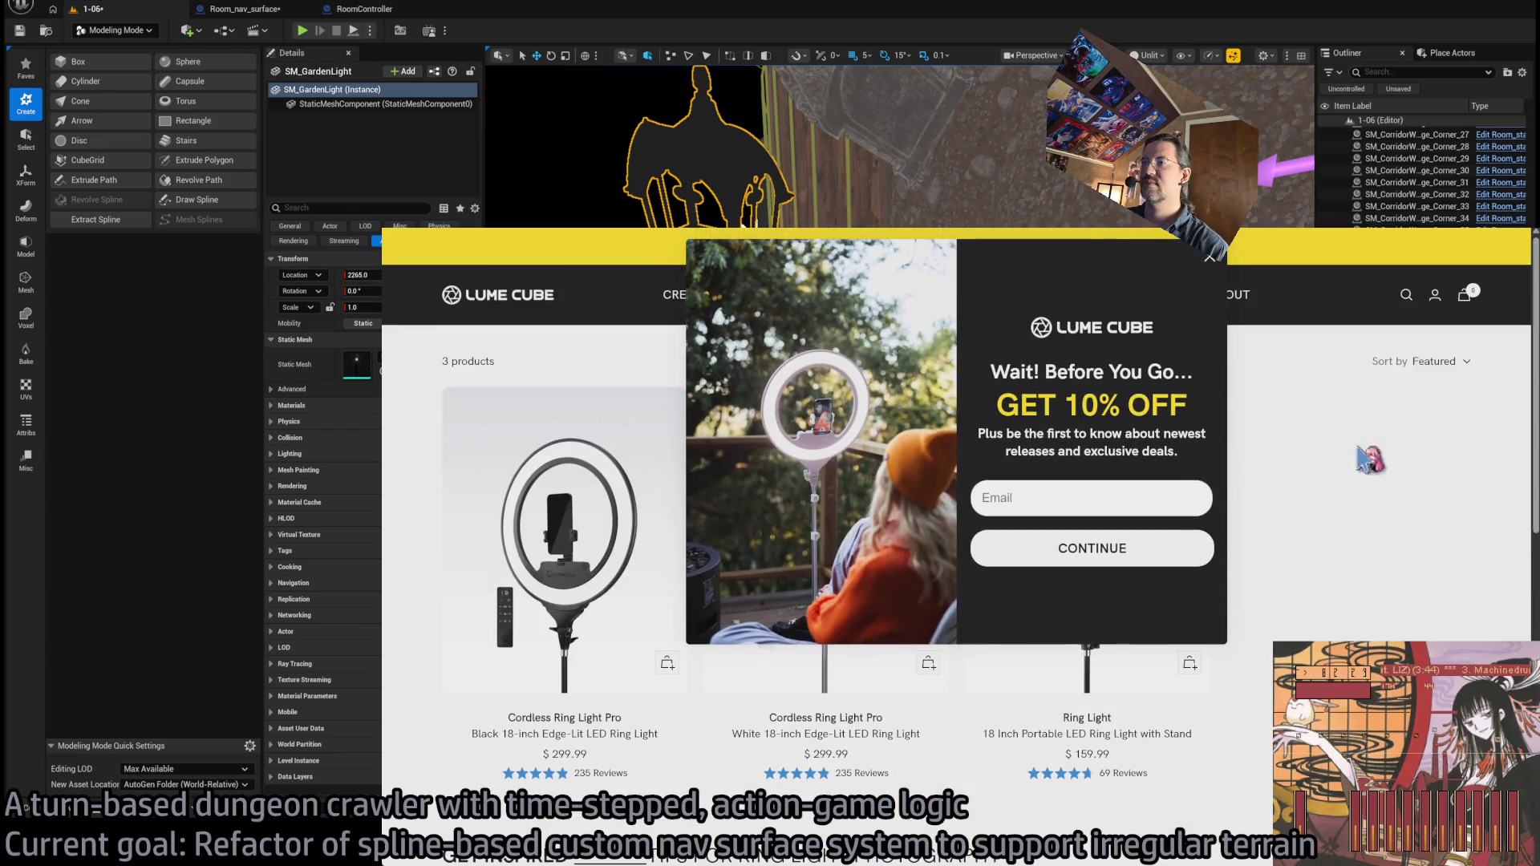
pyautogui.click(1239, 513)
pyautogui.scroll(-5, 1412, 565)
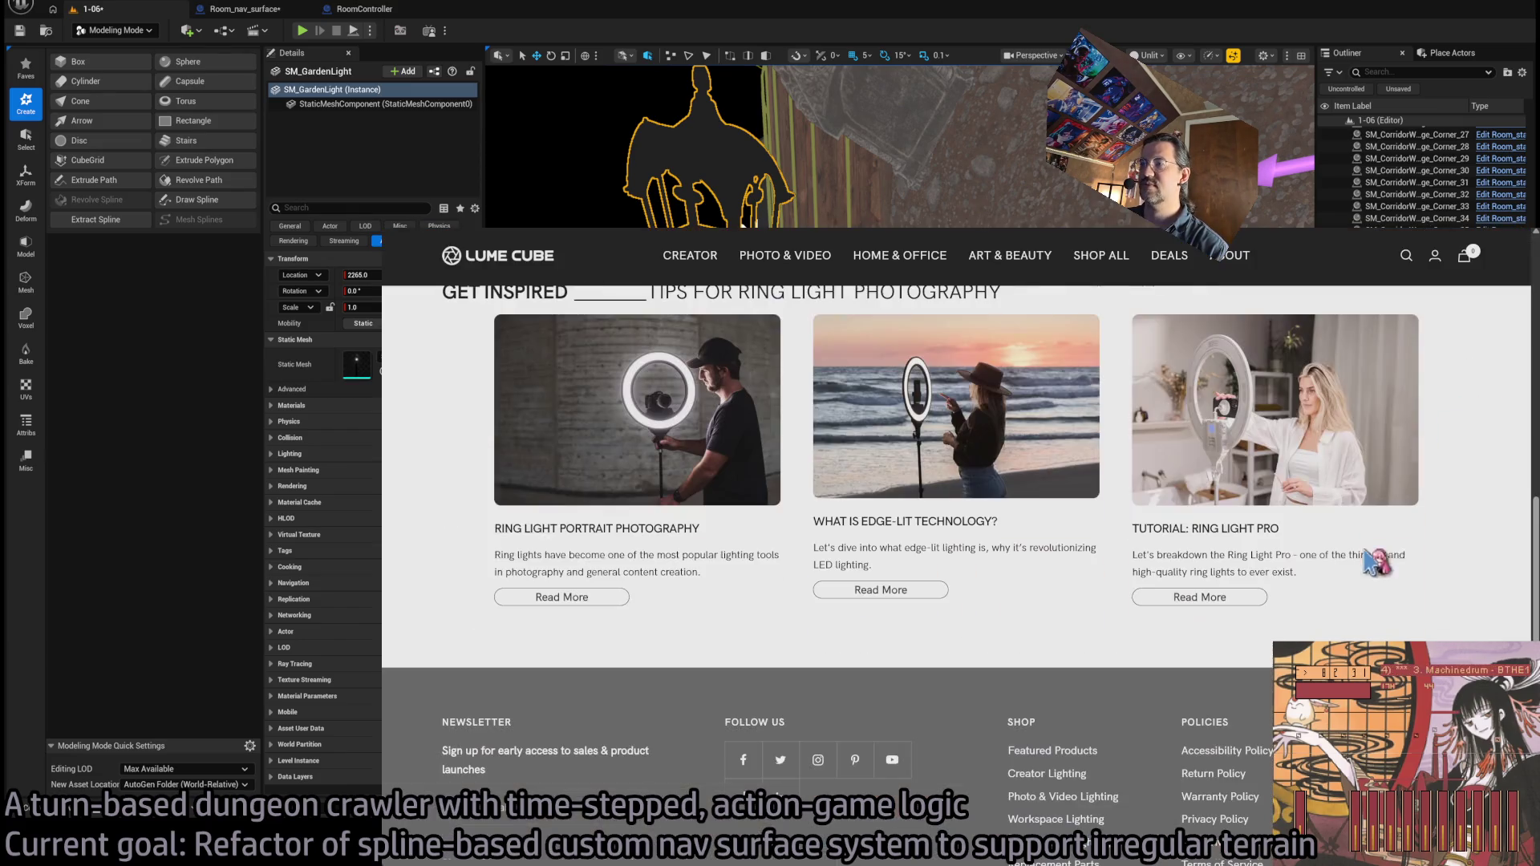
pyautogui.scroll(5, 1478, 550)
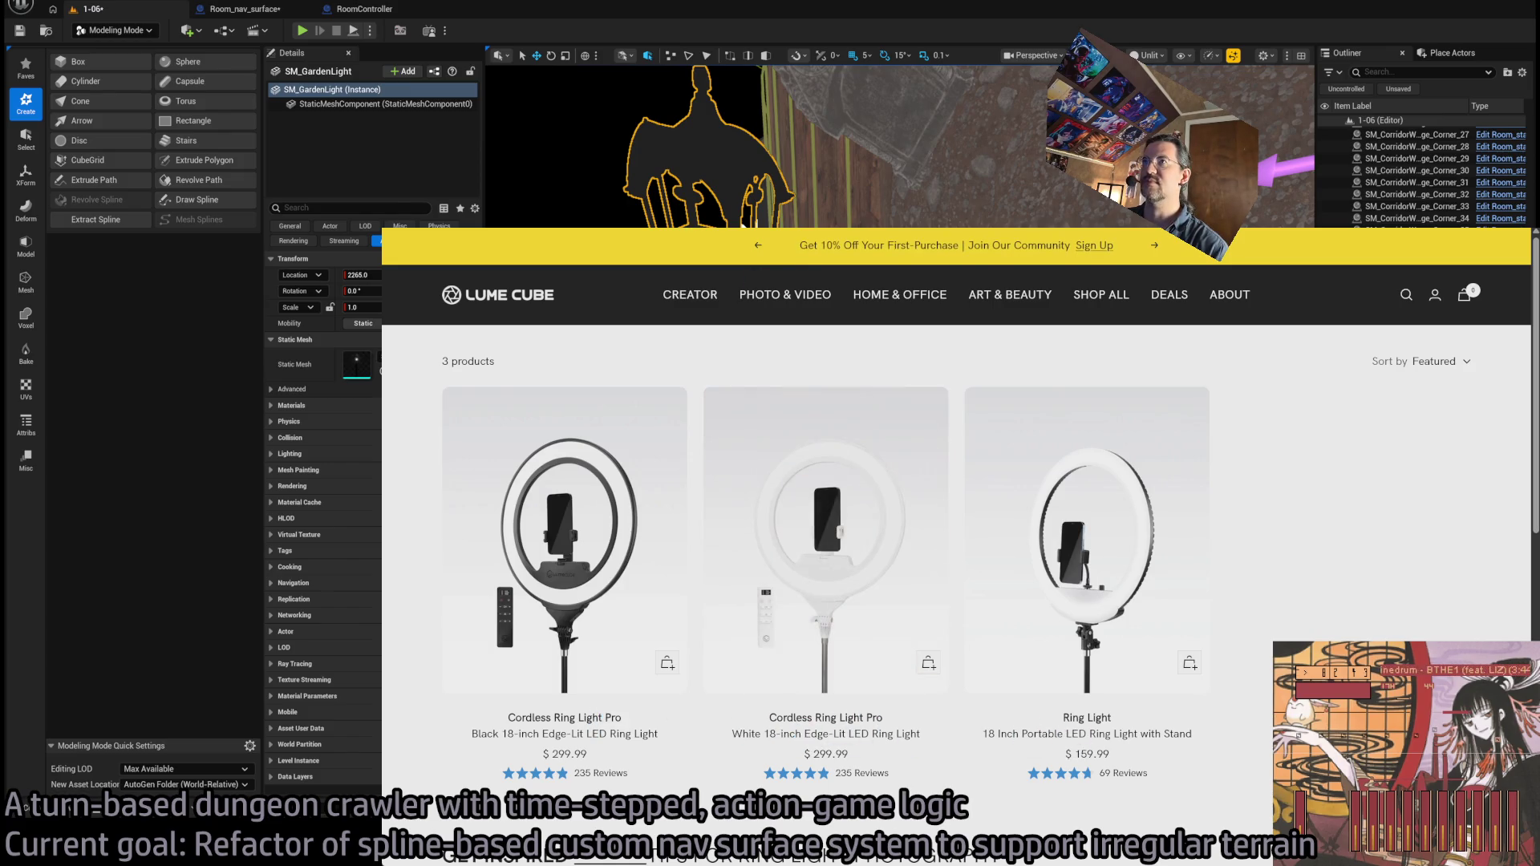
# - Open the Studio Panel Lighting Kit from the collection and read its SPECS
pyautogui.hotkey('alt', 'Left')
pyautogui.scroll(-2, 413, 634)
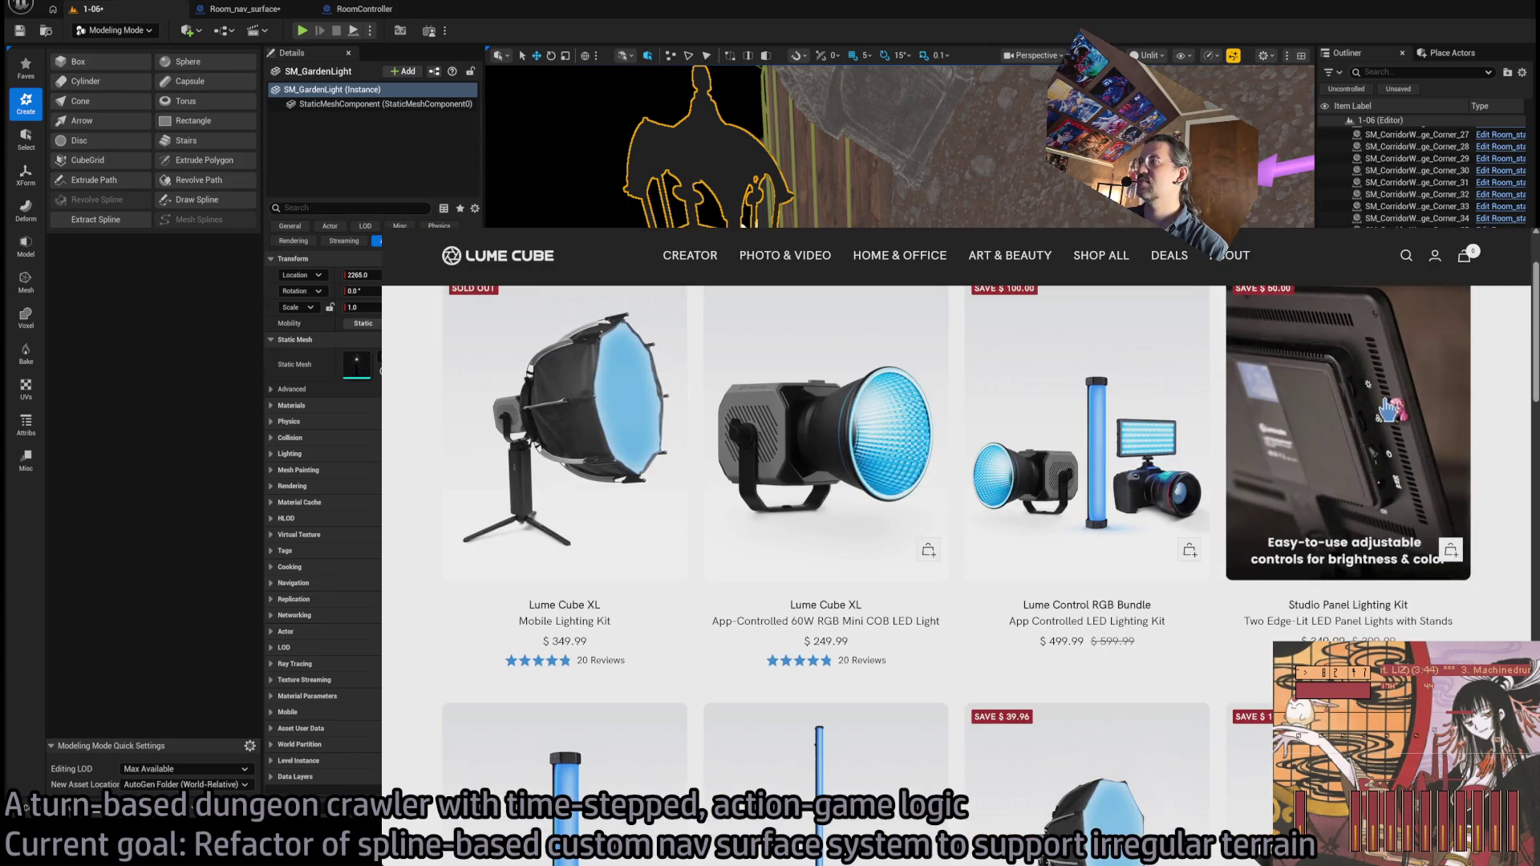
pyautogui.click(1258, 411)
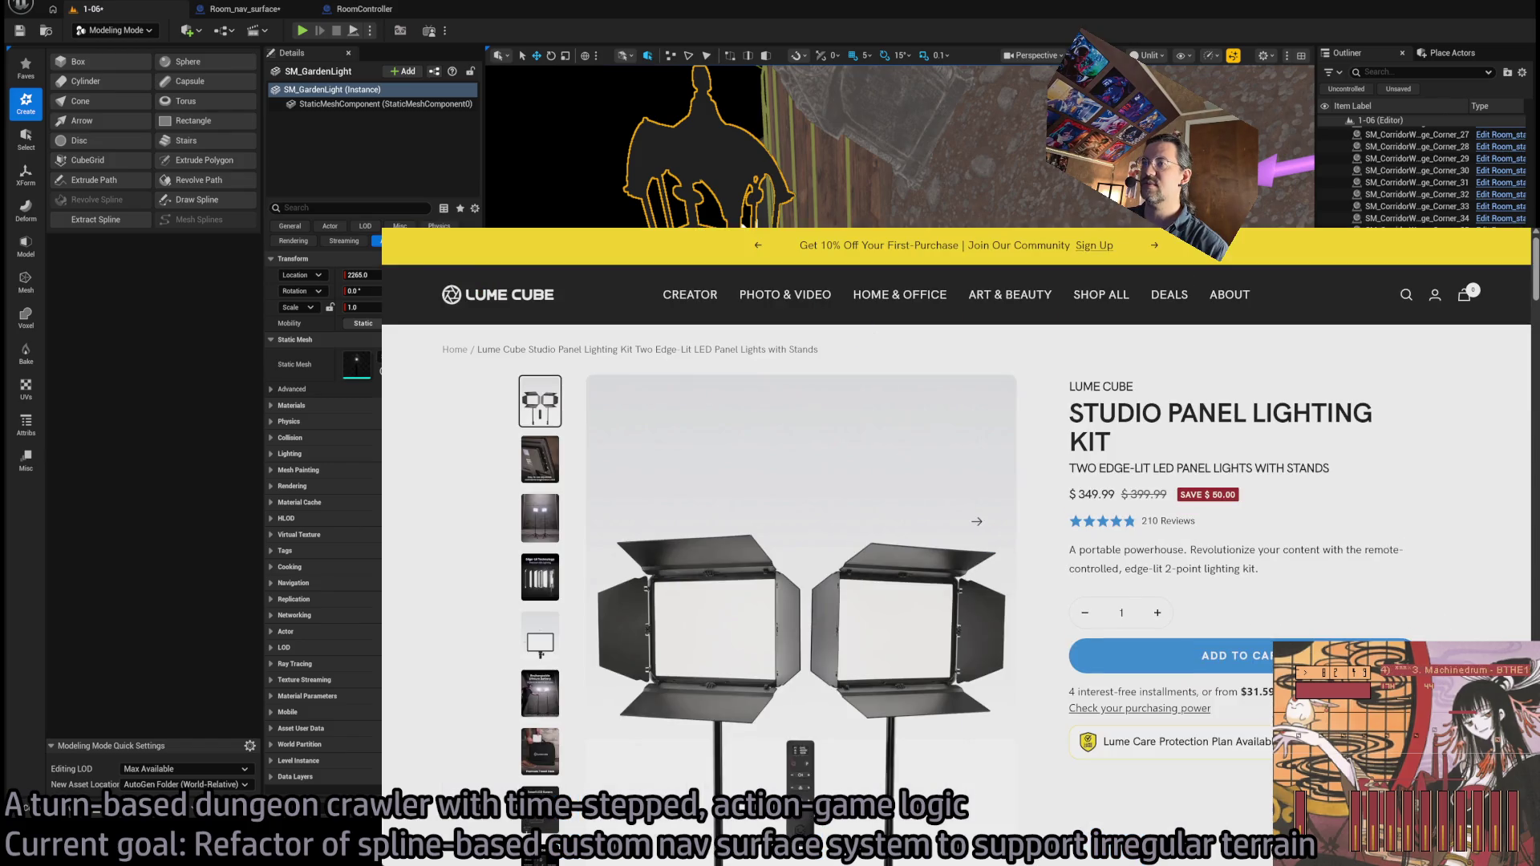
pyautogui.scroll(-5, 440, 618)
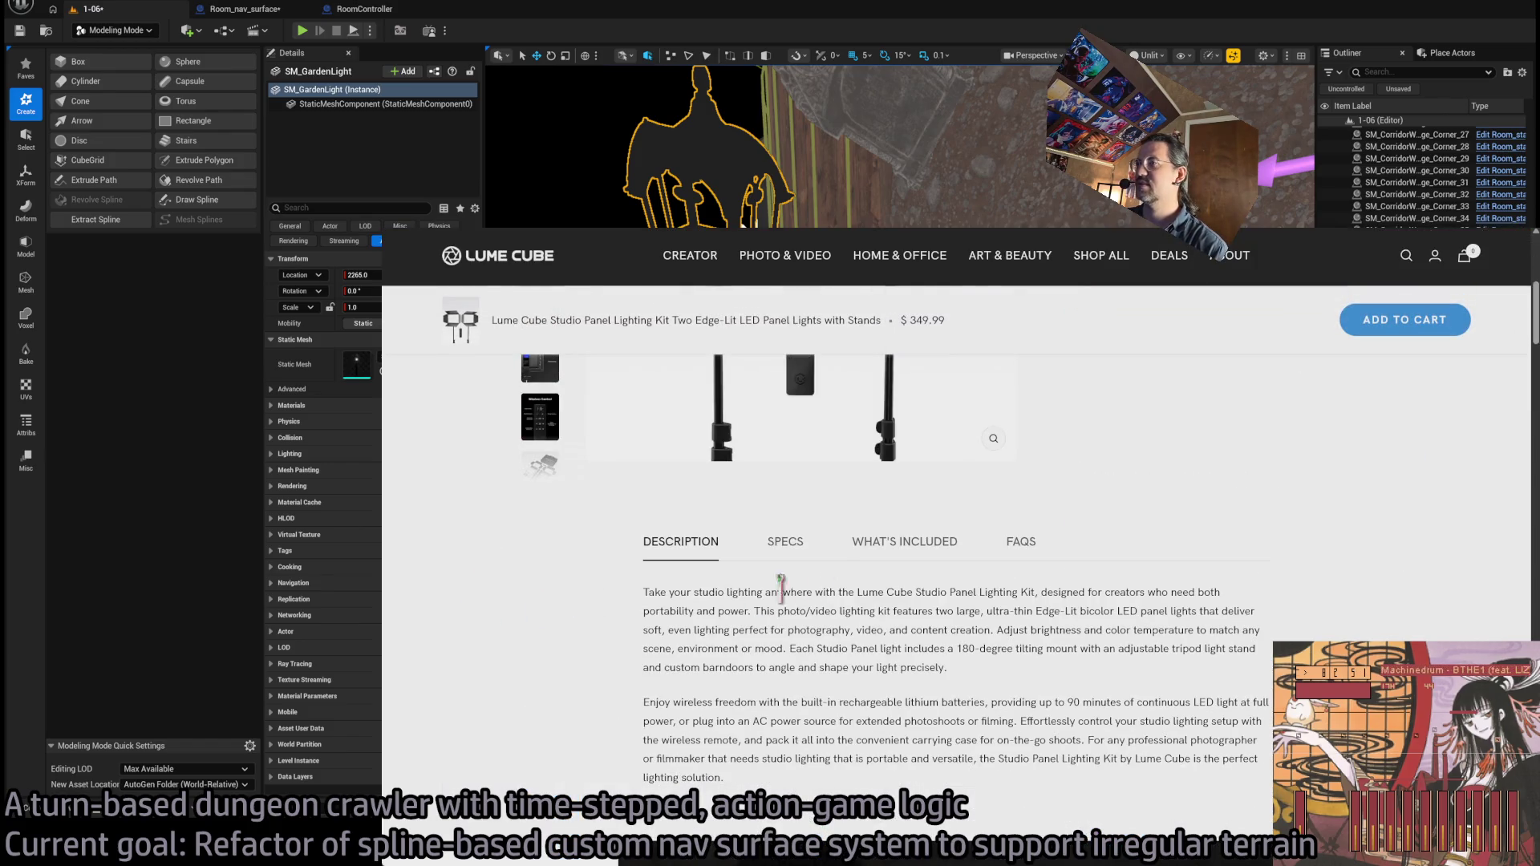
pyautogui.click(785, 542)
pyautogui.scroll(-2, 500, 674)
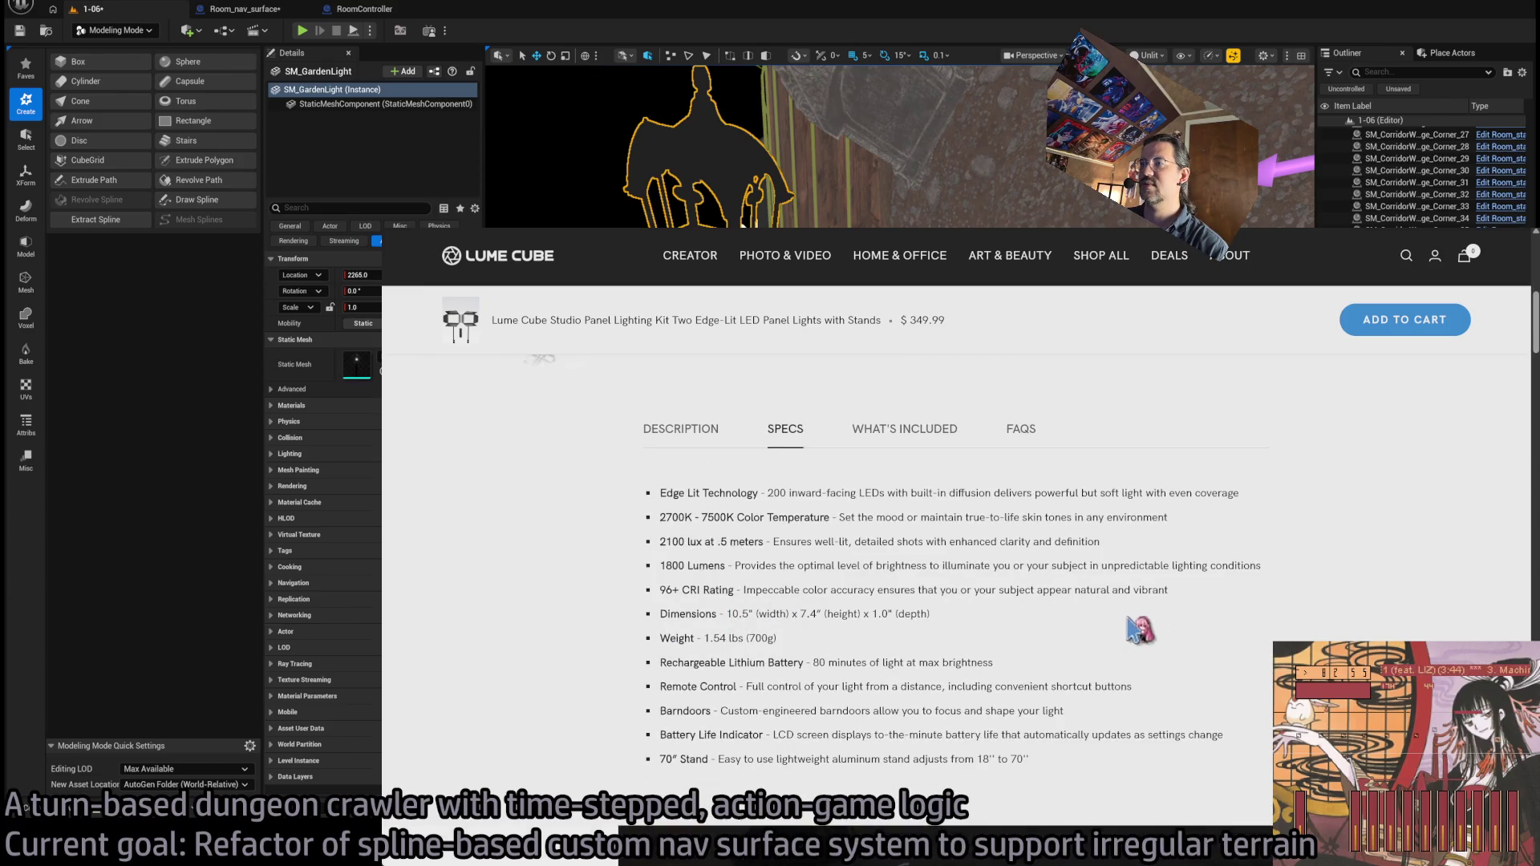
pyautogui.scroll(-5, 1203, 626)
pyautogui.scroll(15, 1319, 612)
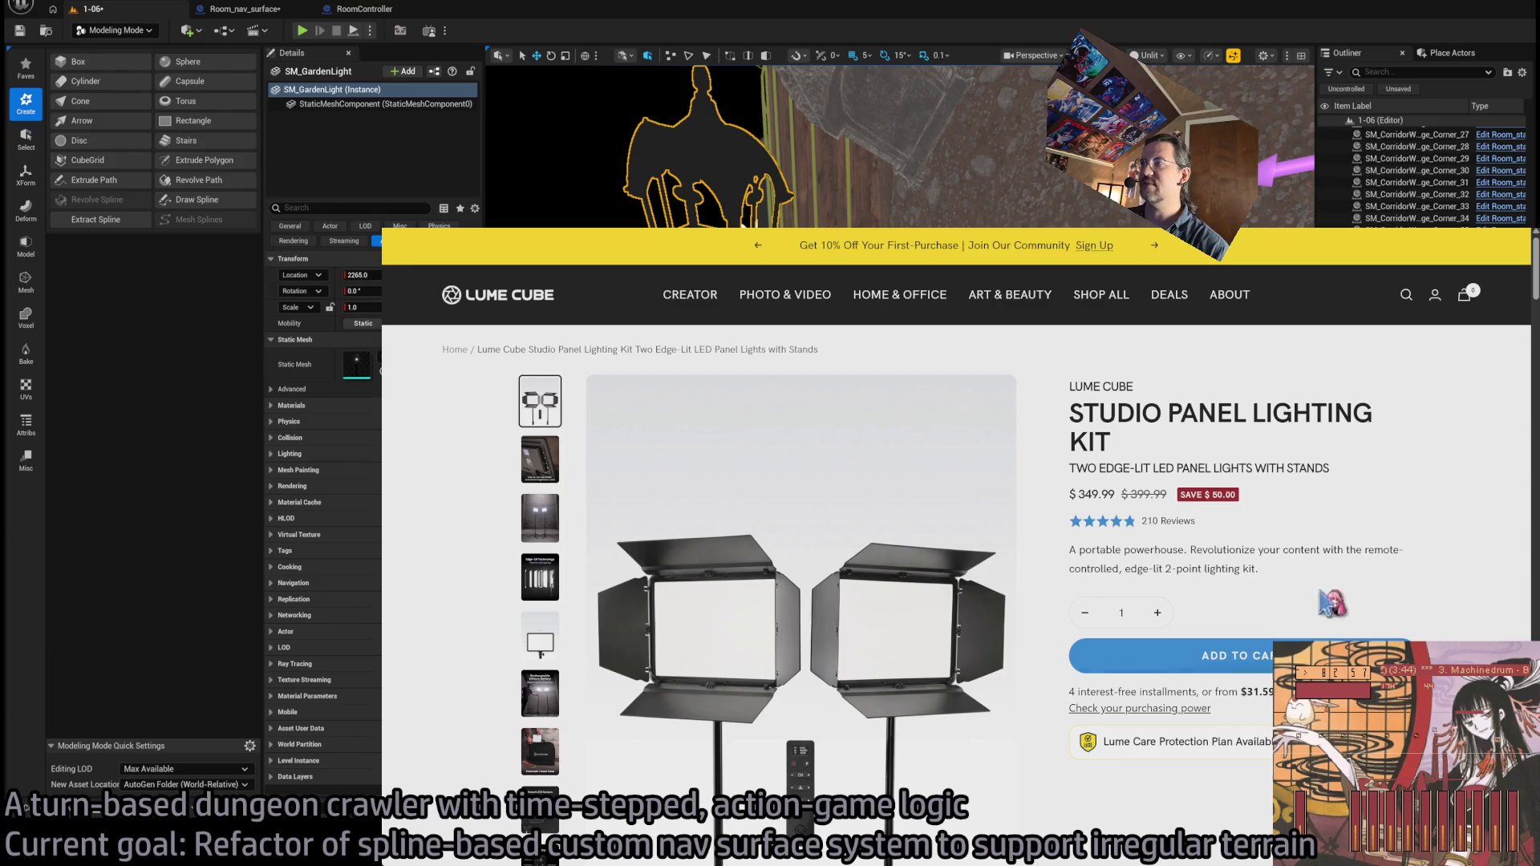
# - Go back to the nine-product collection and close the GET 10% OFF popup
pyautogui.hotkey('alt', 'Left')
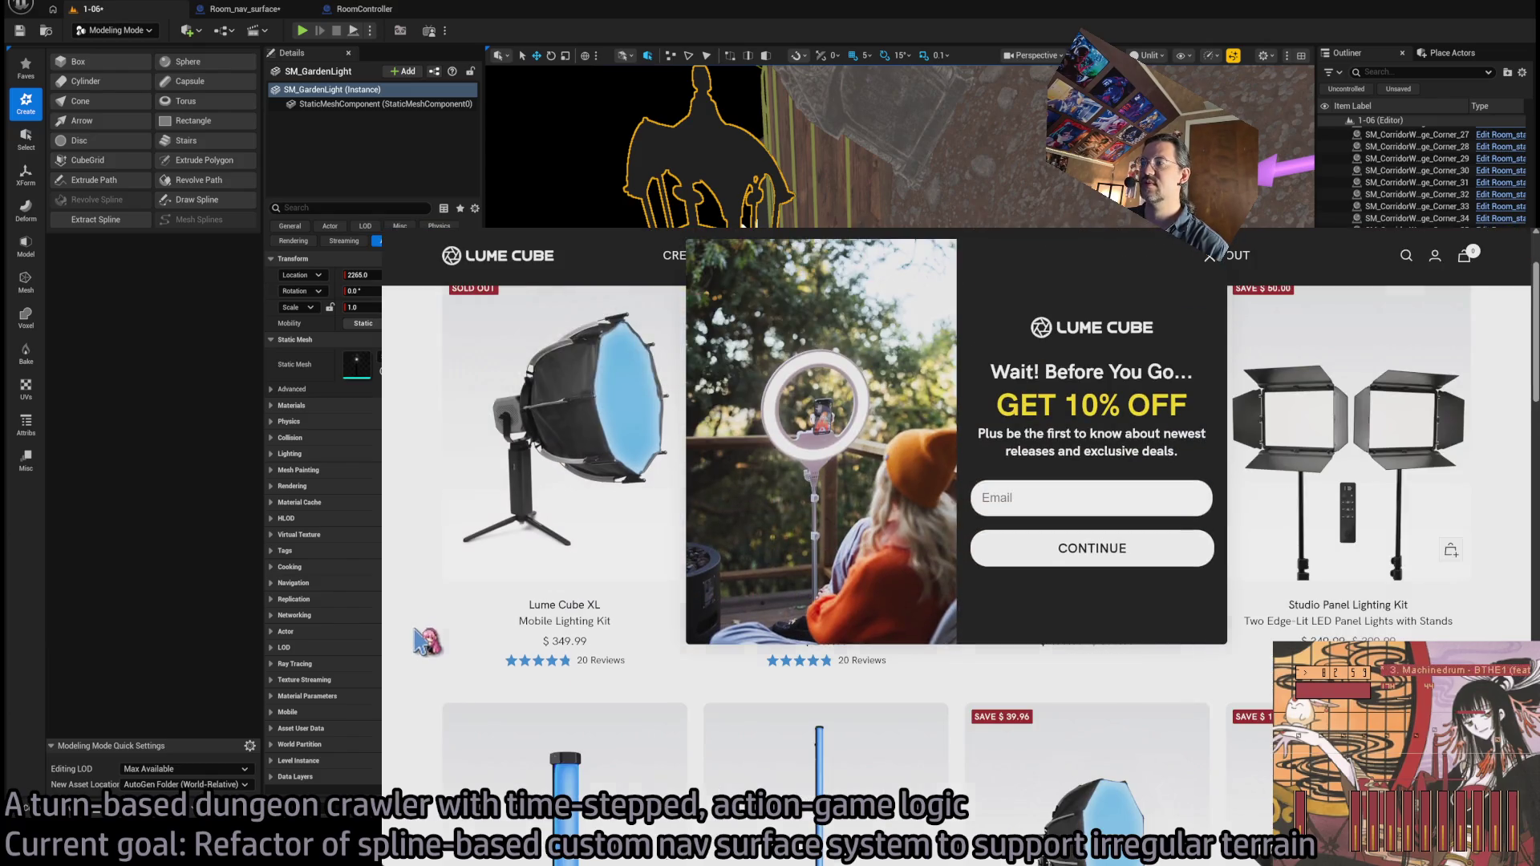
pyautogui.click(1208, 258)
pyautogui.scroll(-5, 1200, 691)
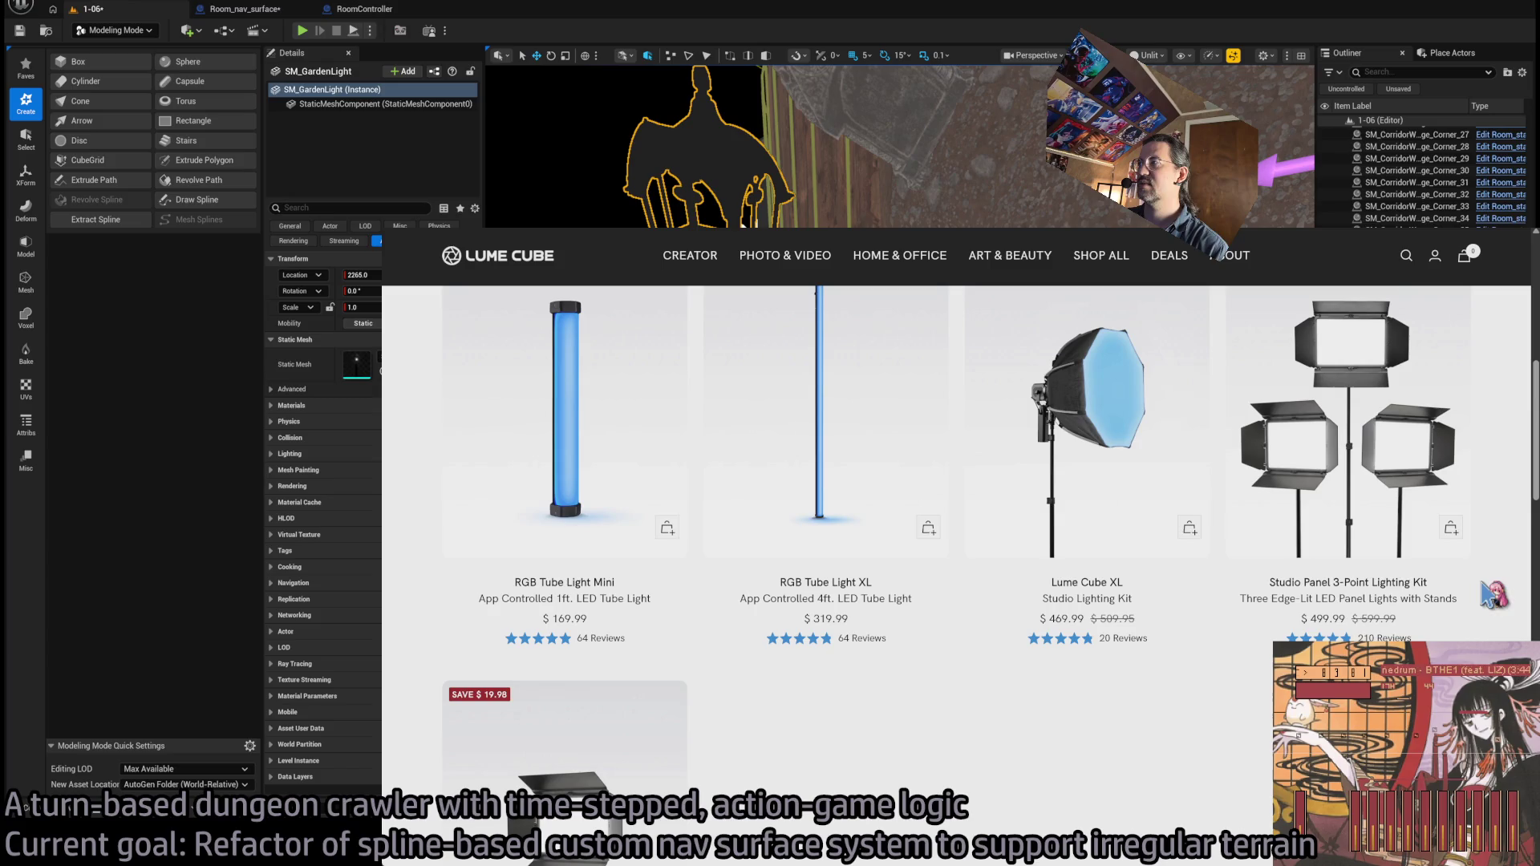
pyautogui.scroll(-1, 1201, 692)
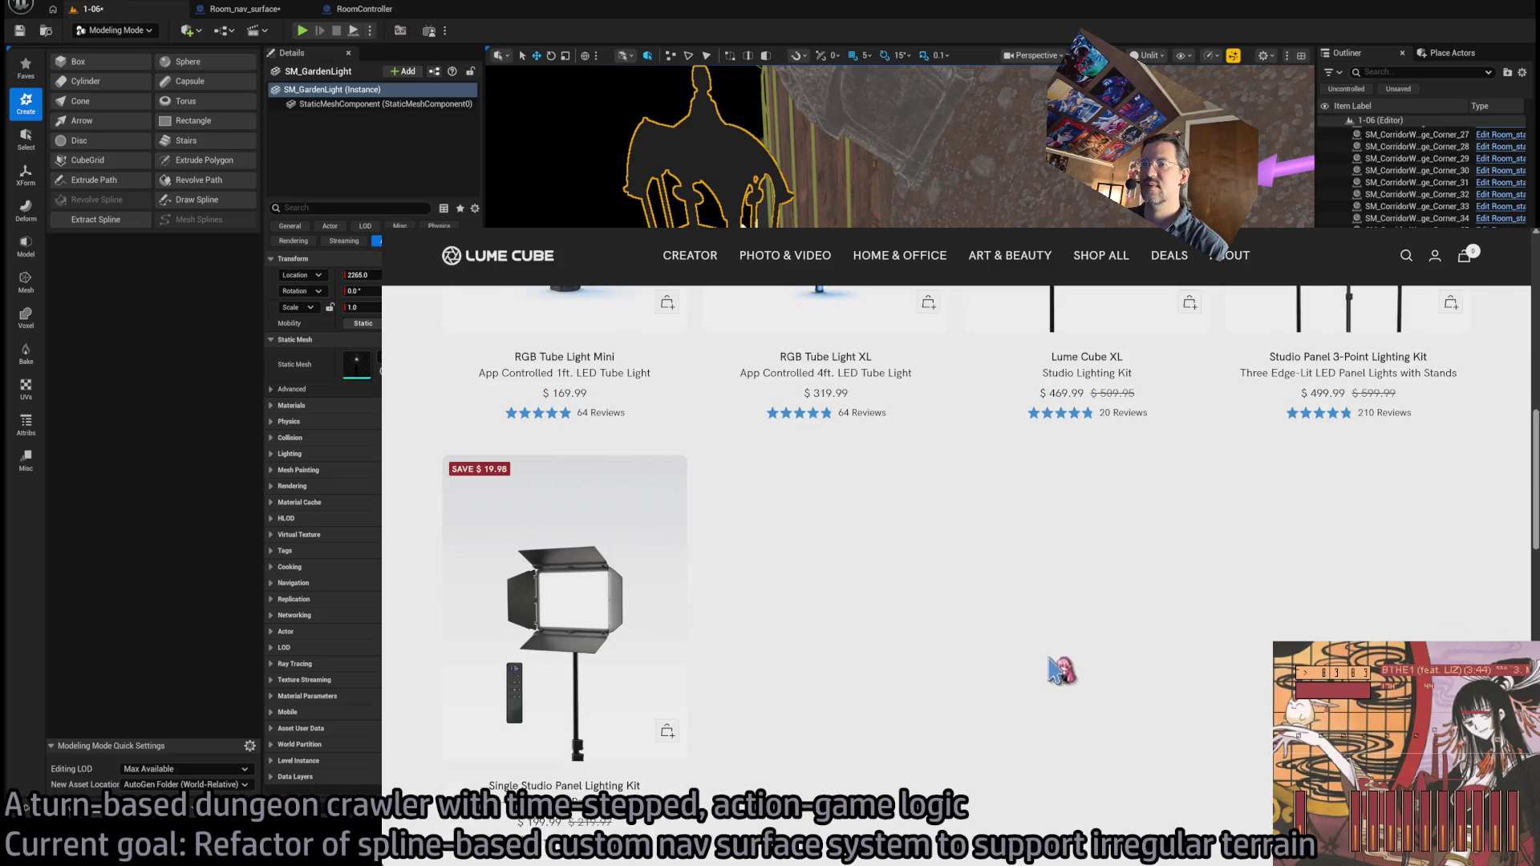
pyautogui.scroll(10, 1072, 653)
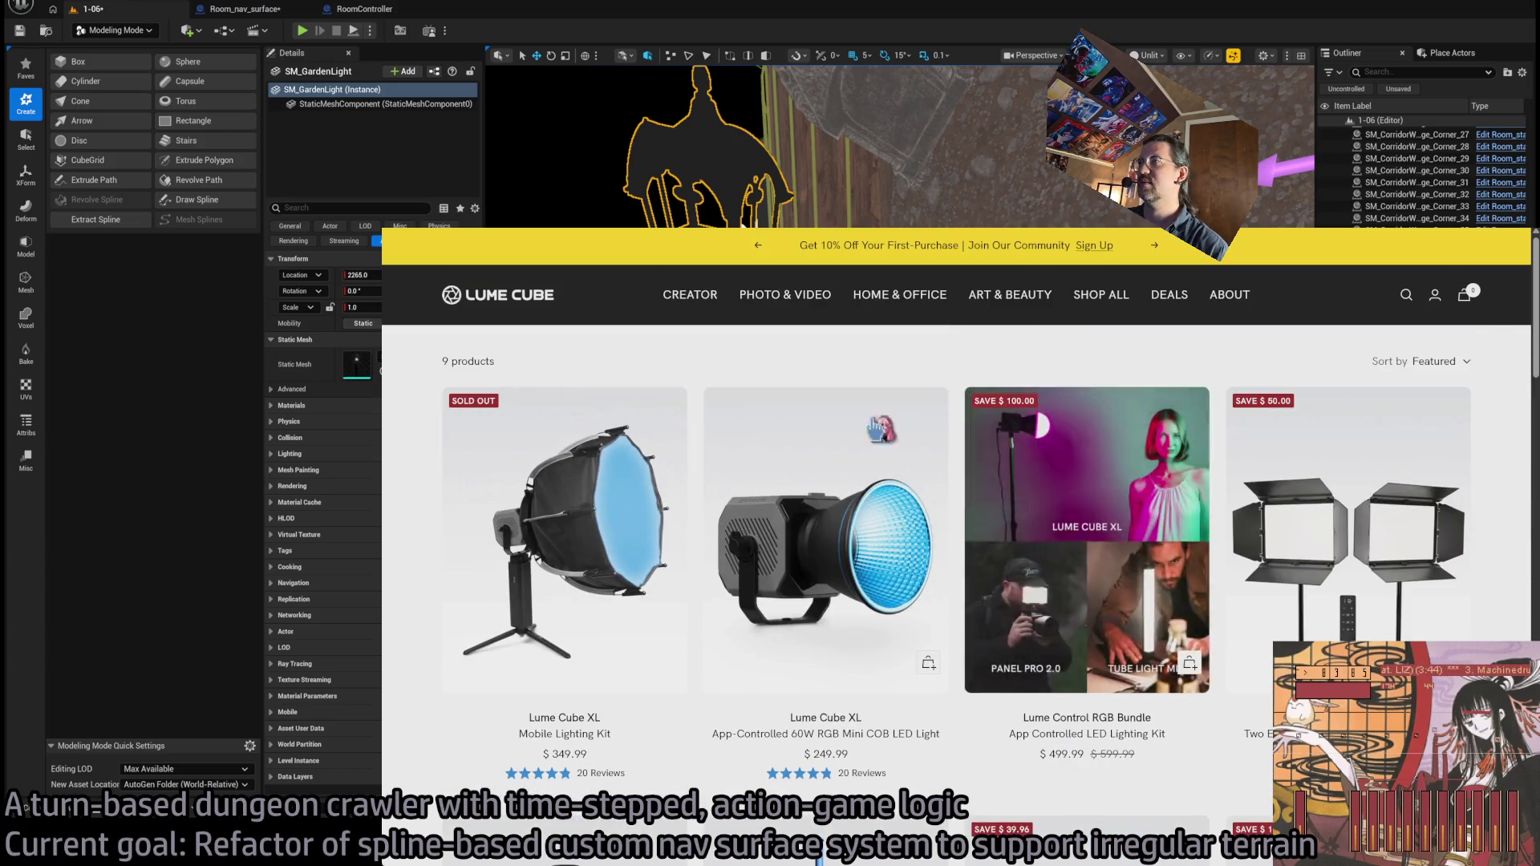
pyautogui.click(741, 225)
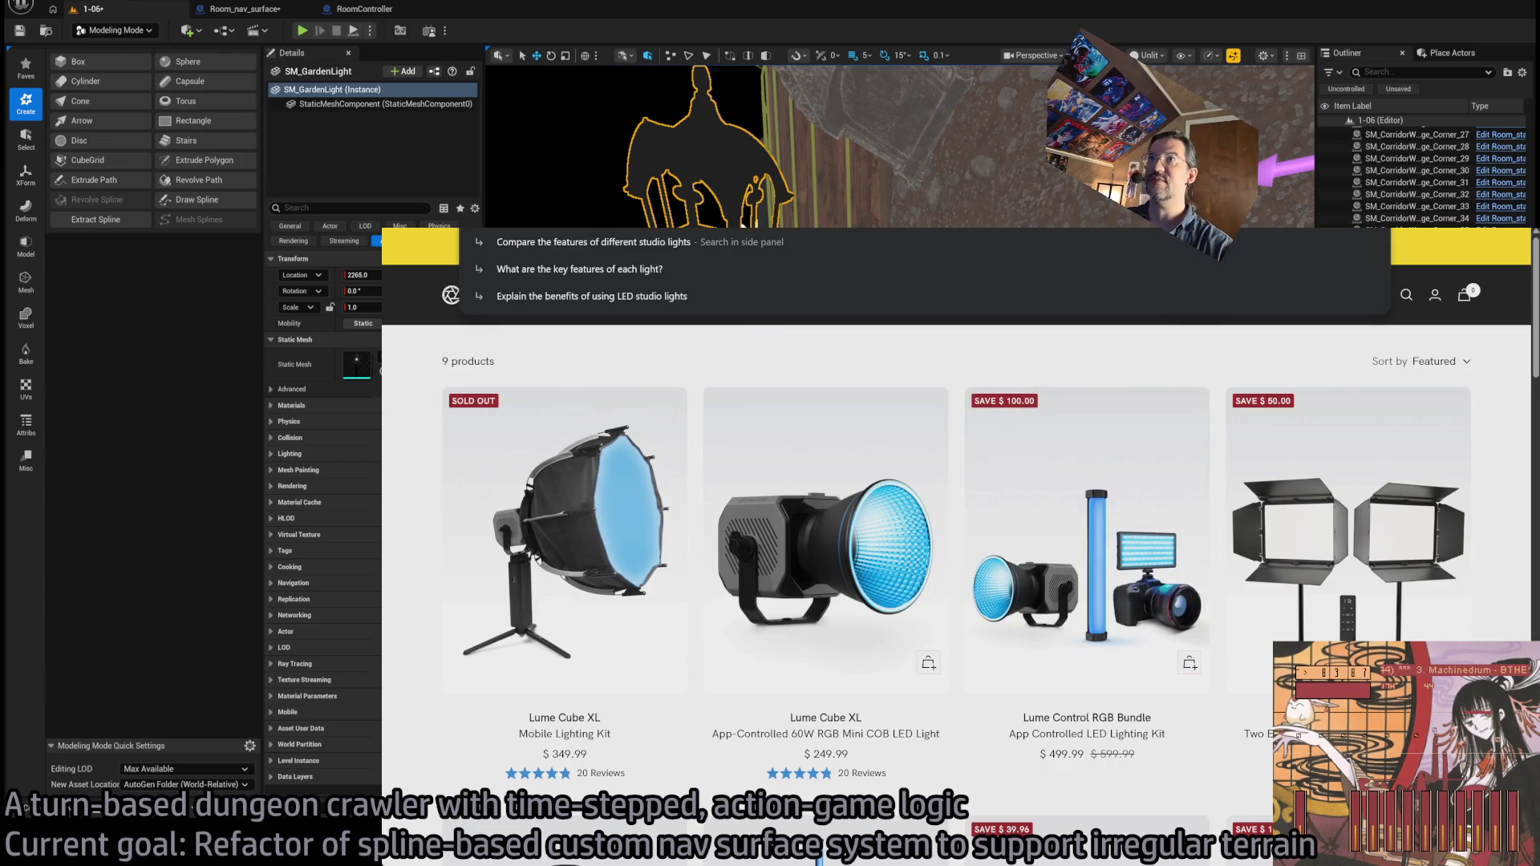
# - Reach Adorama via a Google search and search it for 'lume cube panel'
pyautogui.write('adorama')
pyautogui.press('Return')
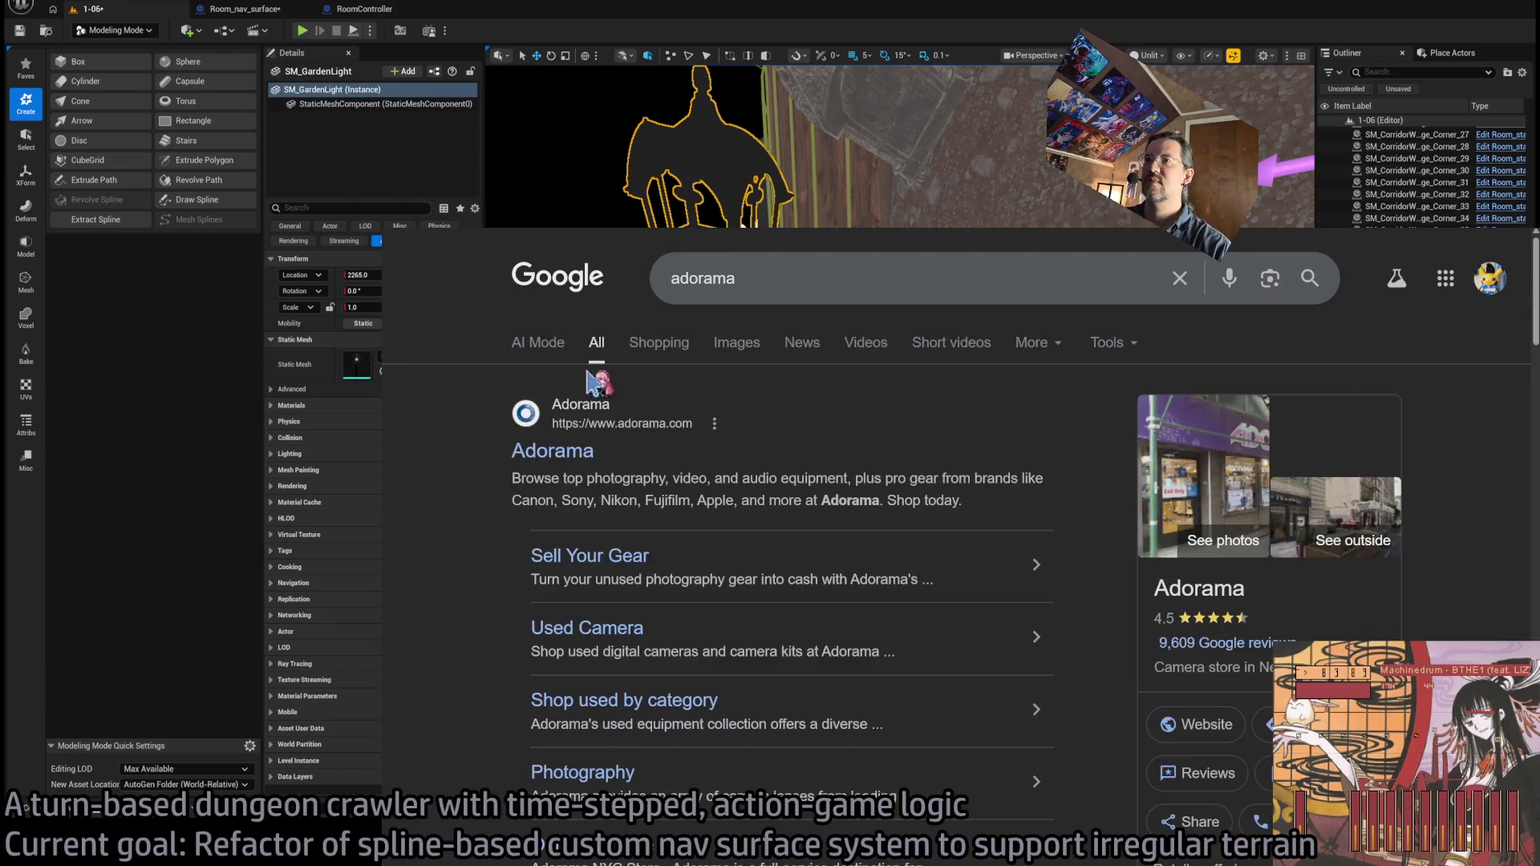
pyautogui.click(571, 454)
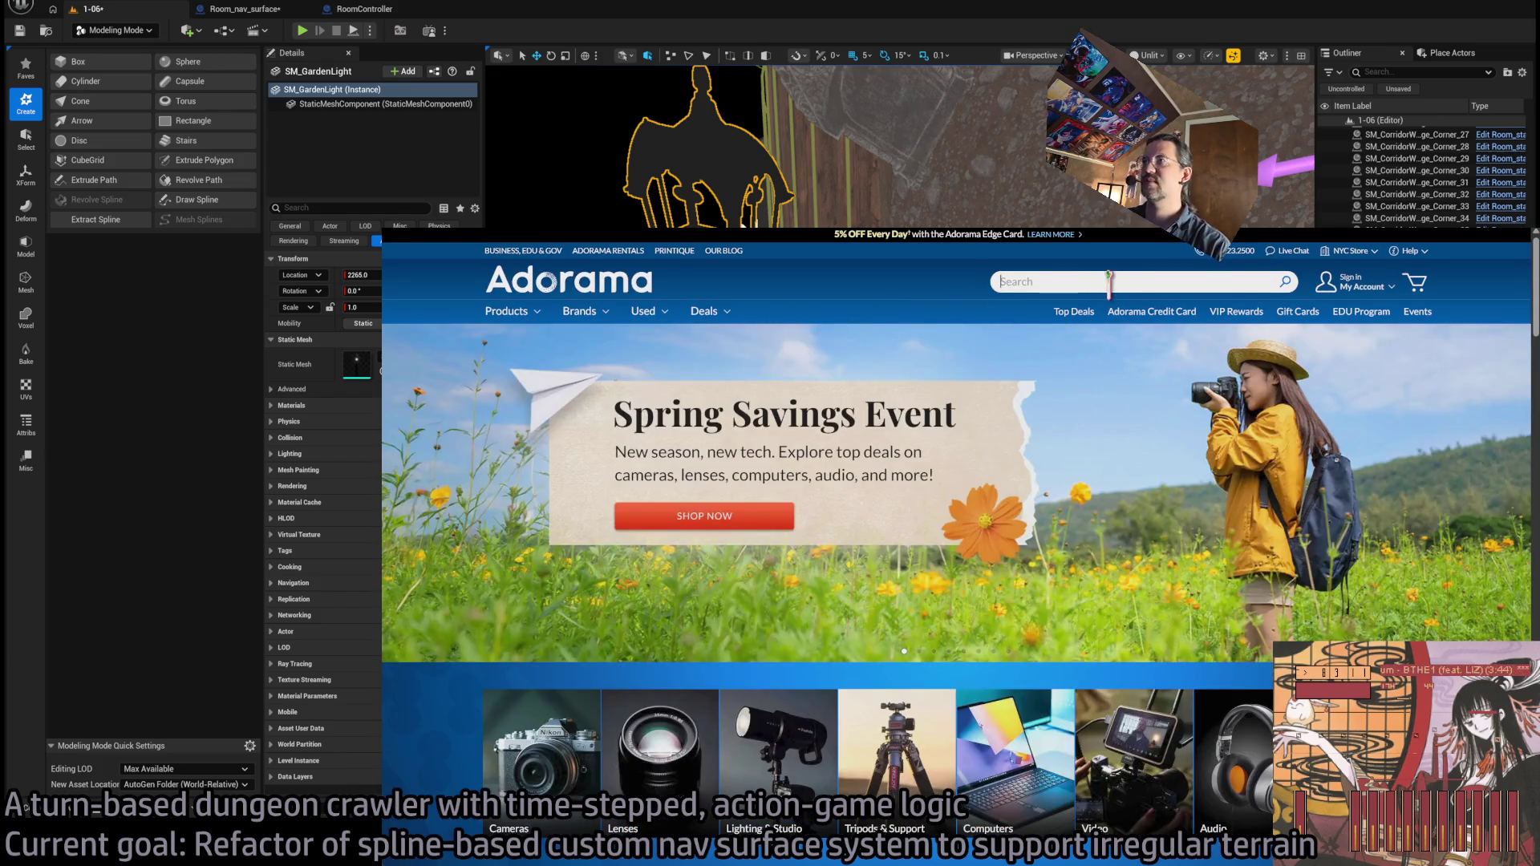
pyautogui.click(1109, 282)
pyautogui.write('lume cube')
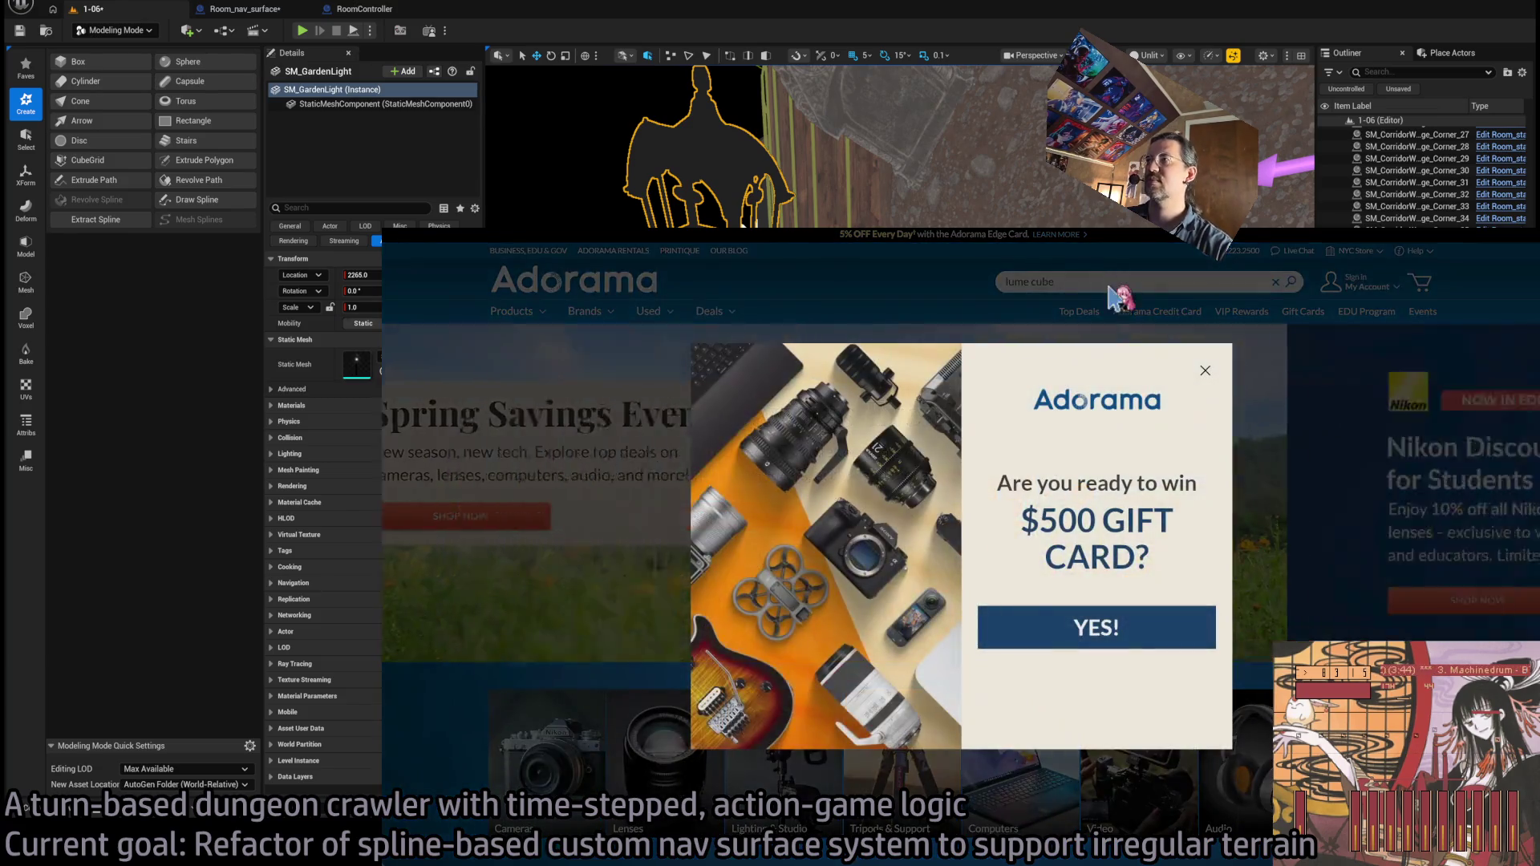
pyautogui.click(1203, 368)
pyautogui.click(1120, 281)
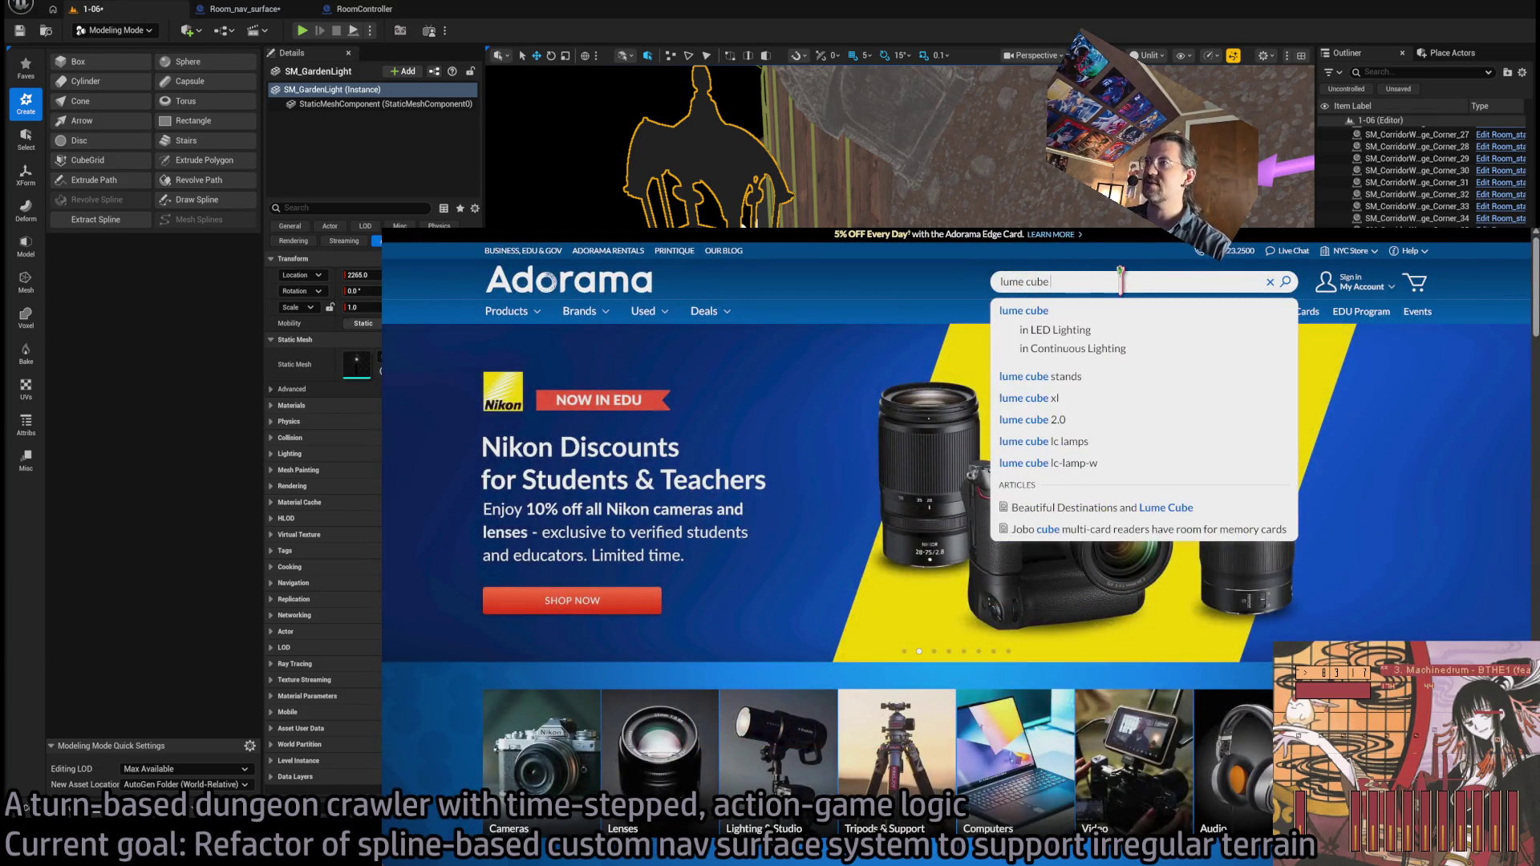
pyautogui.write('panel')
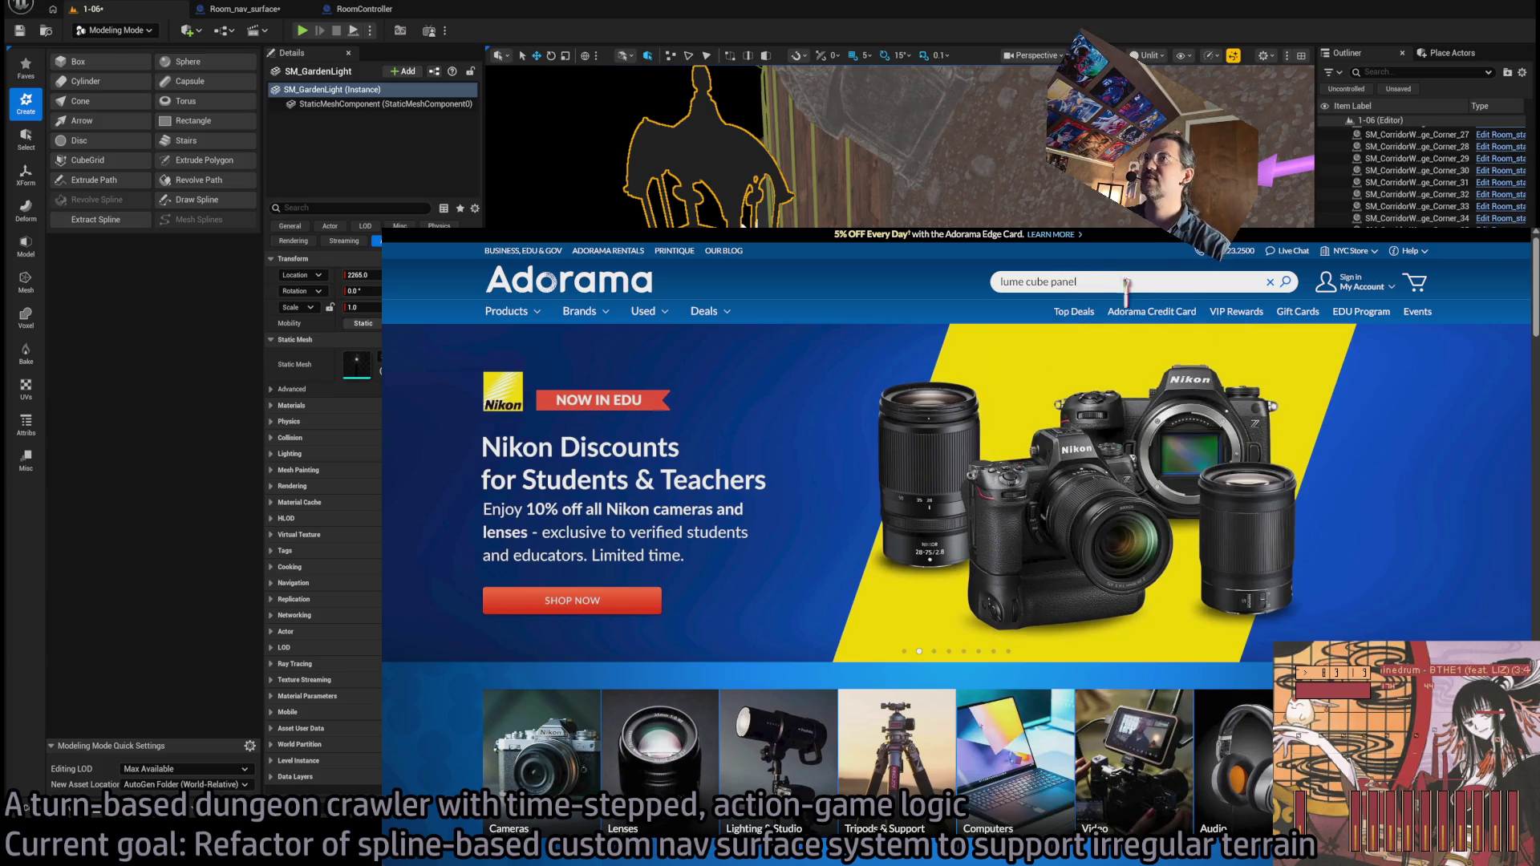
pyautogui.press('Return')
# - Open the Lume Cube Studio Panel LED Light listing and view its plain product photo
pyautogui.scroll(-5, 445, 522)
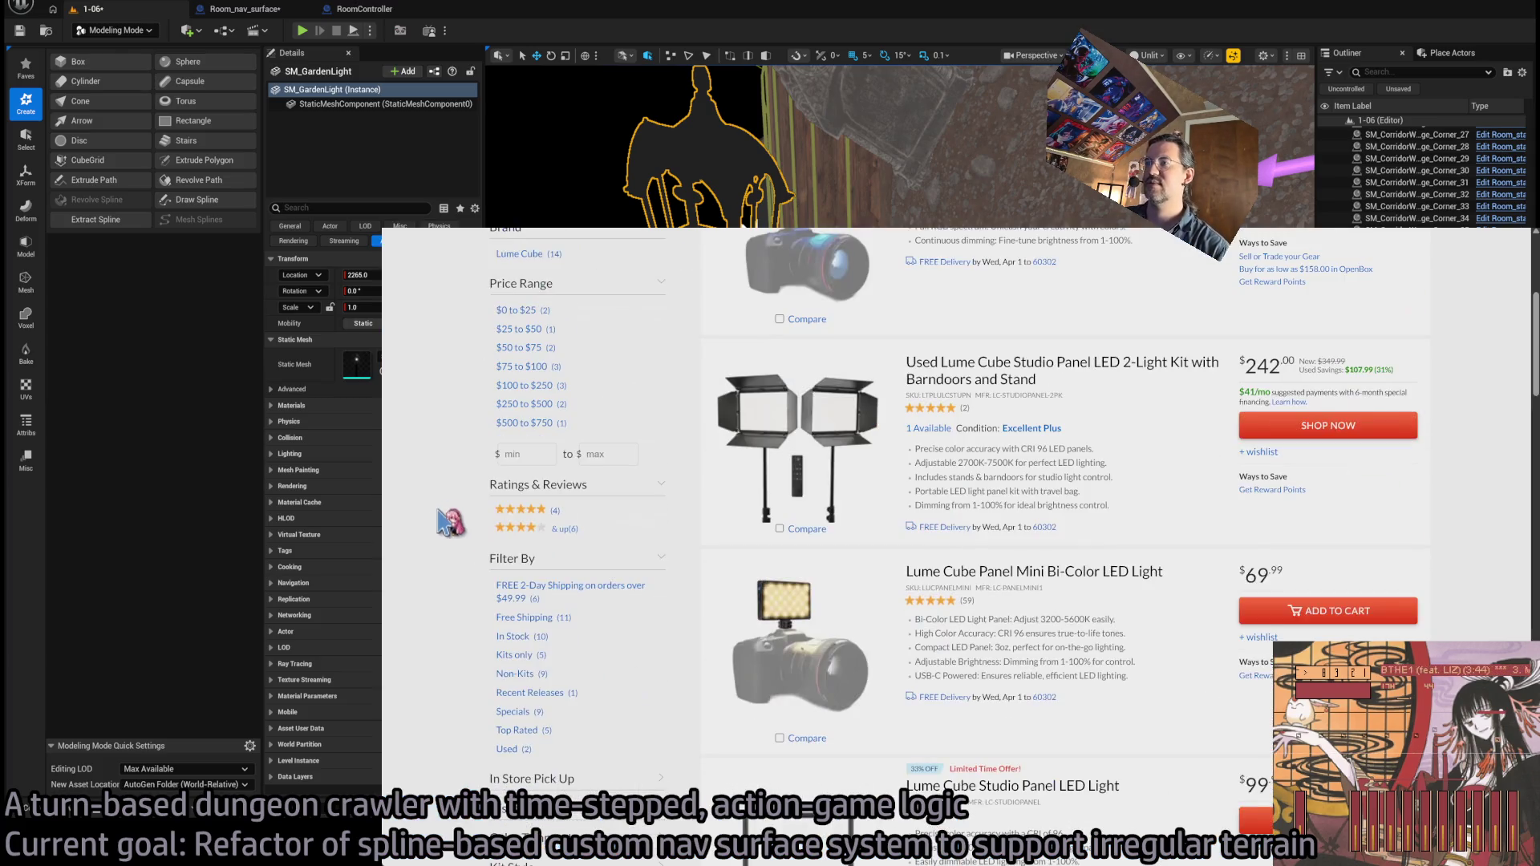
pyautogui.scroll(5, 446, 525)
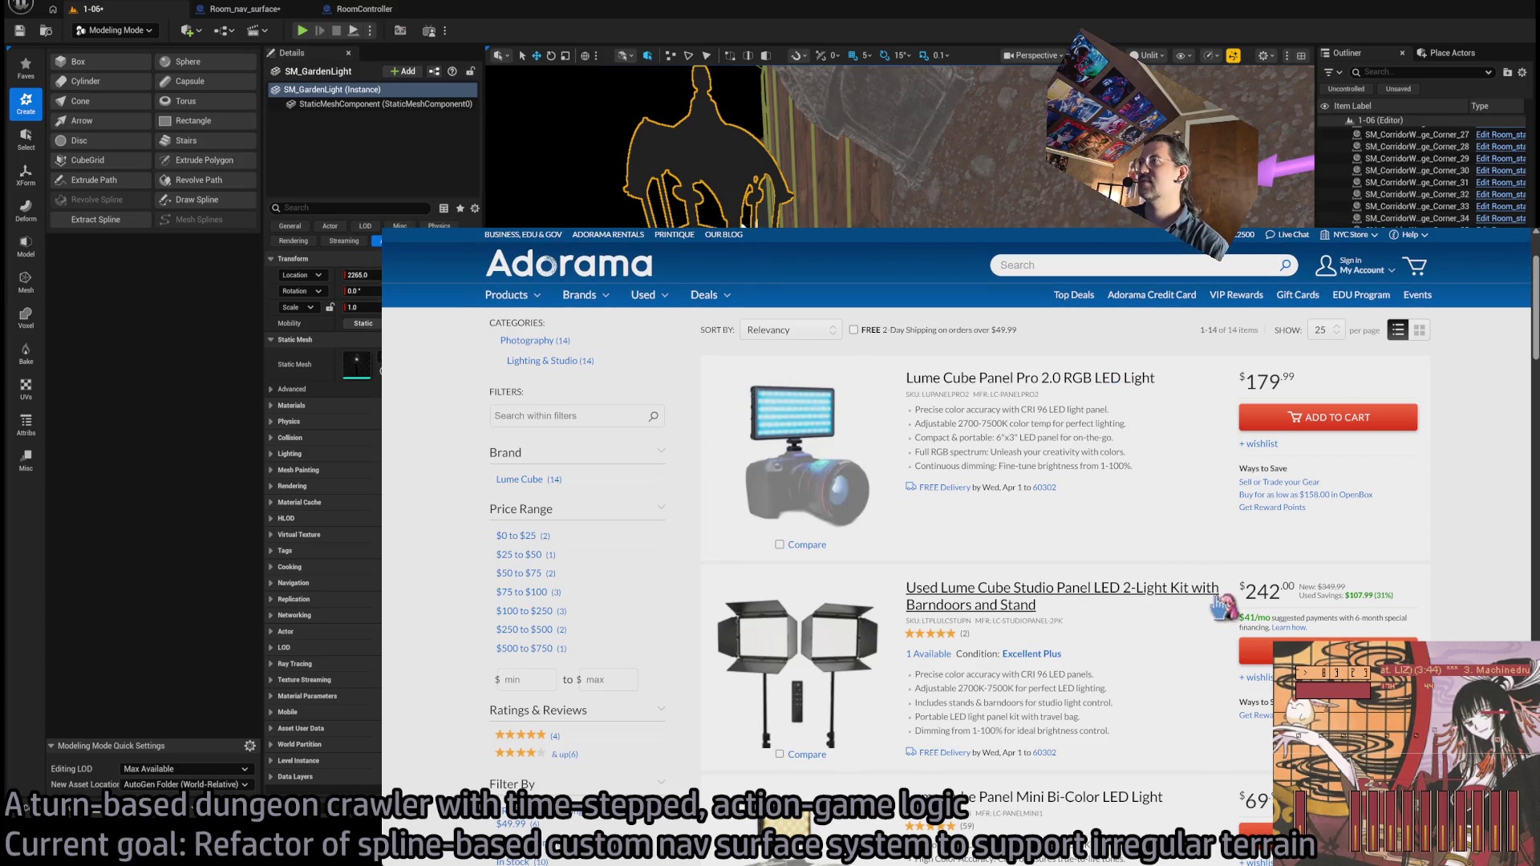
pyautogui.scroll(-3, 1210, 557)
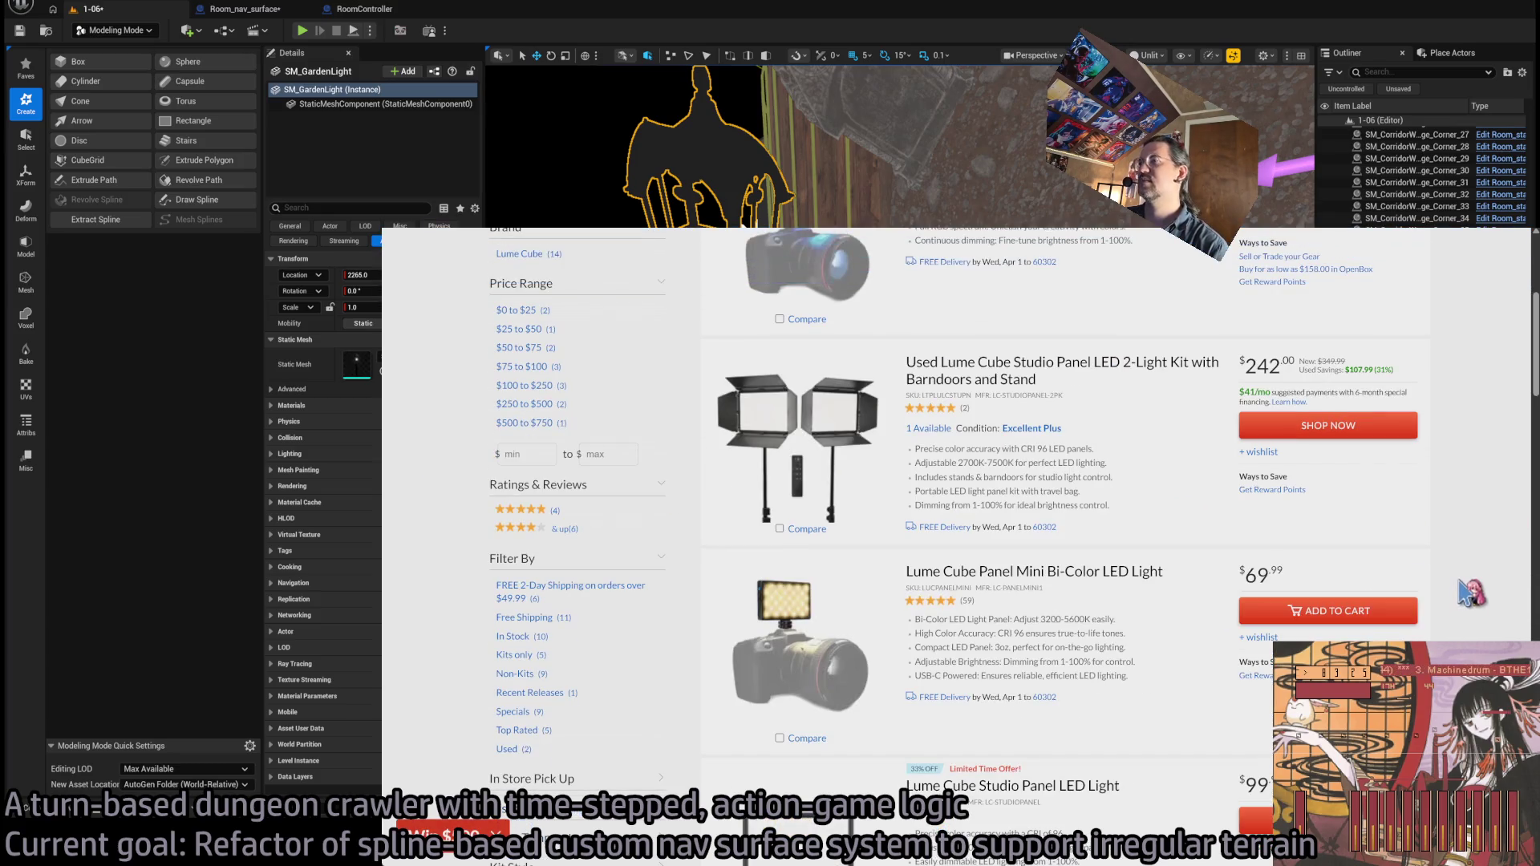
pyautogui.scroll(-3, 1471, 592)
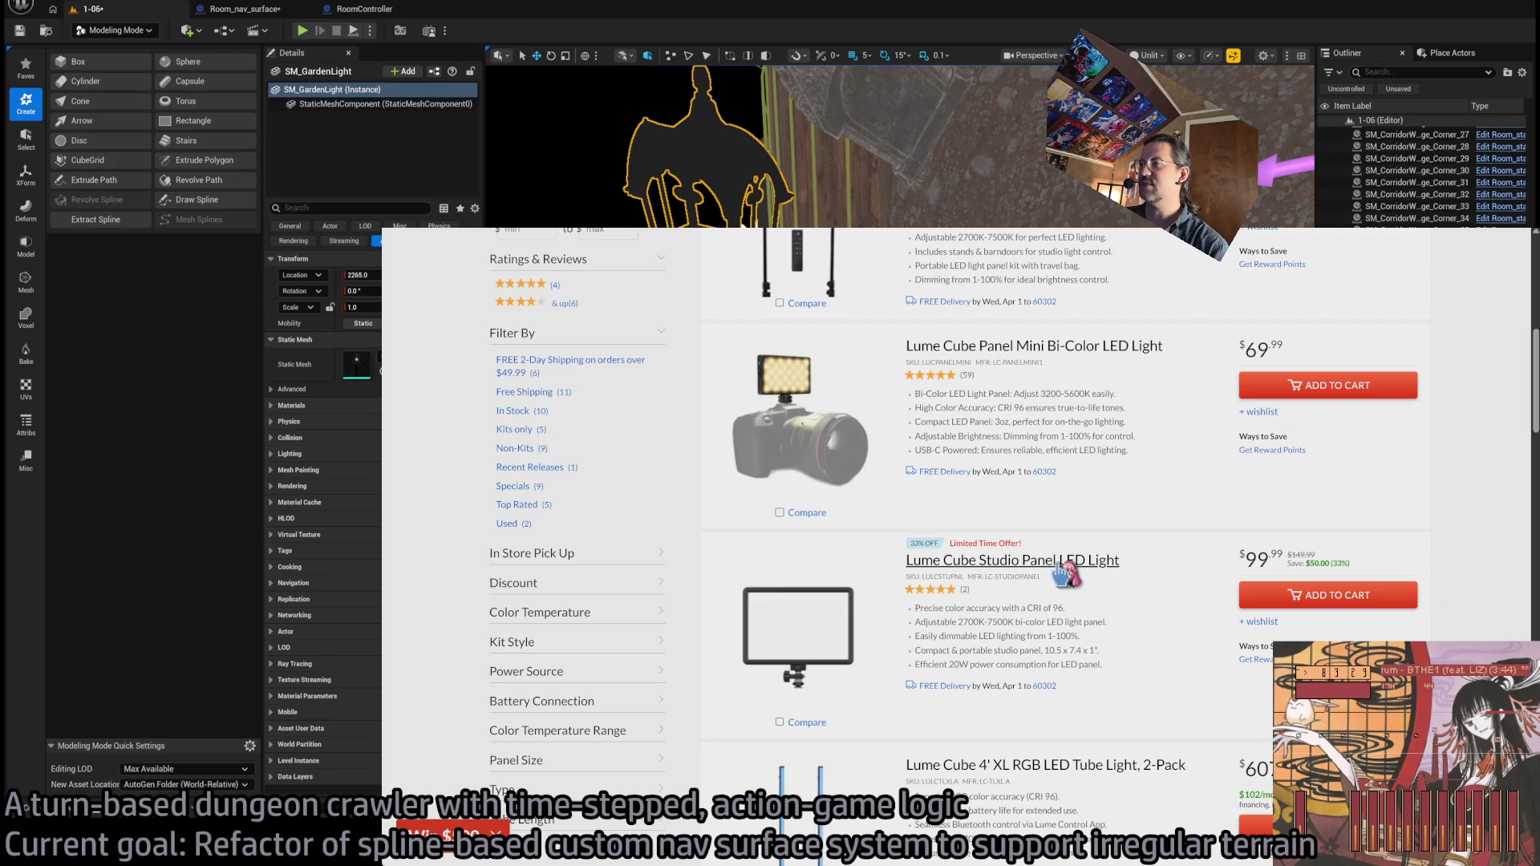
pyautogui.click(995, 568)
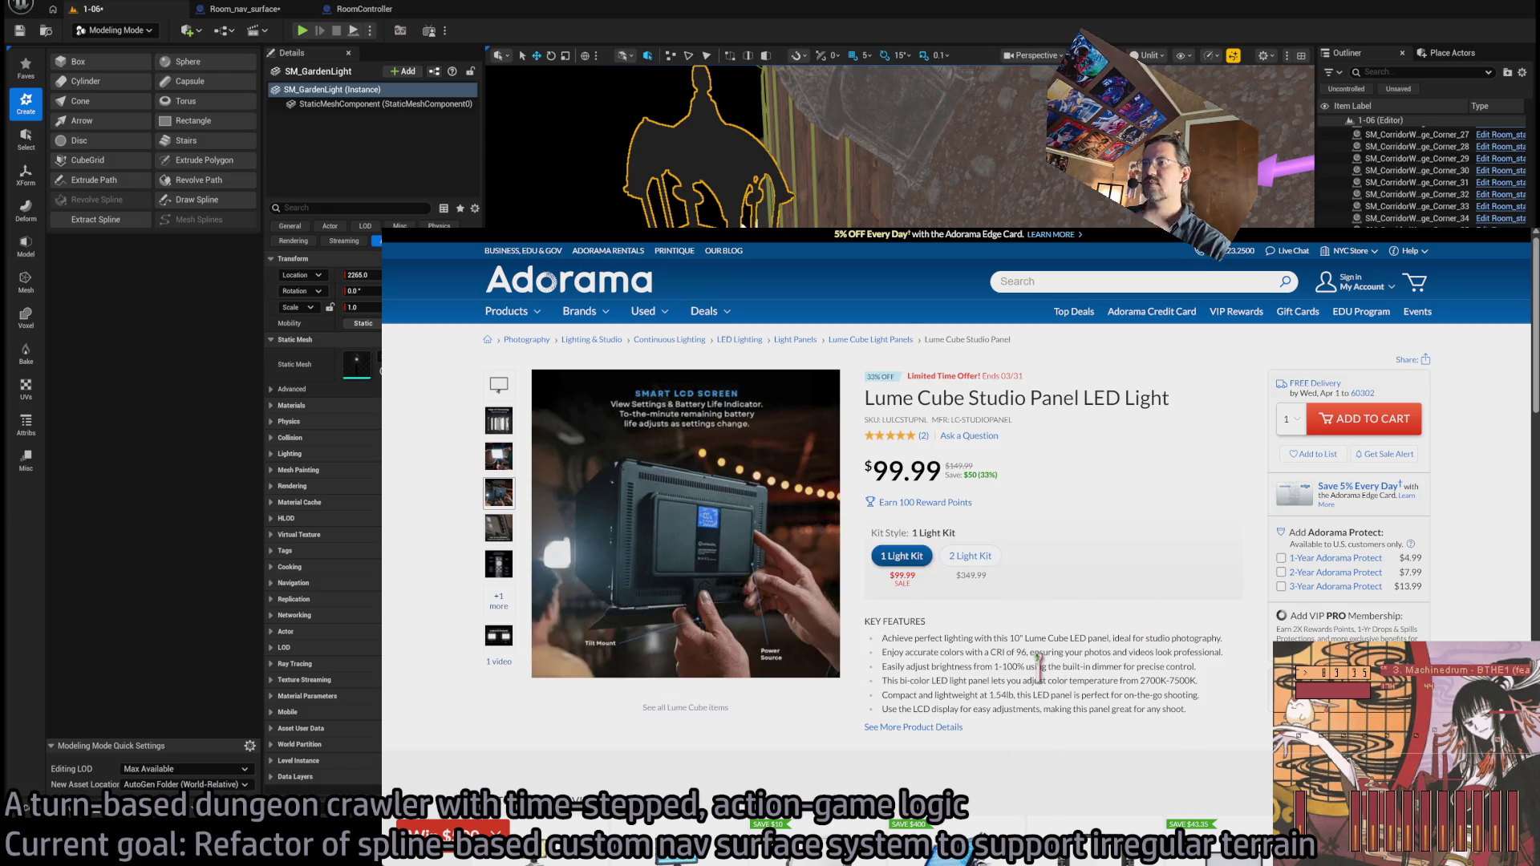
pyautogui.moveTo(677, 536)
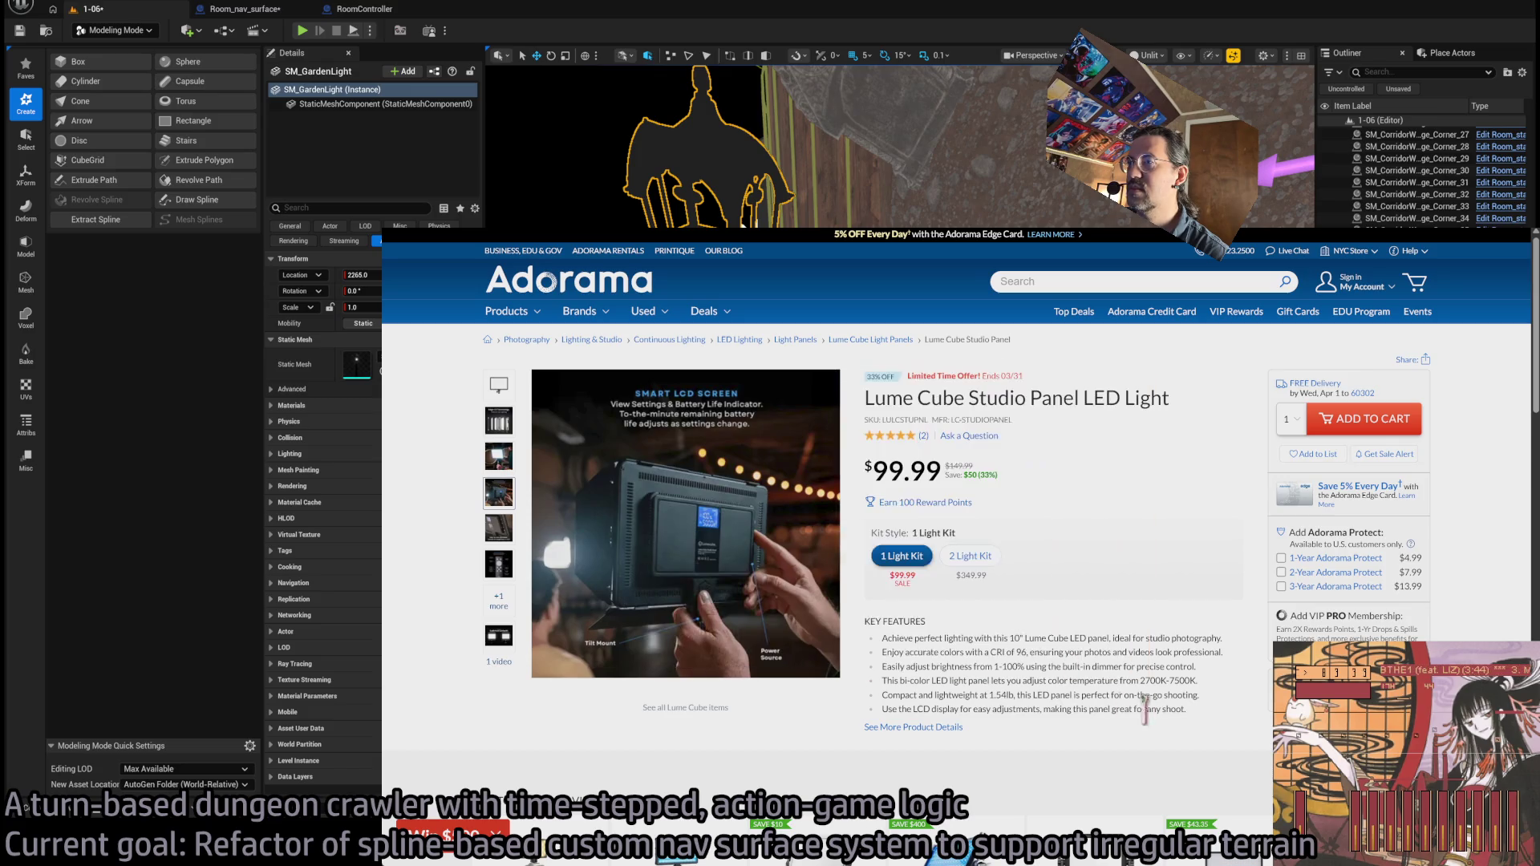
pyautogui.click(500, 385)
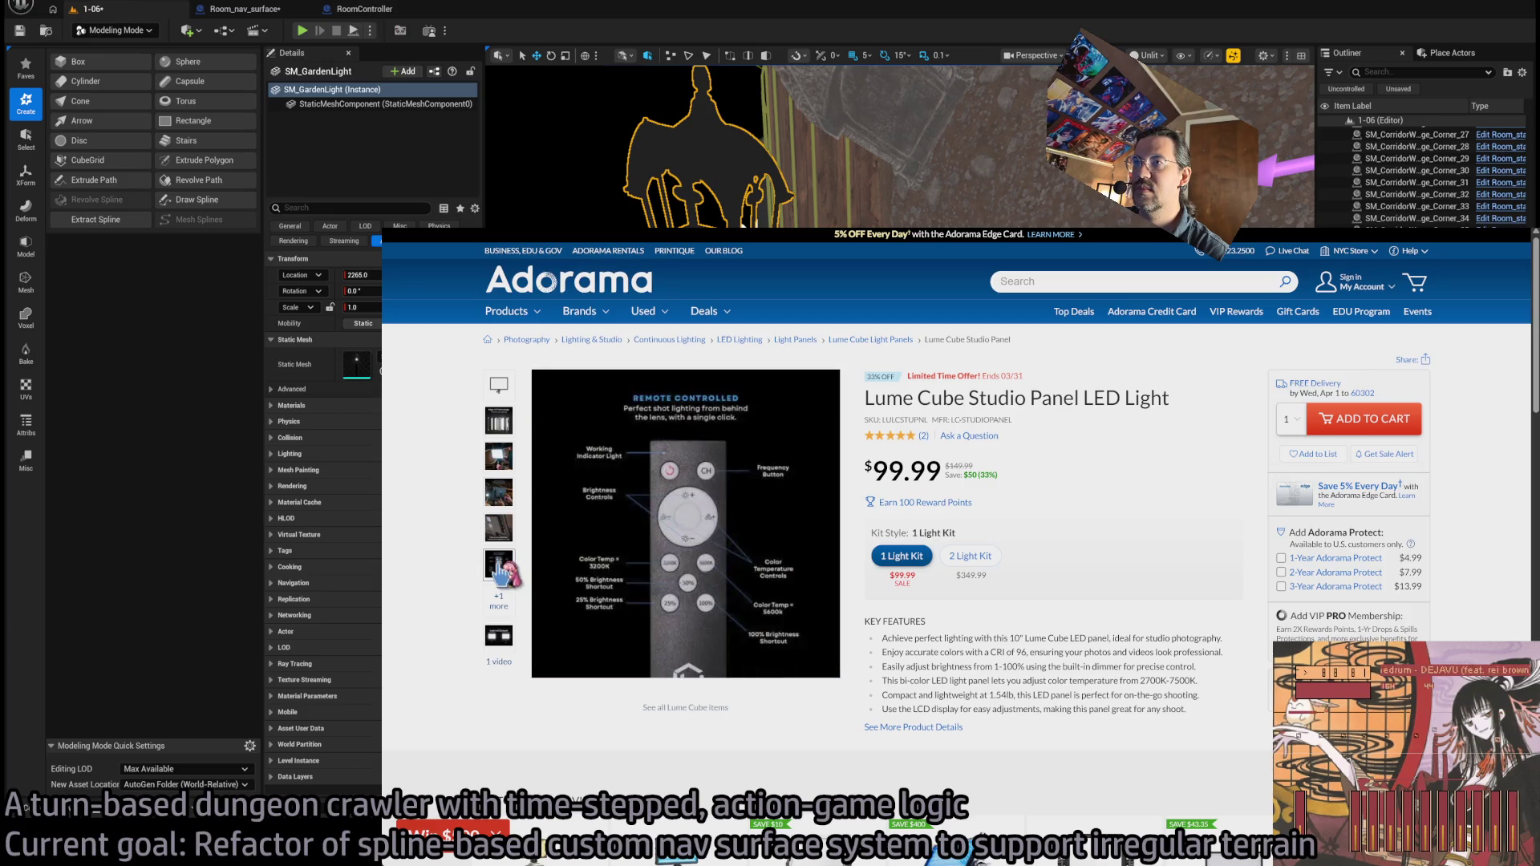
# - Browse the Product Images & Videos gallery, including the video and accessories photo
pyautogui.click(496, 637)
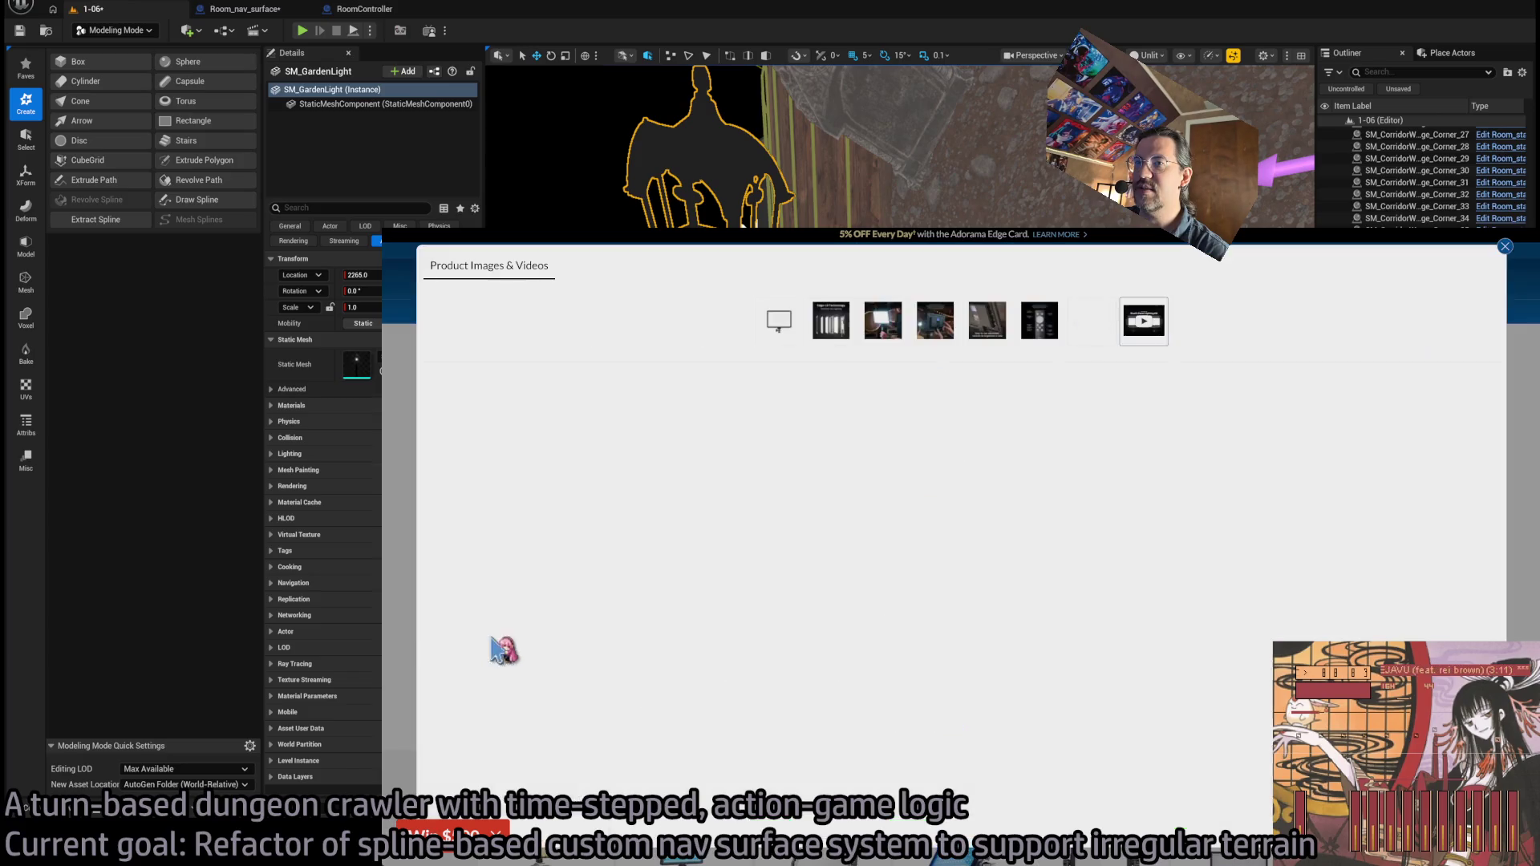
pyautogui.click(1503, 248)
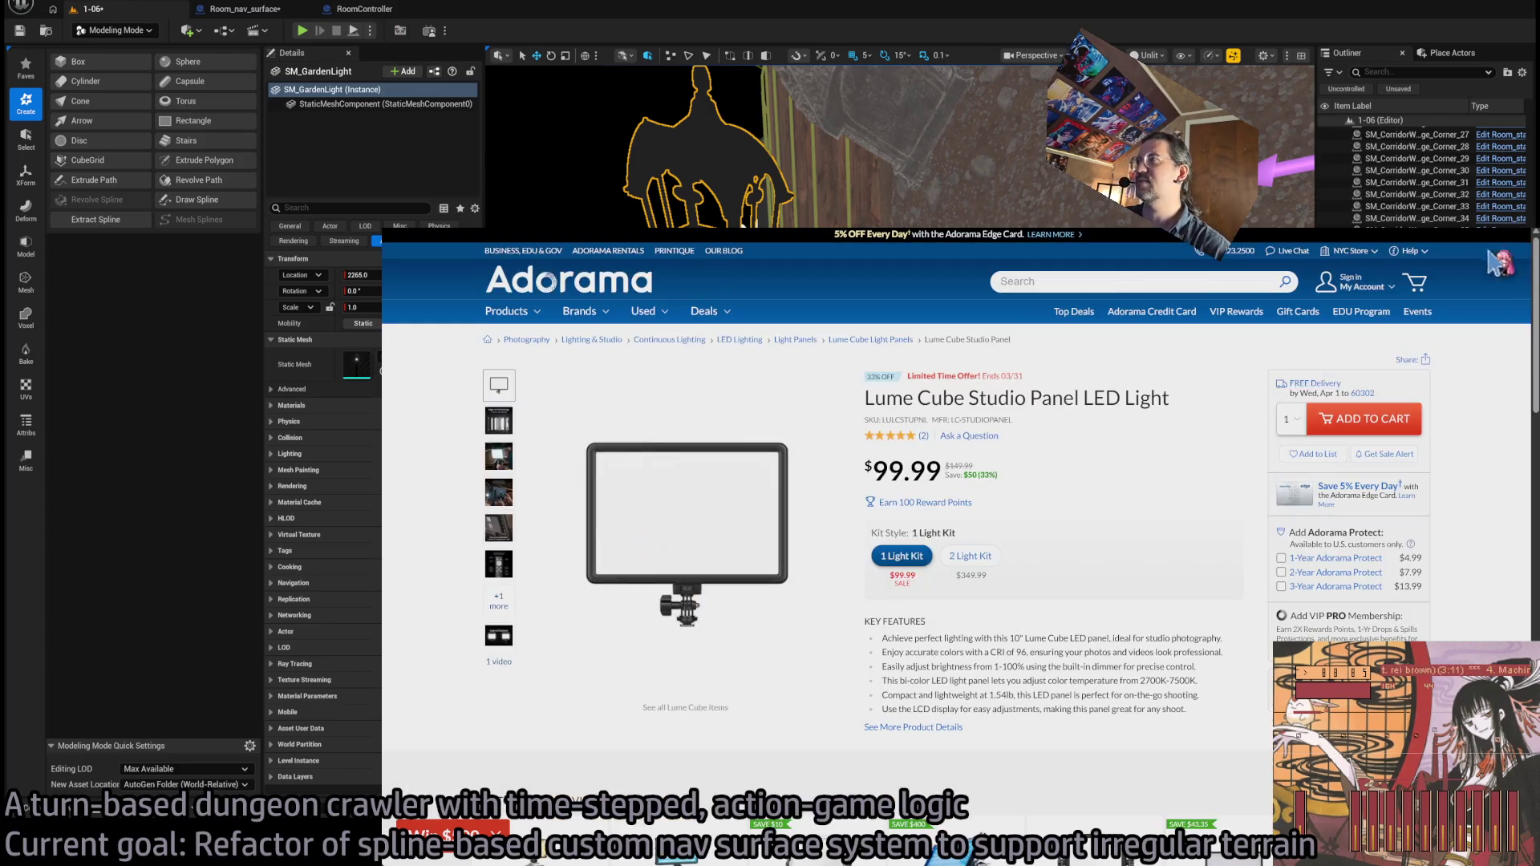
pyautogui.click(502, 653)
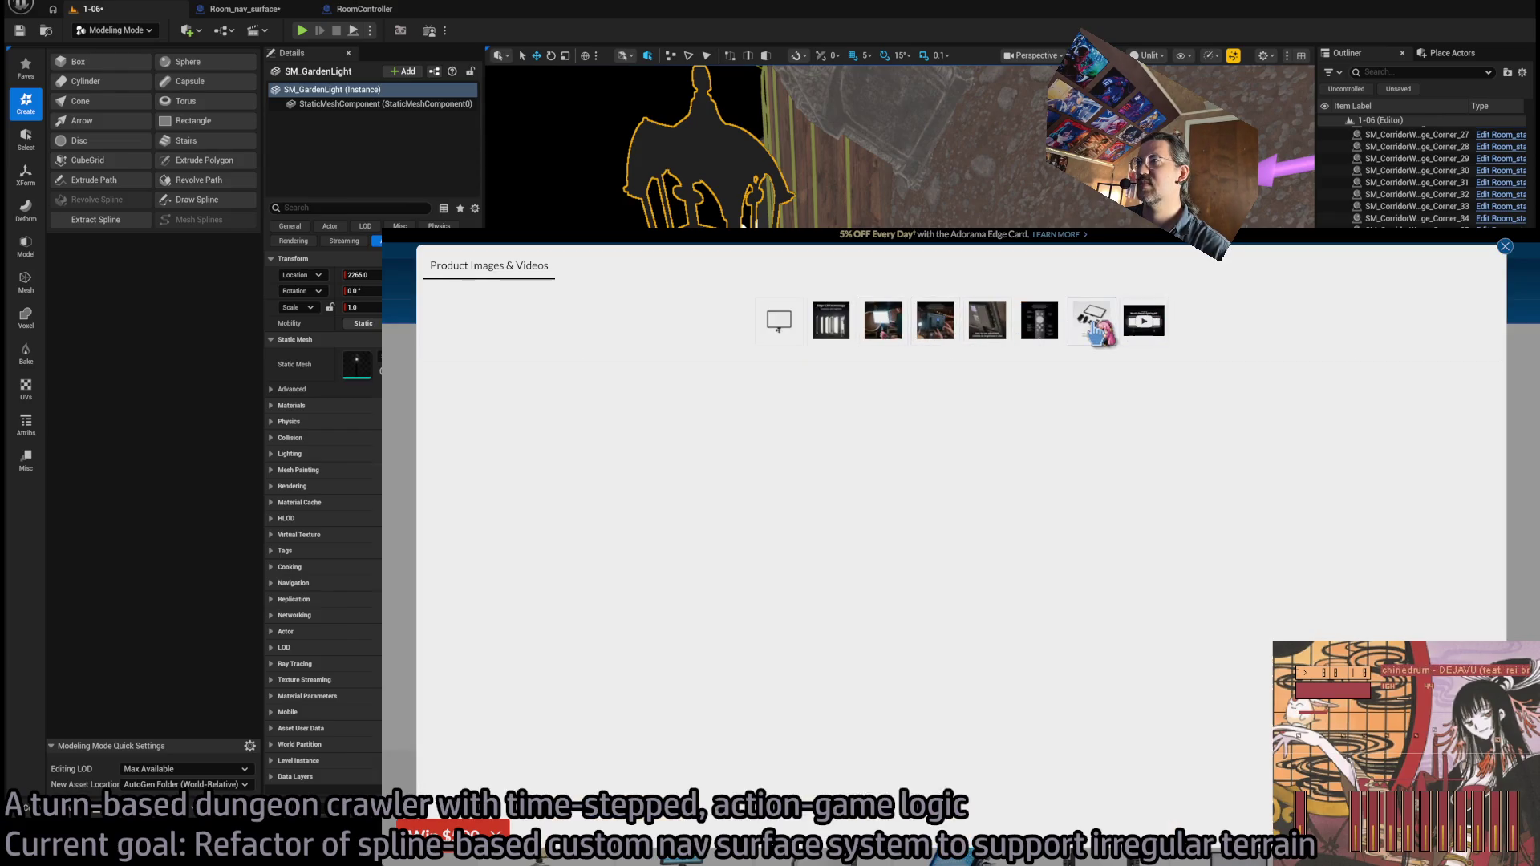
pyautogui.click(1092, 329)
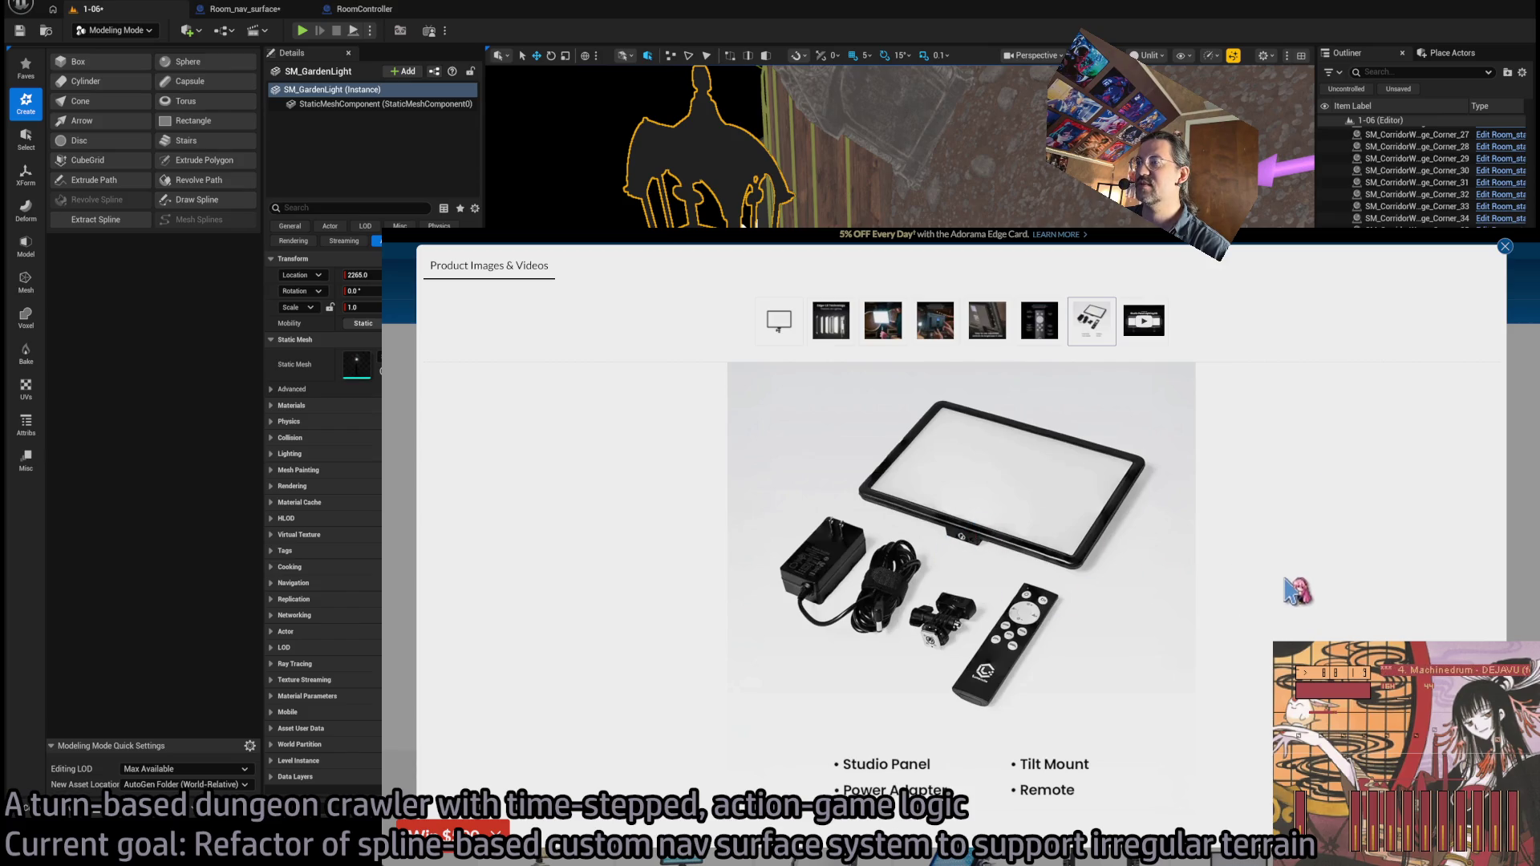
pyautogui.click(1507, 254)
pyautogui.scroll(-3, 462, 503)
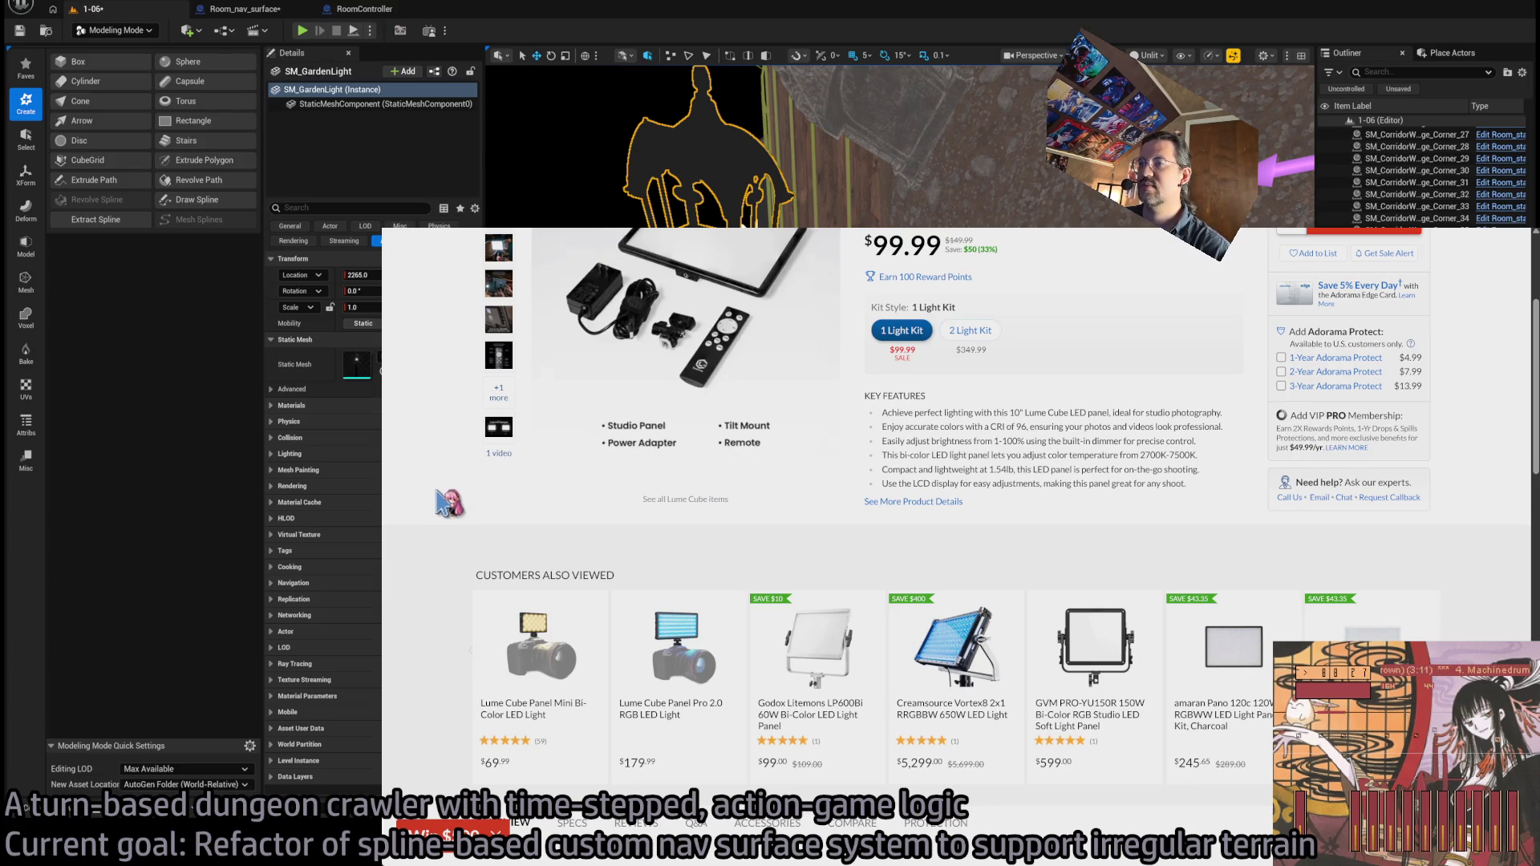
pyautogui.scroll(3, 441, 497)
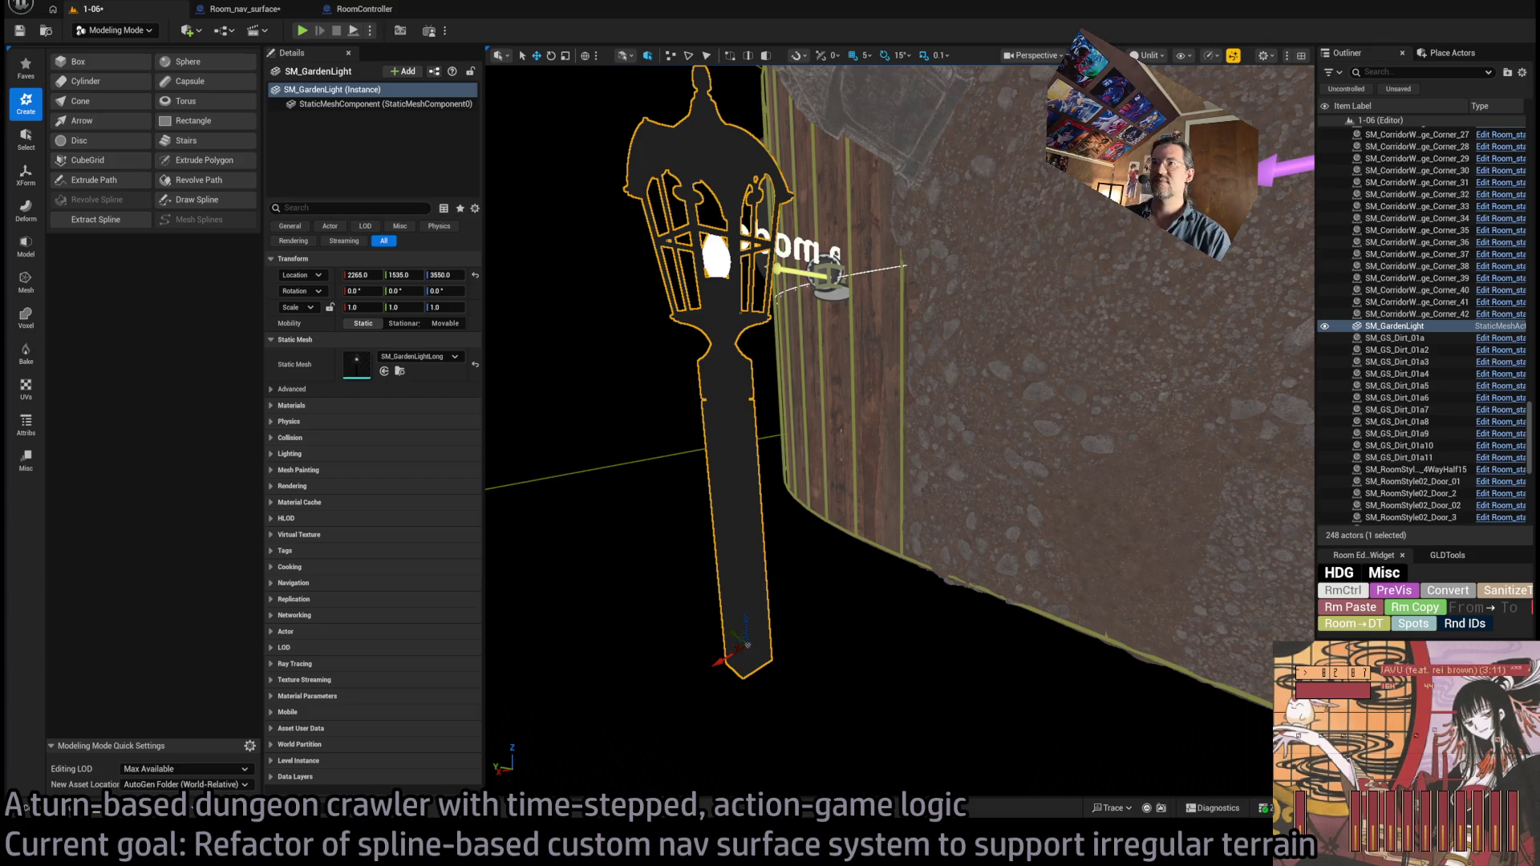
# - Move the Unreal viewport closer along the curved wall to the garden lamp
pyautogui.moveTo(760, 420); pyautogui.dragTo(786, 554)
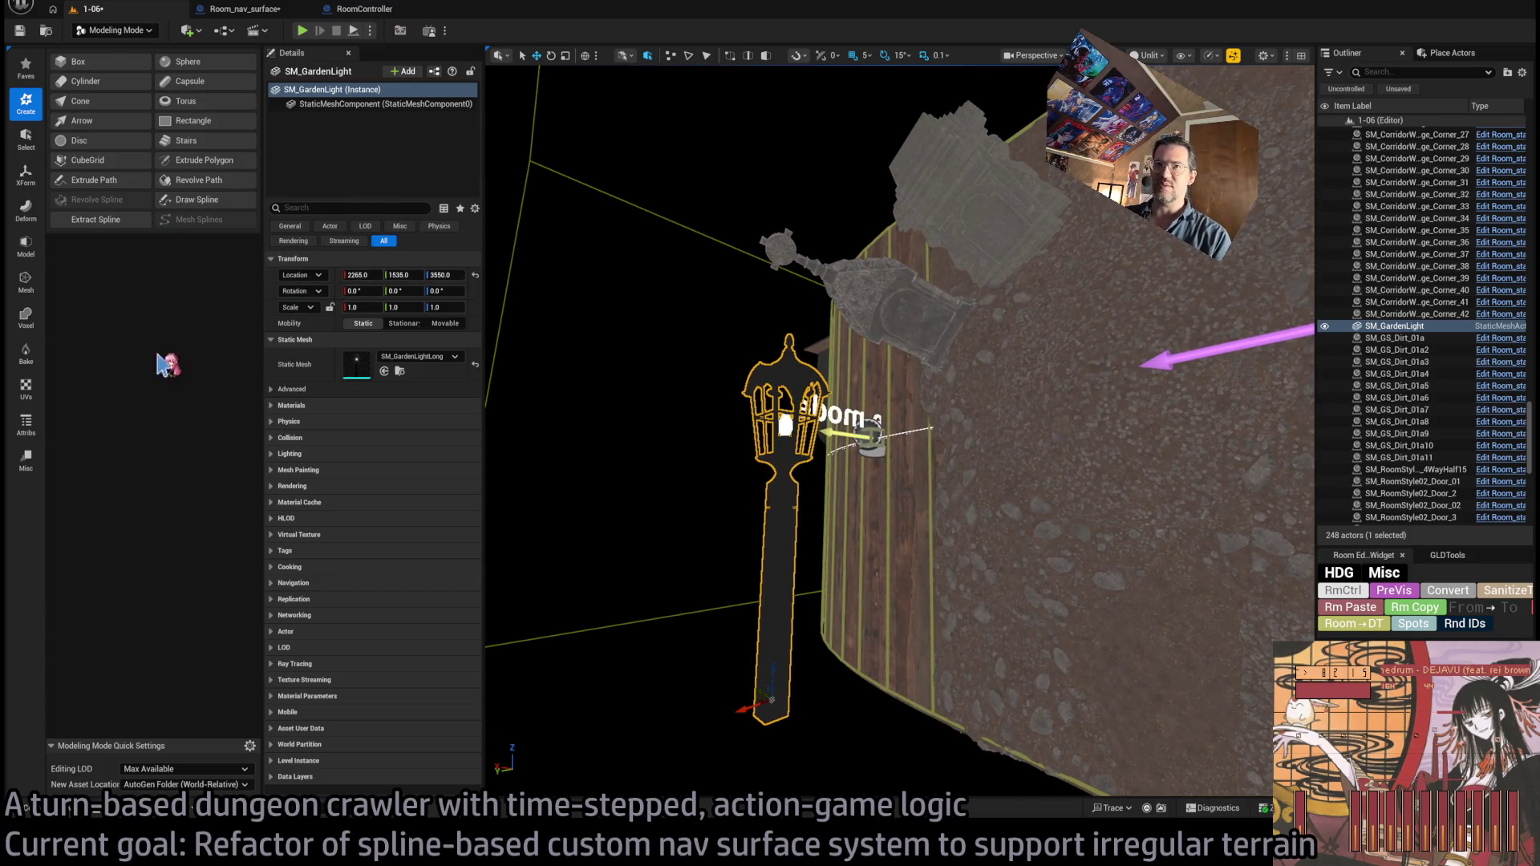
# - Widen the modeling panel, orbit around SM_GardenLight by the curved wall, then deselect and reselect it
pyautogui.moveTo(264, 207); pyautogui.dragTo(273, 206)
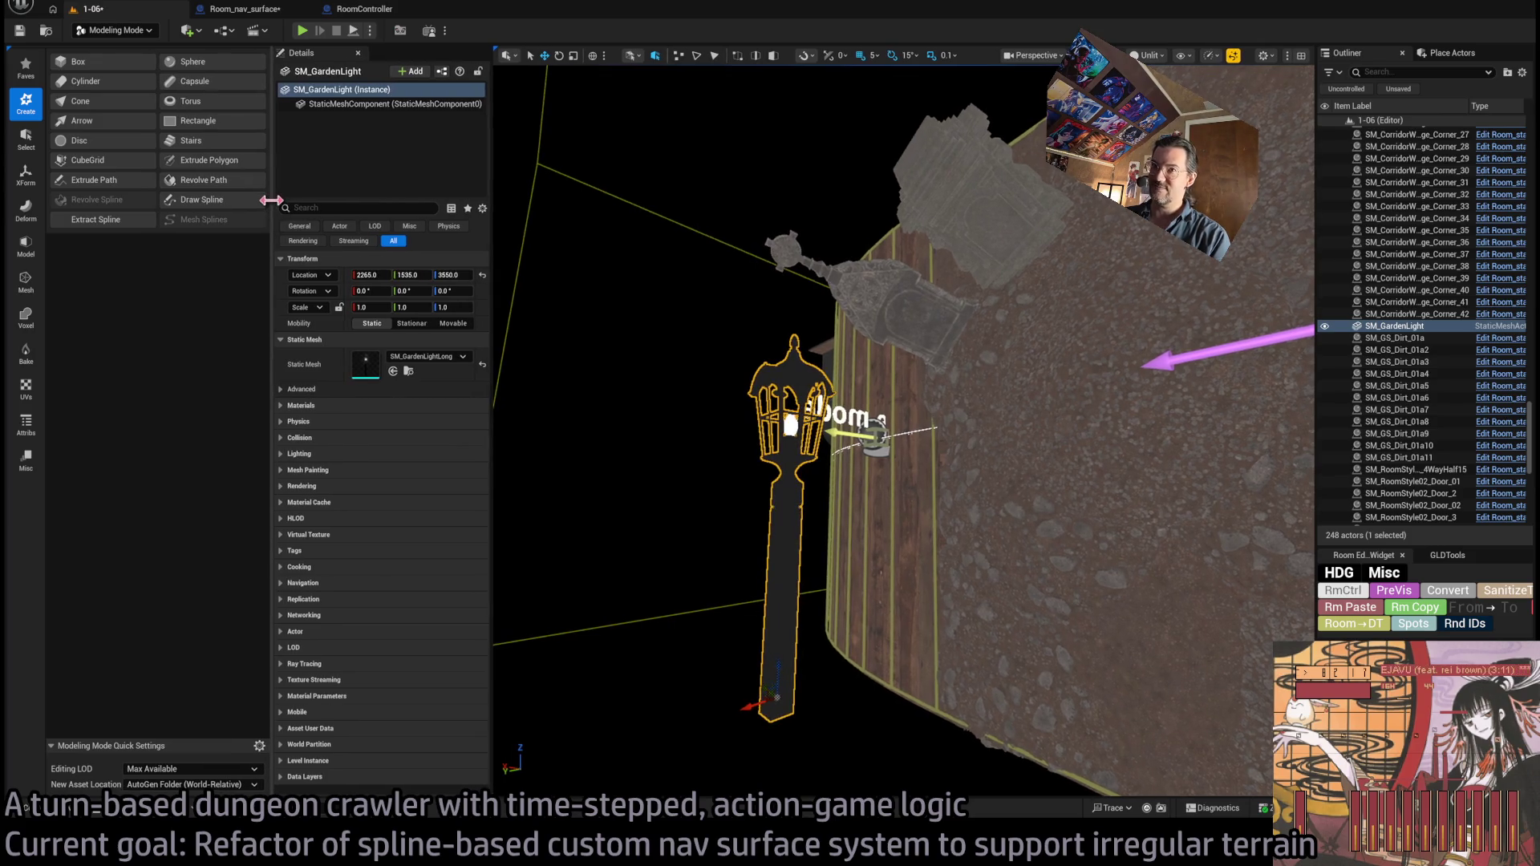
pyautogui.moveTo(816, 487); pyautogui.dragTo(782, 502)
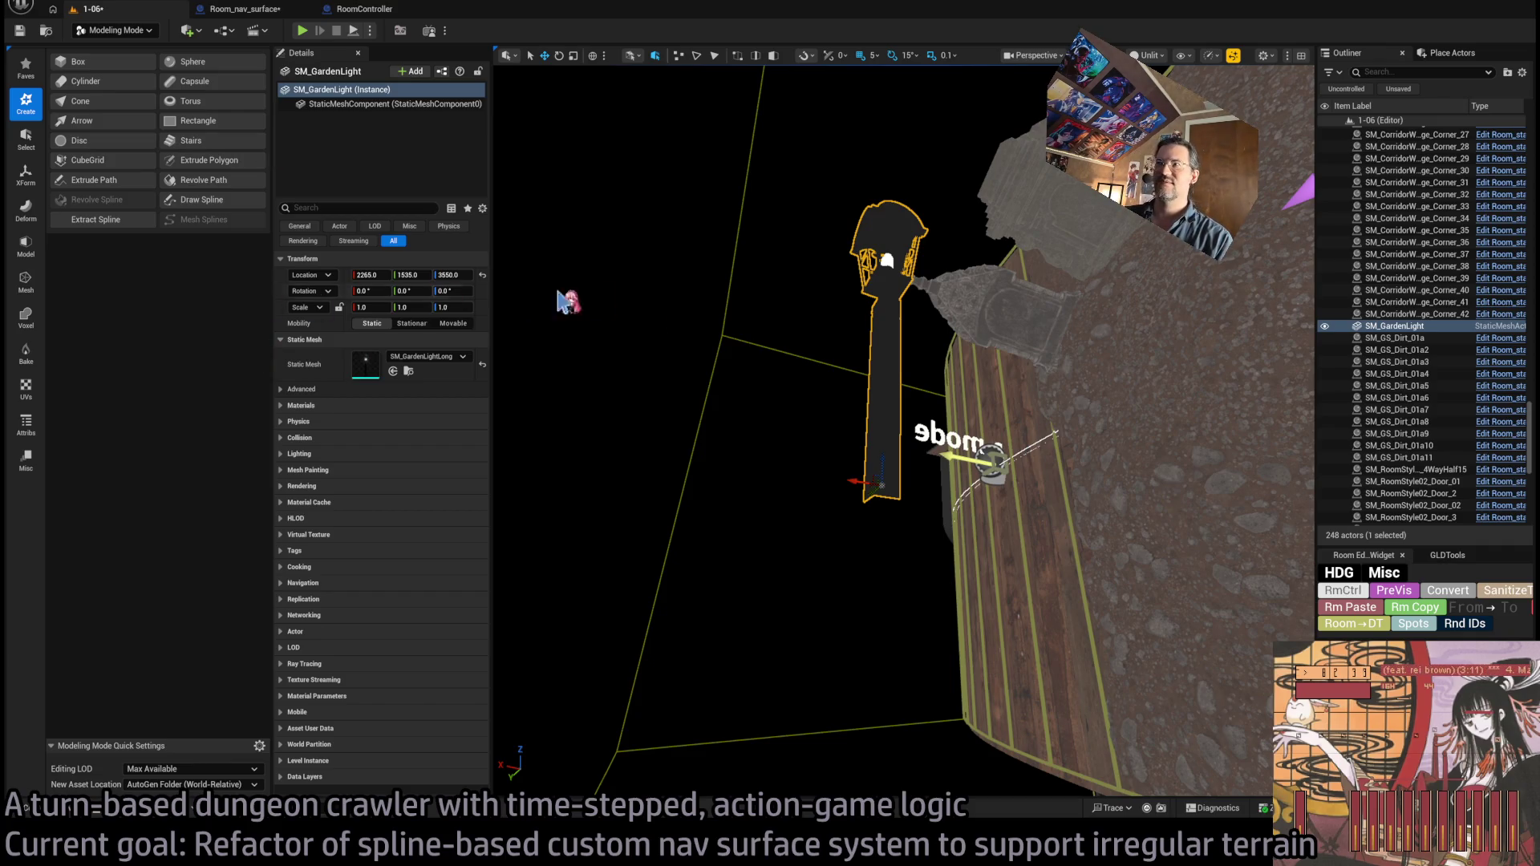
pyautogui.scroll(3, 883, 433)
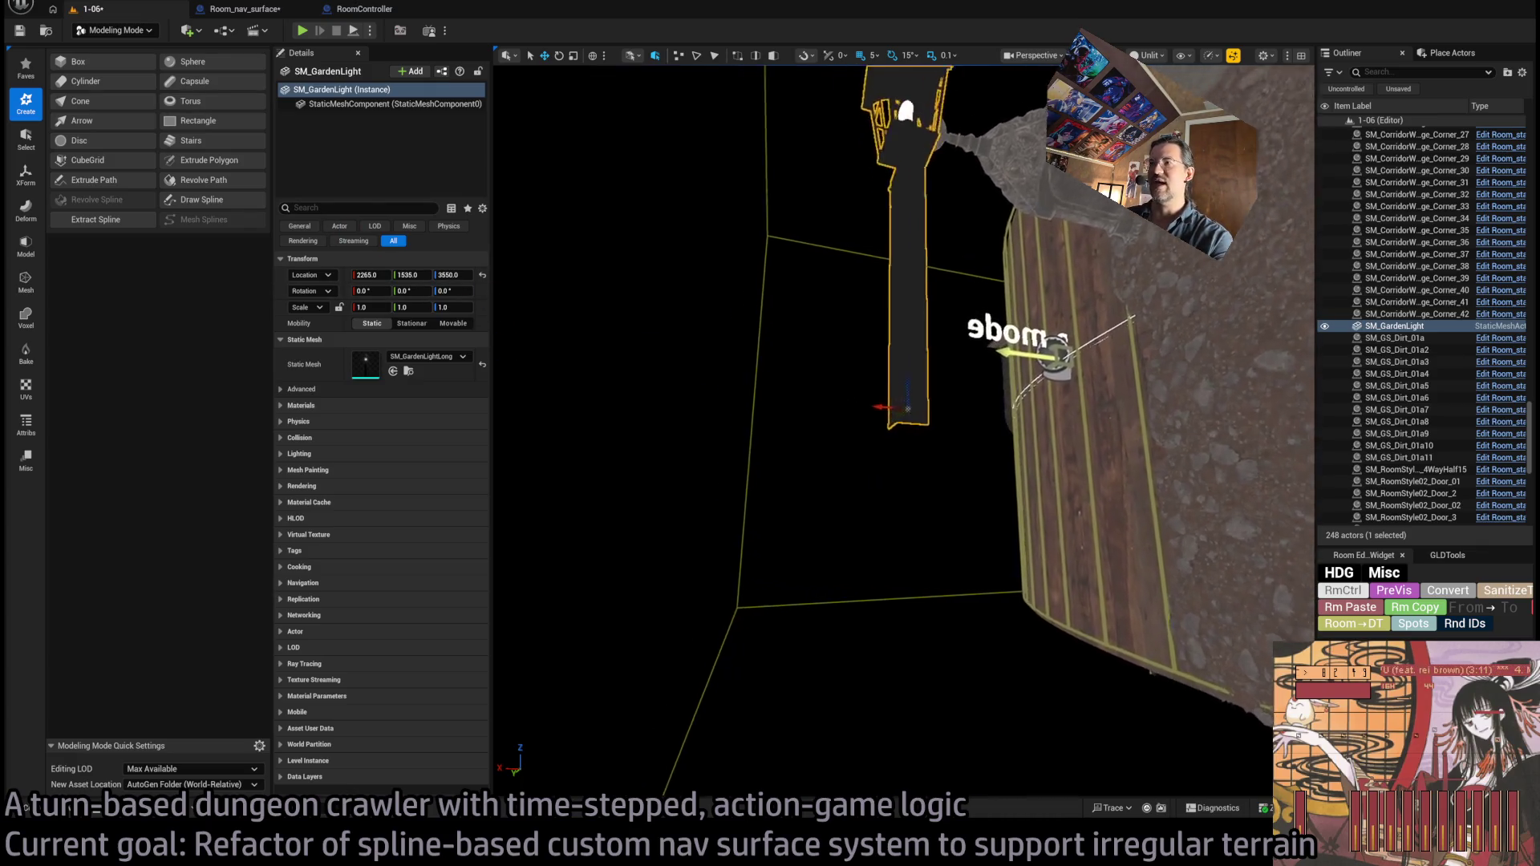
pyautogui.moveTo(733, 395); pyautogui.dragTo(732, 395)
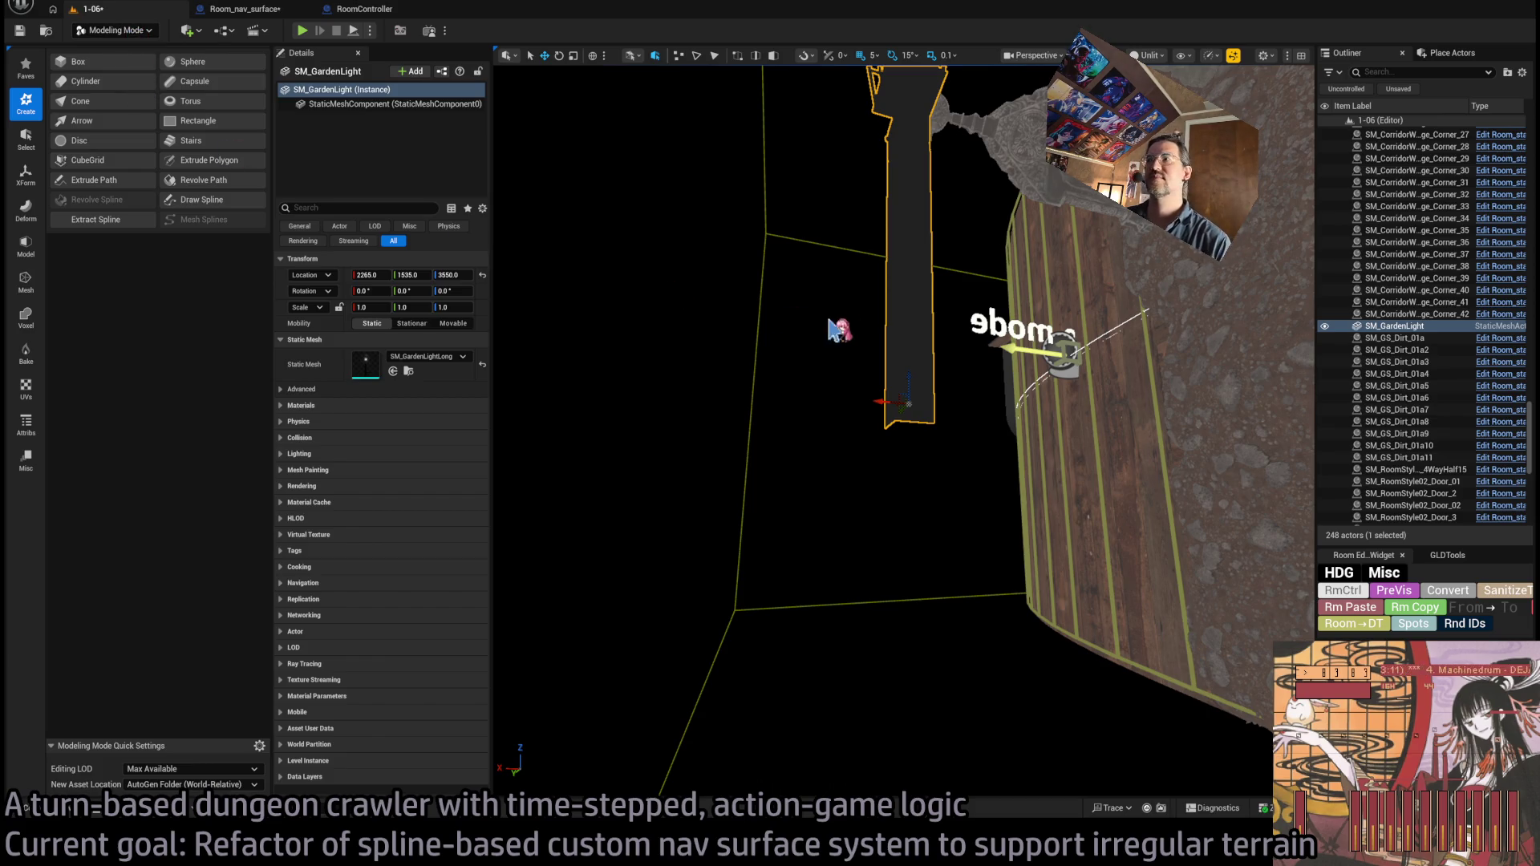
pyautogui.press('Escape')
pyautogui.click(894, 352)
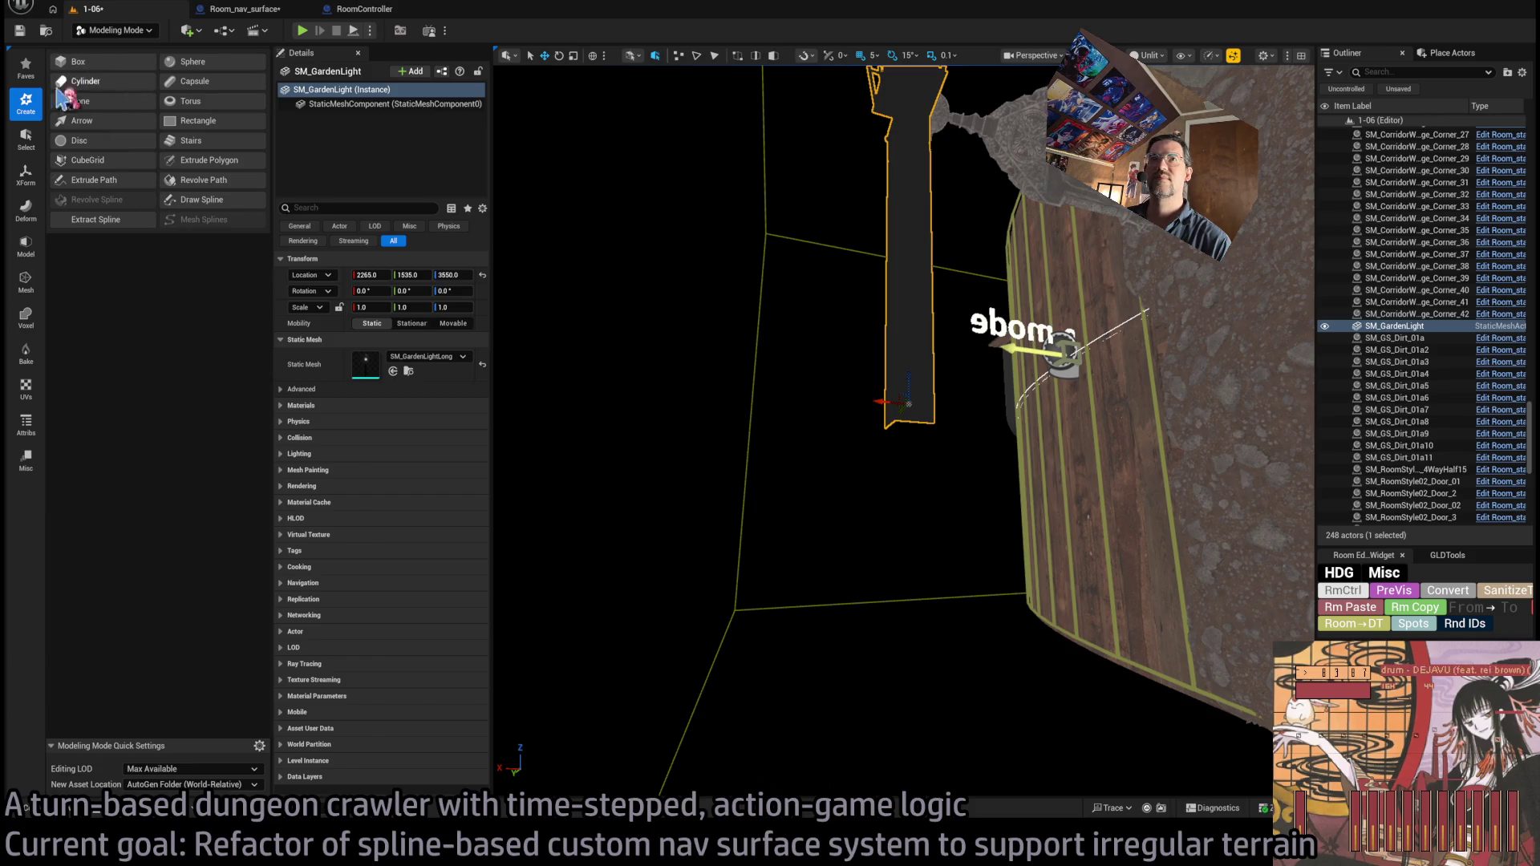
# - Start Triangle Edit on SM_GardenLight from the Model and Mesh tools, cancelling at the edge-limit warning
pyautogui.click(33, 241)
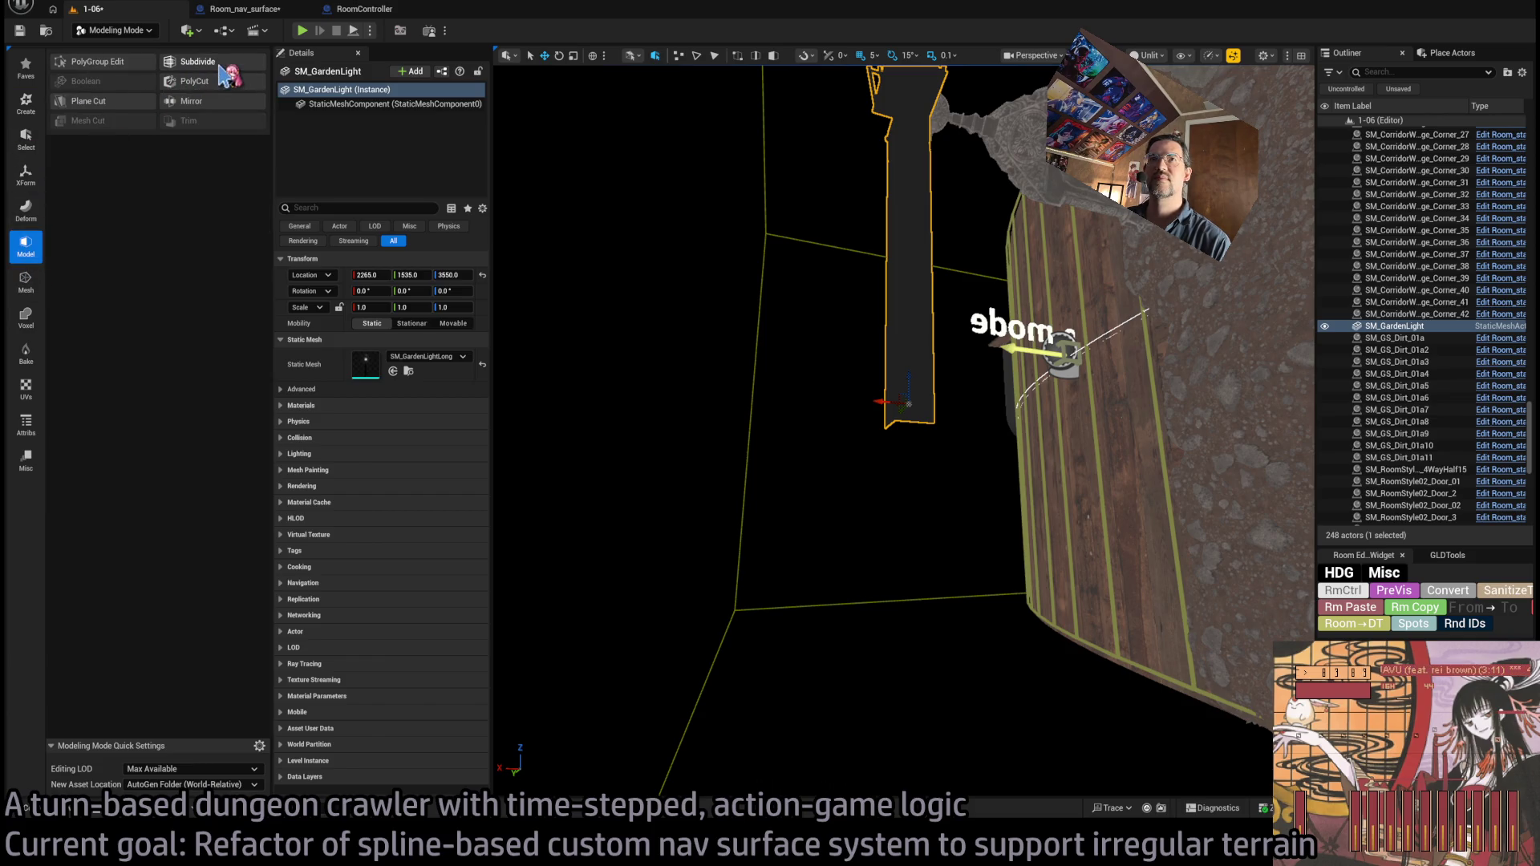
pyautogui.click(26, 282)
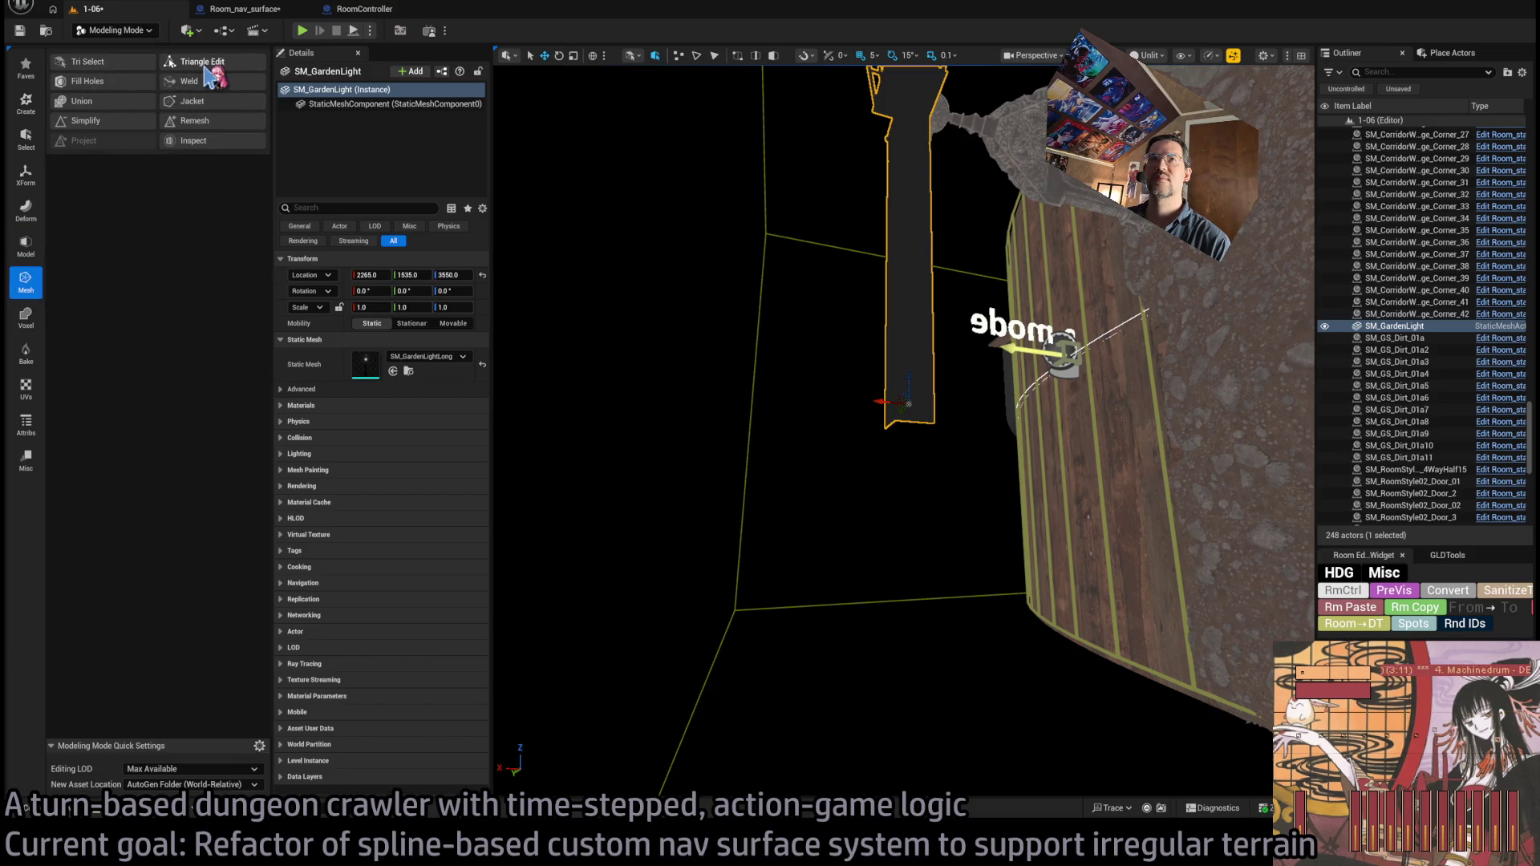
pyautogui.click(183, 64)
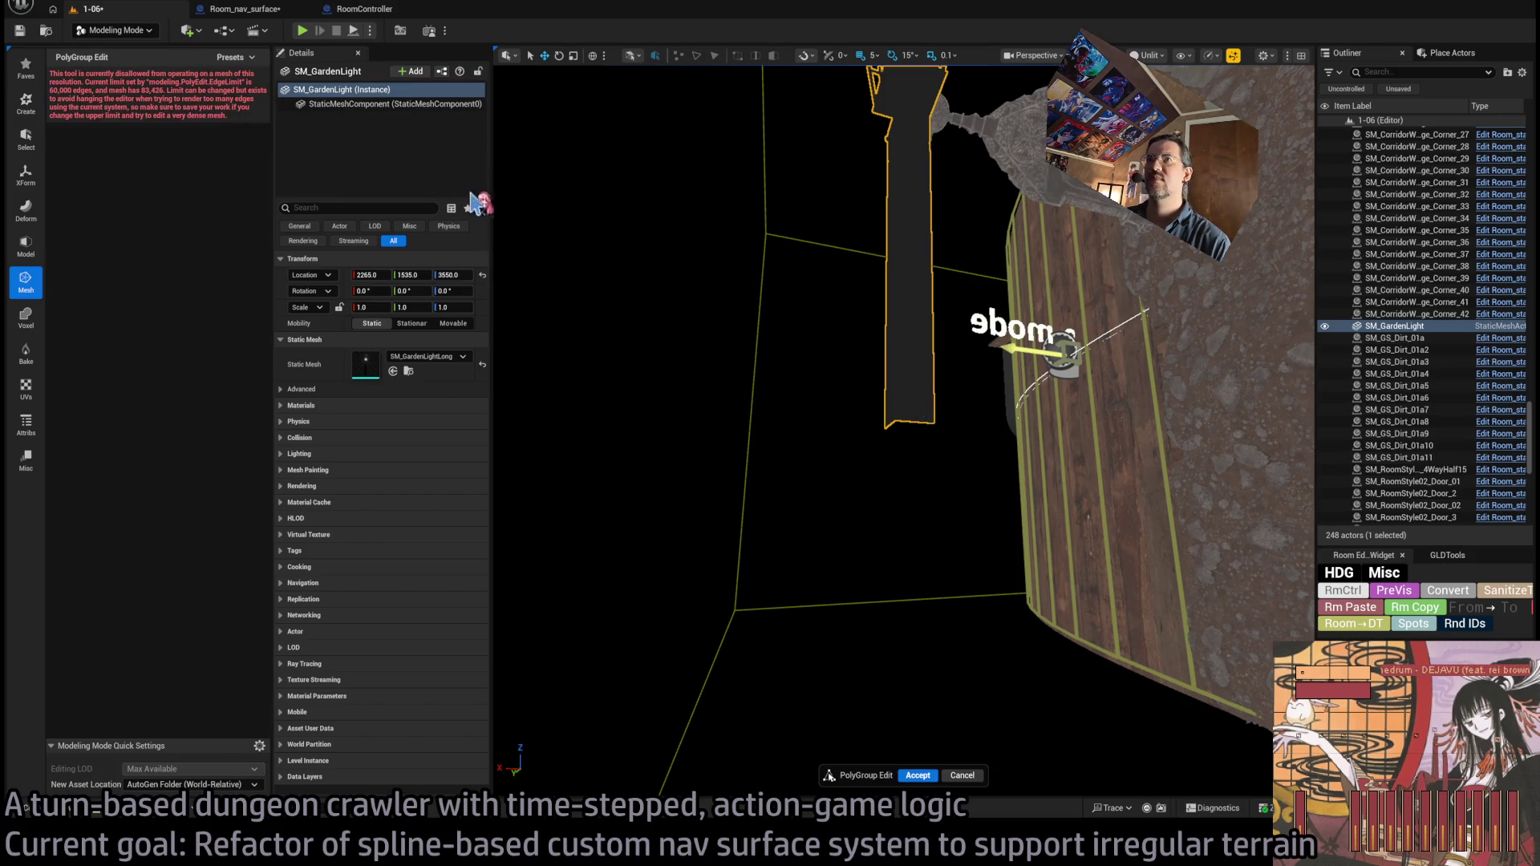
pyautogui.click(977, 776)
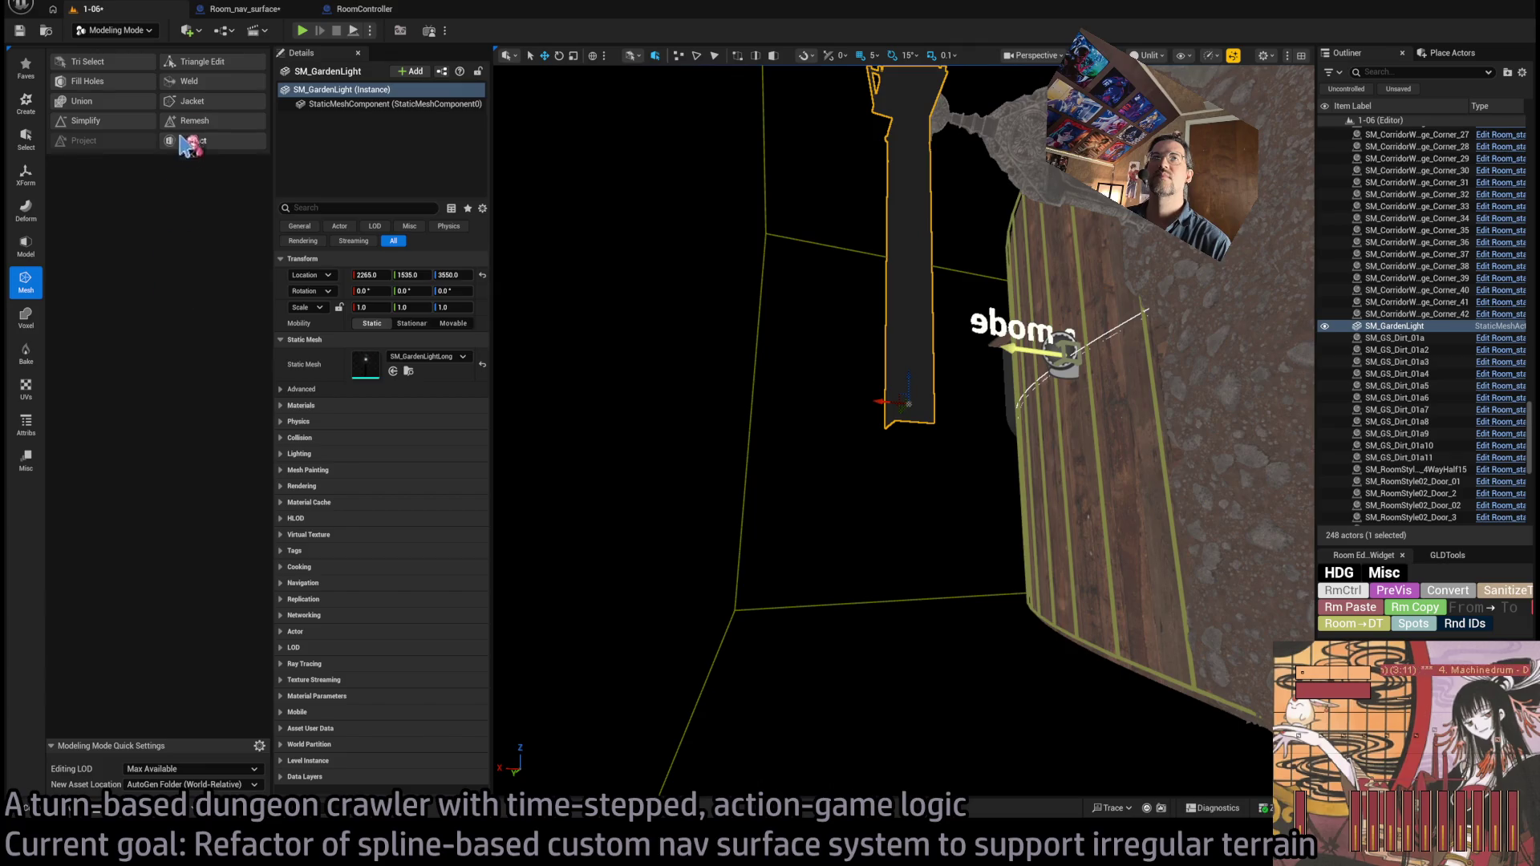
# - Retry Triangle Edit, cancel it again, and open SM_GardenLightLong in the static mesh editor
pyautogui.click(25, 245)
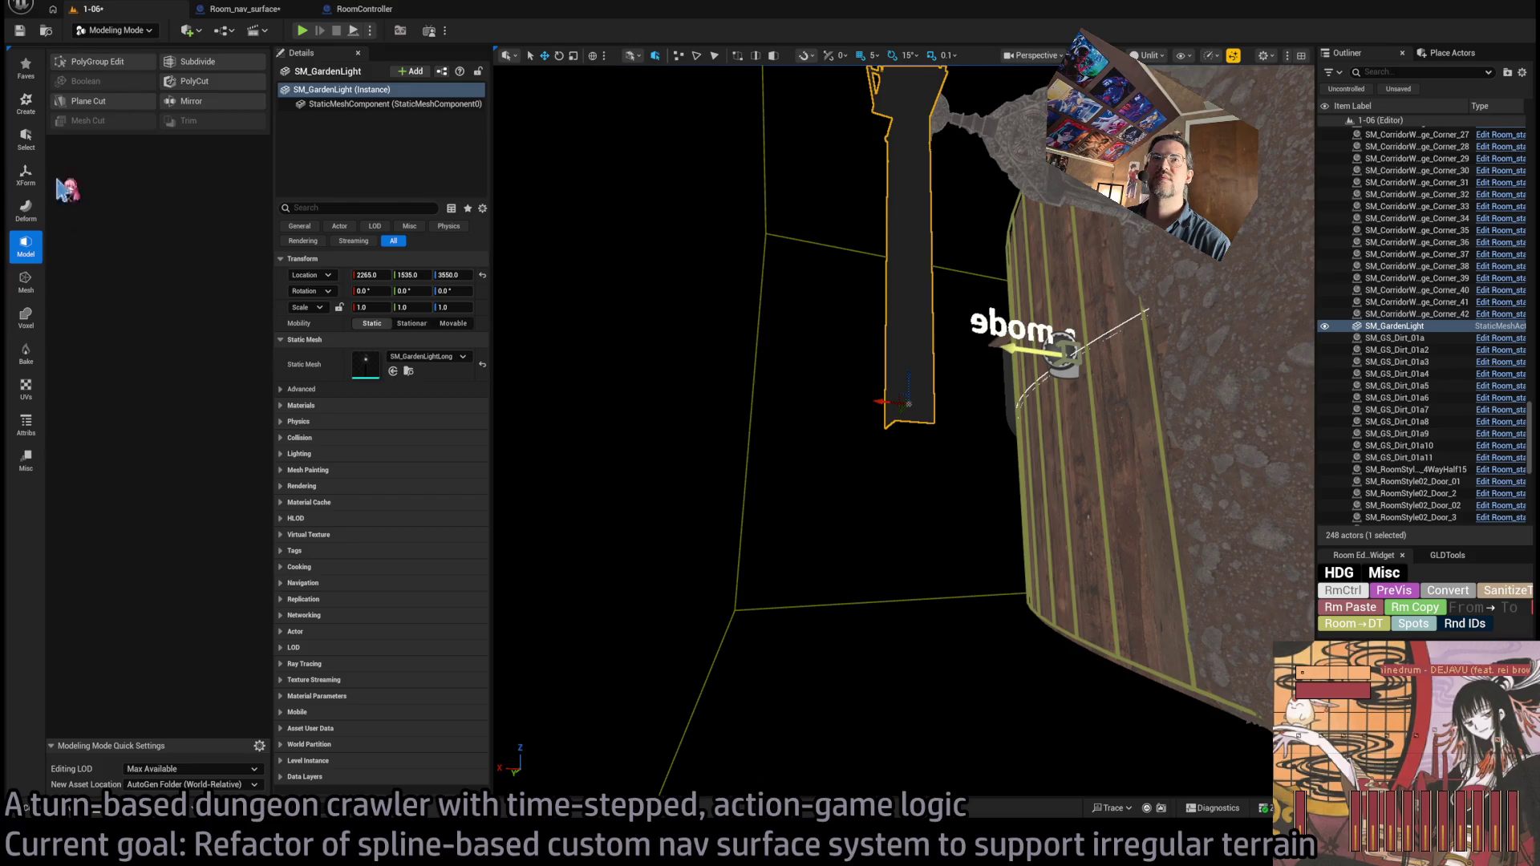
pyautogui.click(26, 281)
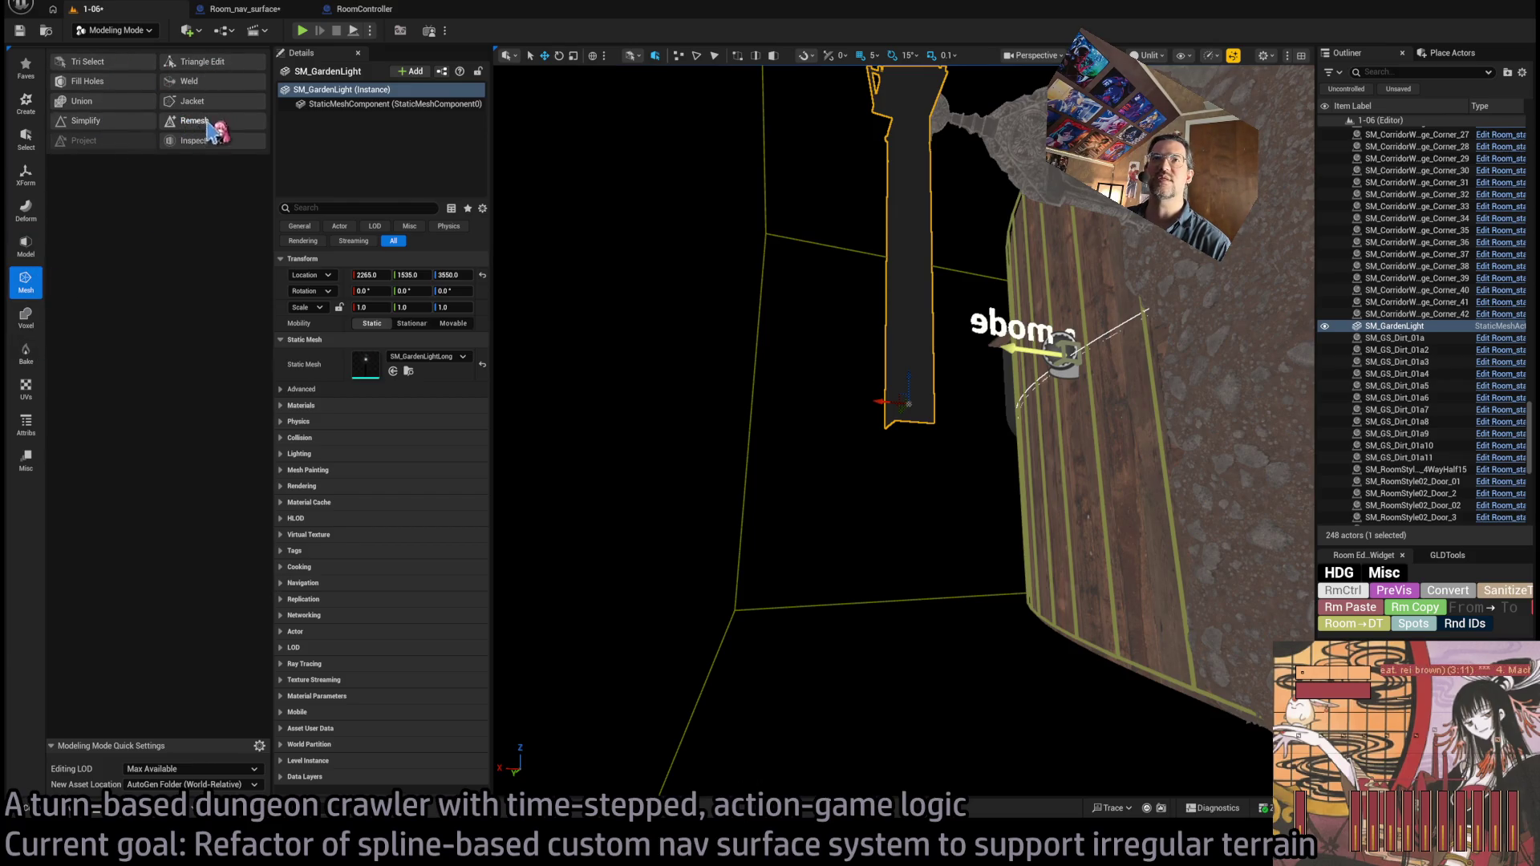
pyautogui.click(210, 64)
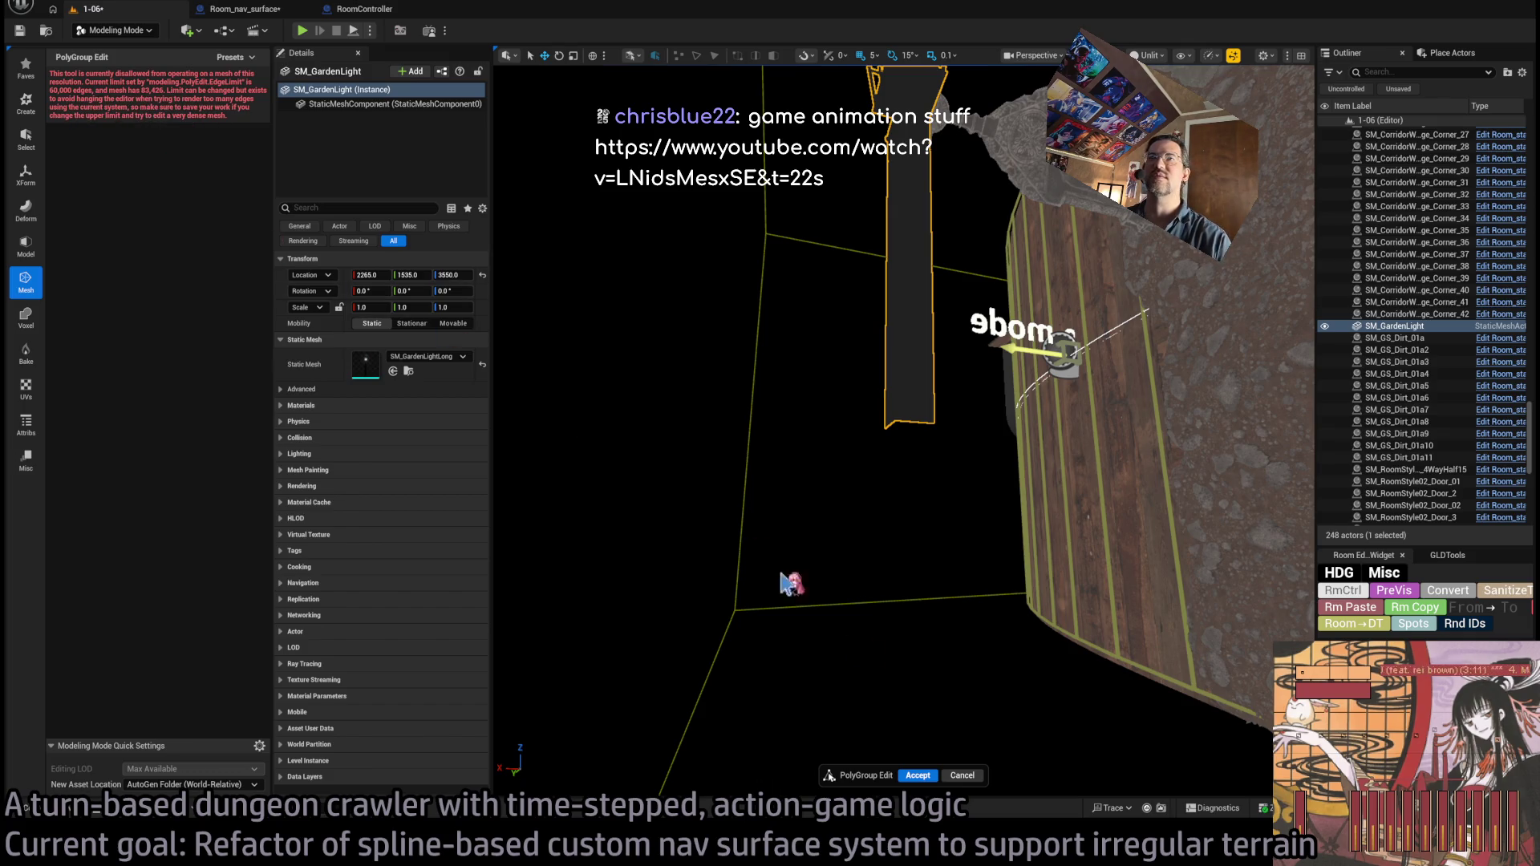
pyautogui.click(963, 775)
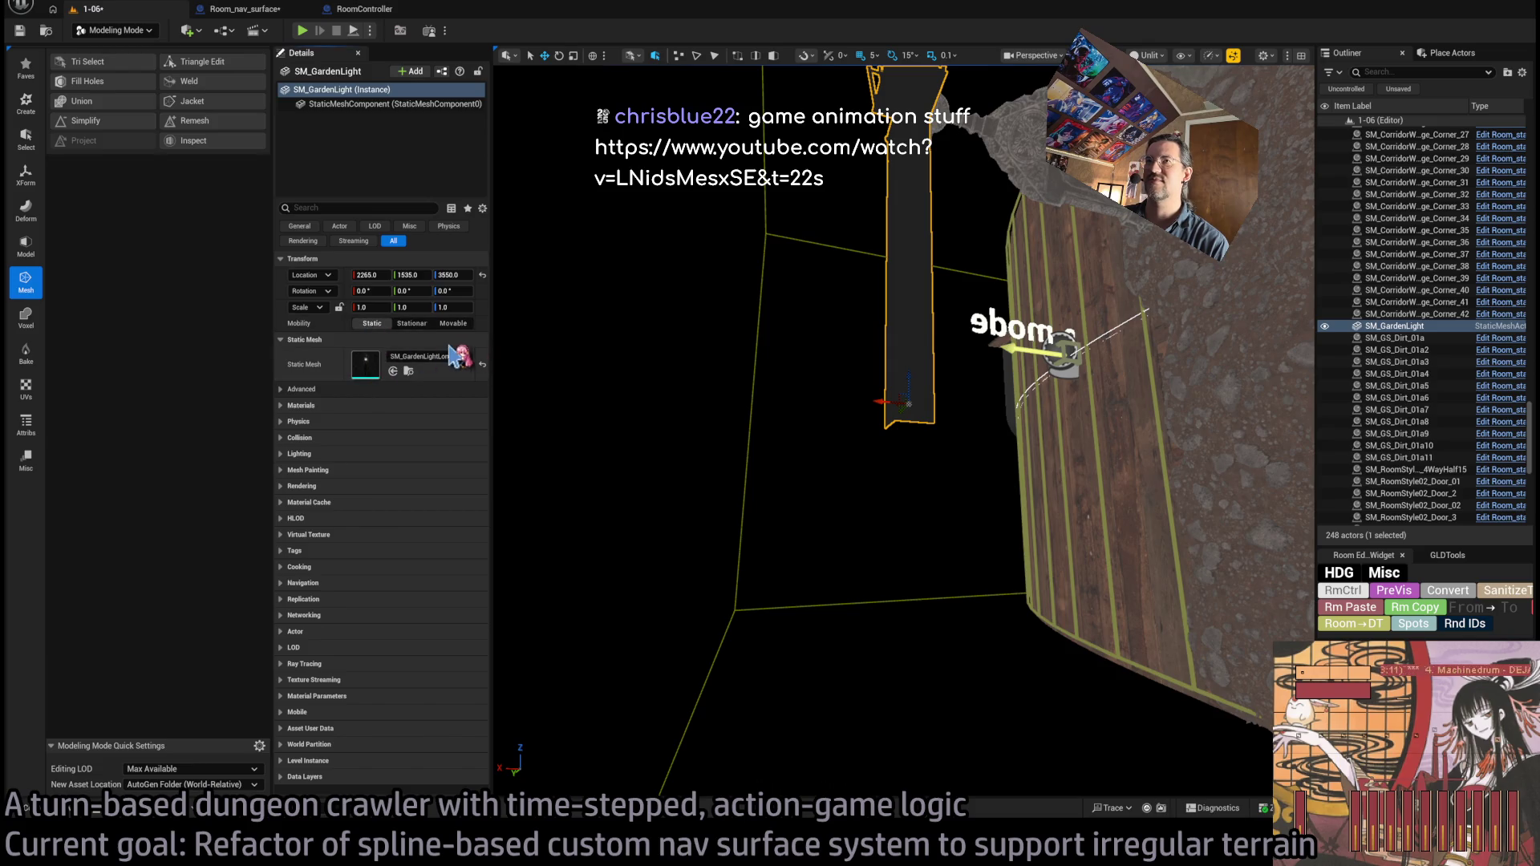
pyautogui.doubleClick(366, 363)
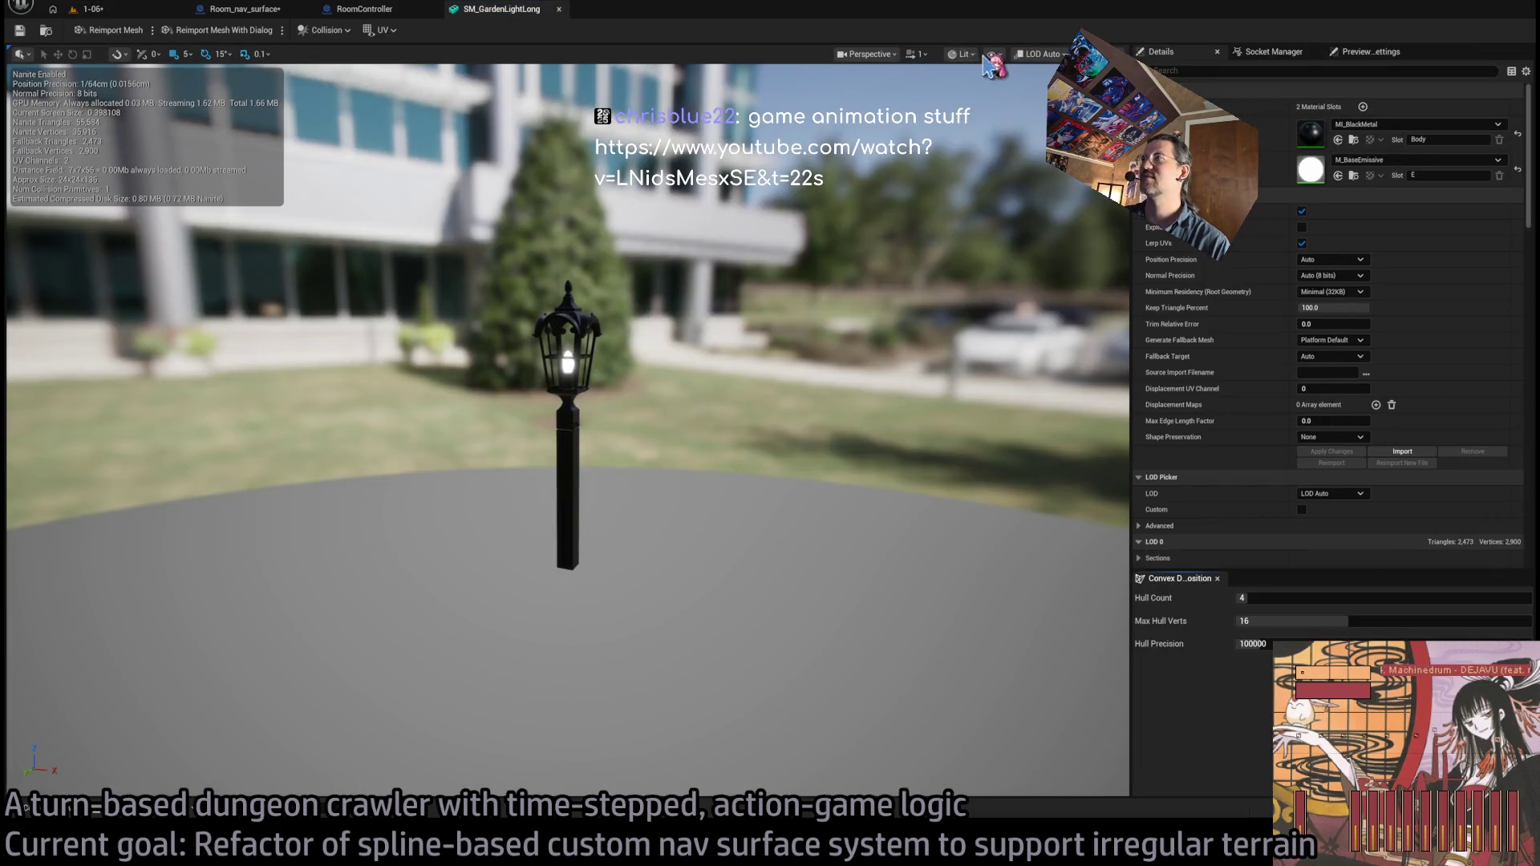
pyautogui.hotkey('alt', '2')
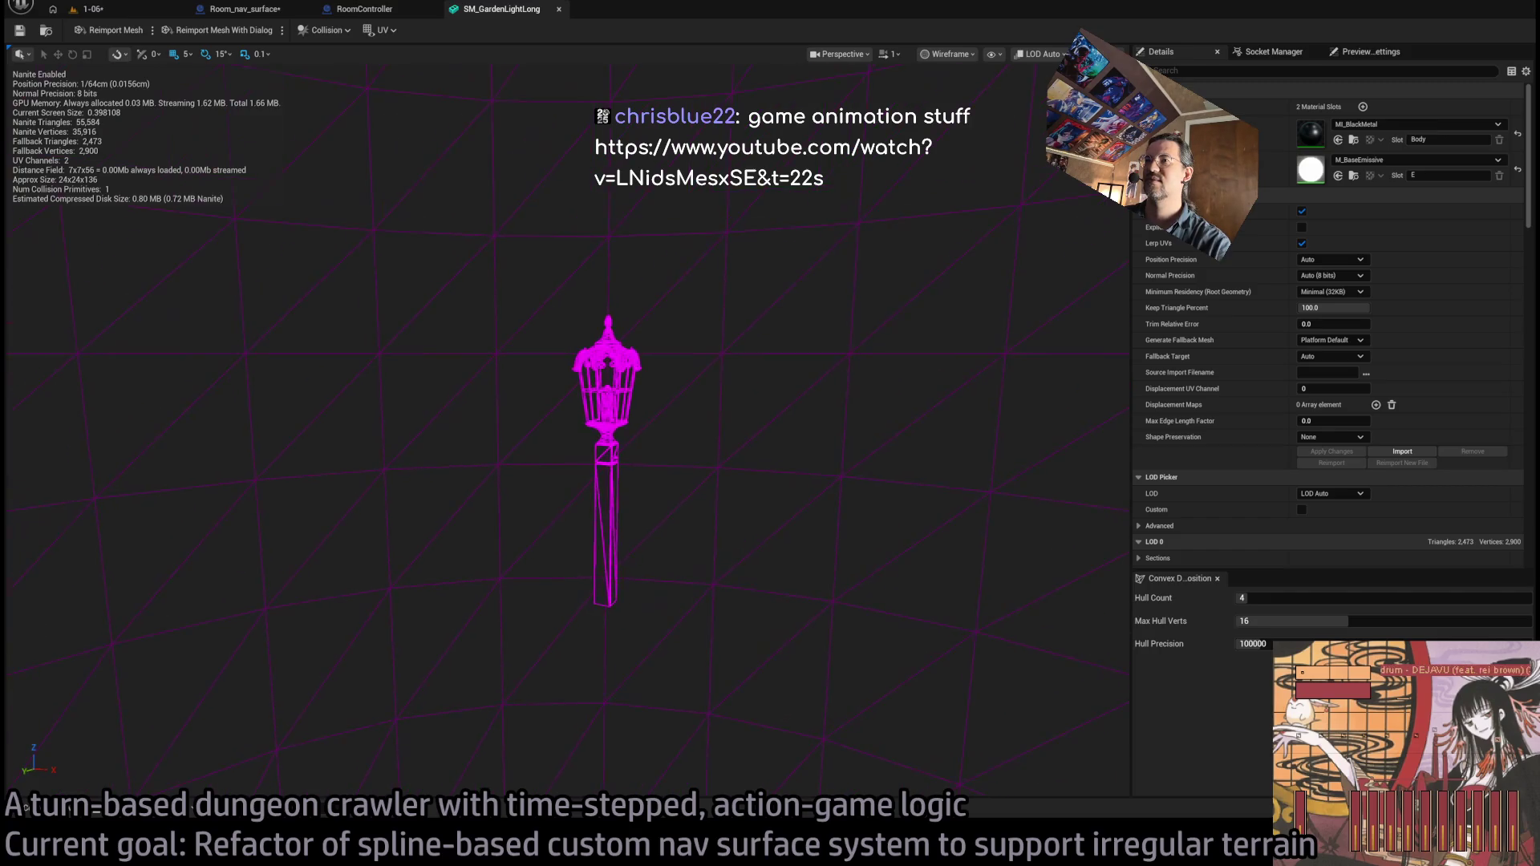
pyautogui.scroll(5, 784, 327)
pyautogui.moveTo(783, 326)
pyautogui.mouseDown()
pyautogui.moveTo(698, 314)
pyautogui.moveTo(666, 345)
pyautogui.moveTo(645, 293)
pyautogui.moveTo(629, 313)
pyautogui.moveTo(642, 240)
pyautogui.moveTo(762, 44)
pyautogui.mouseUp()
pyautogui.scroll(5, 698, 315)
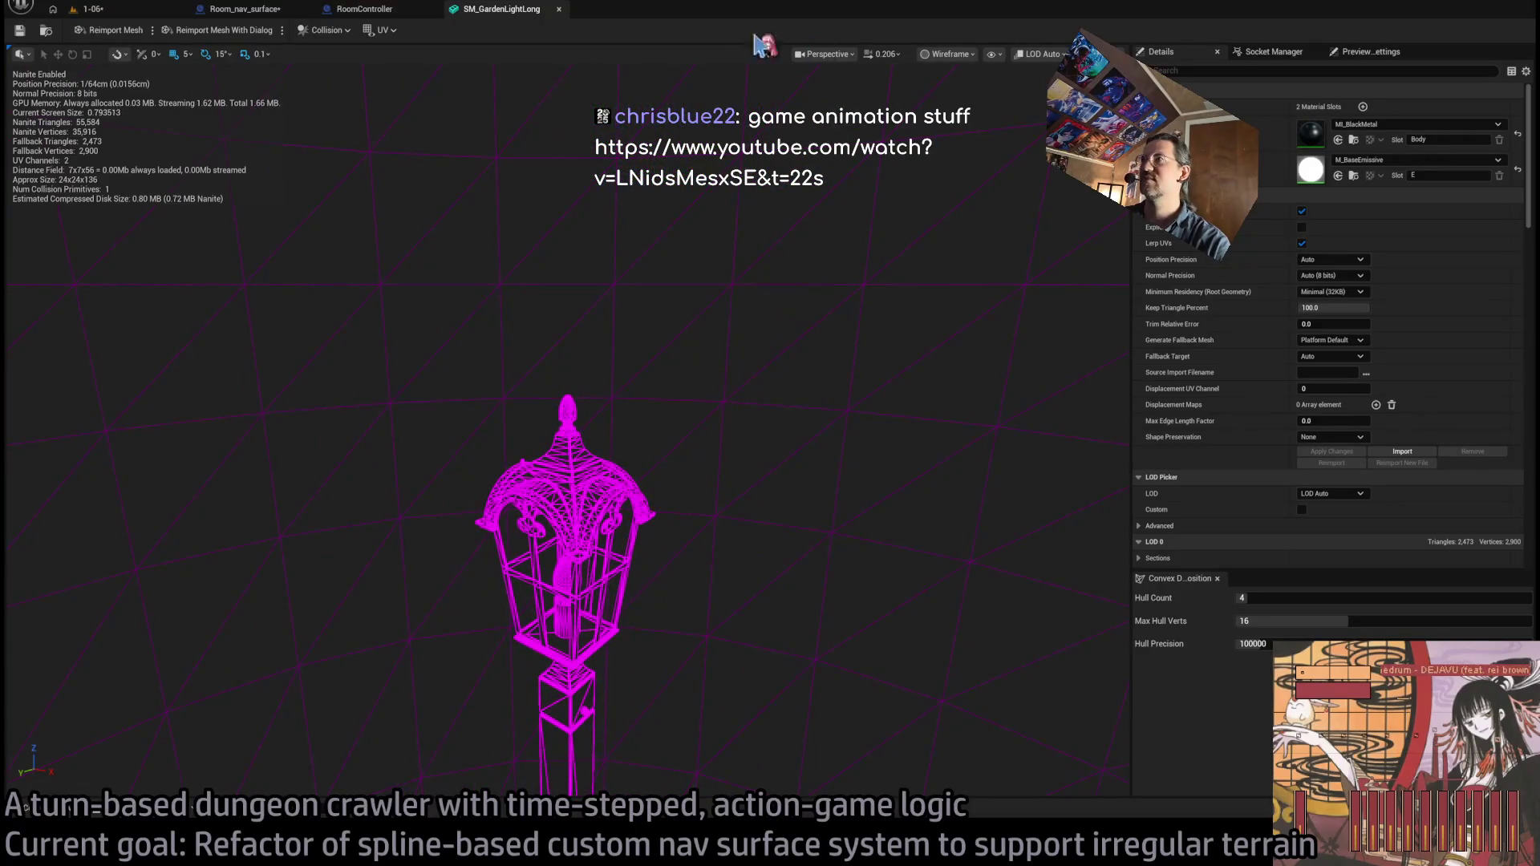
pyautogui.moveTo(507, 76)
pyautogui.mouseDown()
pyautogui.moveTo(518, 40)
pyautogui.moveTo(514, 72)
pyautogui.moveTo(521, 49)
pyautogui.moveTo(533, 66)
pyautogui.mouseUp()
pyautogui.middleClick(528, 11)
pyautogui.click(128, 11)
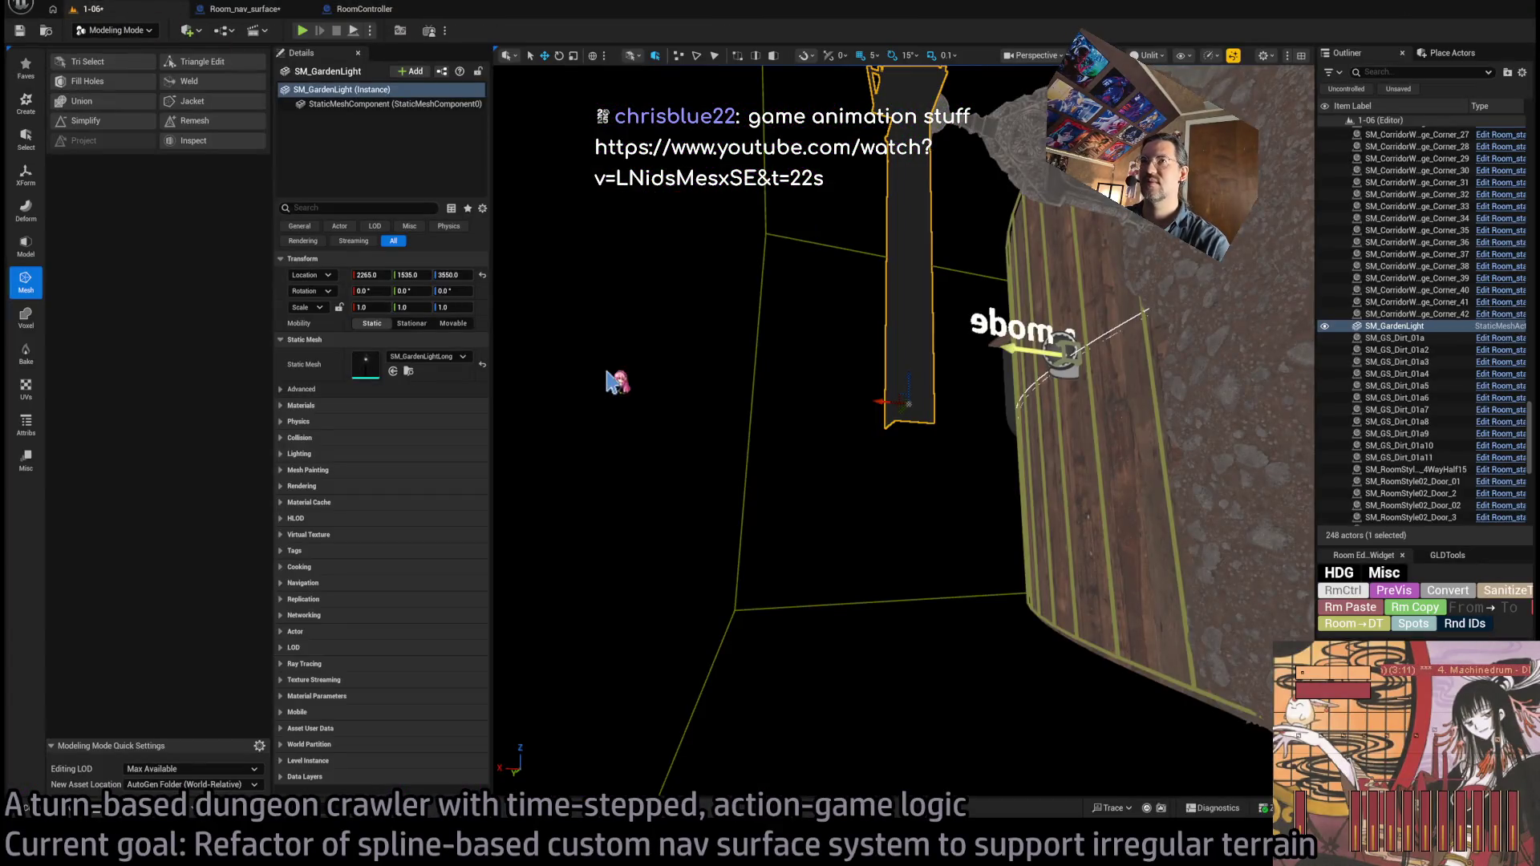
# - Cycle through the Voxel, XForm and Mesh tools, cancel a blocked Triangle Edit, and select SM_GardenLightLong in Lights
pyautogui.moveTo(686, 447); pyautogui.dragTo(705, 448)
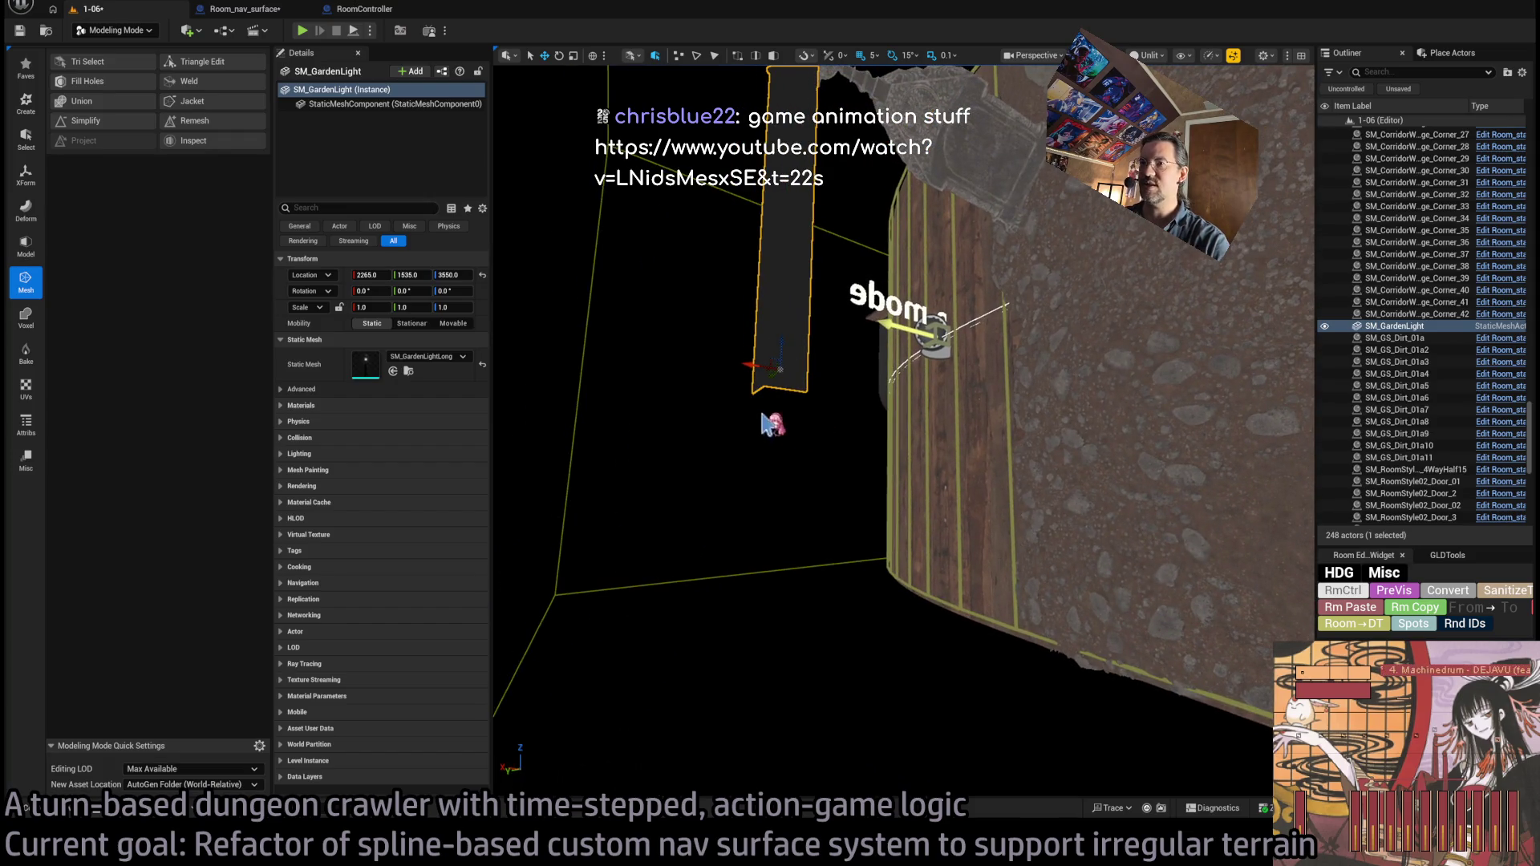
pyautogui.click(25, 317)
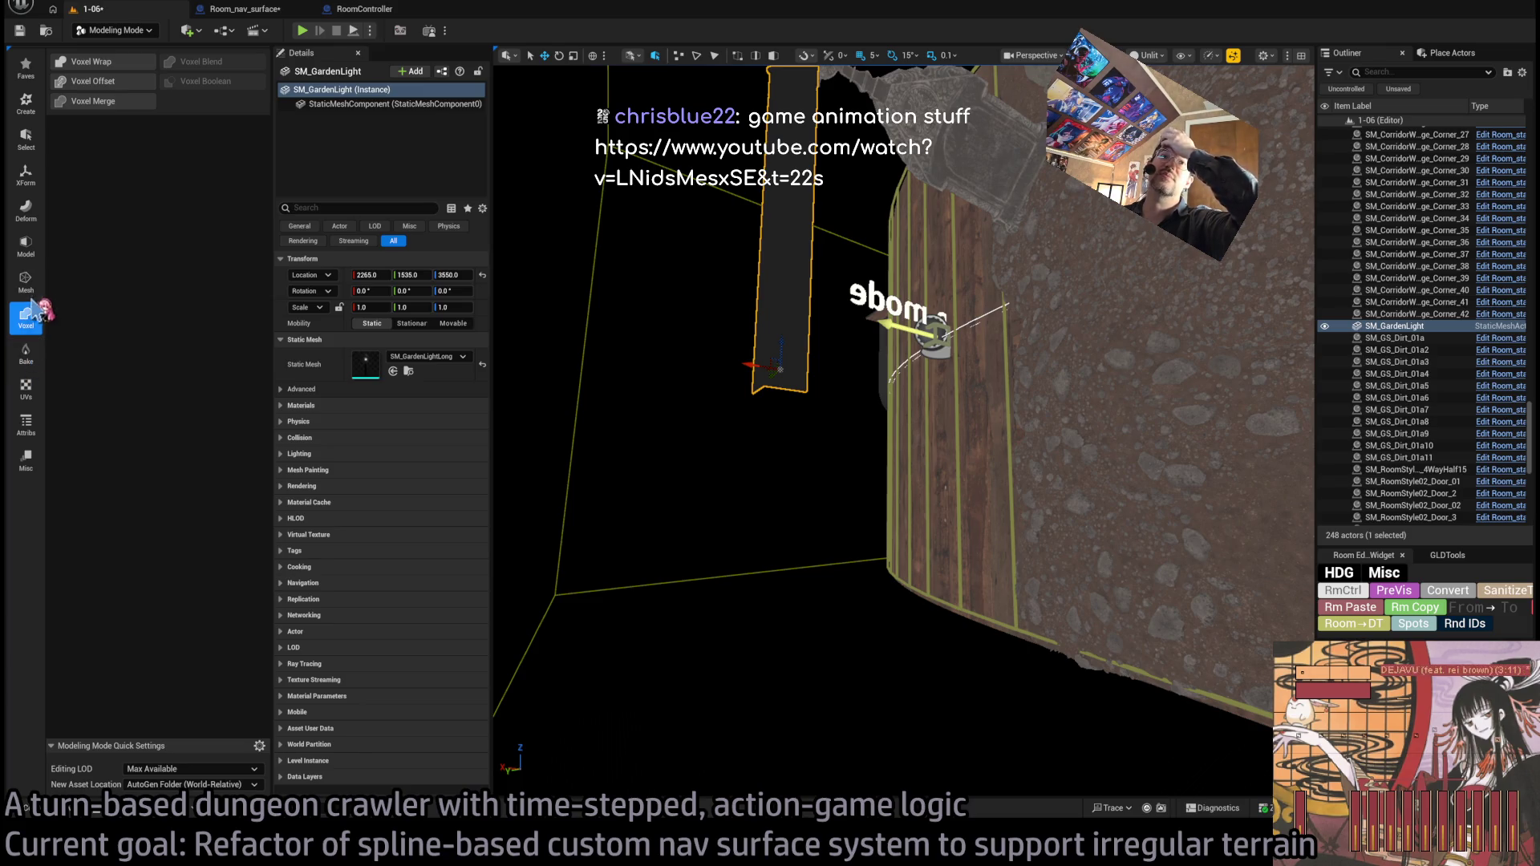
pyautogui.click(26, 175)
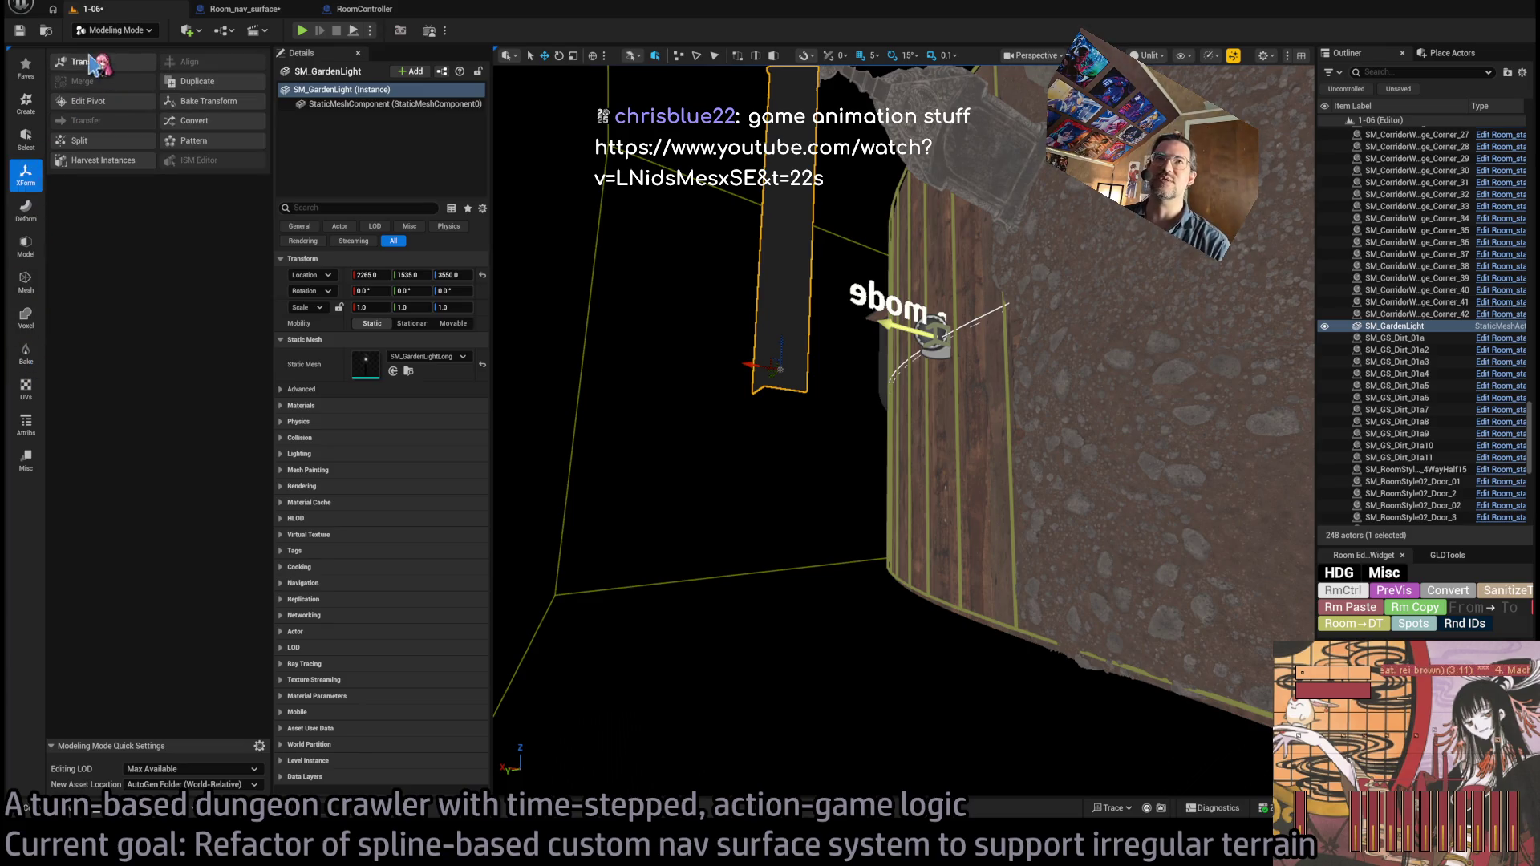
pyautogui.click(31, 319)
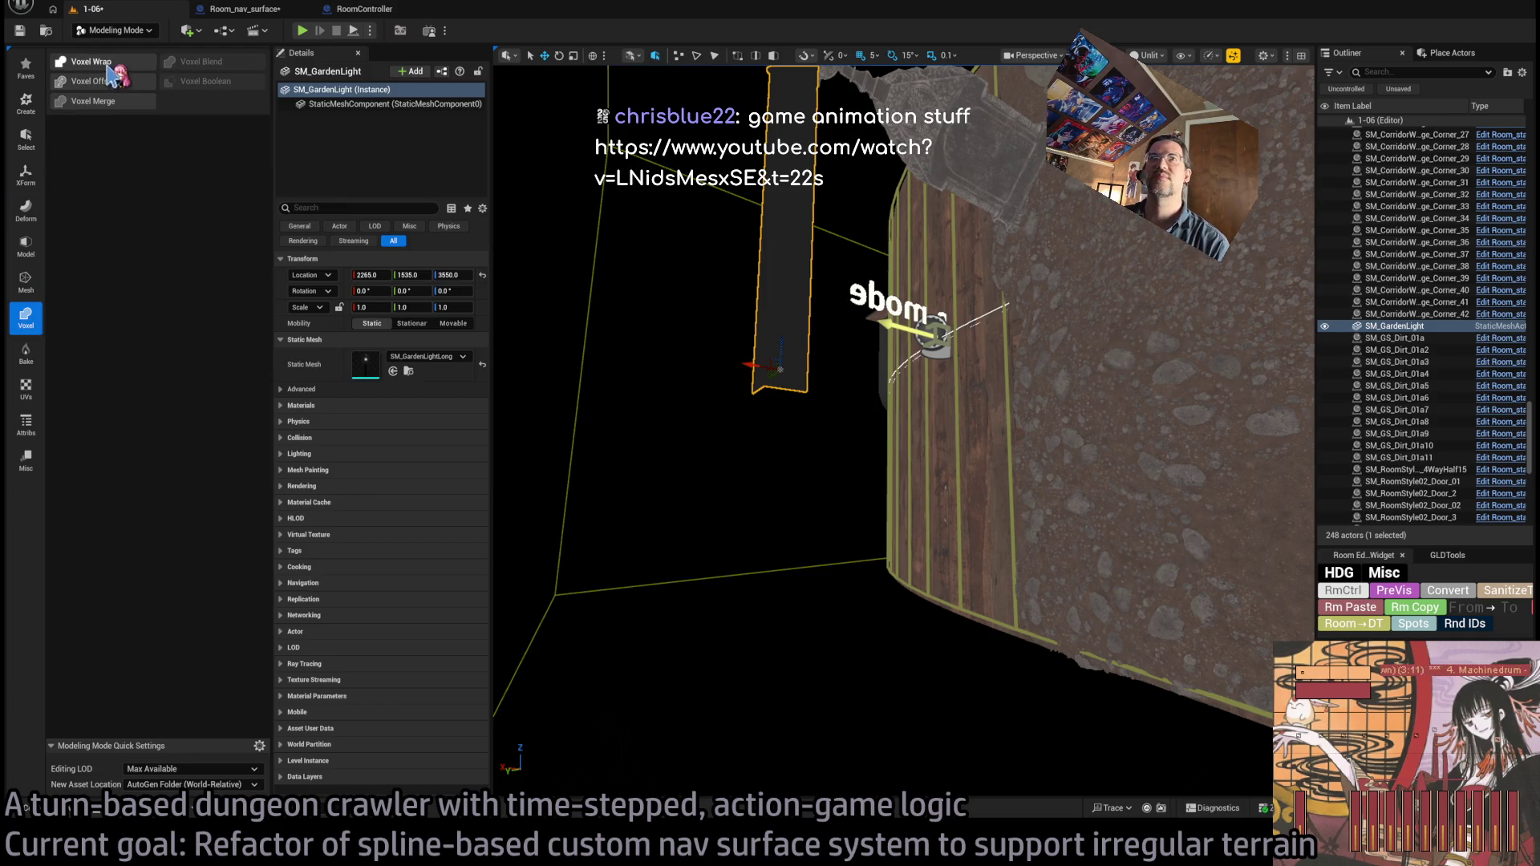
pyautogui.click(26, 282)
pyautogui.click(216, 71)
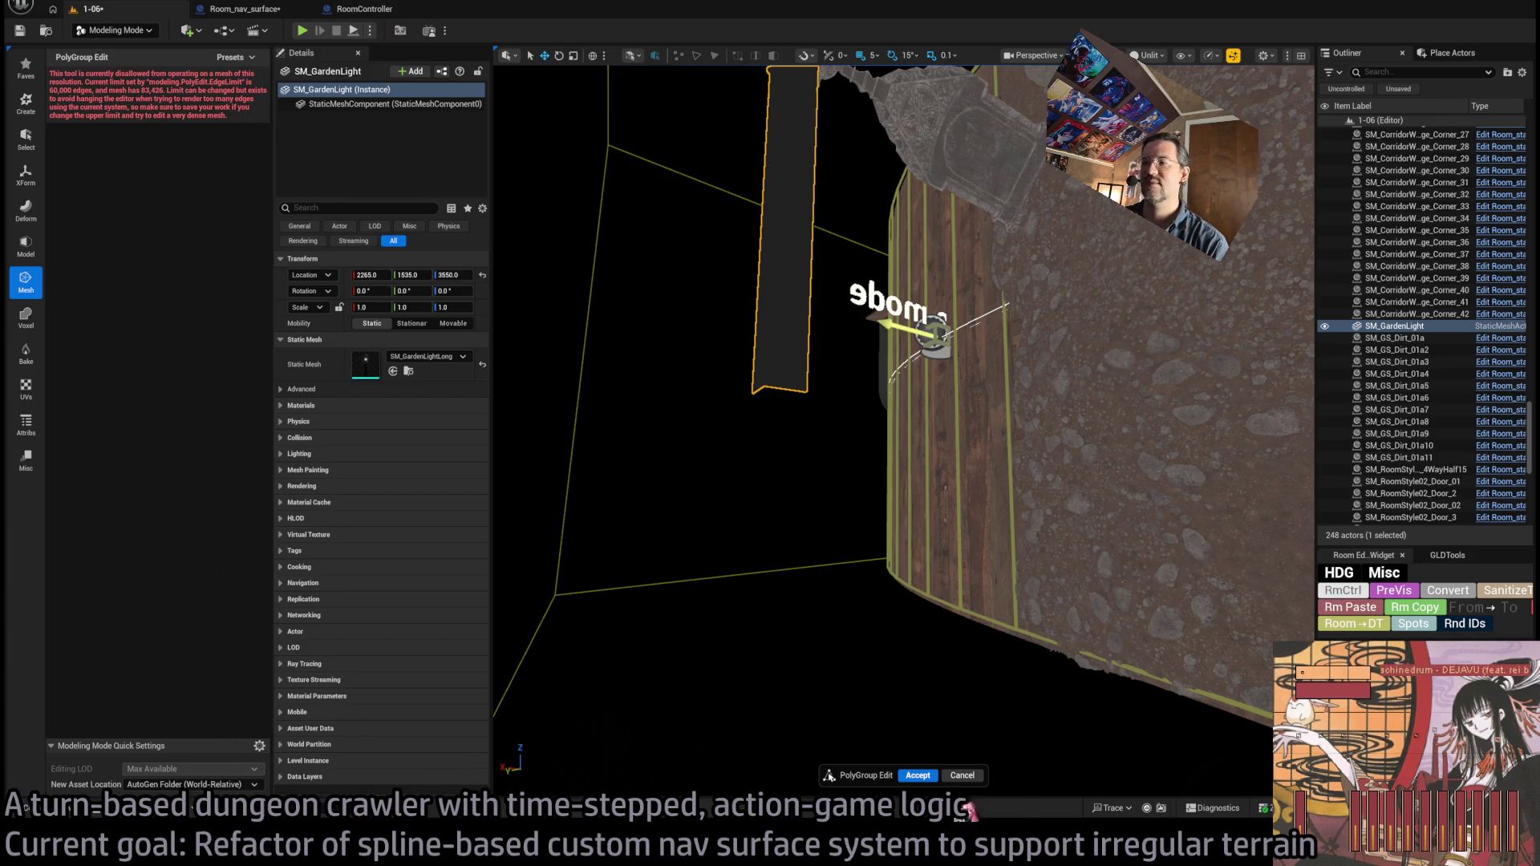
pyautogui.click(962, 775)
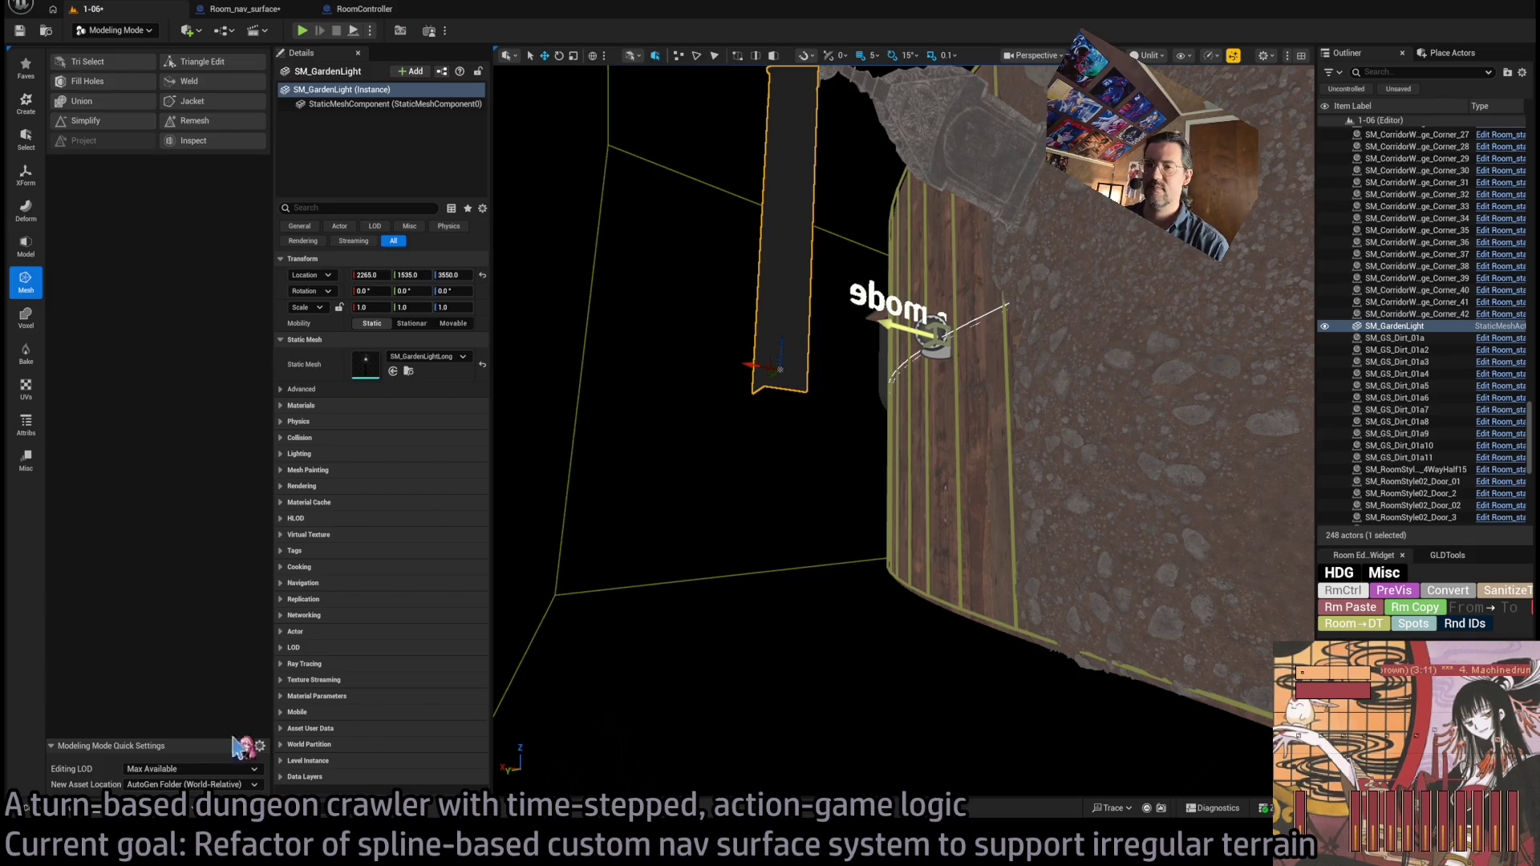
pyautogui.click(66, 809)
pyautogui.click(571, 559)
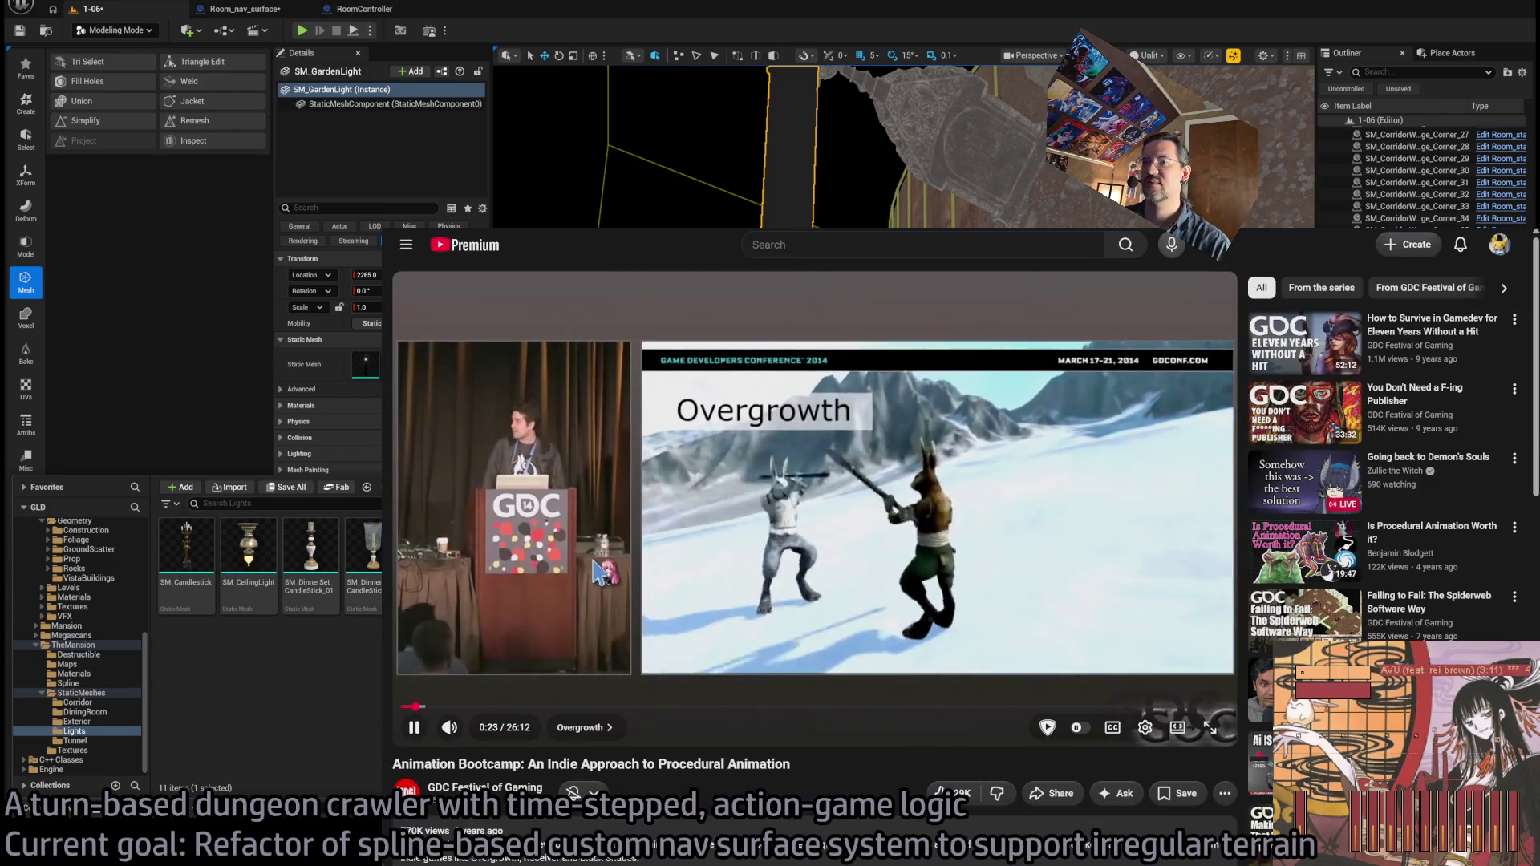
# - Pause and resume the Animation Bootcamp talk, mute it, then clear the Lights folder selection
pyautogui.click(695, 479)
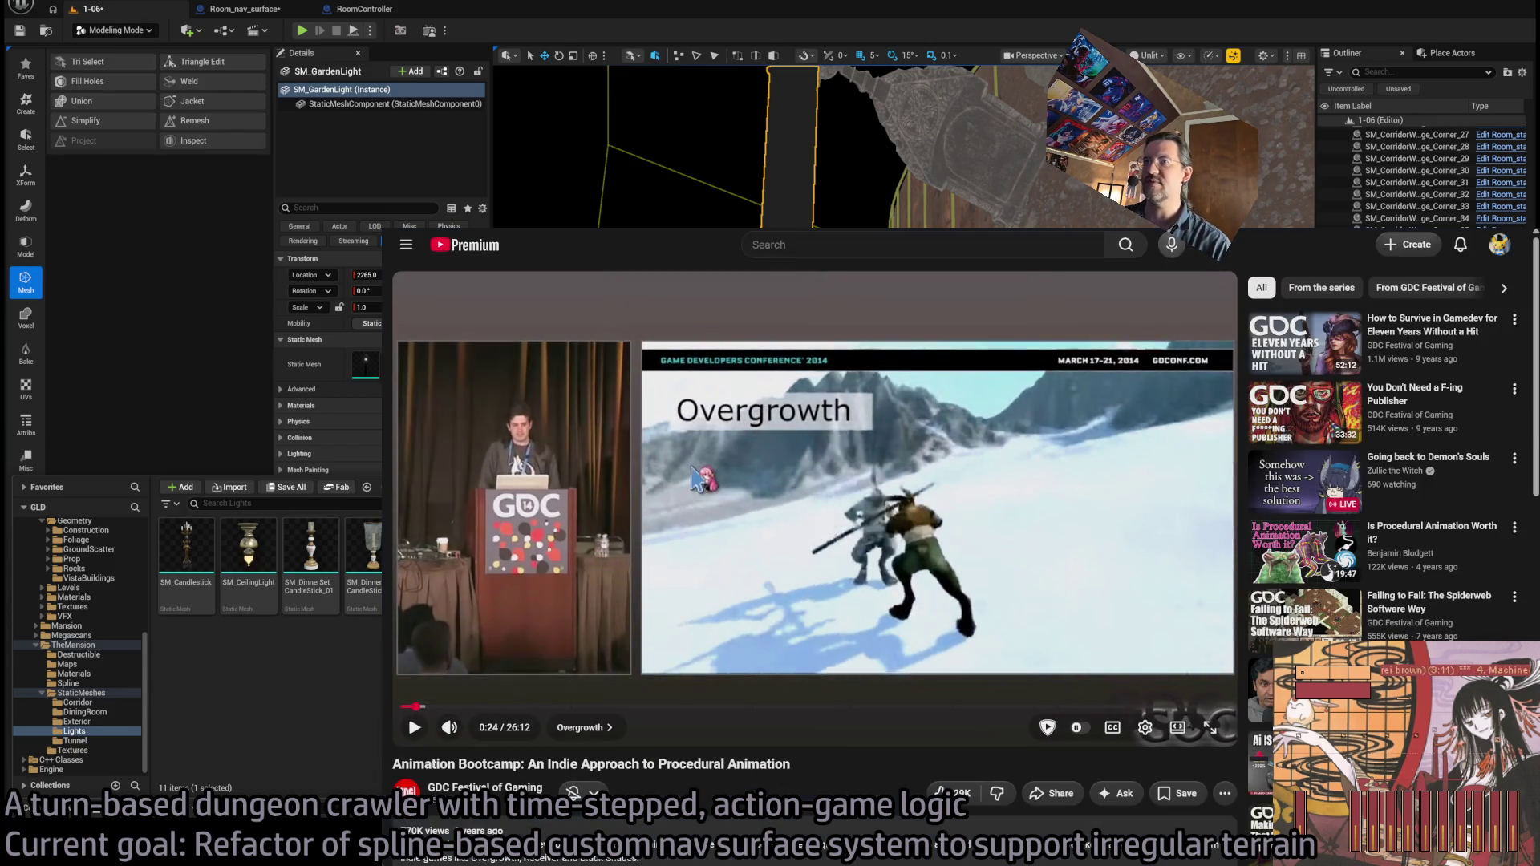
pyautogui.click(742, 453)
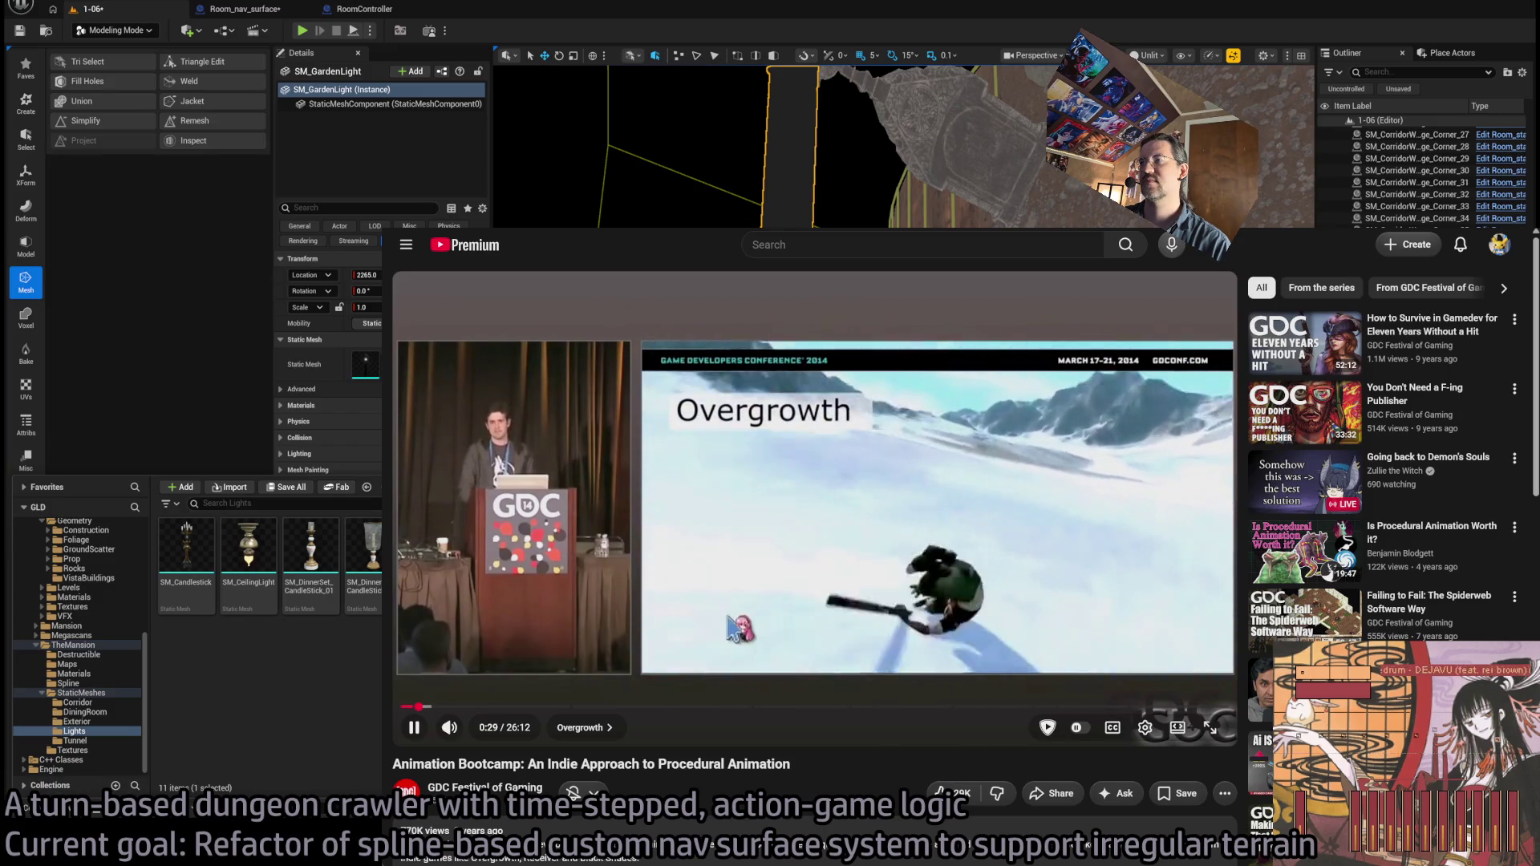
pyautogui.click(449, 728)
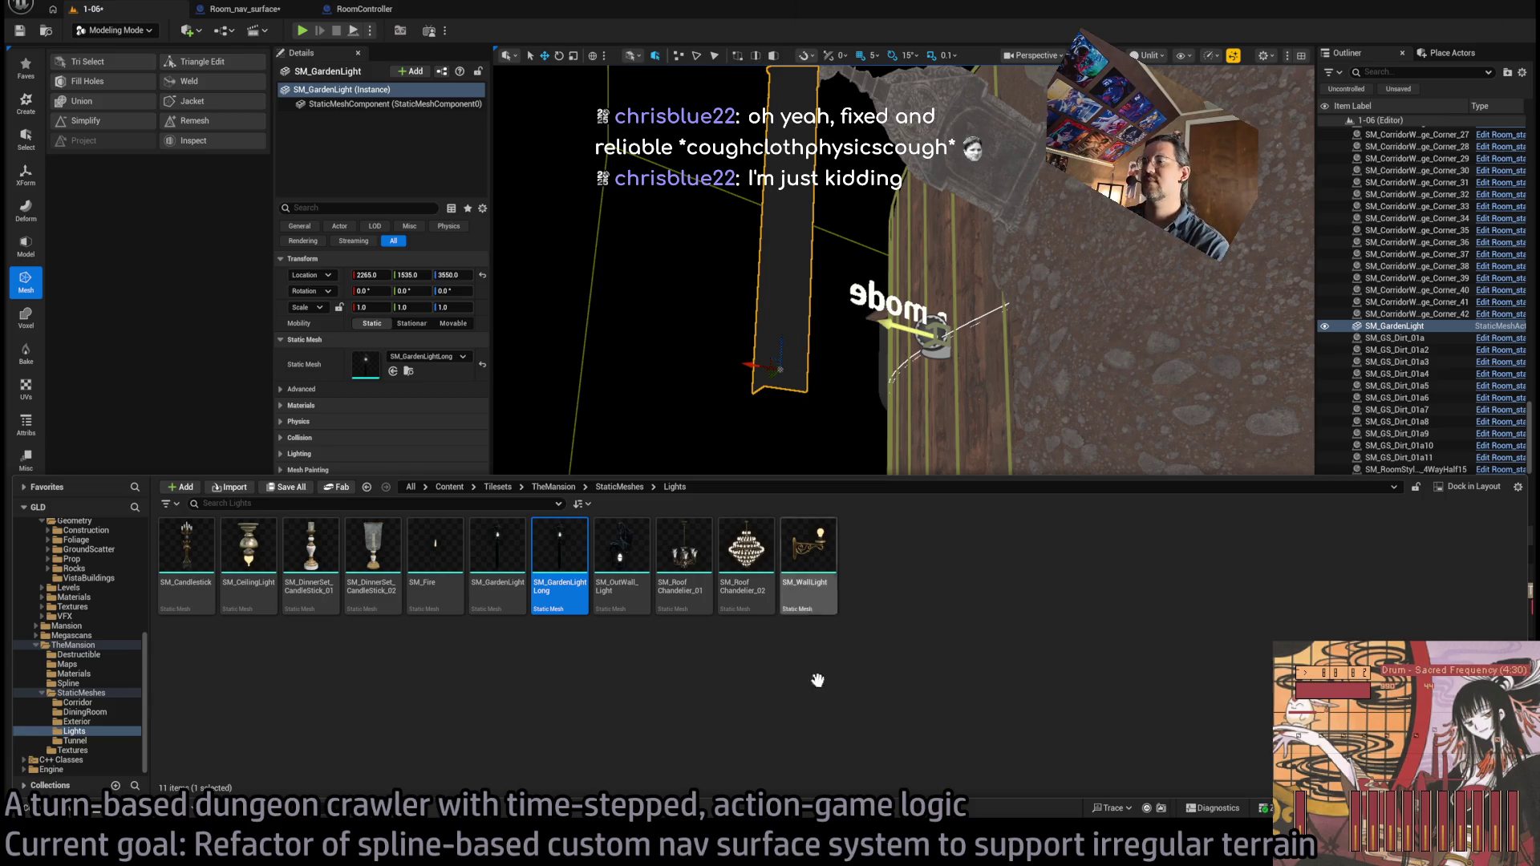
pyautogui.click(428, 690)
# - Select the SM_GardenLightLong asset tile in the Content Drawer again
pyautogui.click(574, 588)
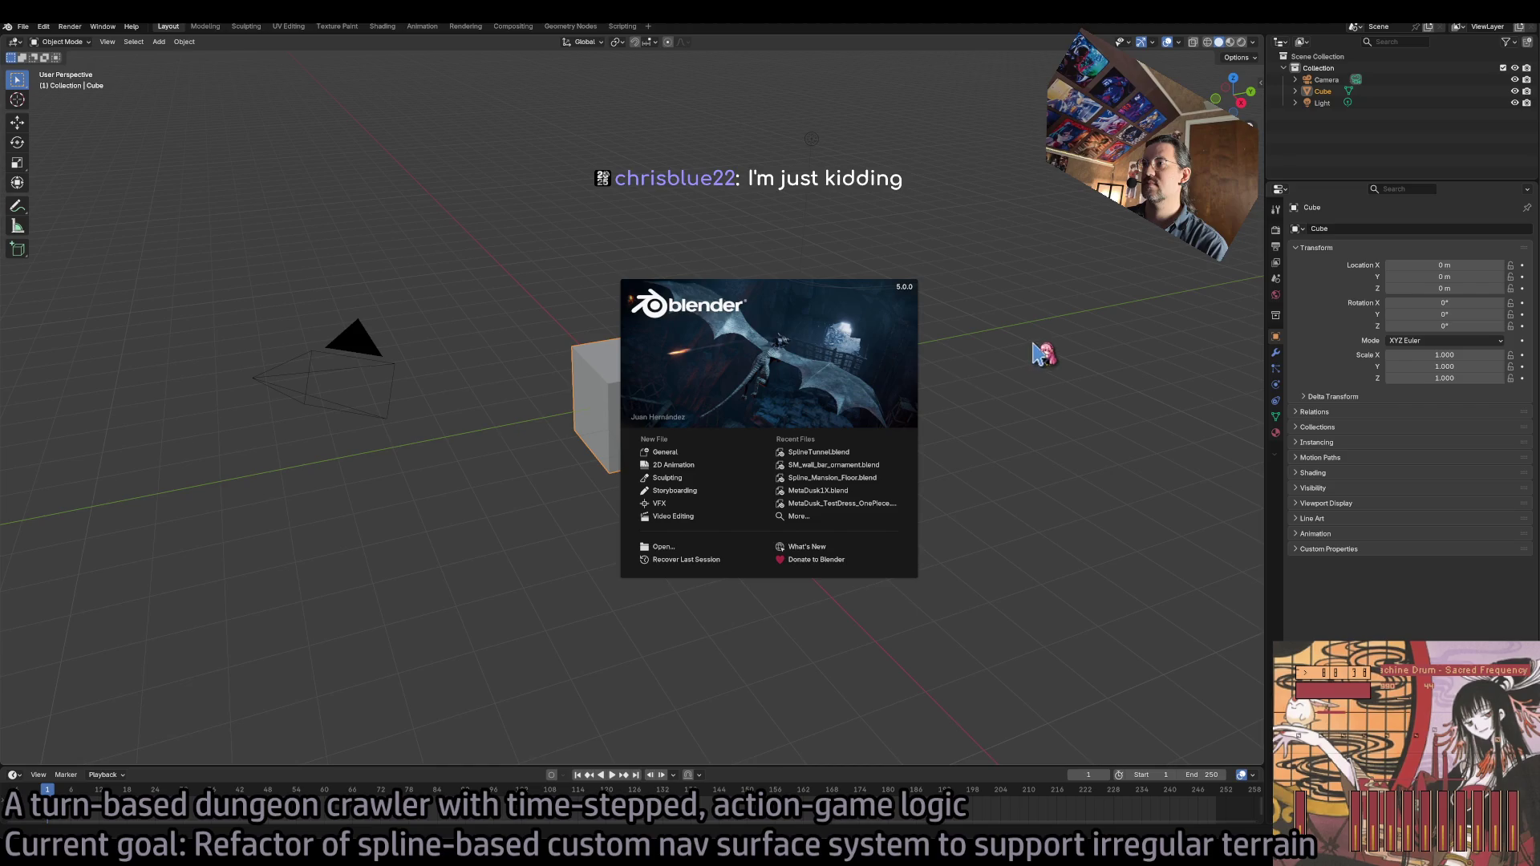
# - Dismiss the Blender start screen and delete the default cube
pyautogui.click(868, 453)
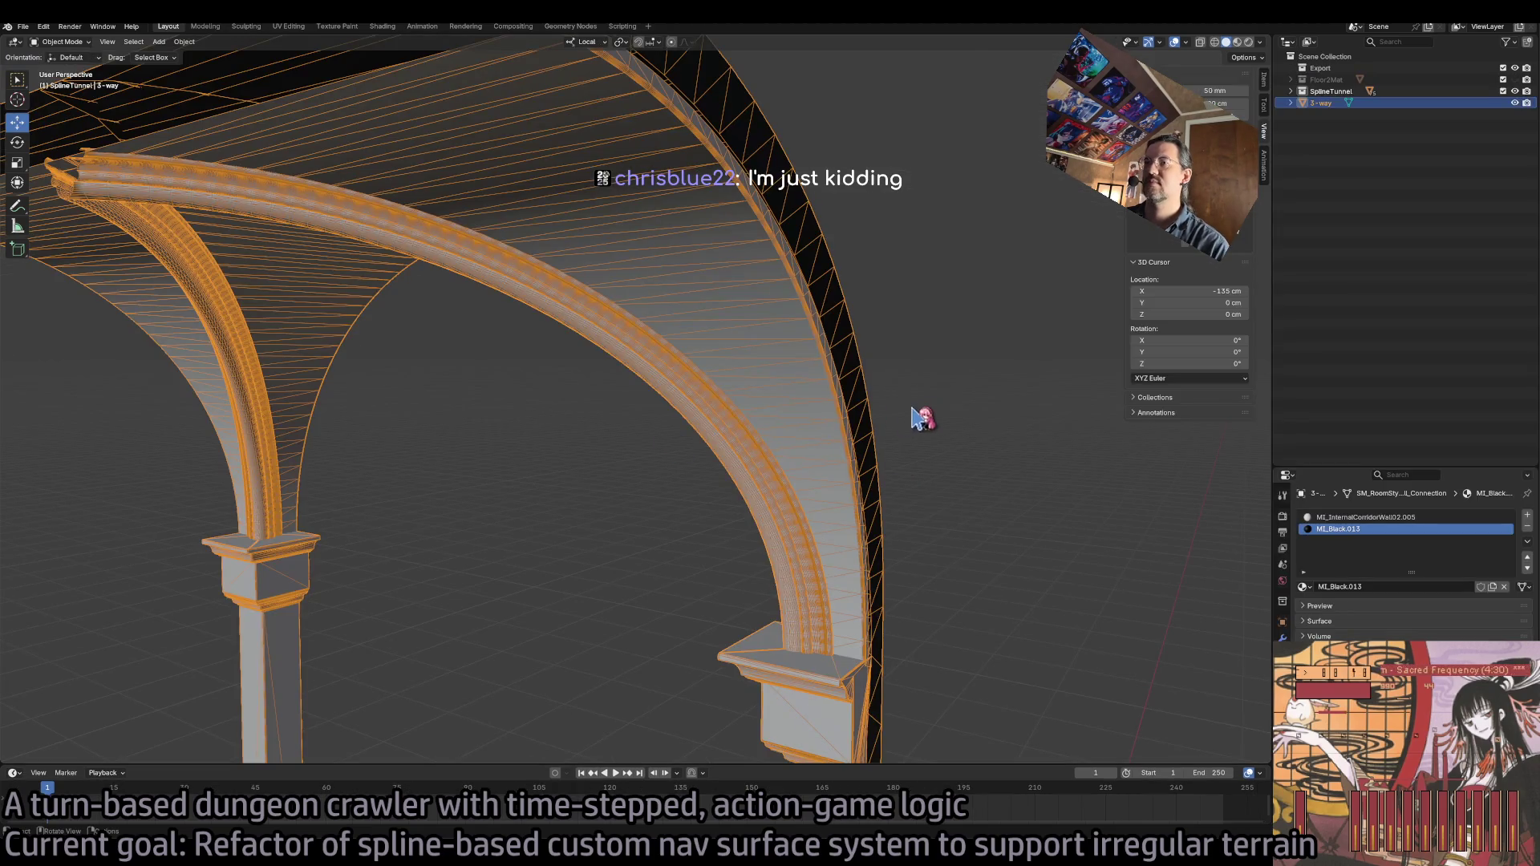
pyautogui.moveTo(966, 343); pyautogui.dragTo(901, 426)
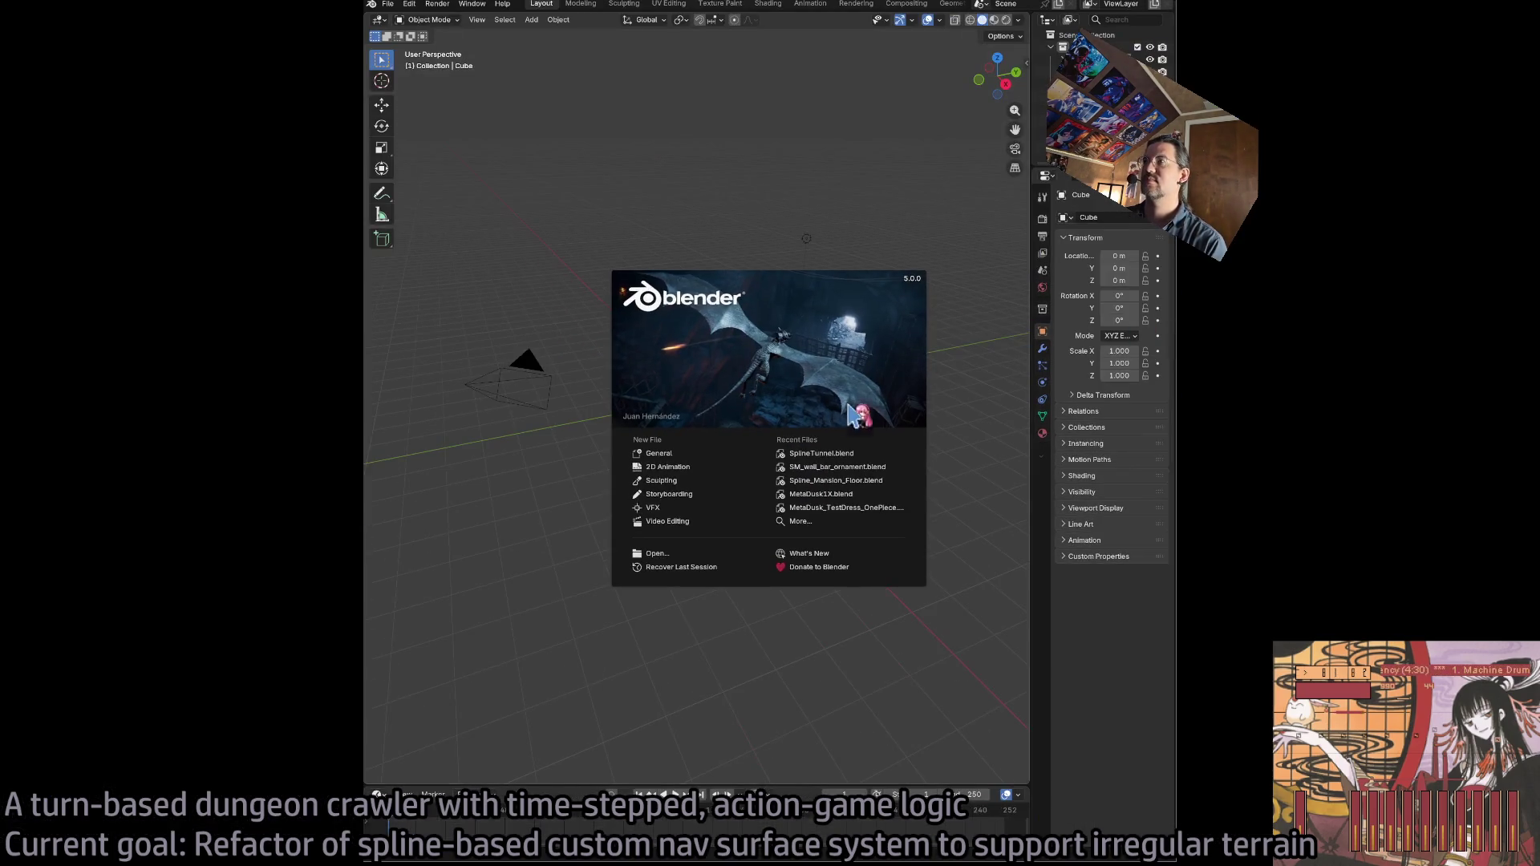
pyautogui.click(855, 218)
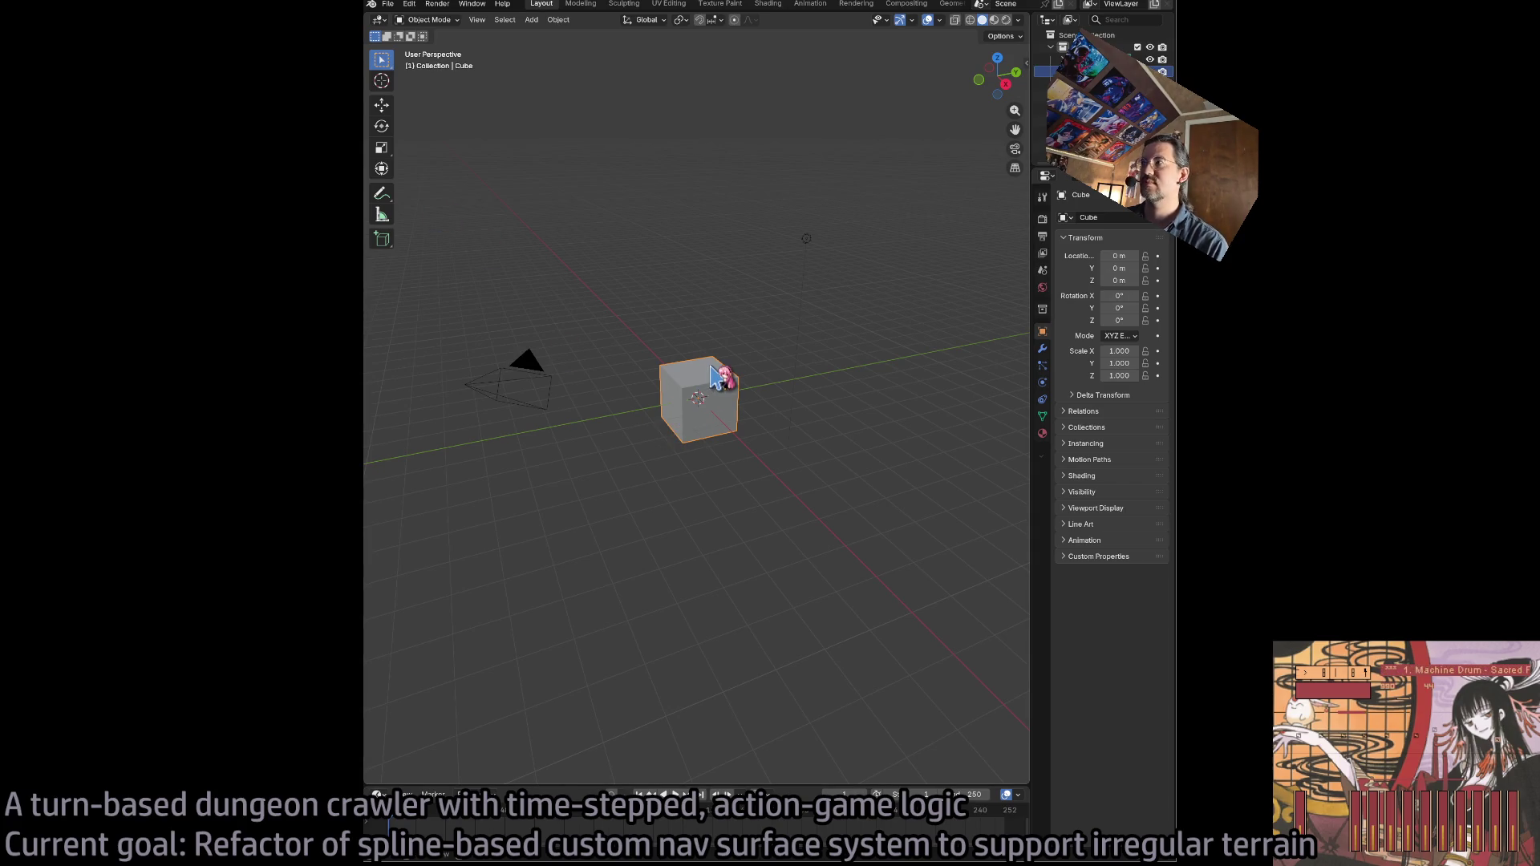
pyautogui.press('Delete')
# - Import SM_GardenLightLong.FBX by dragging it into the viewport and confirming Import FBX
pyautogui.moveTo(1030, 449); pyautogui.dragTo(701, 486)
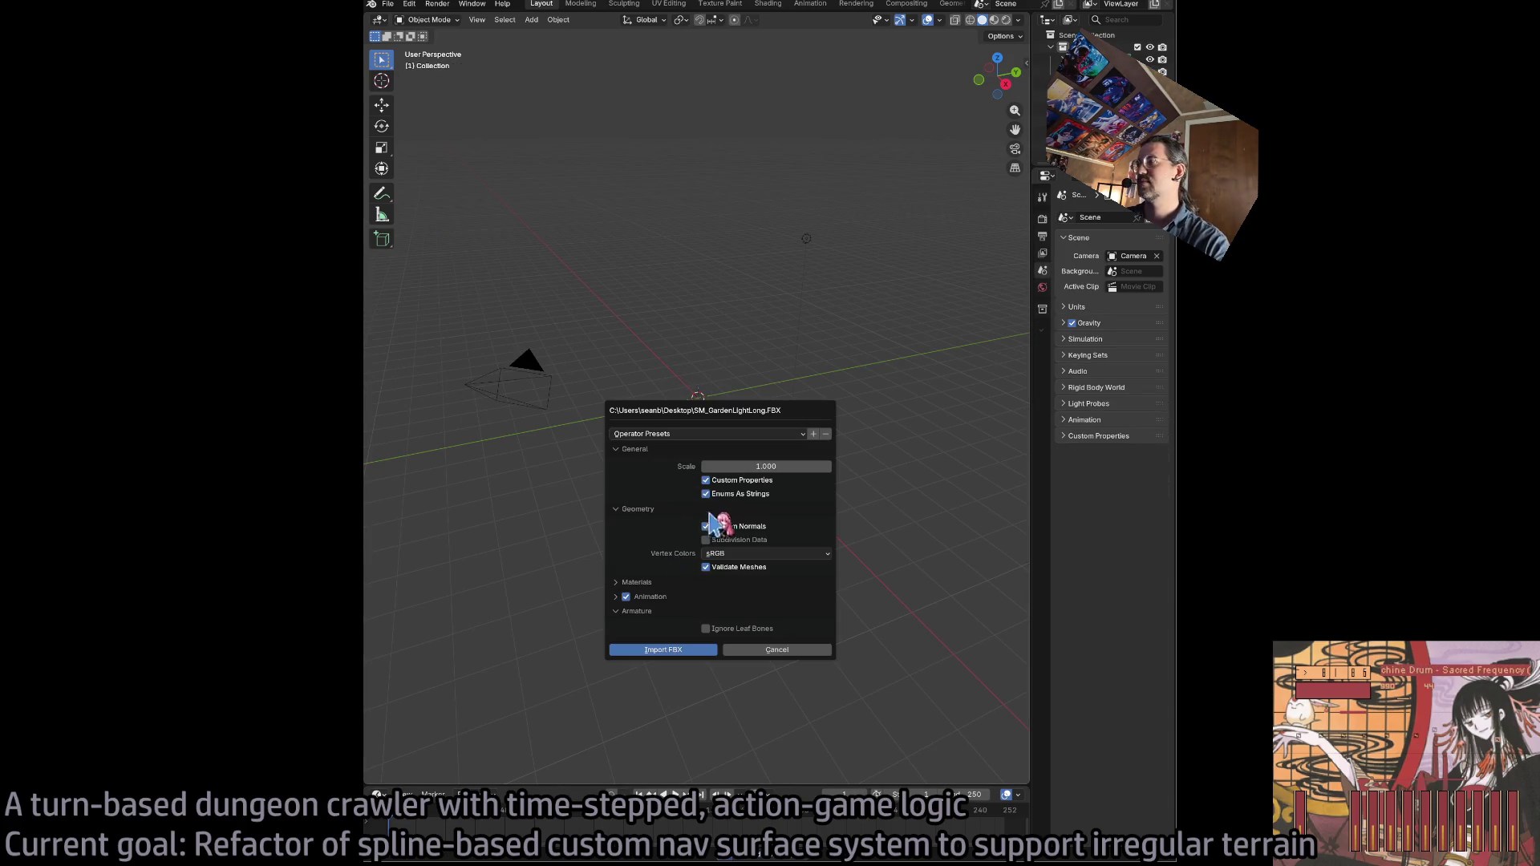
pyautogui.click(686, 652)
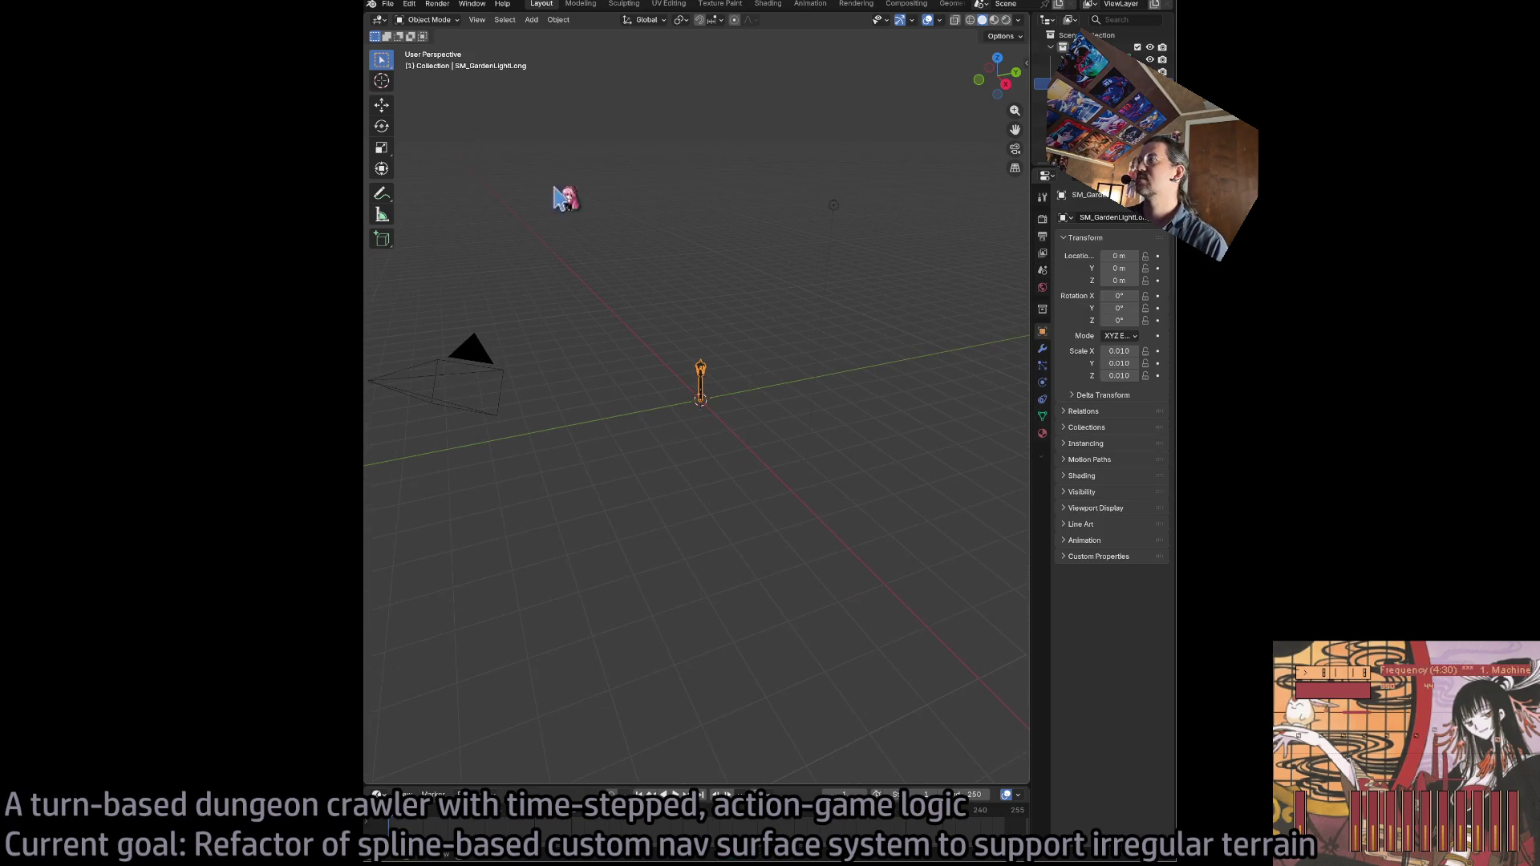
pyautogui.click(387, 4)
pyautogui.moveTo(431, 70)
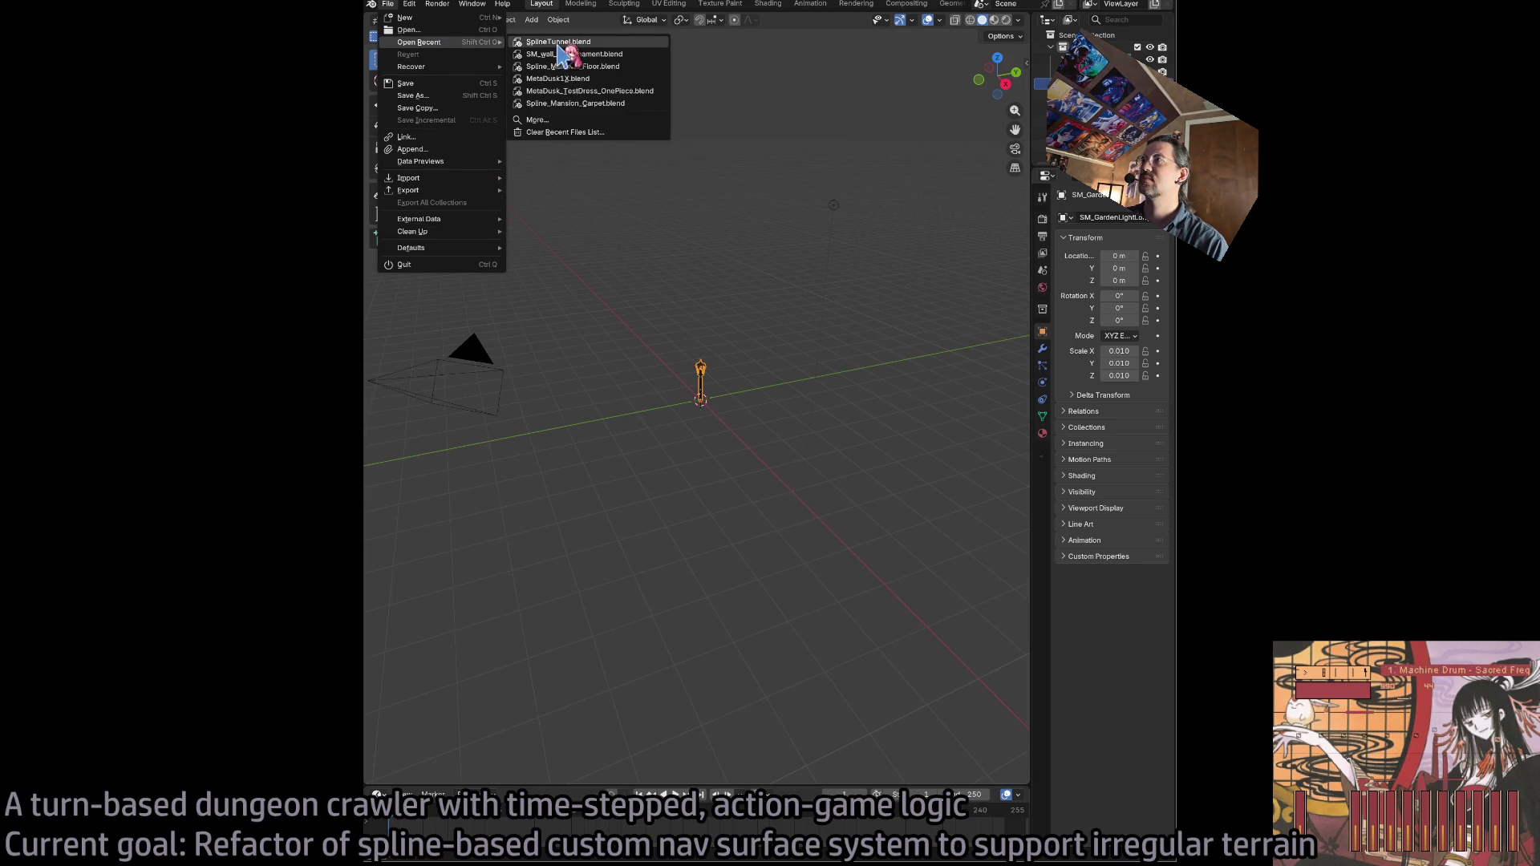
# - Open the recent SplineTunnel.blend scene, select the long garden lamp, and orbit until the pillars stand upright
pyautogui.click(554, 42)
pyautogui.click(793, 448)
pyautogui.scroll(-5, 511, 417)
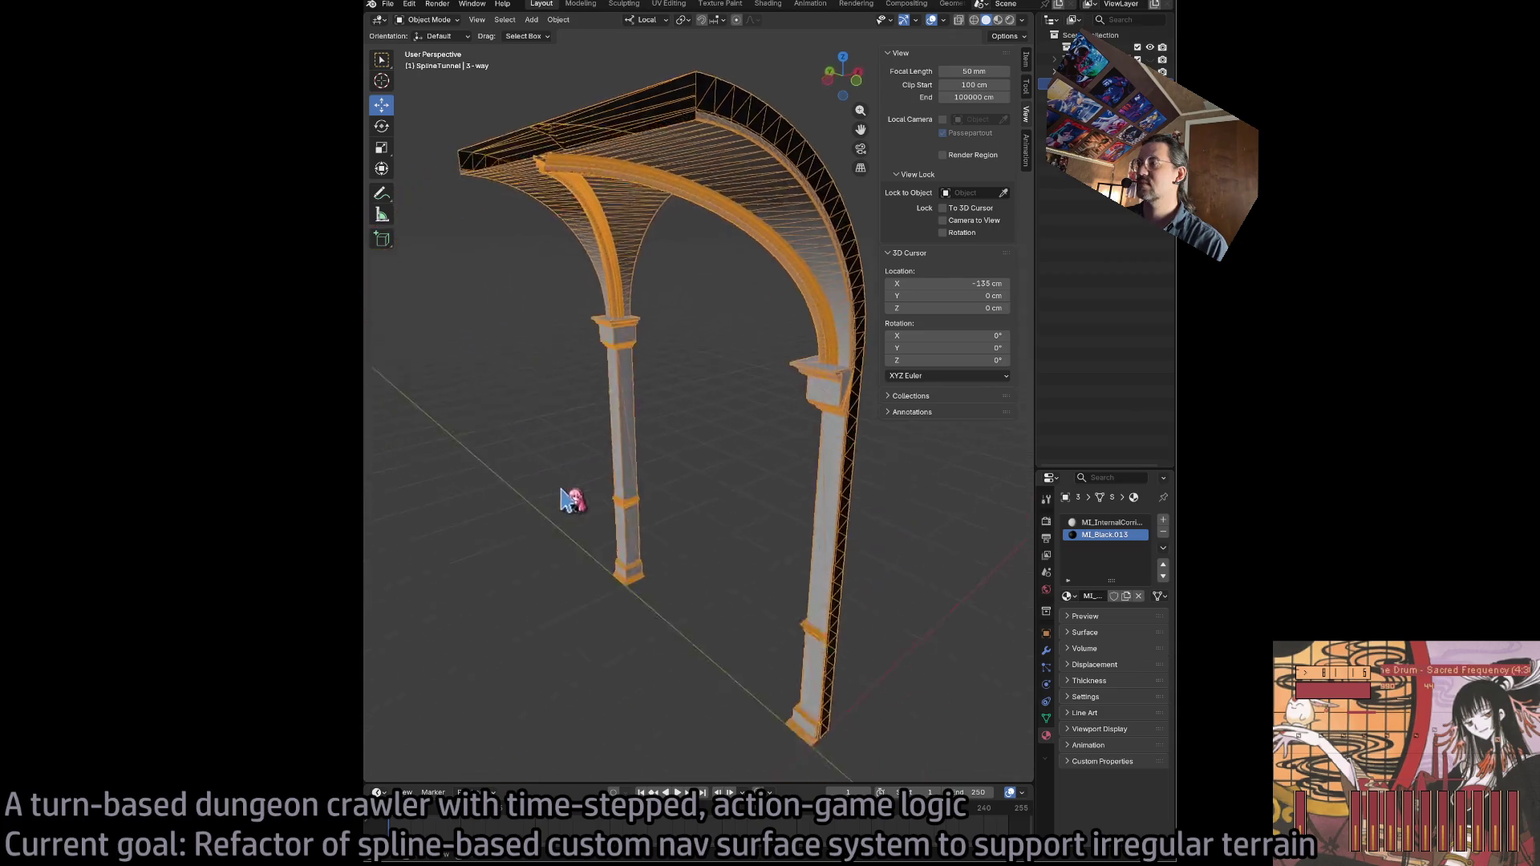
pyautogui.click(706, 666)
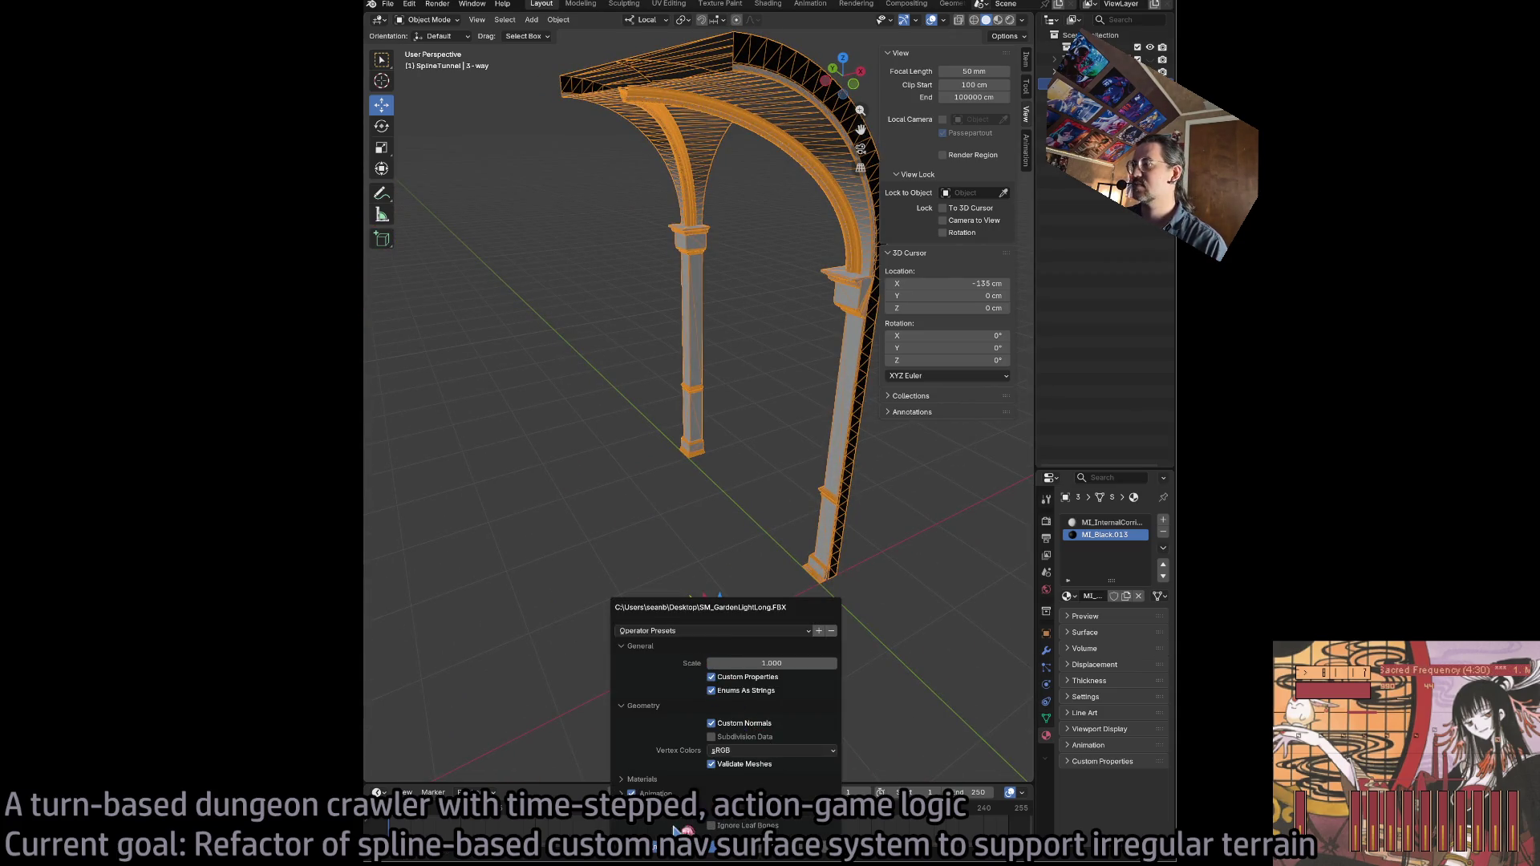
pyautogui.click(732, 750)
pyautogui.scroll(3, 706, 633)
pyautogui.moveTo(706, 634)
pyautogui.mouseDown()
pyautogui.moveTo(777, 516)
pyautogui.moveTo(1007, 326)
pyautogui.mouseUp()
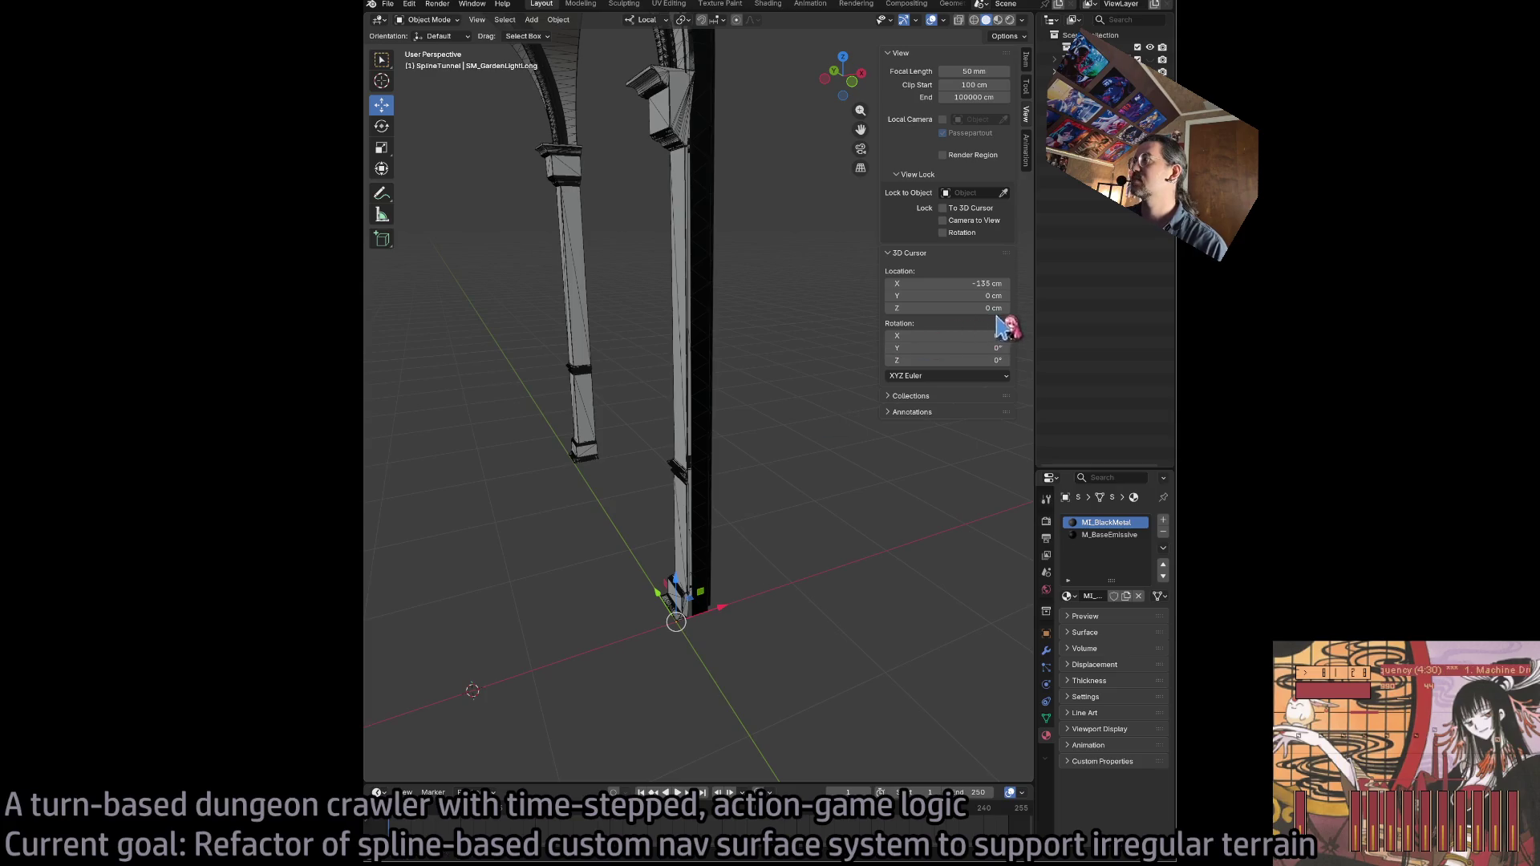
# - Raise the garden lamp along Z and set its Location Z to 200 cm
pyautogui.click(1026, 61)
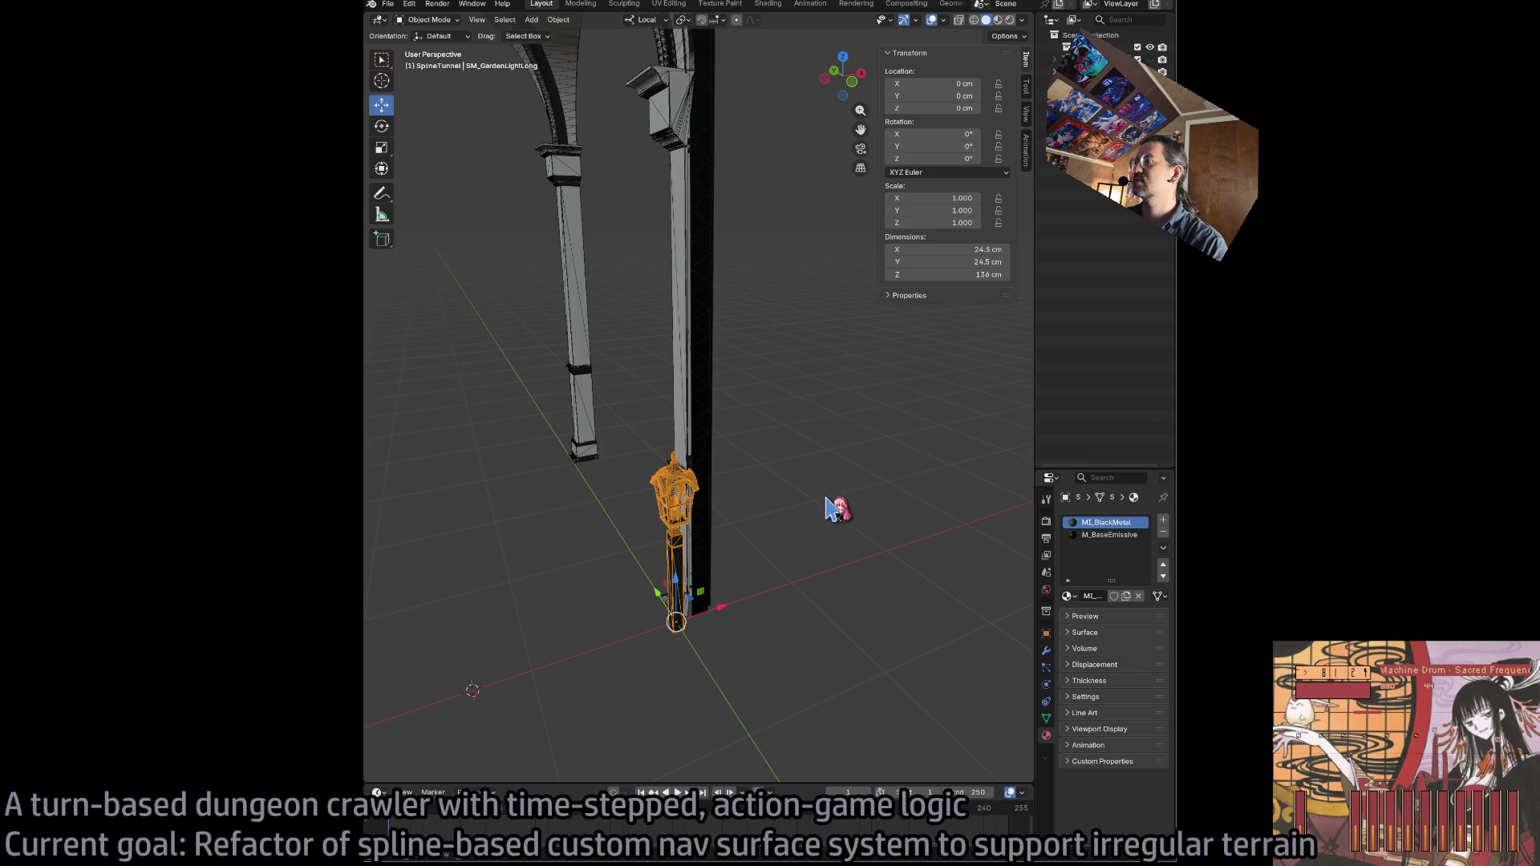
pyautogui.click(762, 609)
pyautogui.click(685, 529)
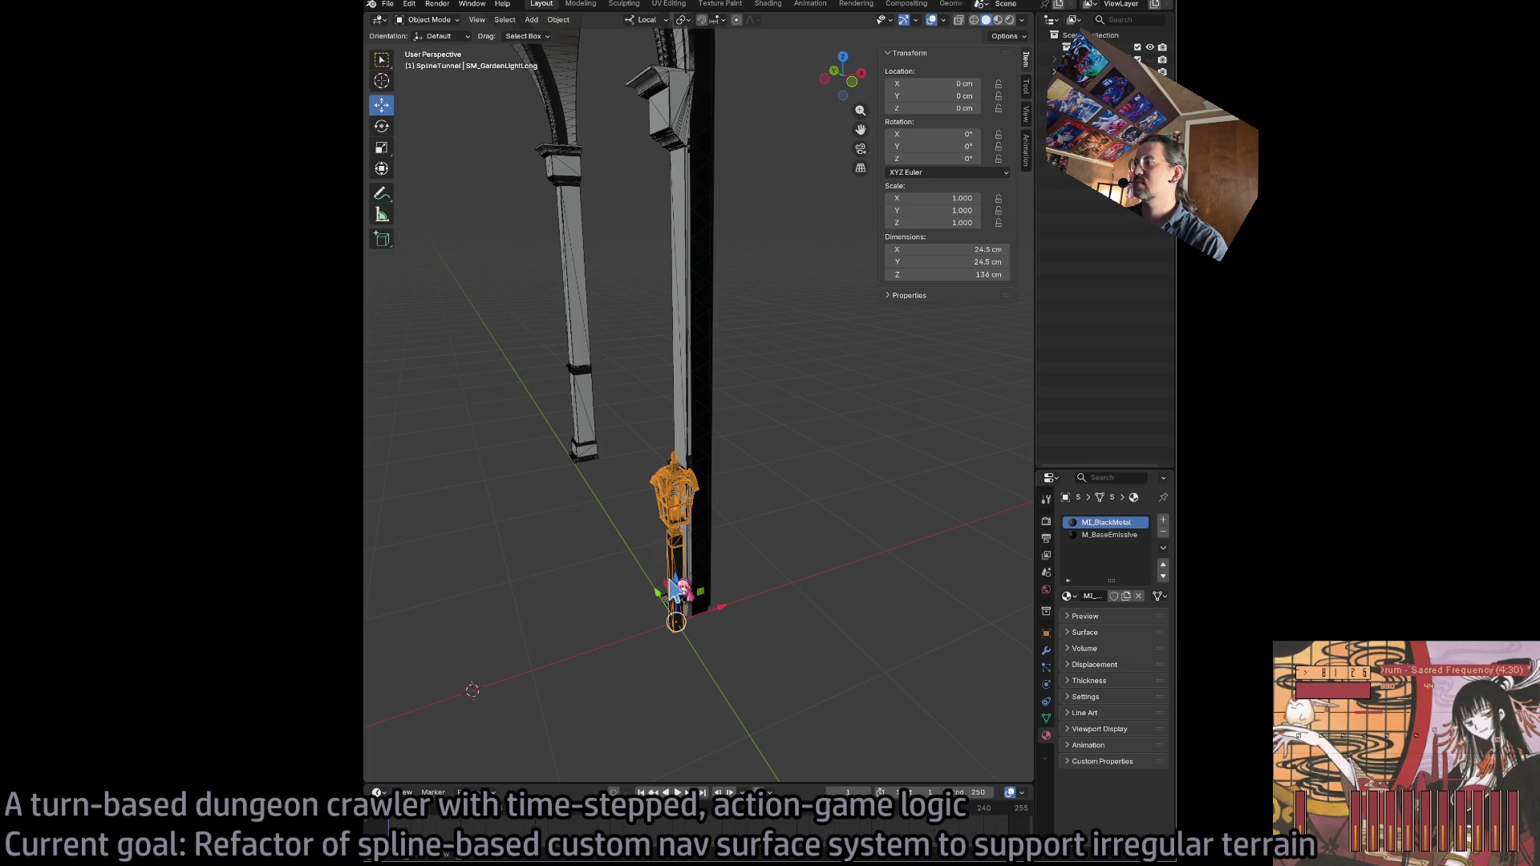
pyautogui.moveTo(676, 579); pyautogui.dragTo(678, 313)
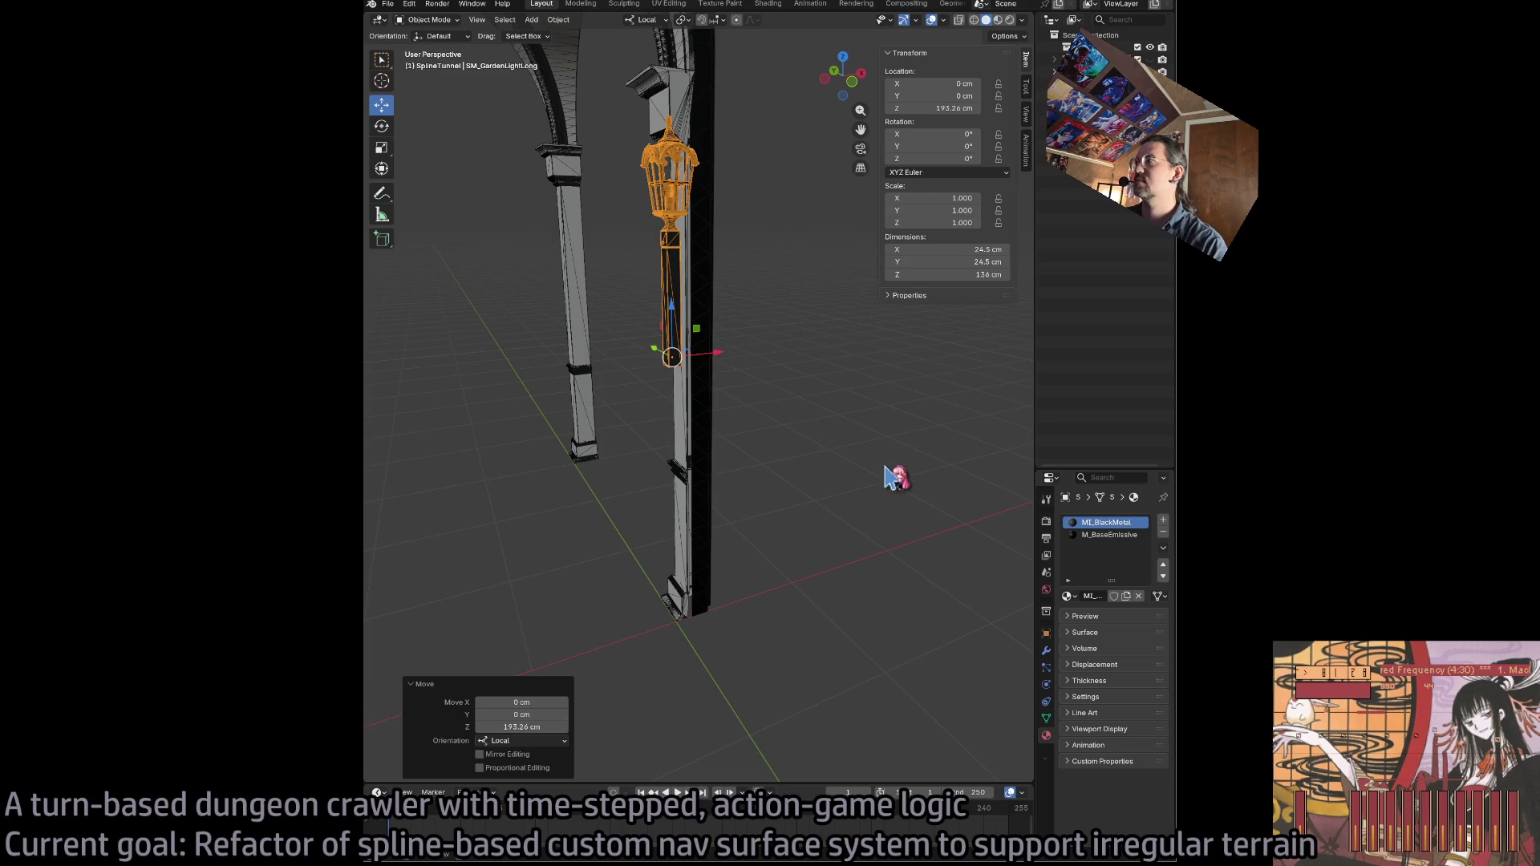
pyautogui.click(934, 108)
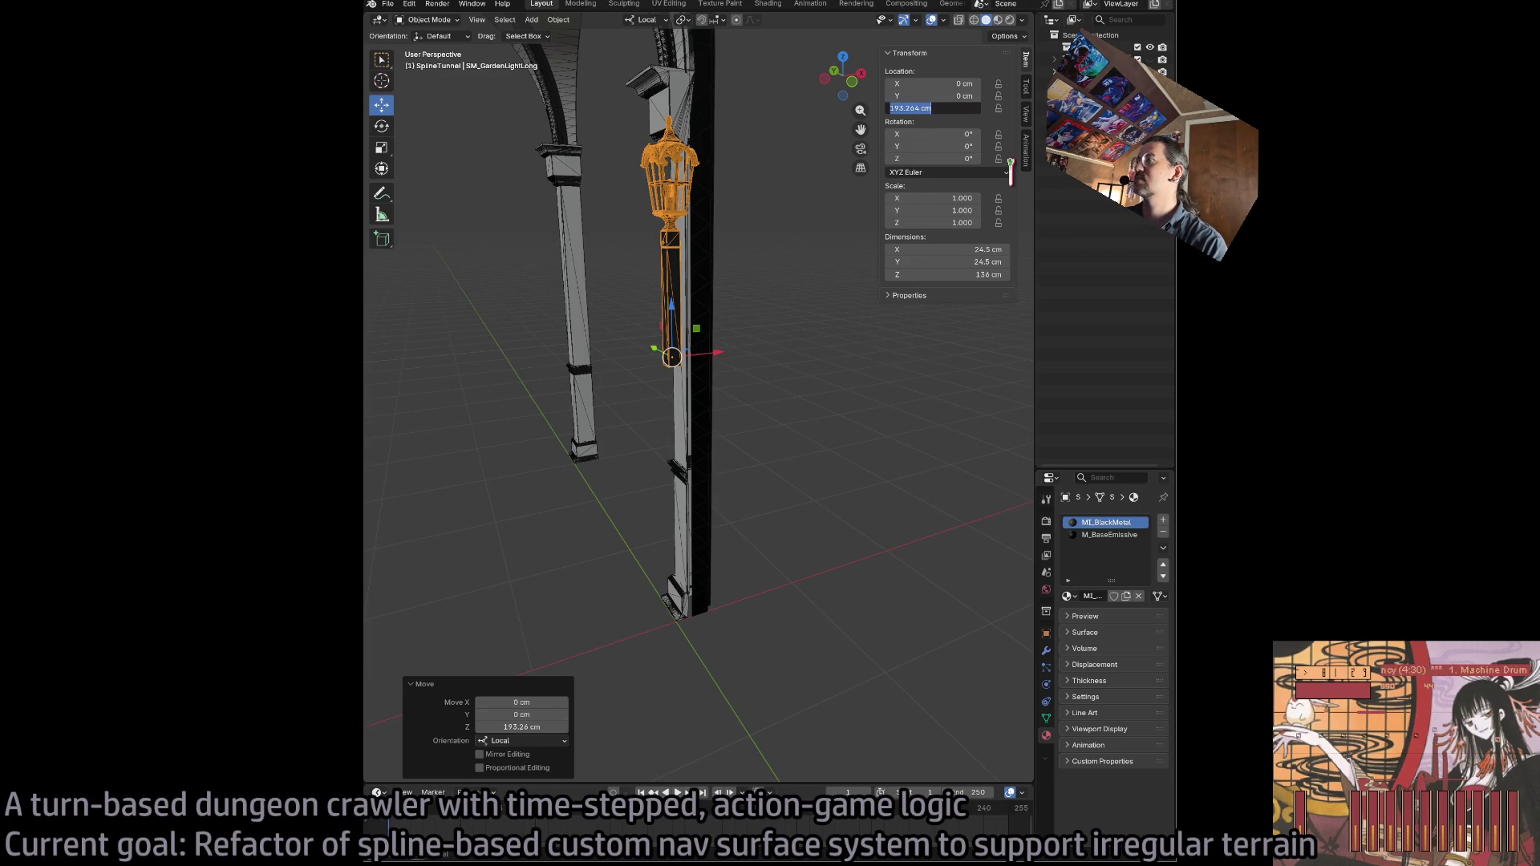
pyautogui.write('0')
pyautogui.press('Return')
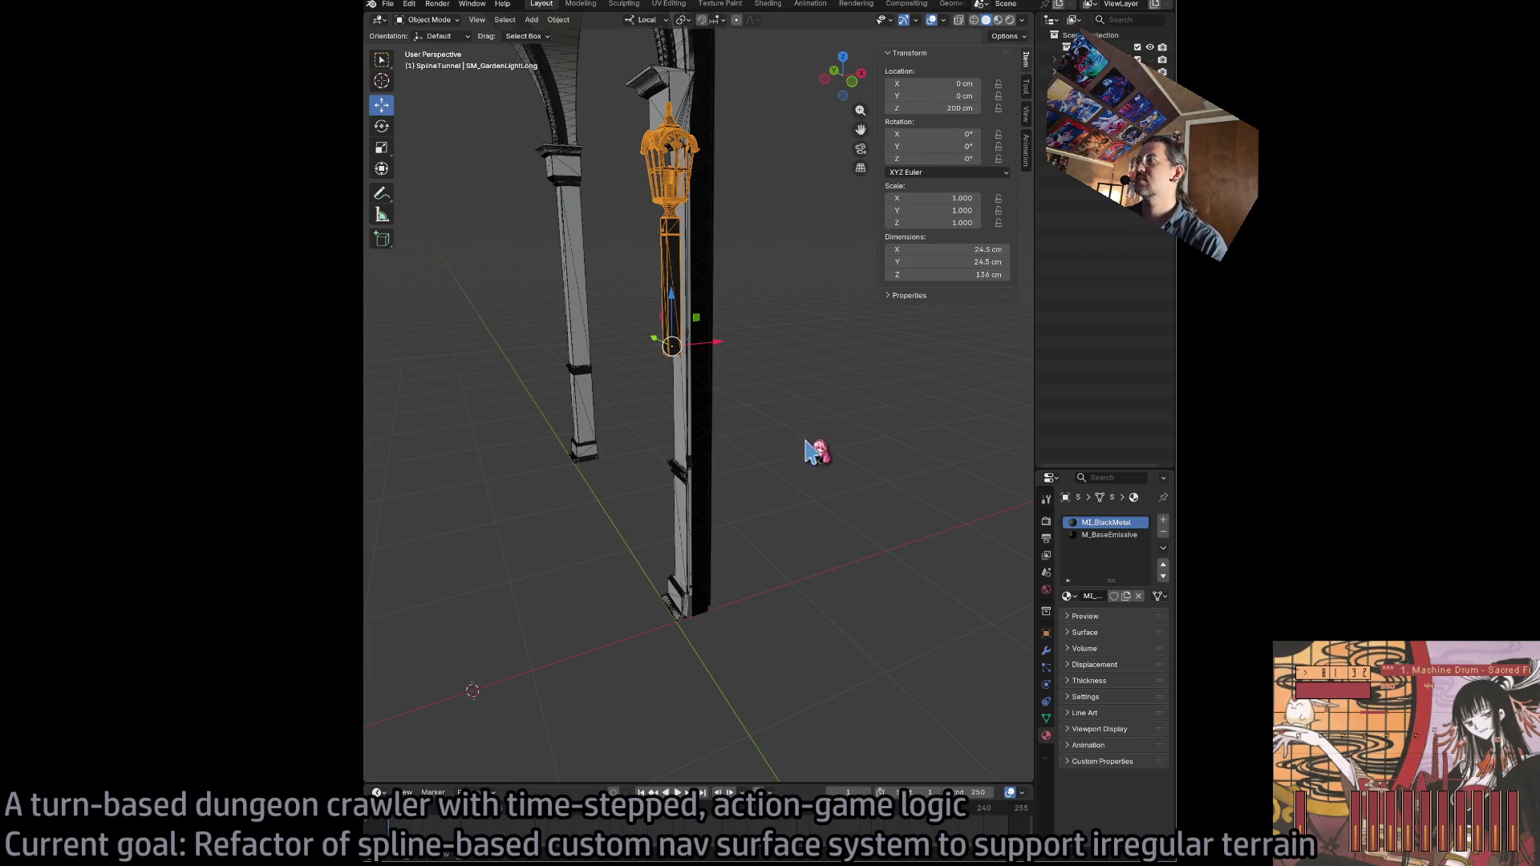
pyautogui.click(754, 435)
pyautogui.click(678, 341)
pyautogui.scroll(-5, 756, 481)
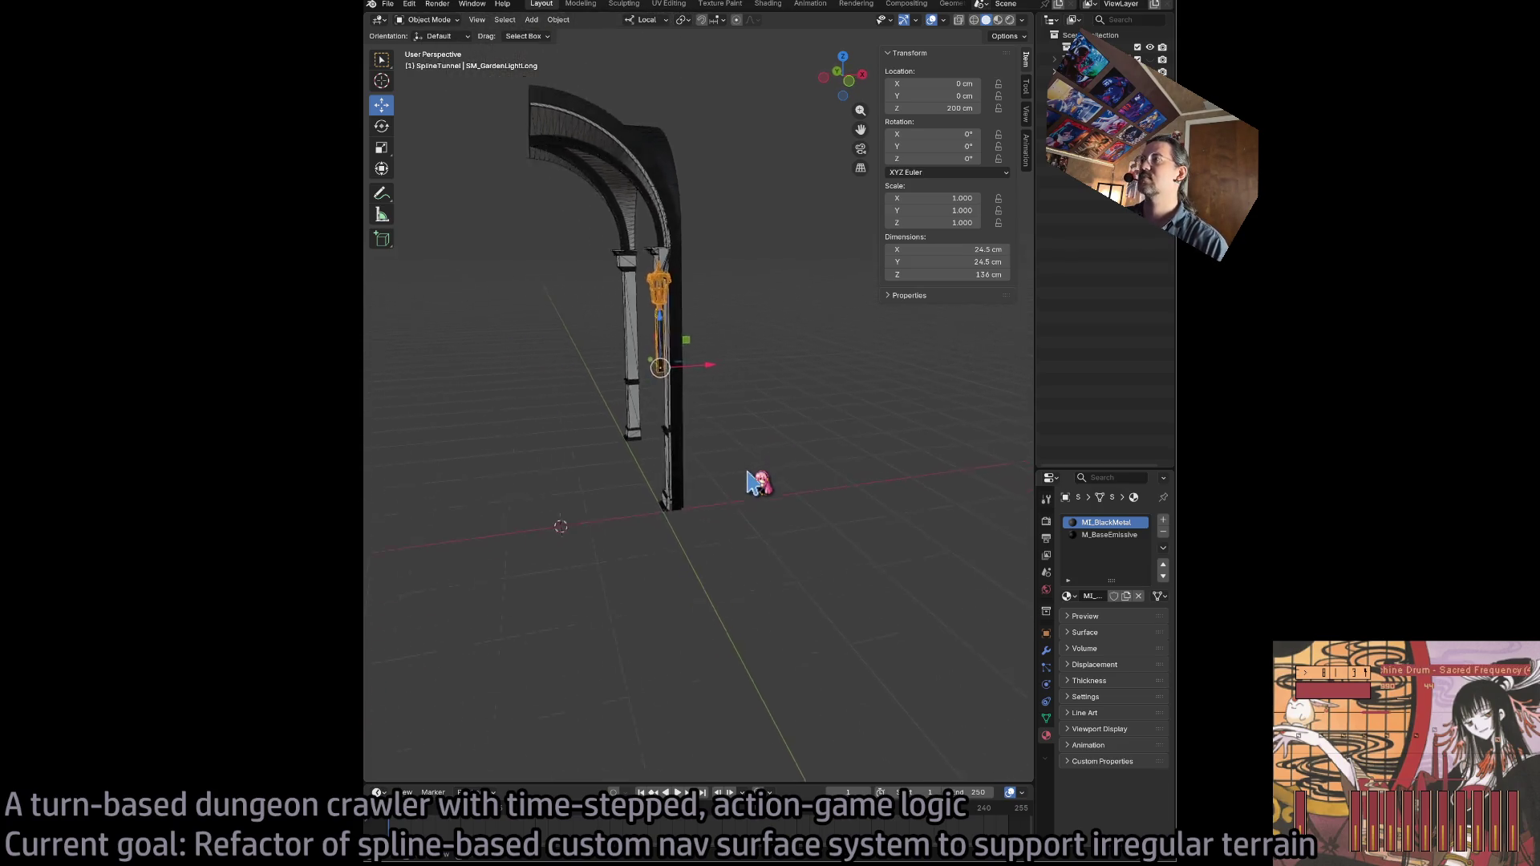
pyautogui.scroll(5, 756, 481)
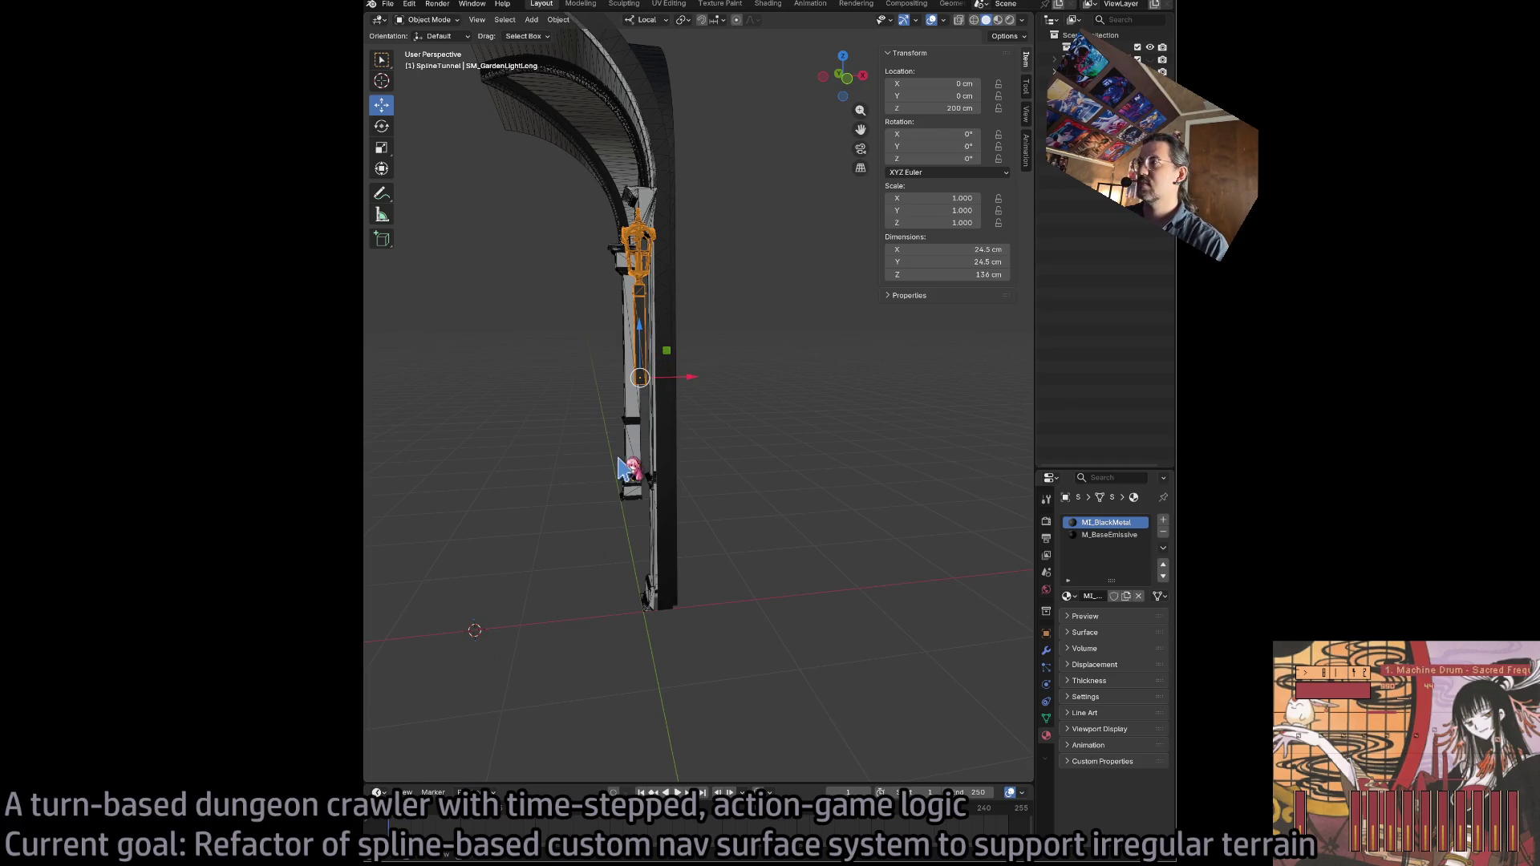
# - Switch the lamp into Edit Mode and select a vertex on the post
pyautogui.press('Tab')
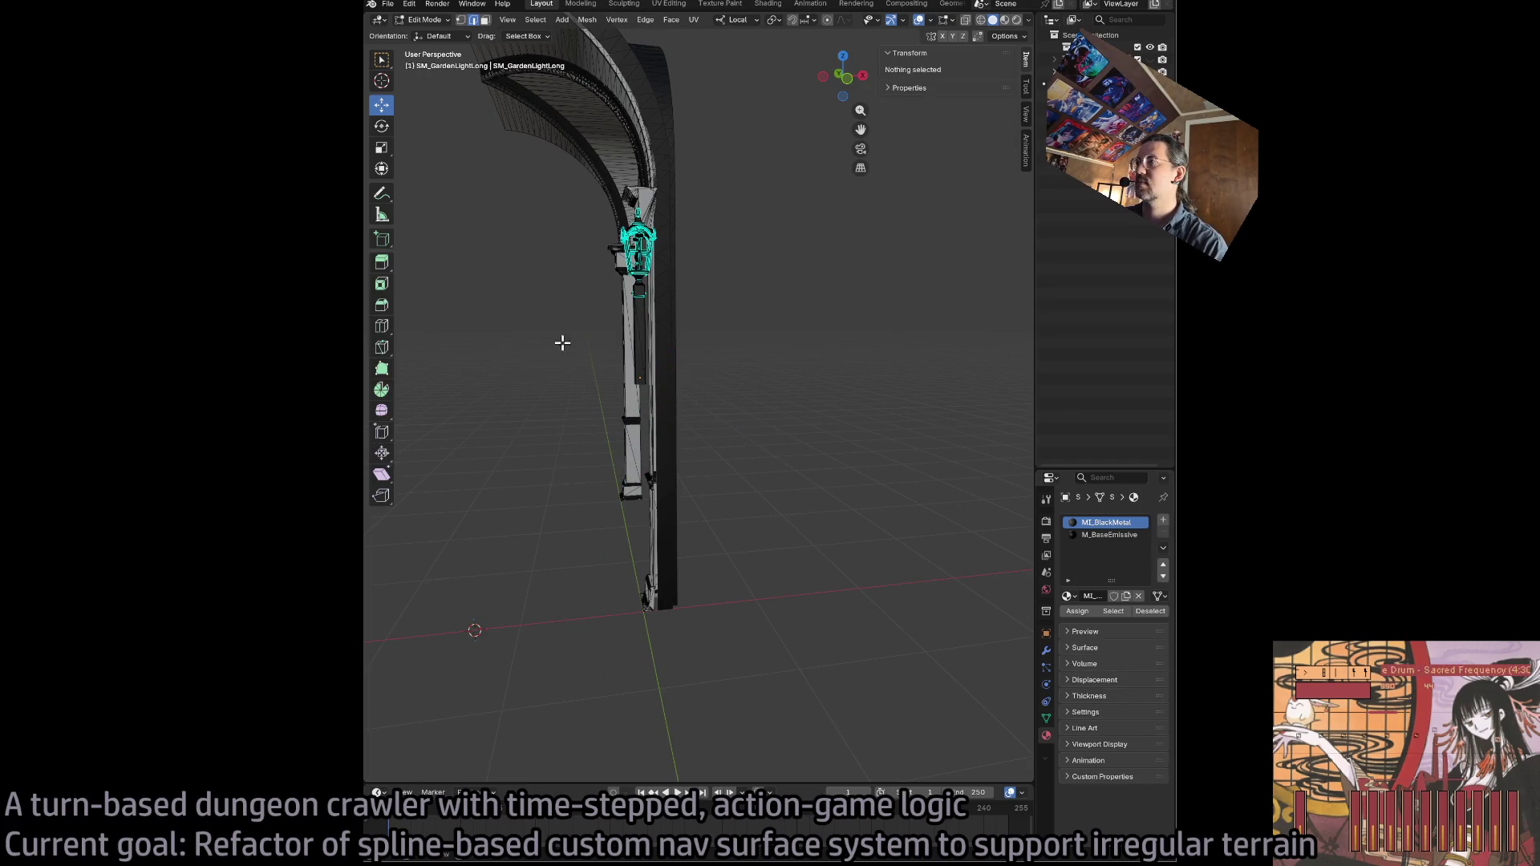
pyautogui.press('Tab')
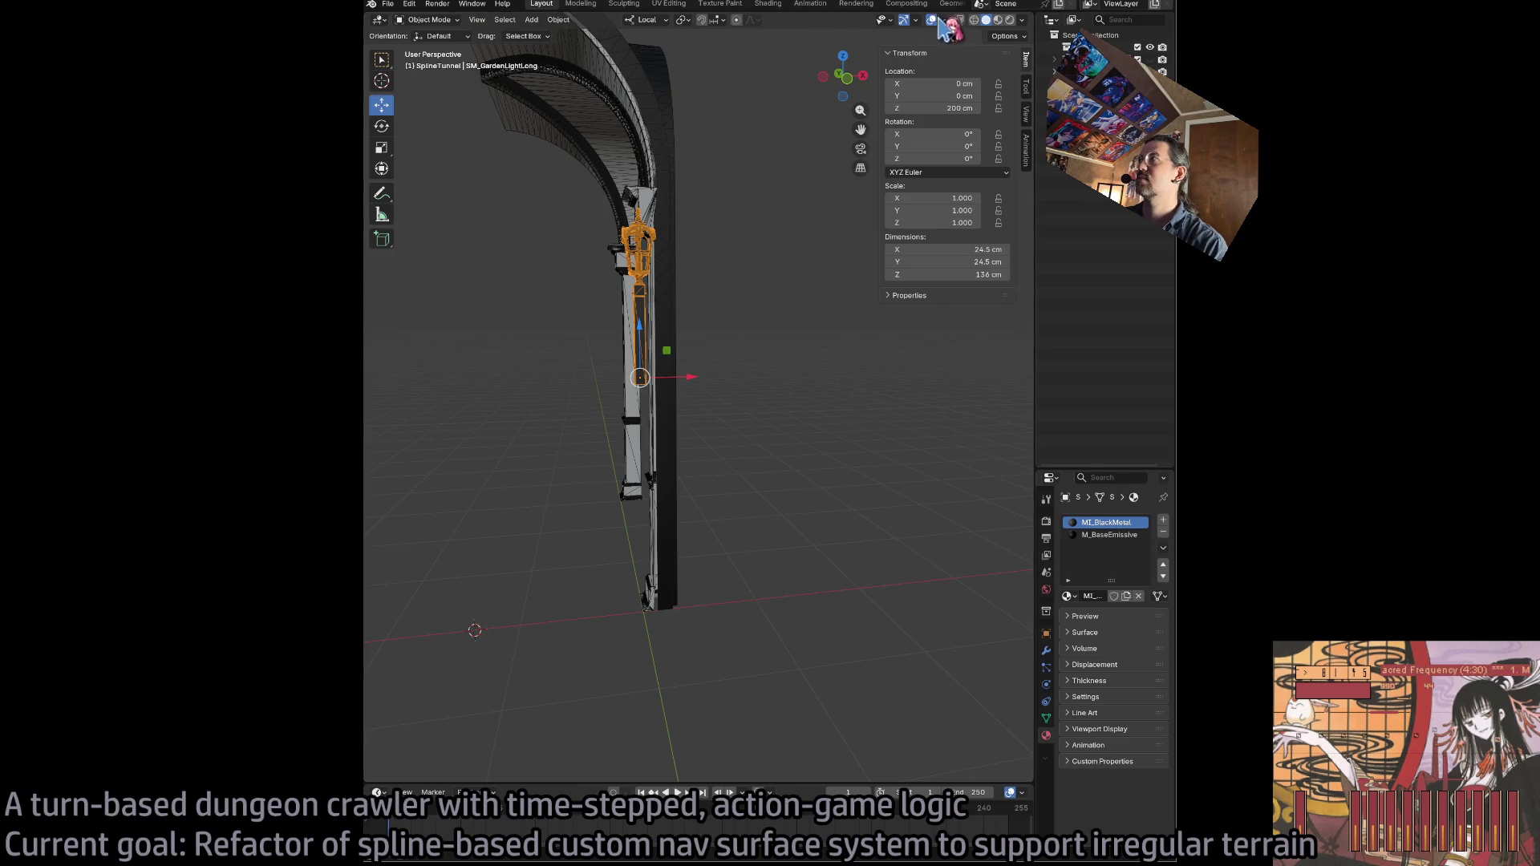
pyautogui.click(425, 19)
pyautogui.click(425, 48)
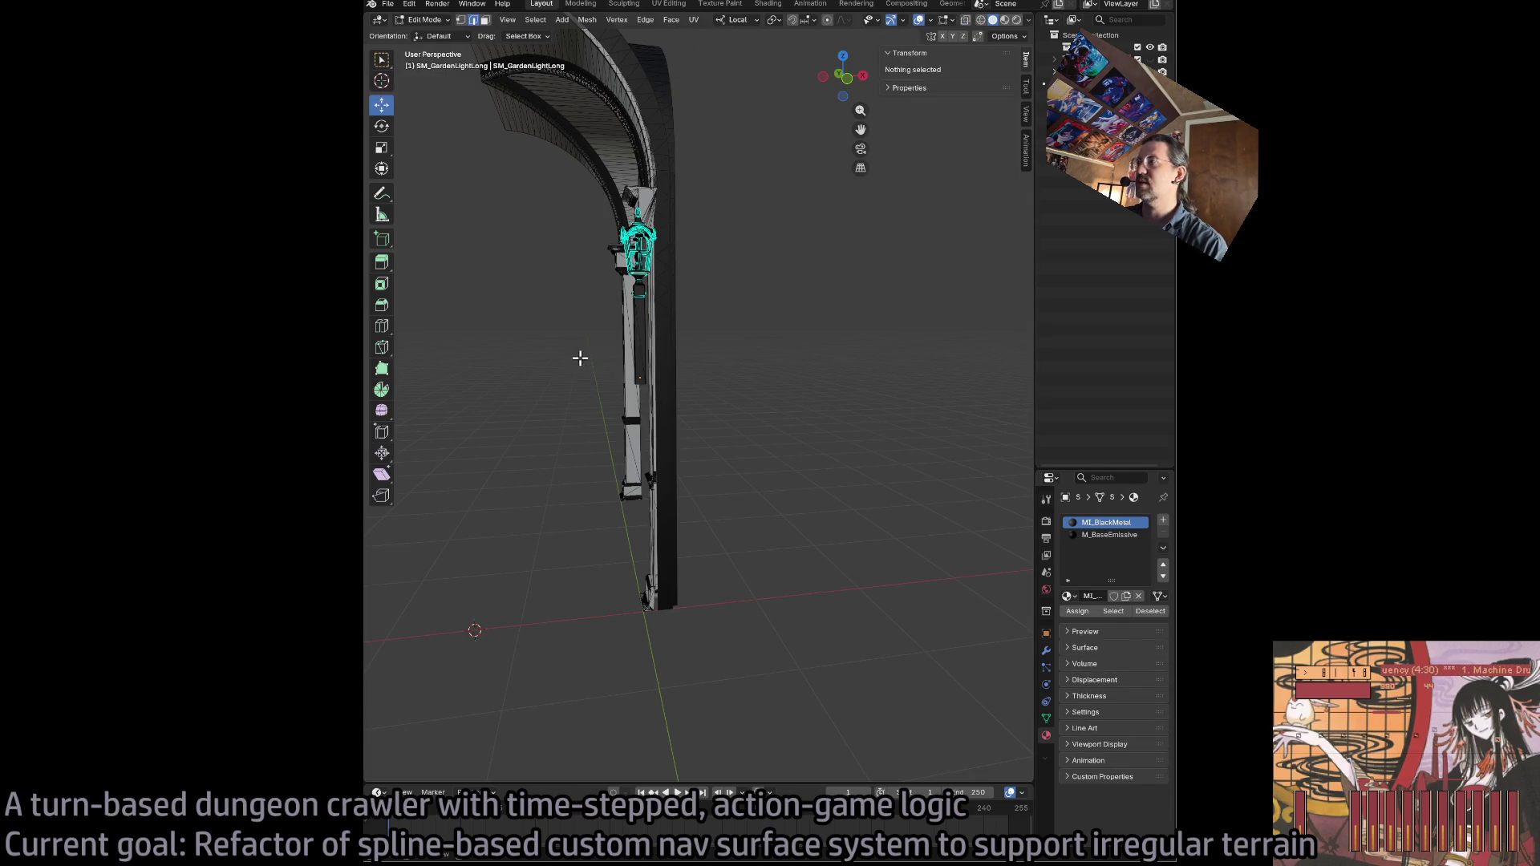
pyautogui.moveTo(579, 355); pyautogui.dragTo(711, 438)
pyautogui.scroll(5, 677, 438)
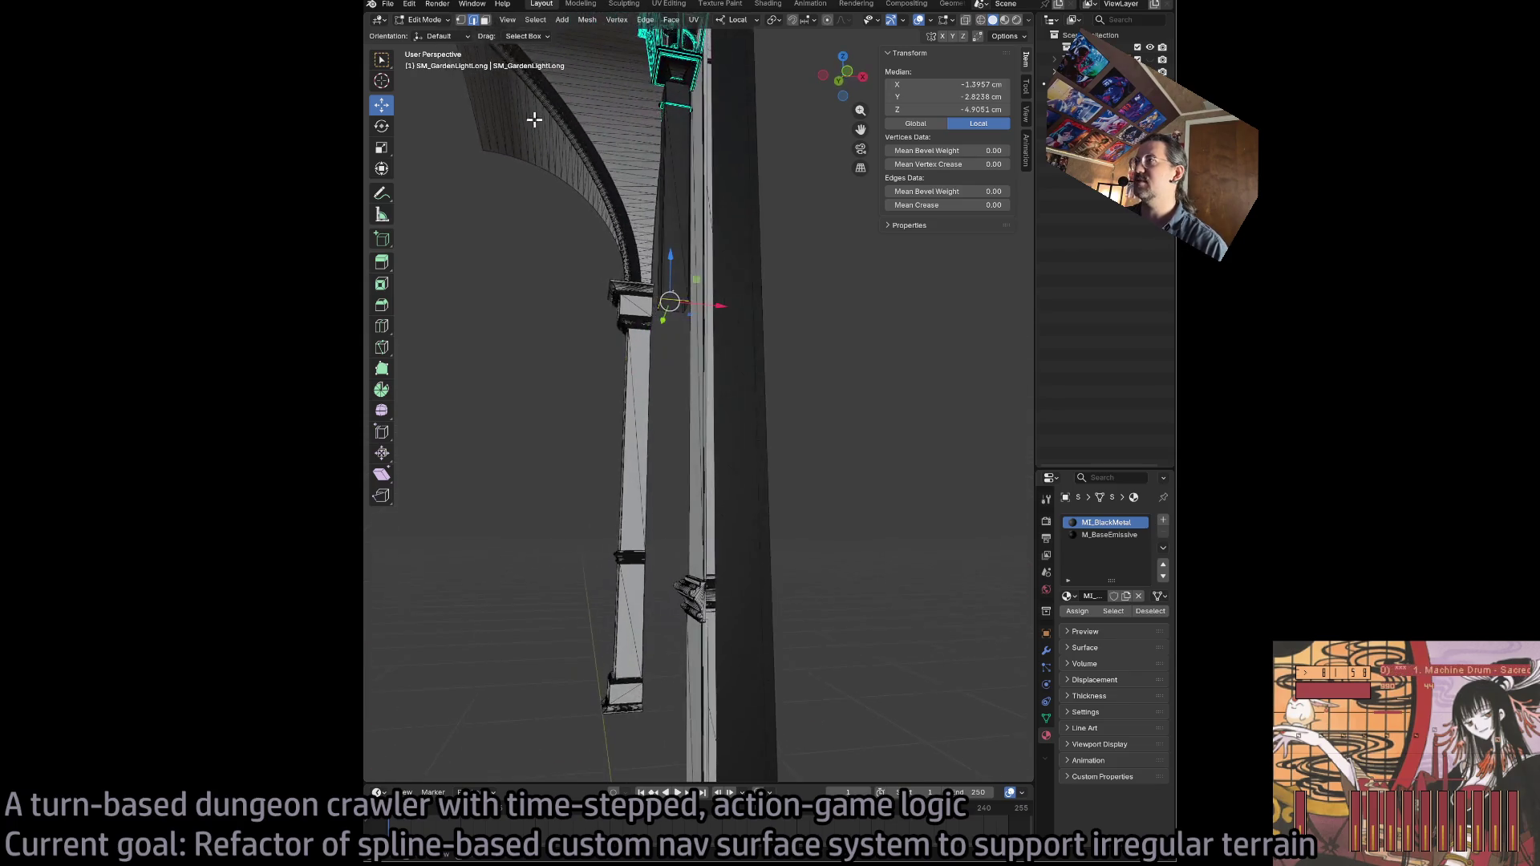
# - Select the post's bottom edge and lower it to a Median Z of about -199.78 cm
pyautogui.moveTo(612, 285); pyautogui.dragTo(758, 353)
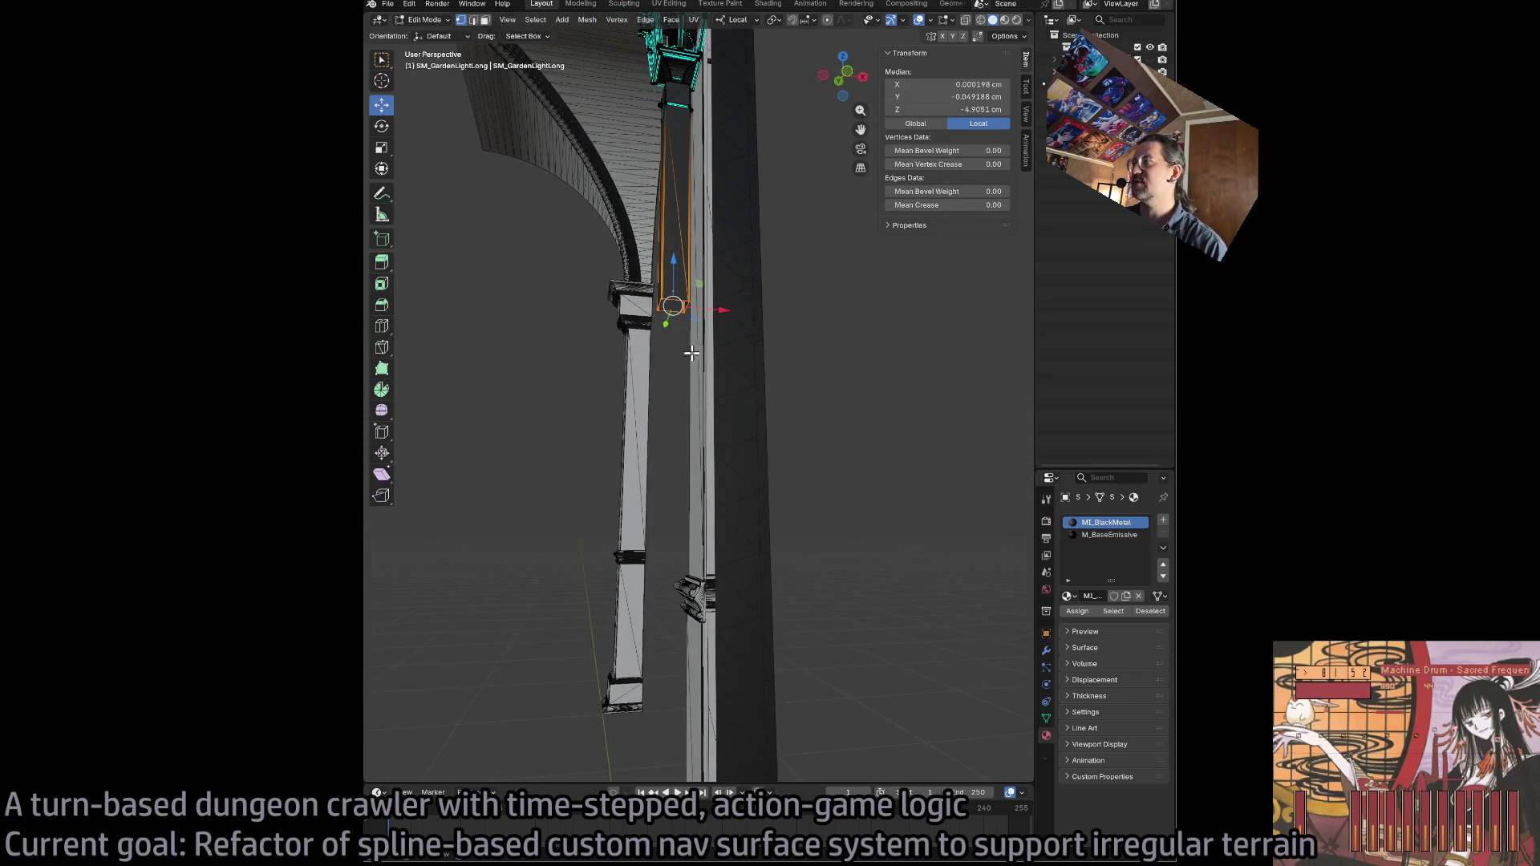
pyautogui.scroll(-3, 783, 334)
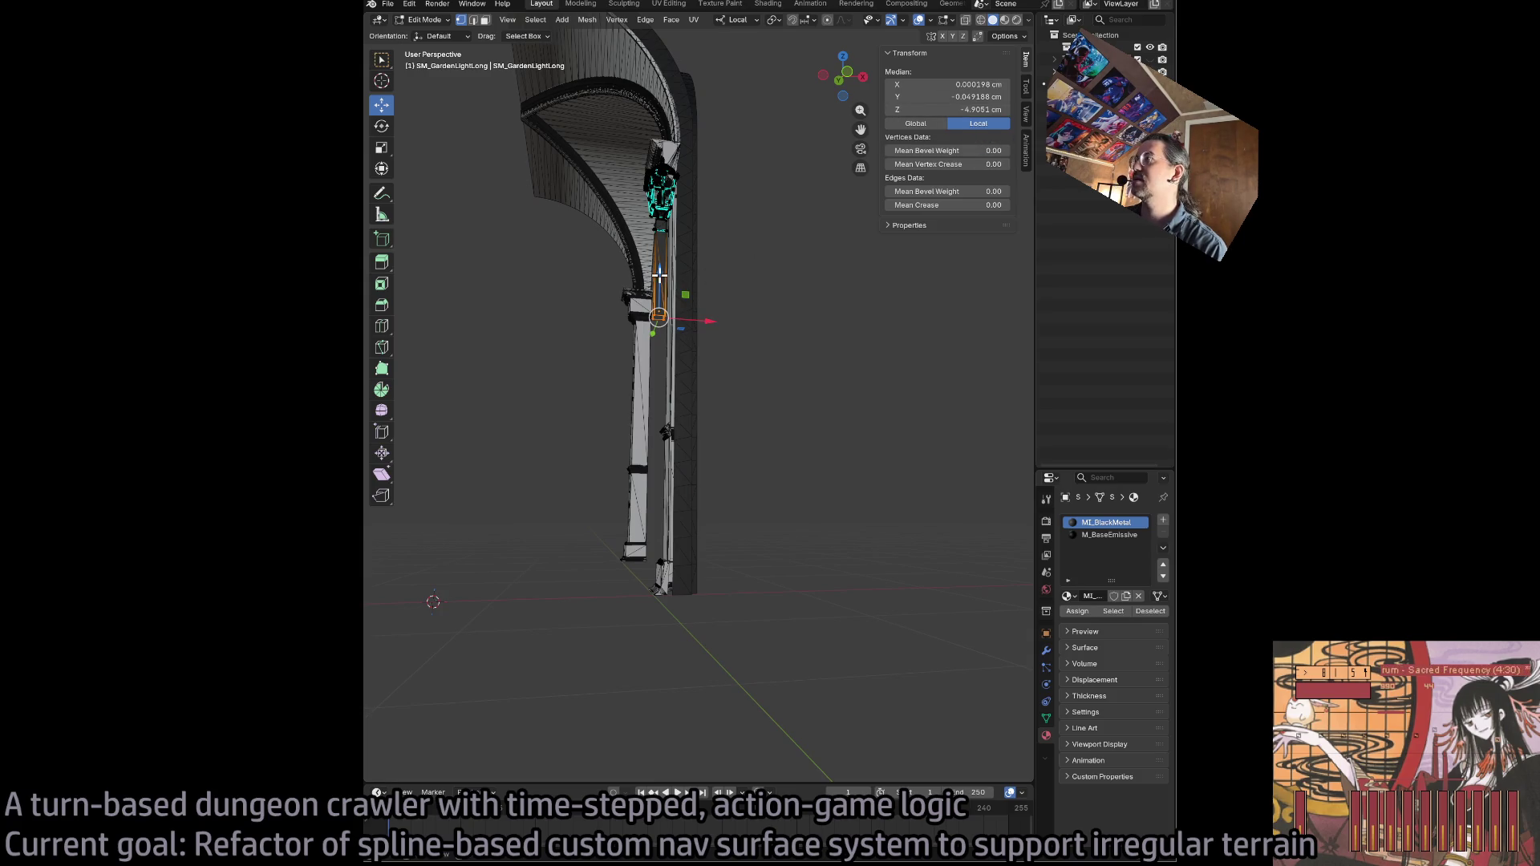
pyautogui.moveTo(658, 275); pyautogui.dragTo(669, 507)
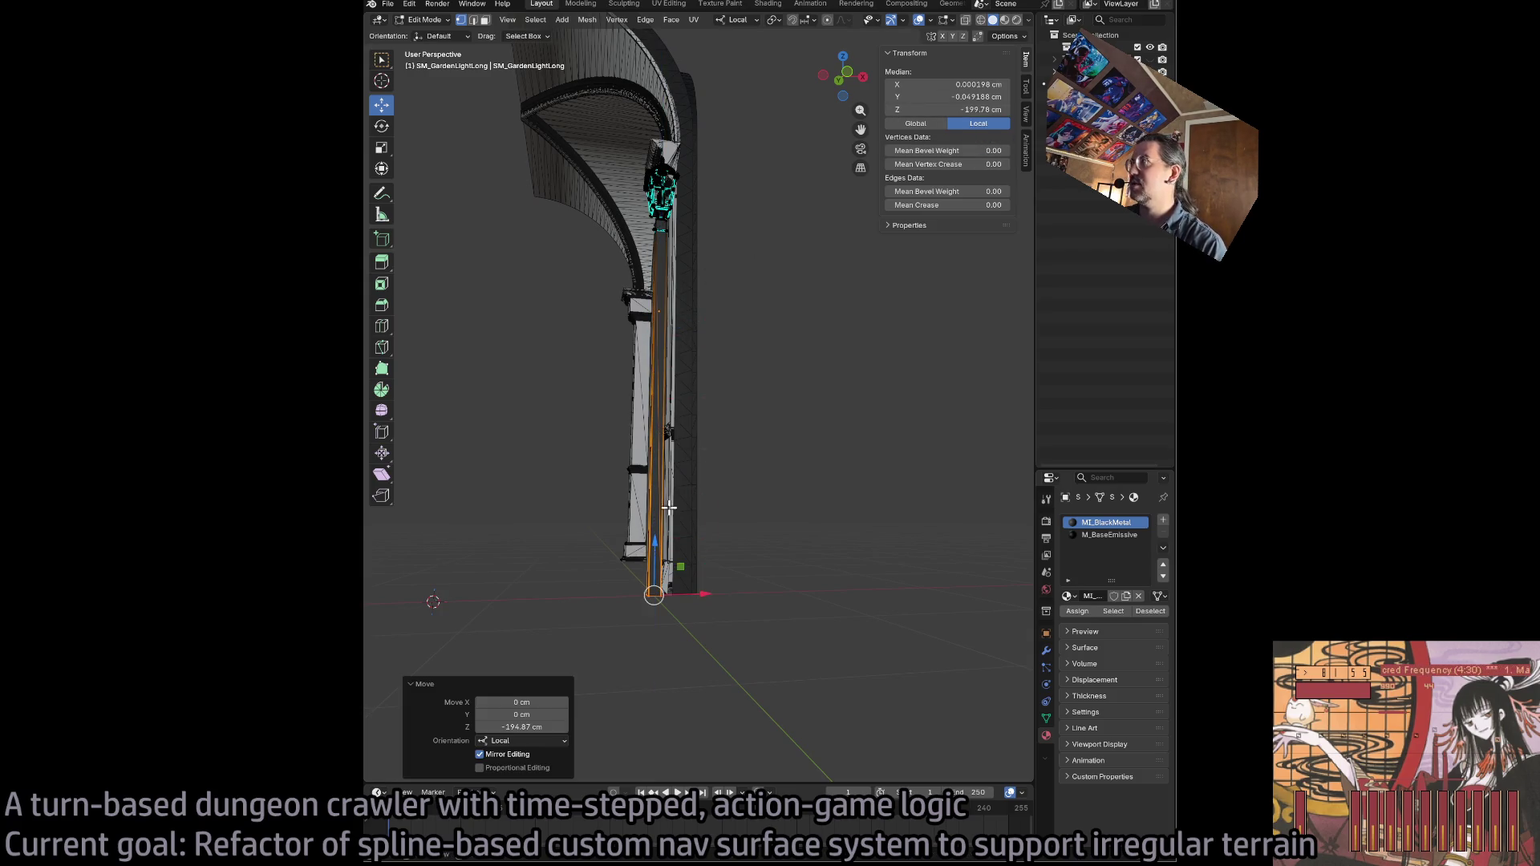
pyautogui.click(990, 109)
pyautogui.press('Return')
# - Return to Object Mode, reselect the lamp post, and back out of File > Export without exporting
pyautogui.press('Tab')
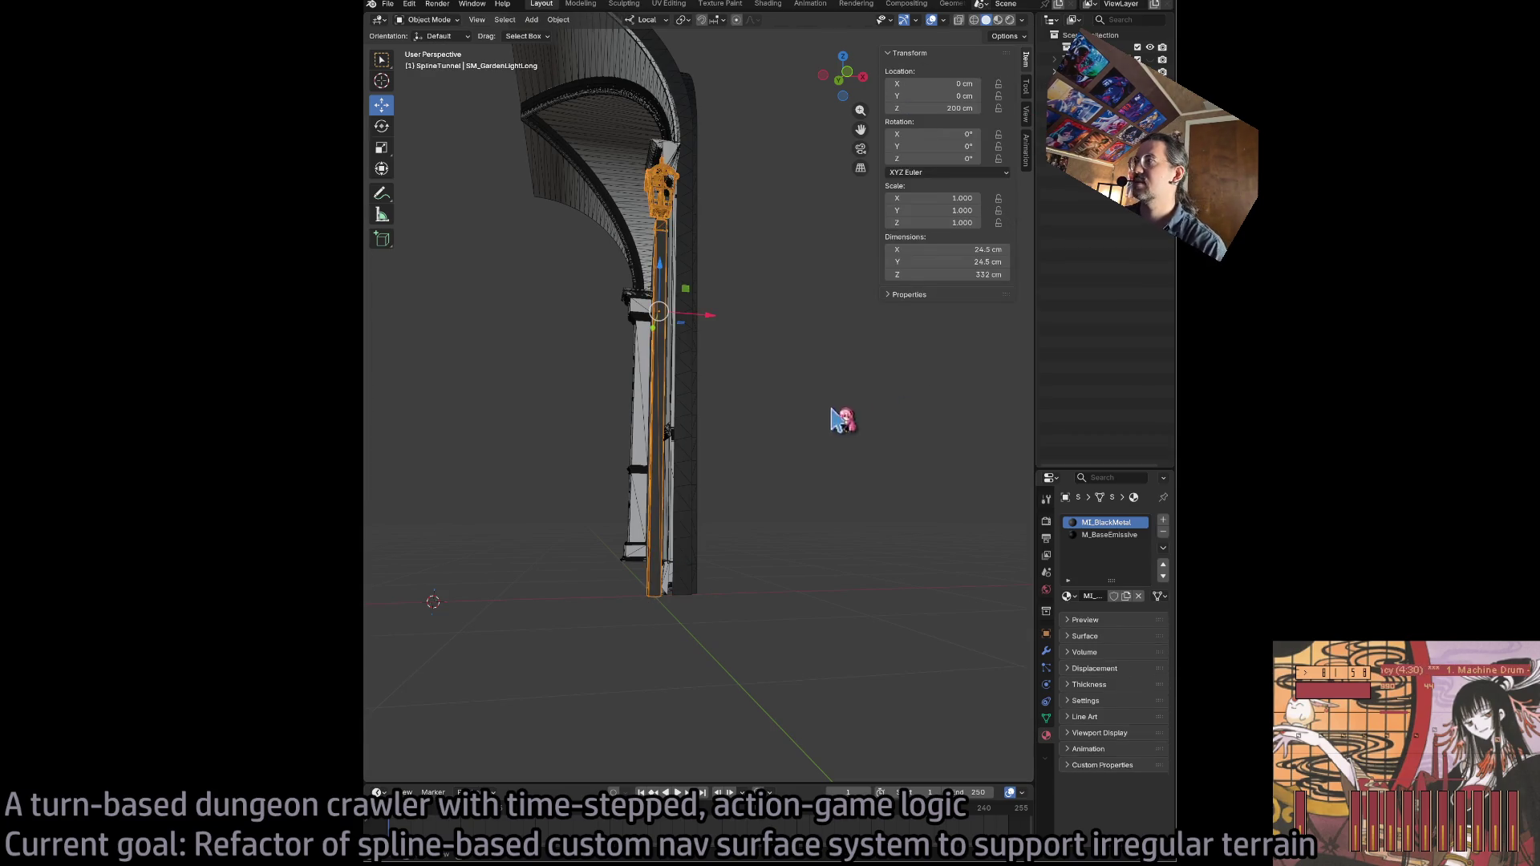
pyautogui.click(659, 355)
pyautogui.click(659, 355)
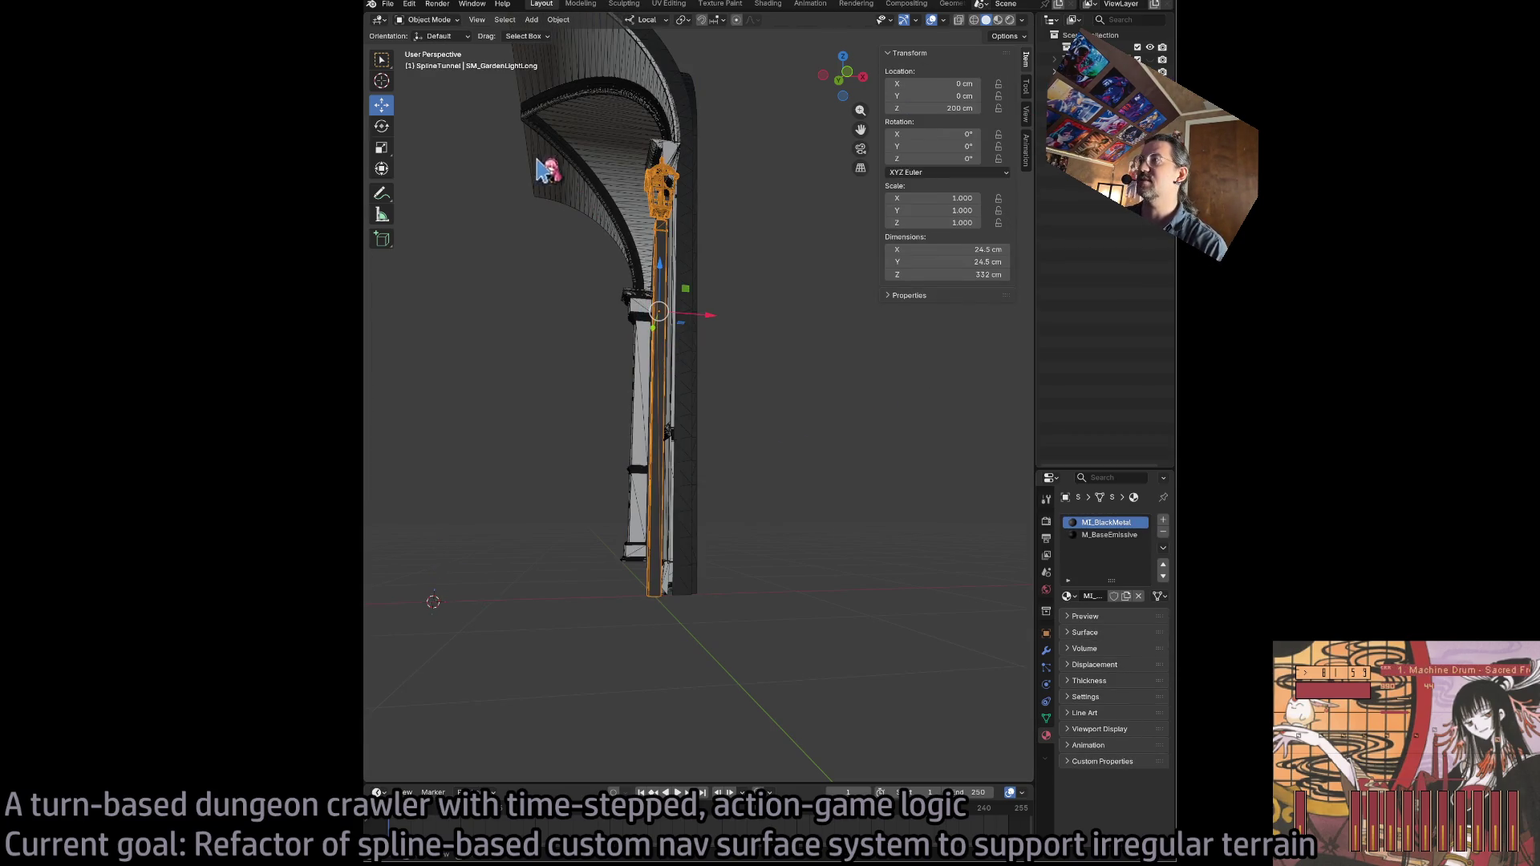
pyautogui.click(389, 5)
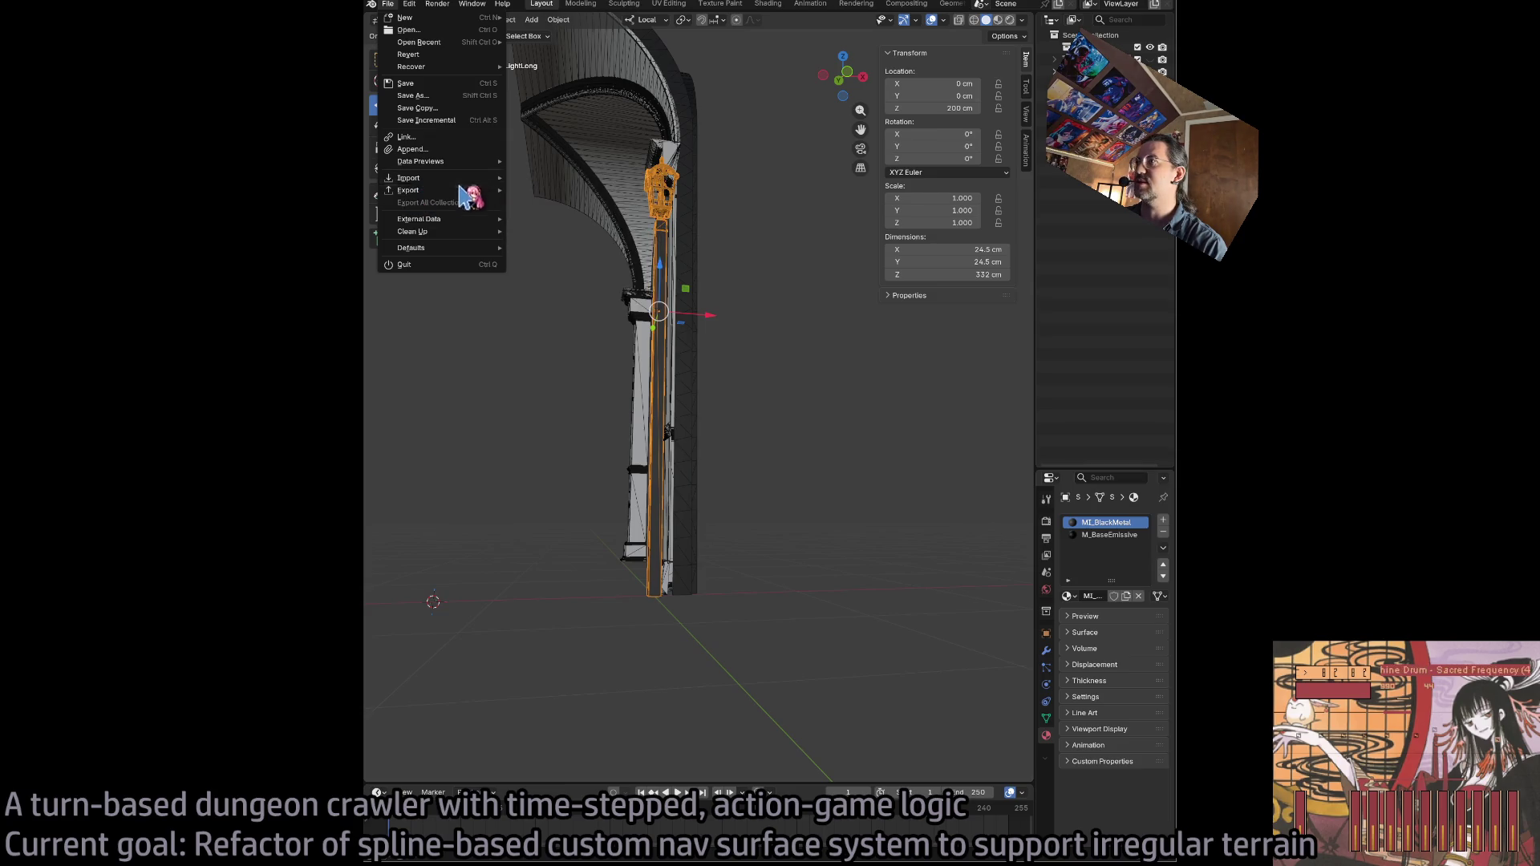
pyautogui.moveTo(465, 191)
pyautogui.press('Escape')
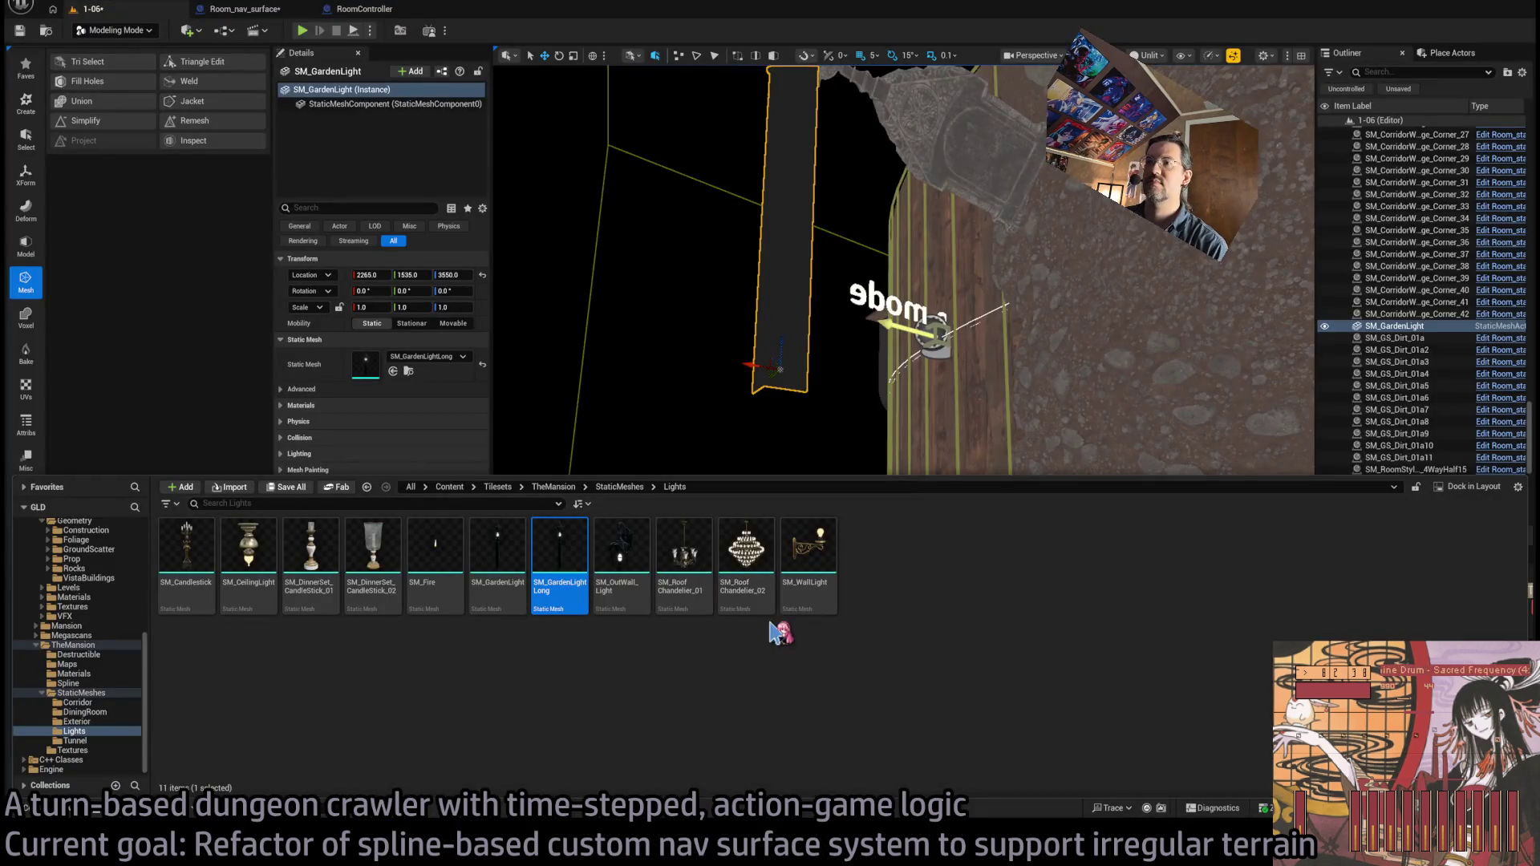
# - Open SM_GardenLightLong in the mesh editor and collapse the Collision, Ray Tracing, Navigation and LOD detail sections
pyautogui.doubleClick(553, 530)
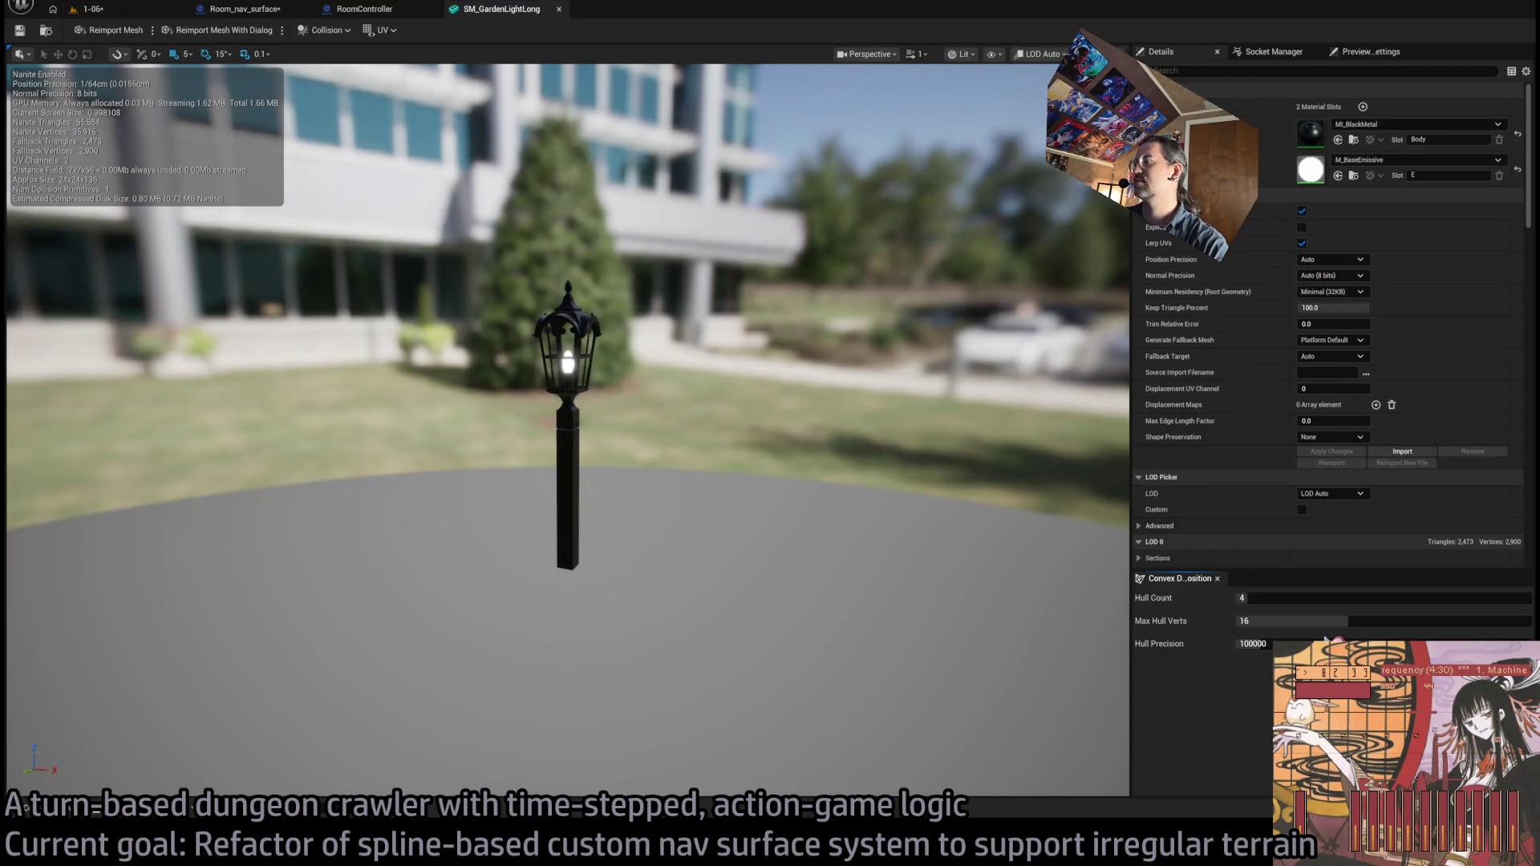
pyautogui.click(1272, 52)
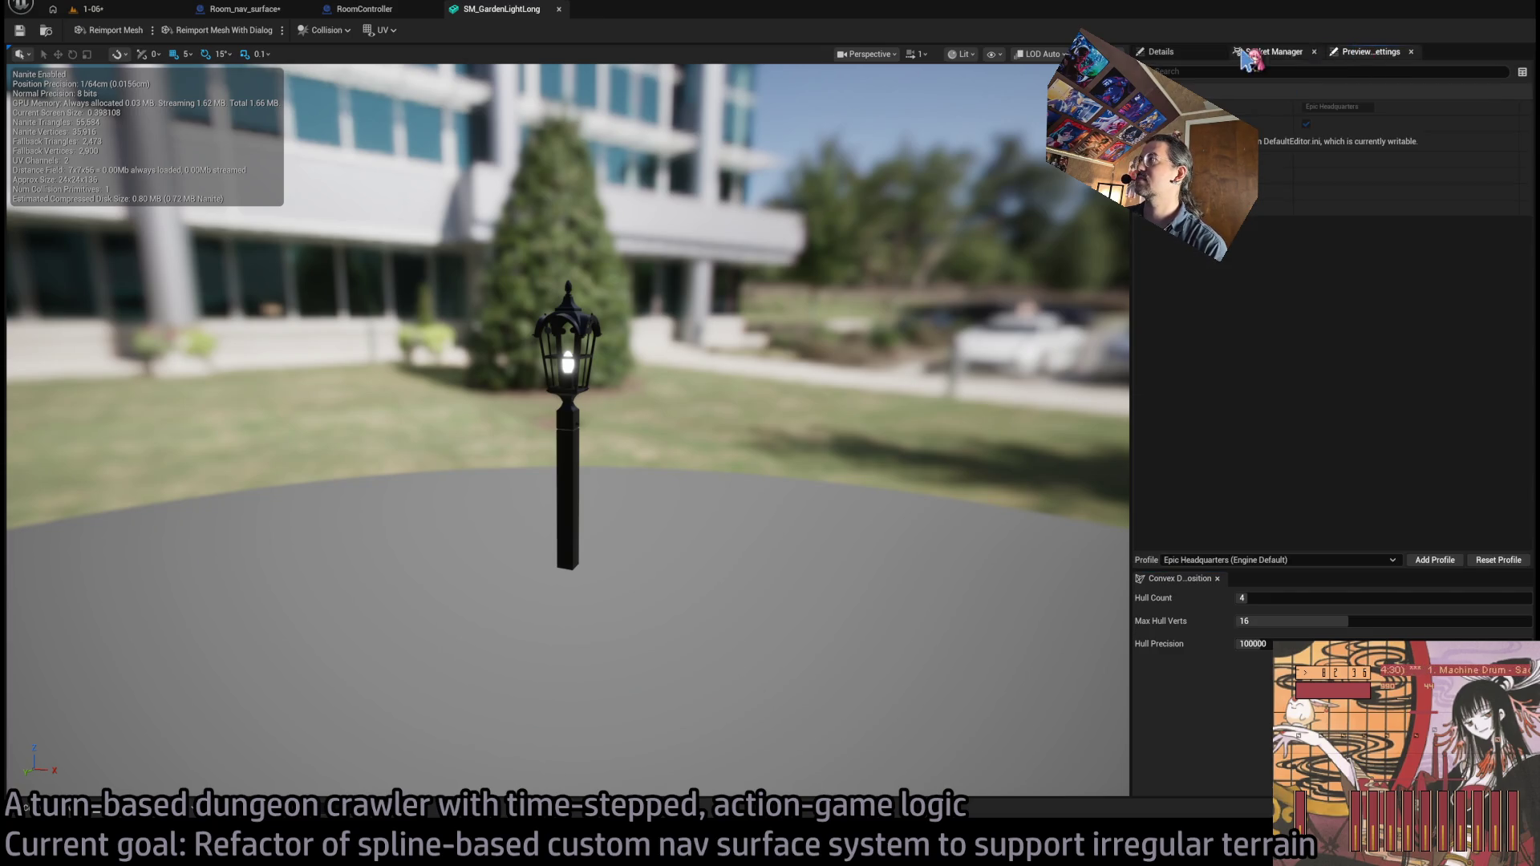
pyautogui.click(1200, 58)
pyautogui.scroll(-5, 1260, 517)
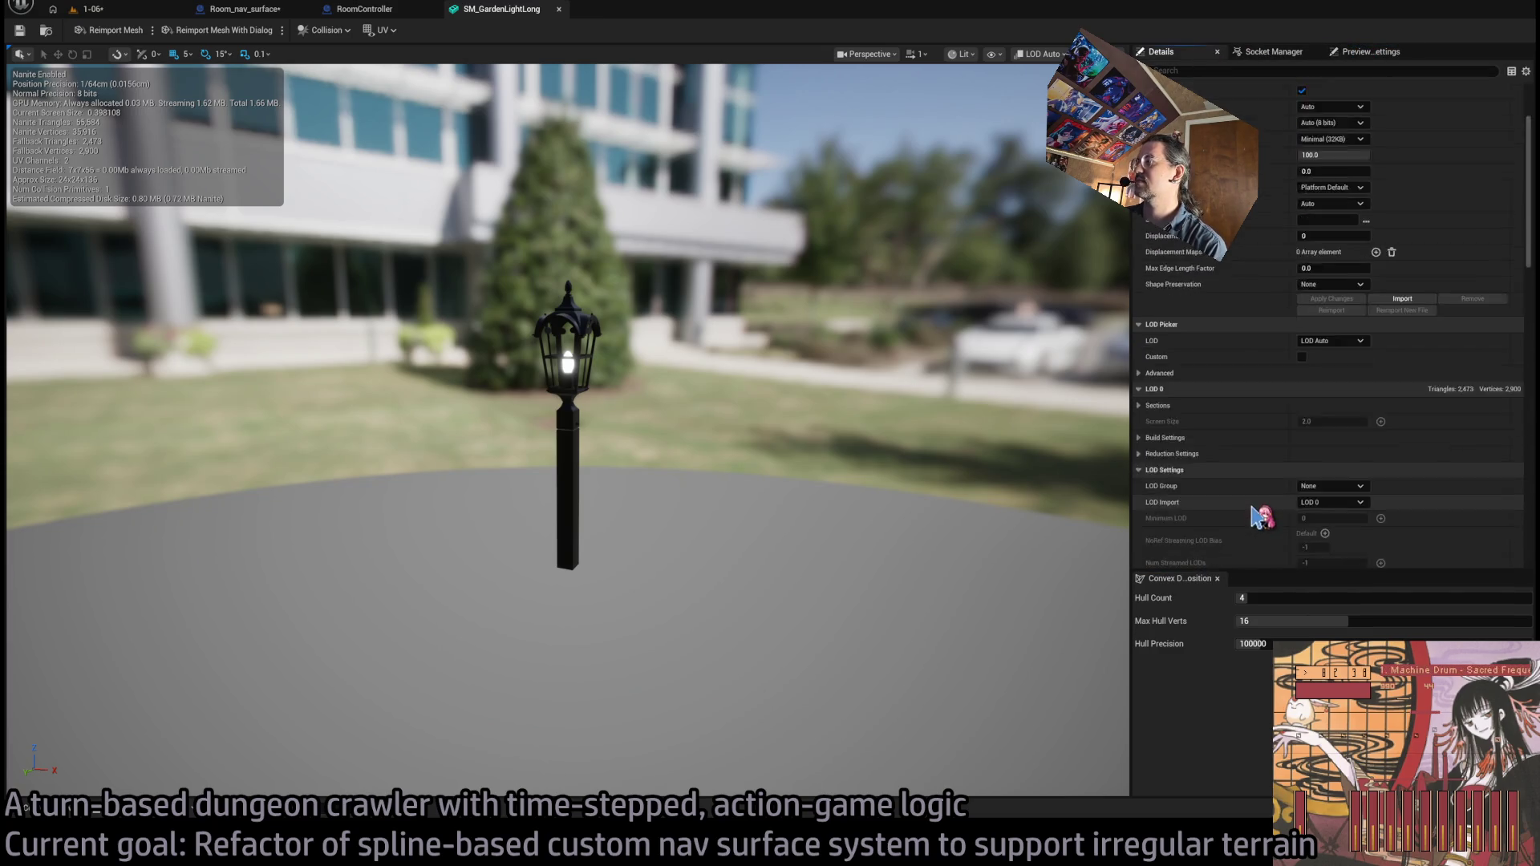
pyautogui.scroll(-10, 1260, 518)
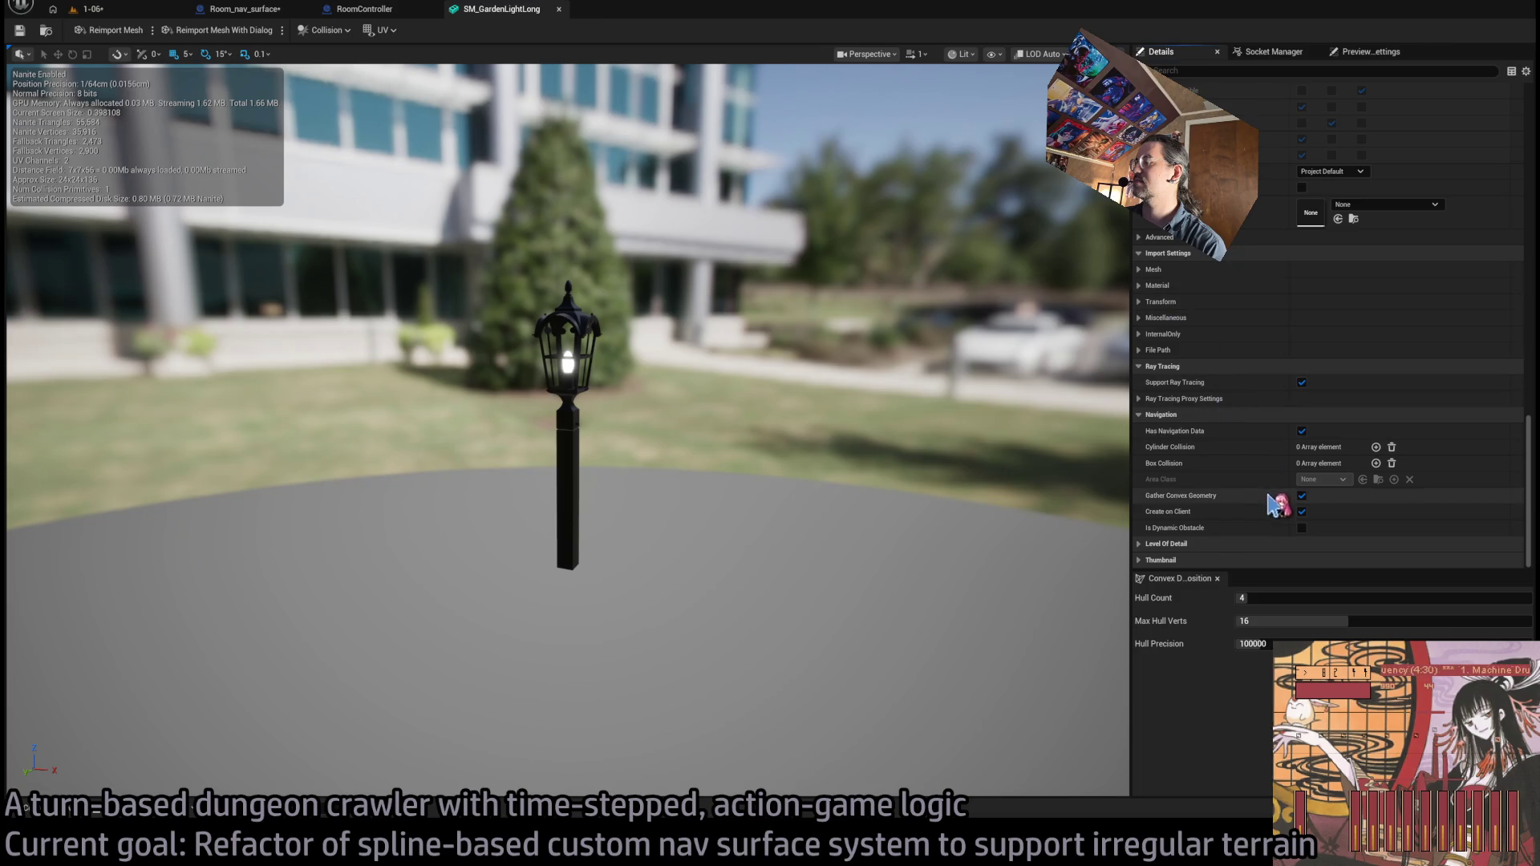
pyautogui.scroll(10, 1212, 538)
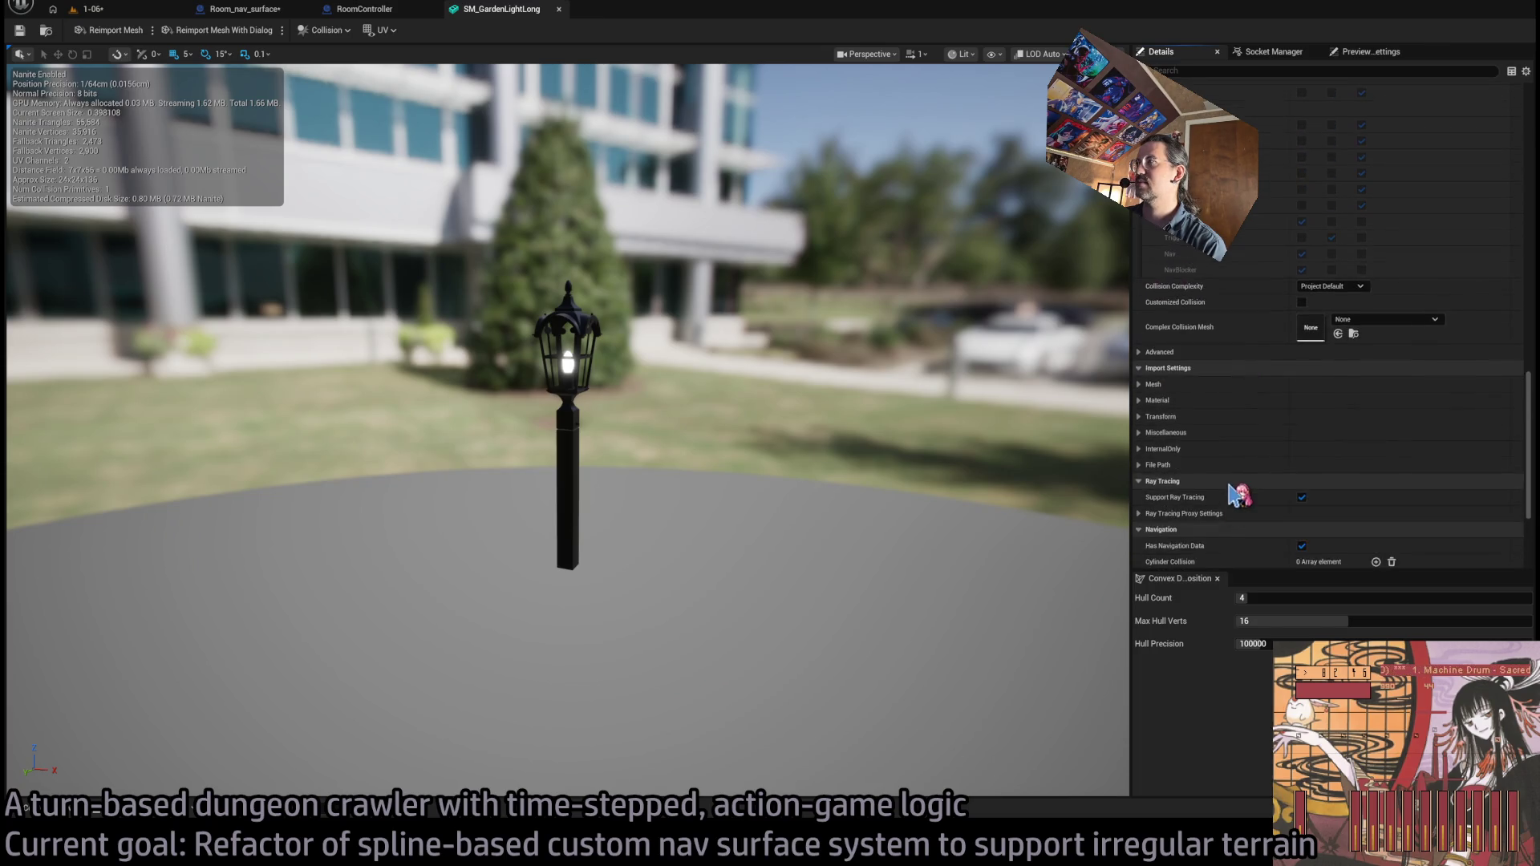
pyautogui.scroll(3, 1251, 502)
pyautogui.click(1177, 269)
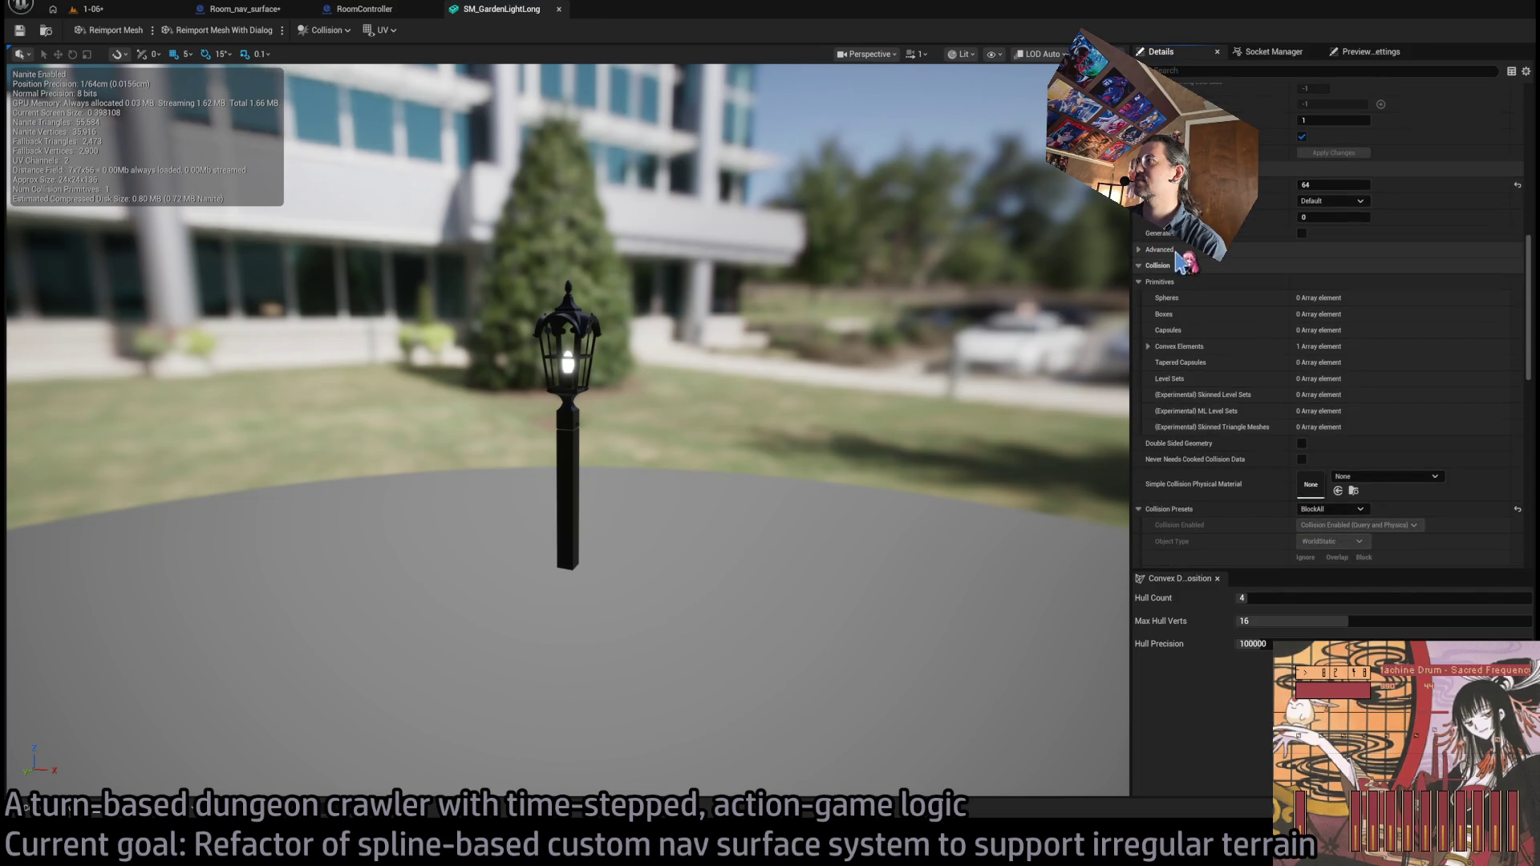
pyautogui.click(1187, 279)
pyautogui.click(1207, 321)
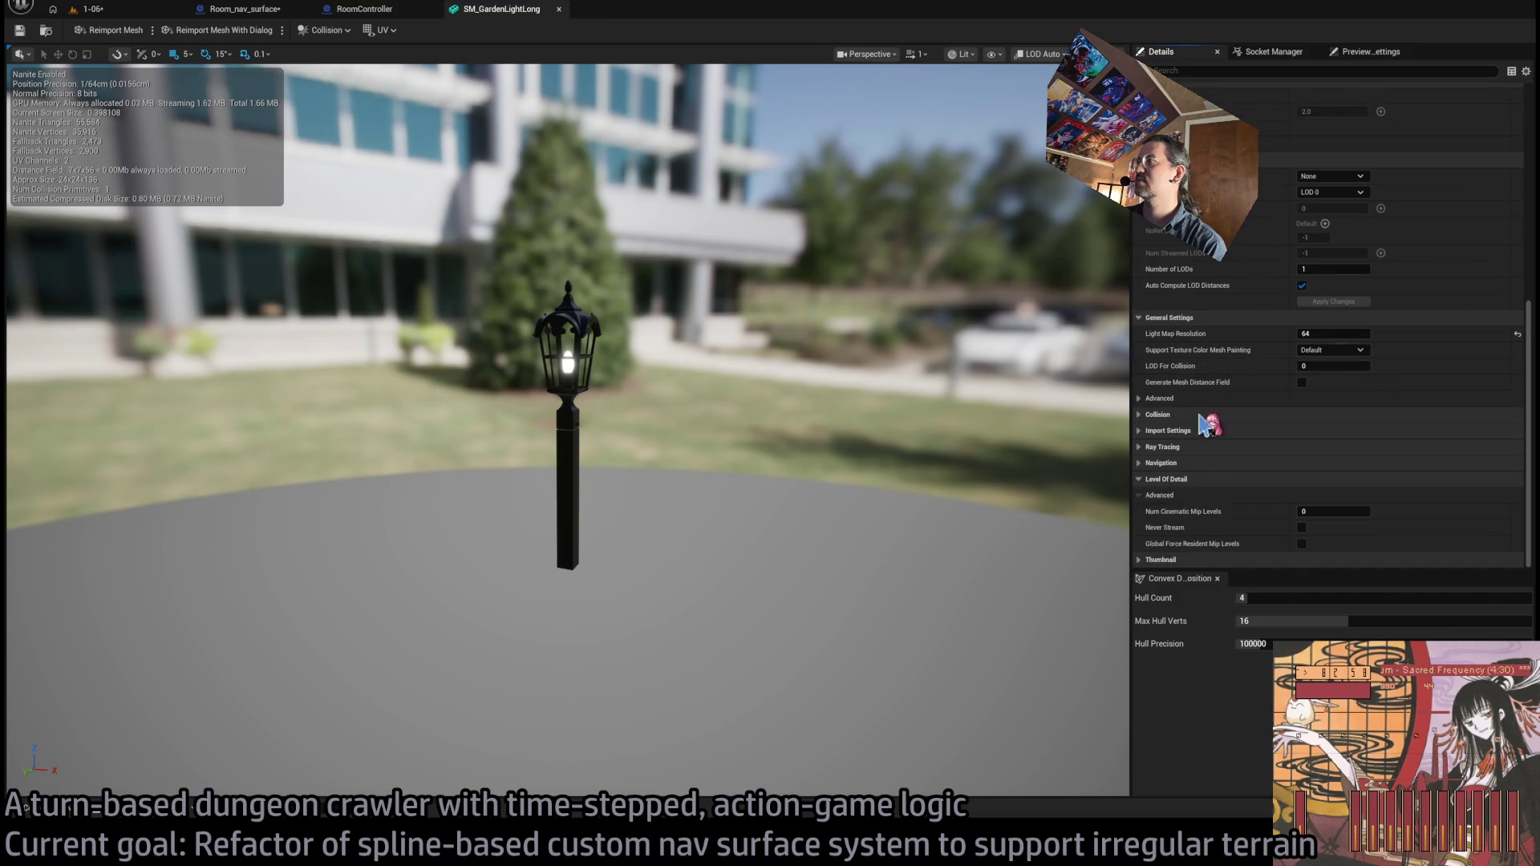
pyautogui.click(1210, 425)
pyautogui.click(1186, 545)
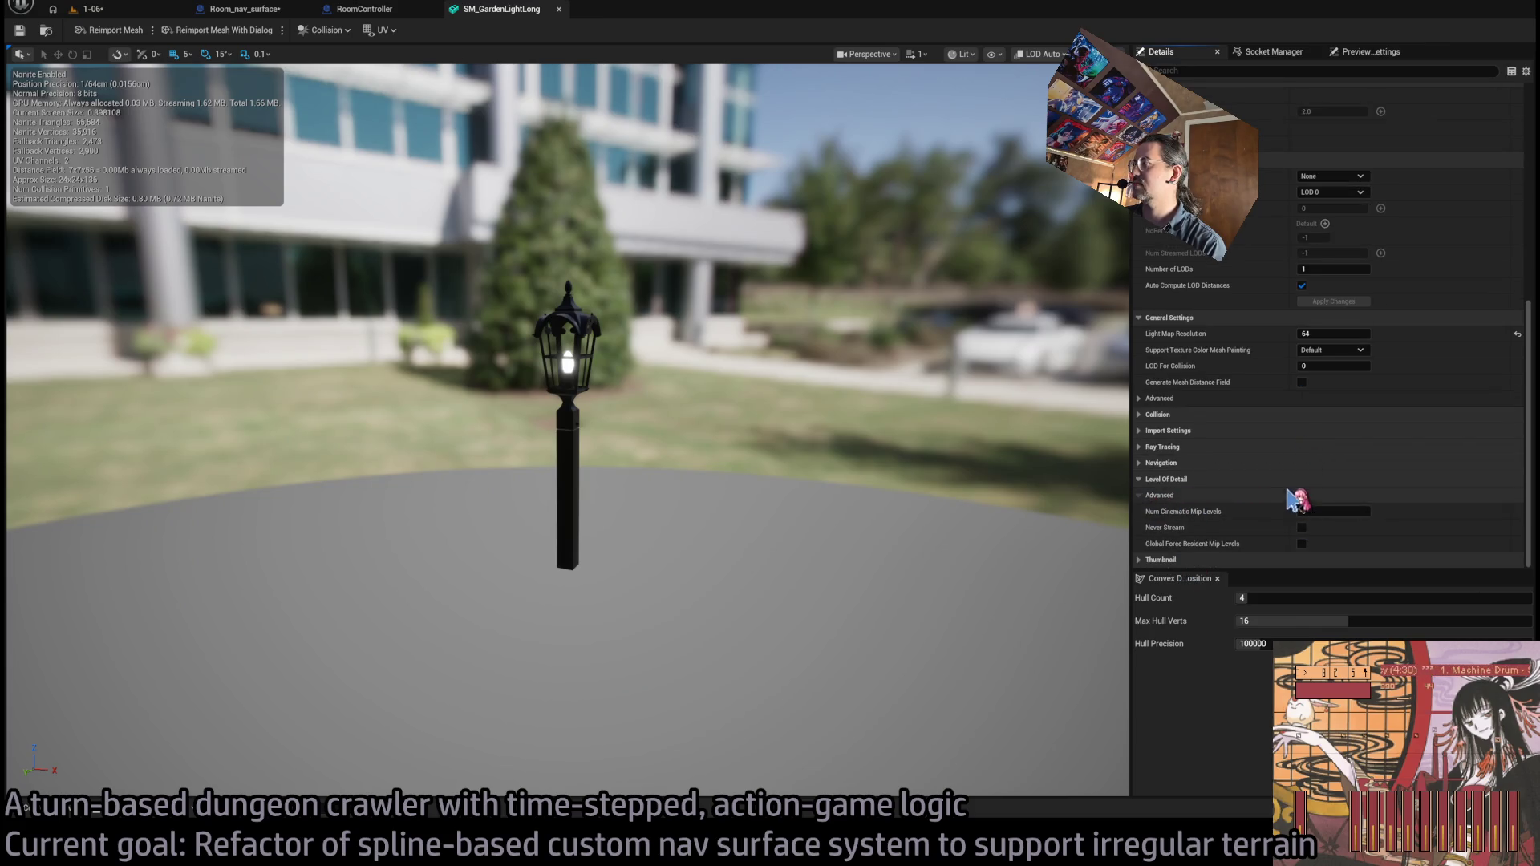
pyautogui.click(1214, 477)
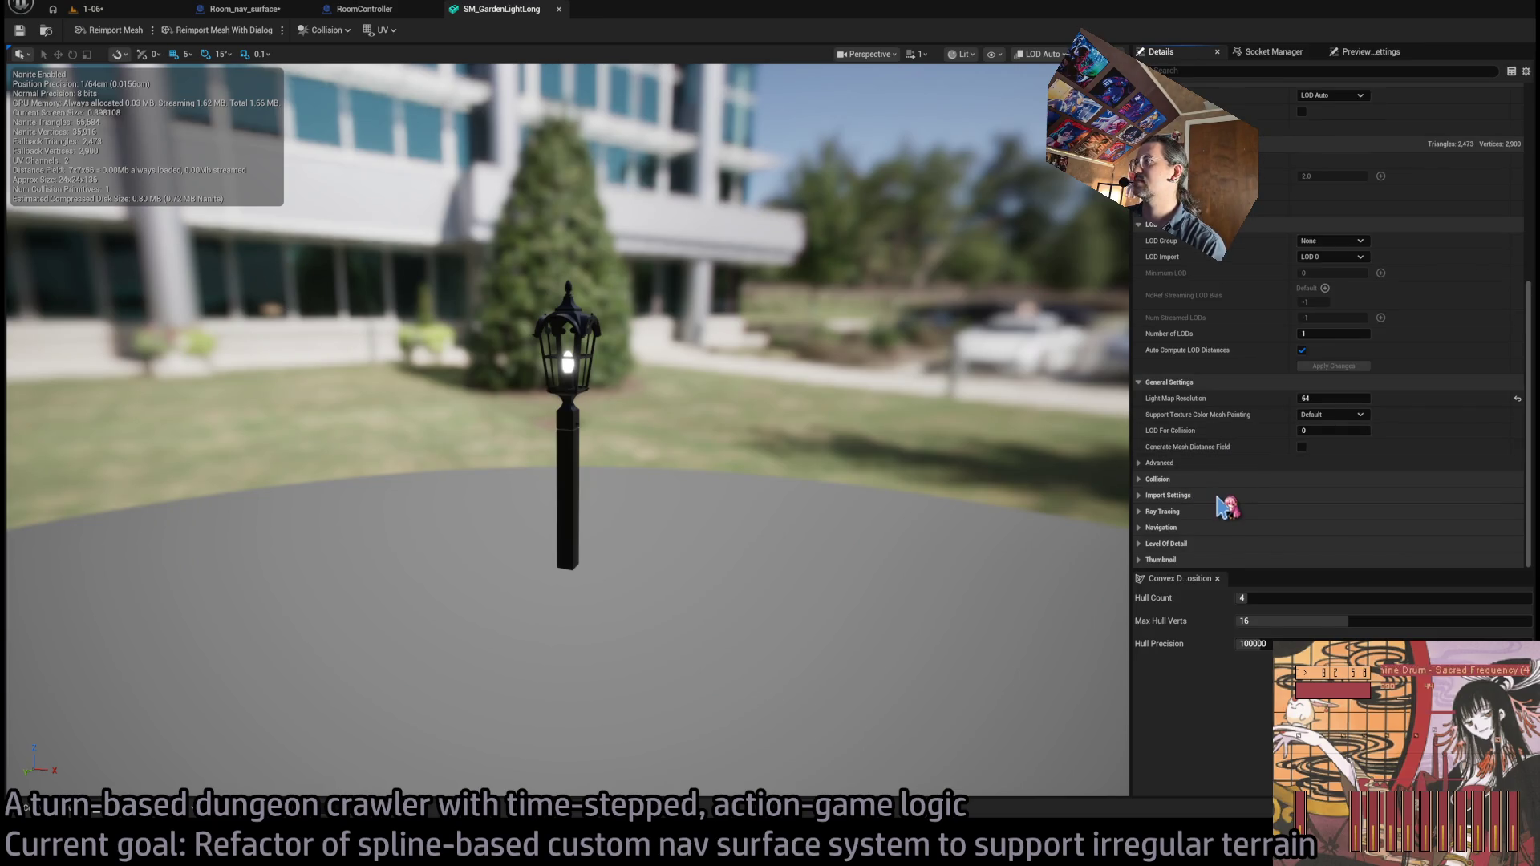
# - Check the source file path under Import Settings and reimport the mesh from LightX.fbx
pyautogui.moveTo(1533, 445)
pyautogui.mouseDown()
pyautogui.moveTo(1536, 217)
pyautogui.moveTo(1535, 417)
pyautogui.mouseUp()
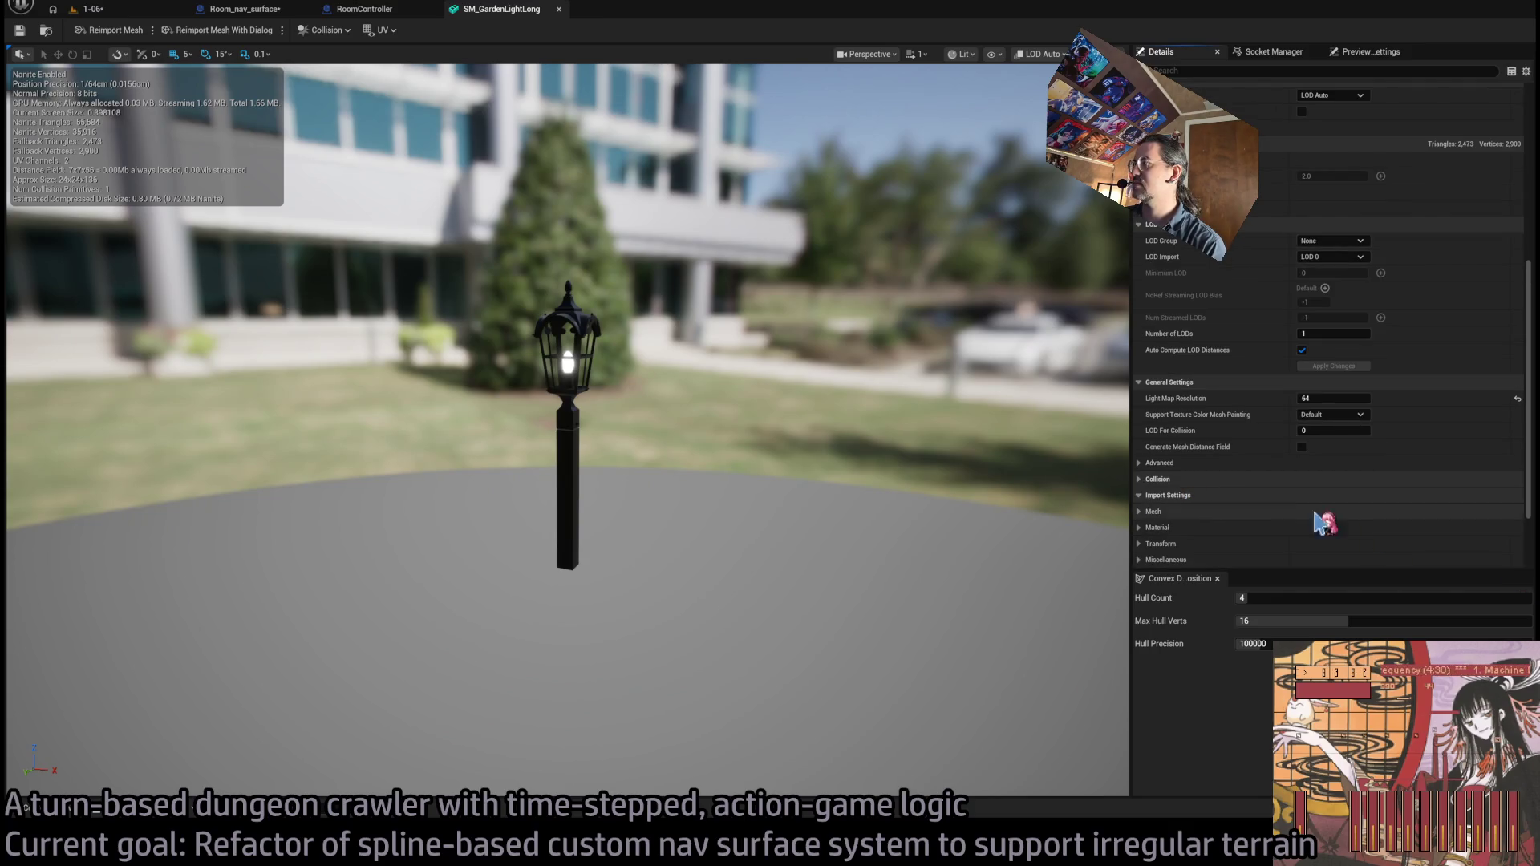
pyautogui.click(1192, 498)
pyautogui.scroll(-3, 1155, 513)
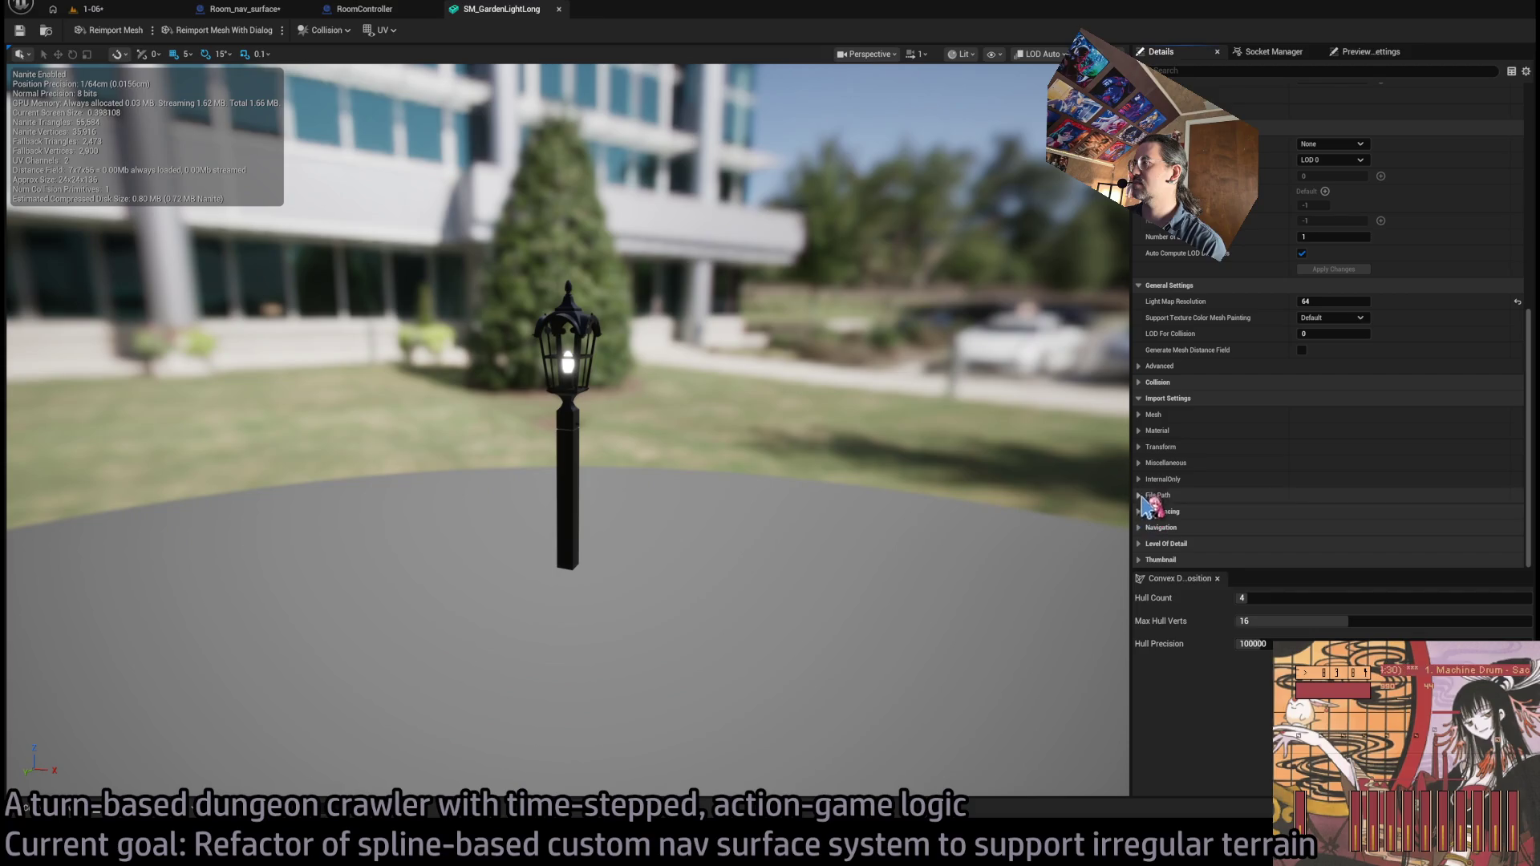
pyautogui.click(1155, 494)
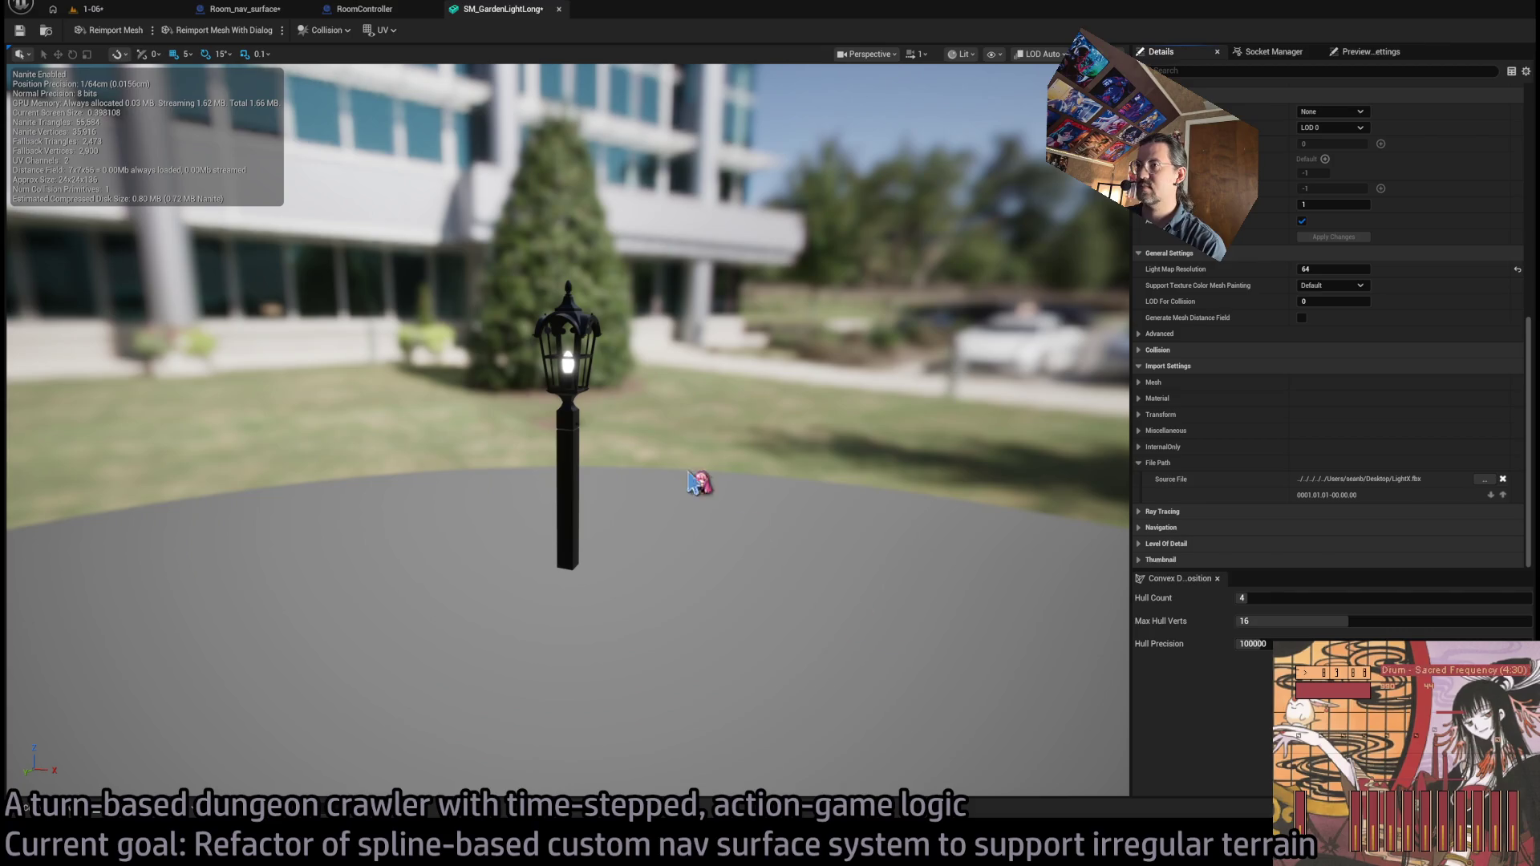
pyautogui.click(112, 29)
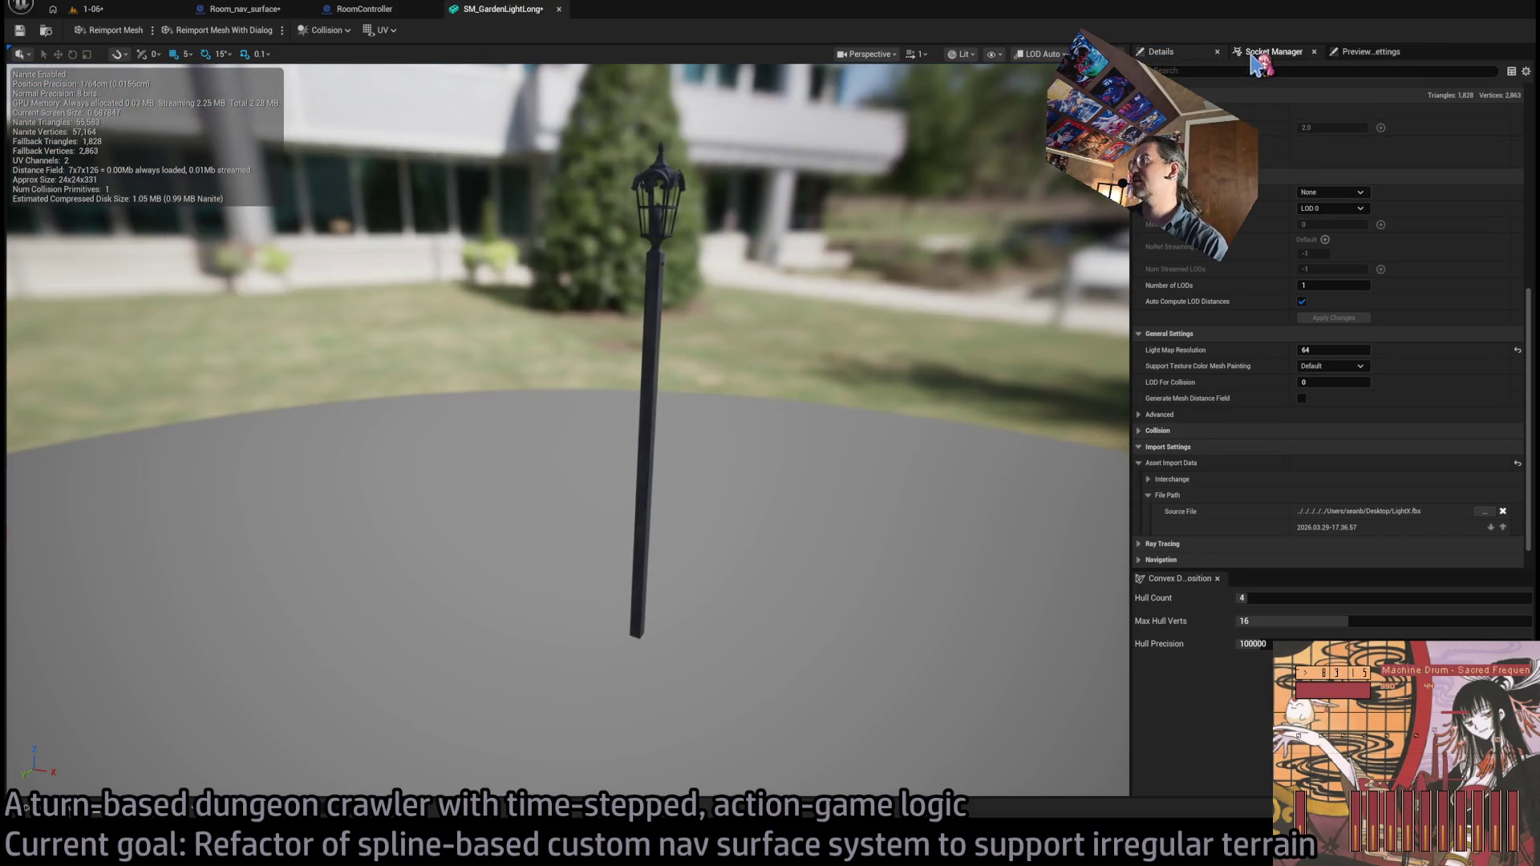
# - Open the original SM_GardenLight from the Lights folder to compare materials, then return to SM_GardenLightLong
pyautogui.click(1253, 59)
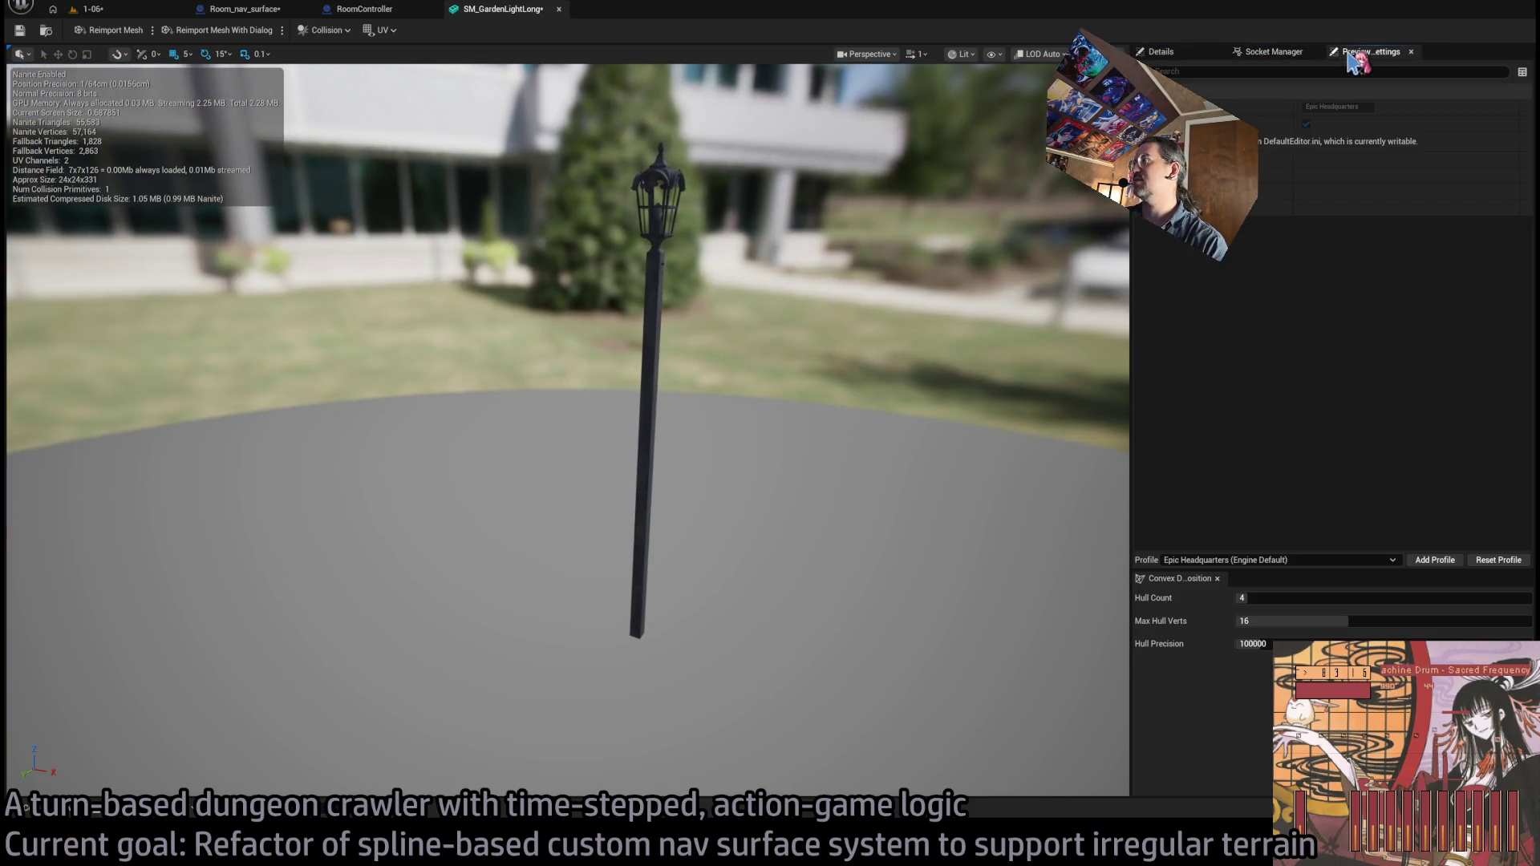
pyautogui.click(1160, 51)
pyautogui.scroll(5, 1412, 257)
pyautogui.scroll(5, 1412, 281)
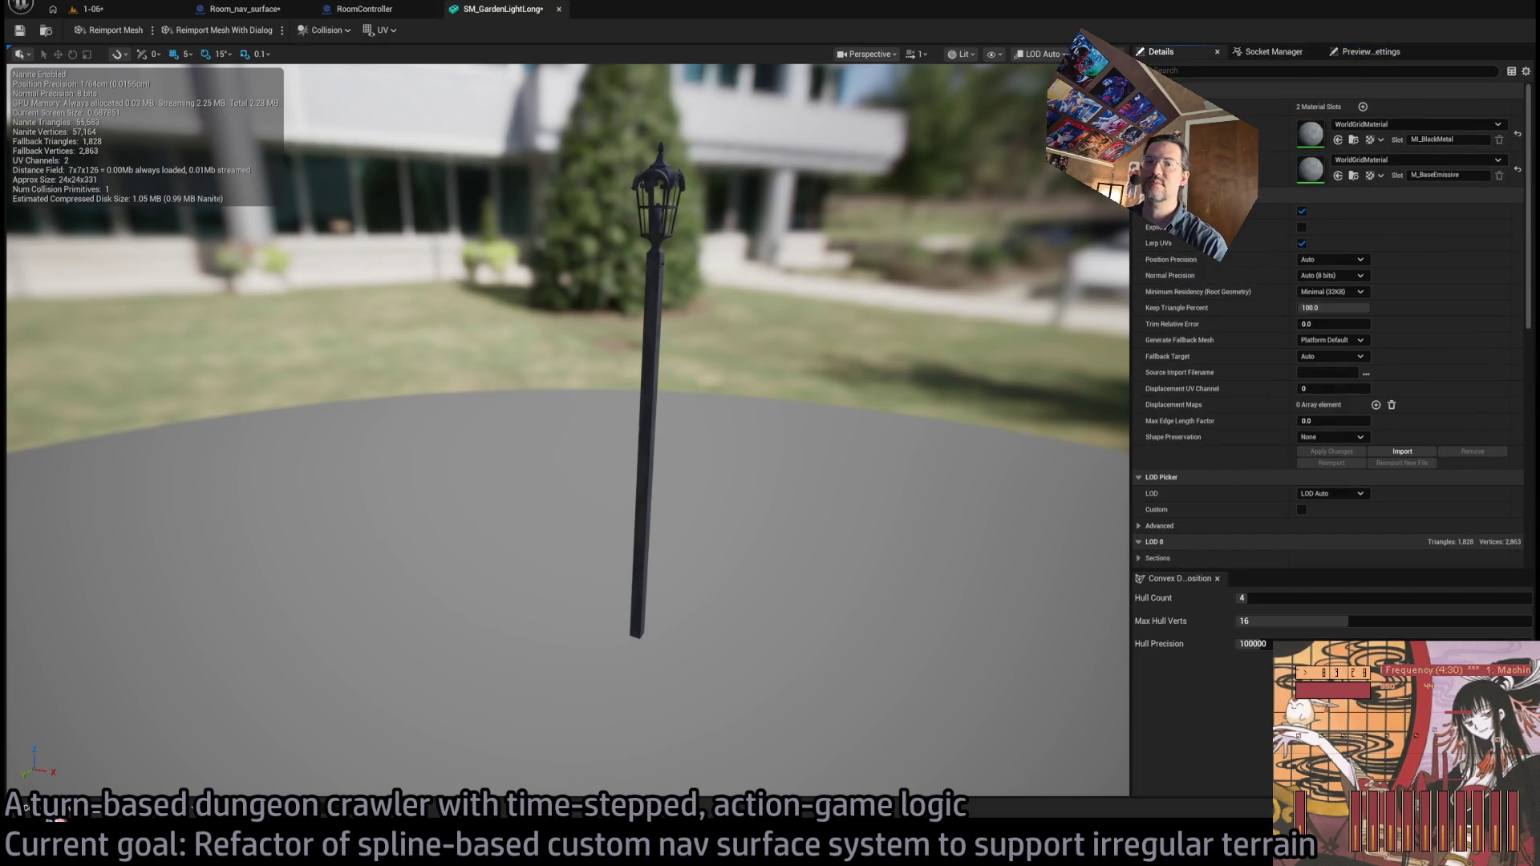
pyautogui.click(24, 806)
pyautogui.click(511, 609)
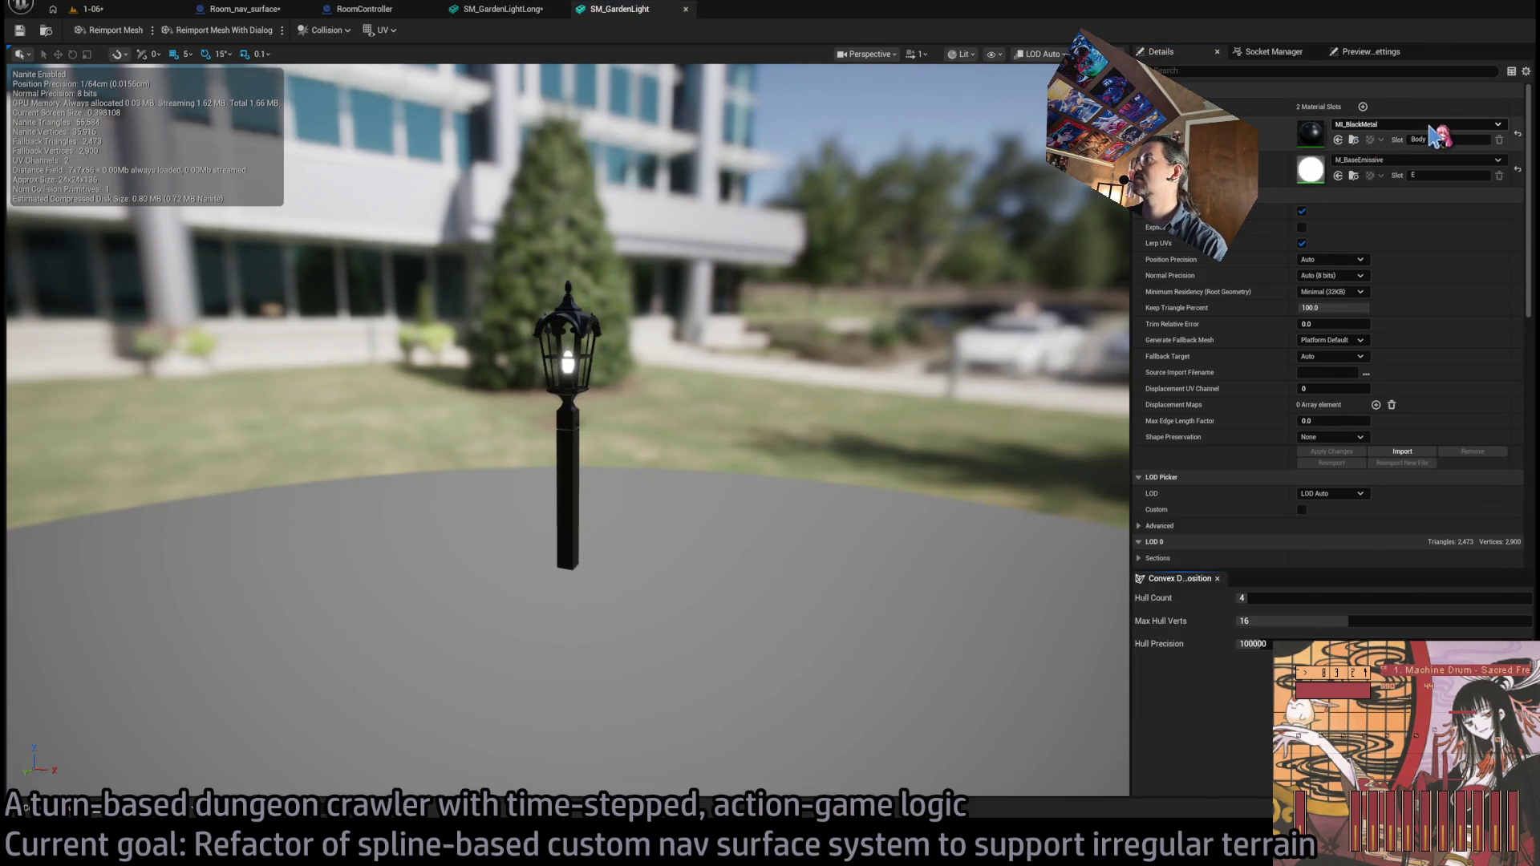
pyautogui.click(505, 12)
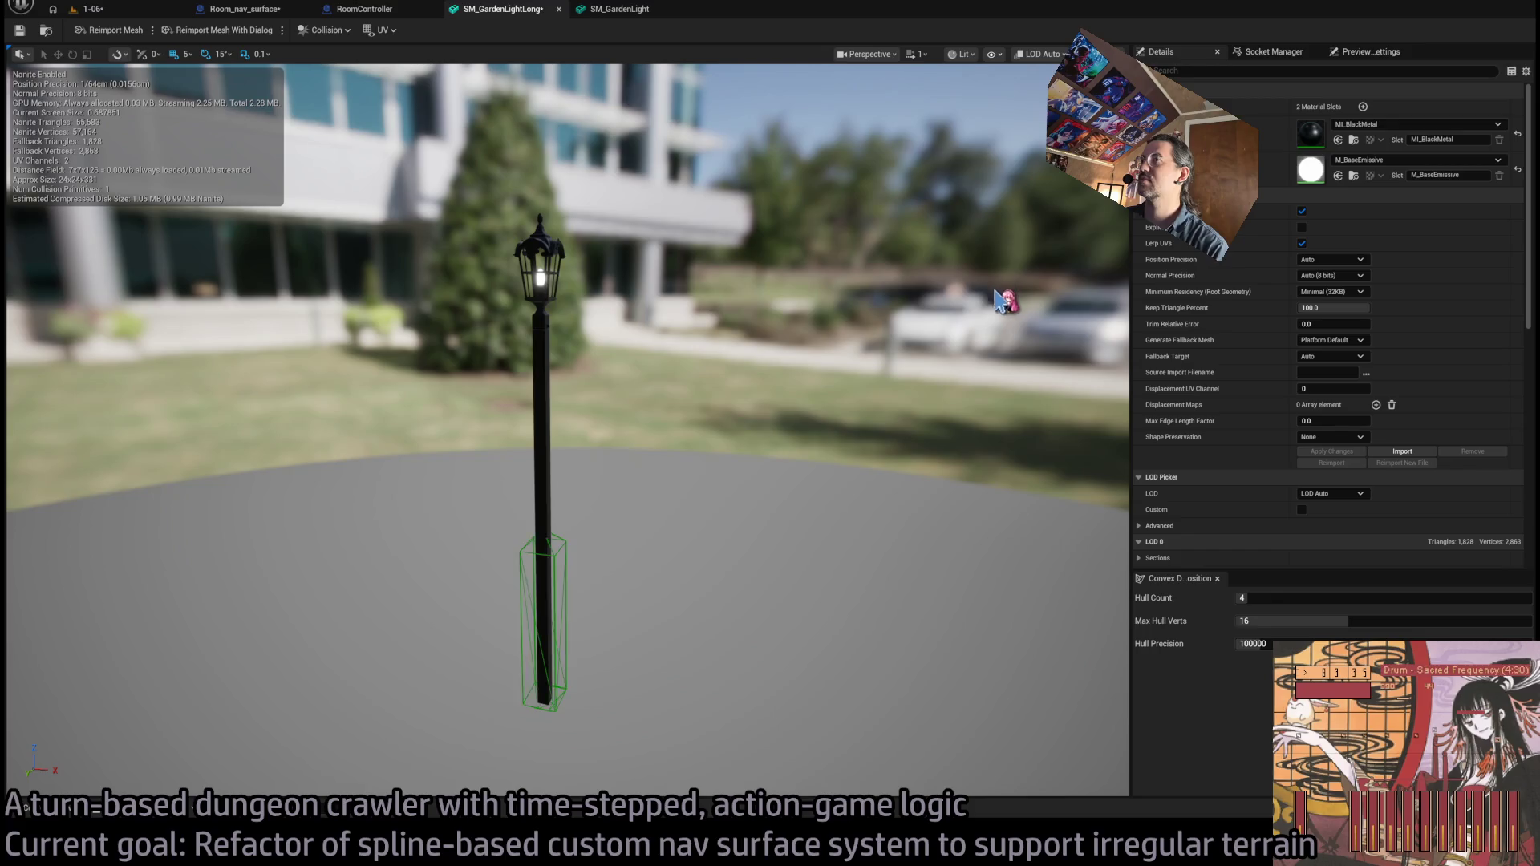
# - Delete the collision box at the post's base, then restore it with undo
pyautogui.moveTo(1010, 303); pyautogui.dragTo(907, 361)
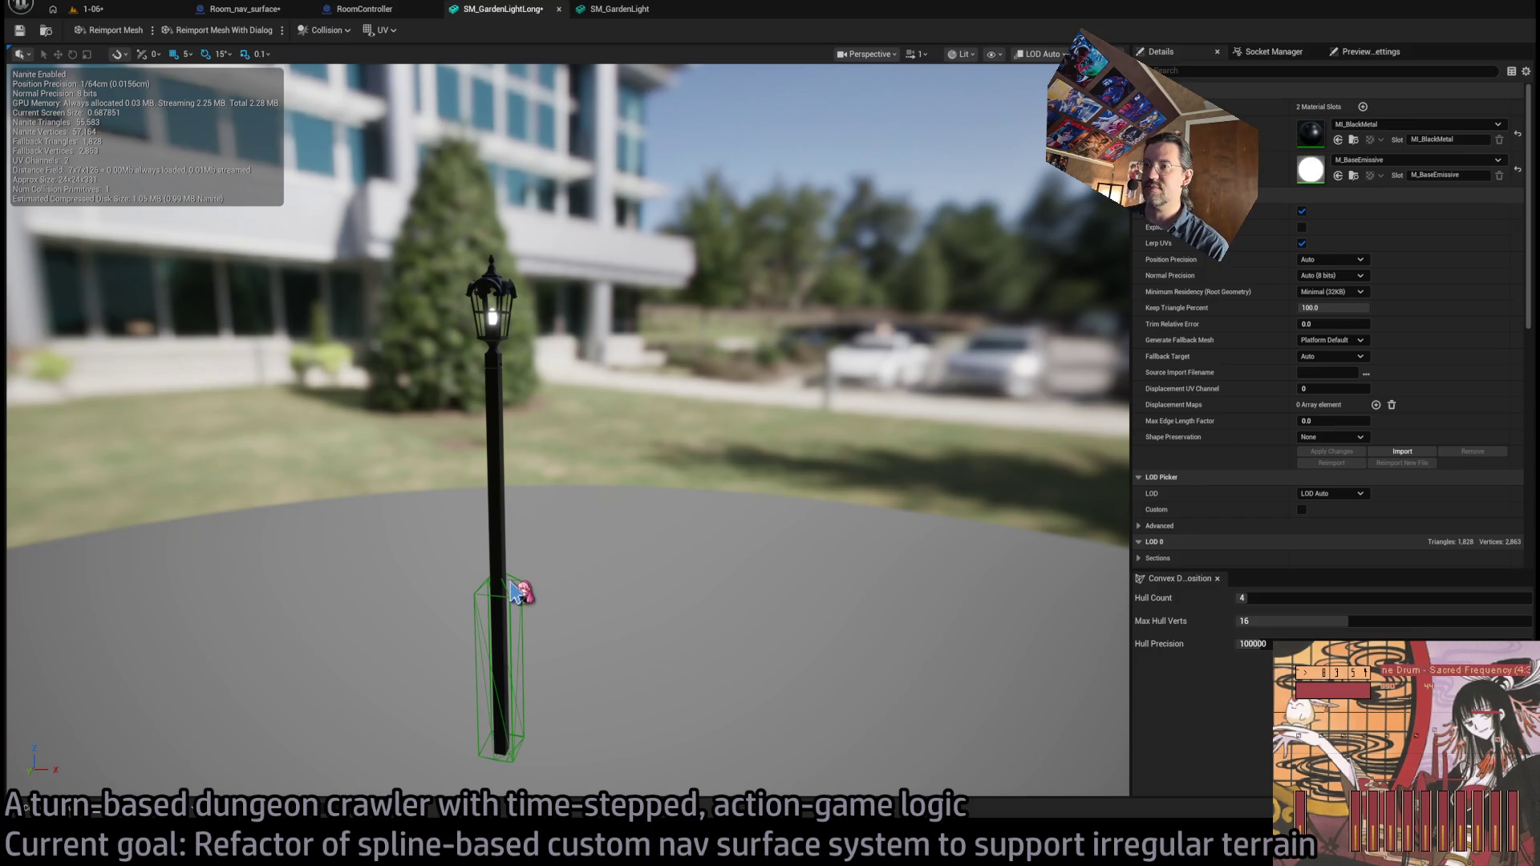
pyautogui.click(518, 586)
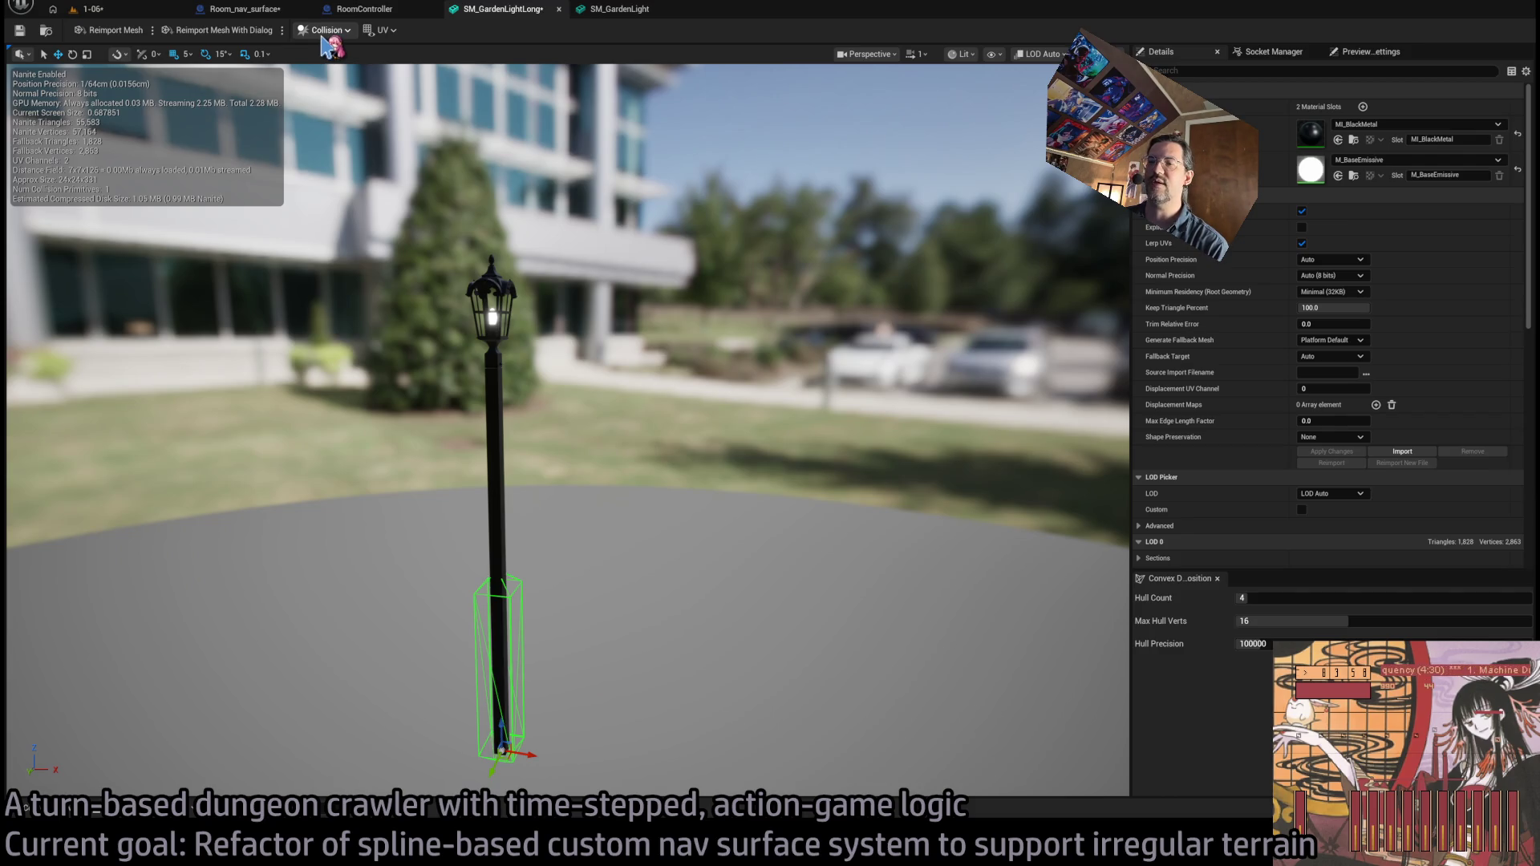
pyautogui.press('Delete')
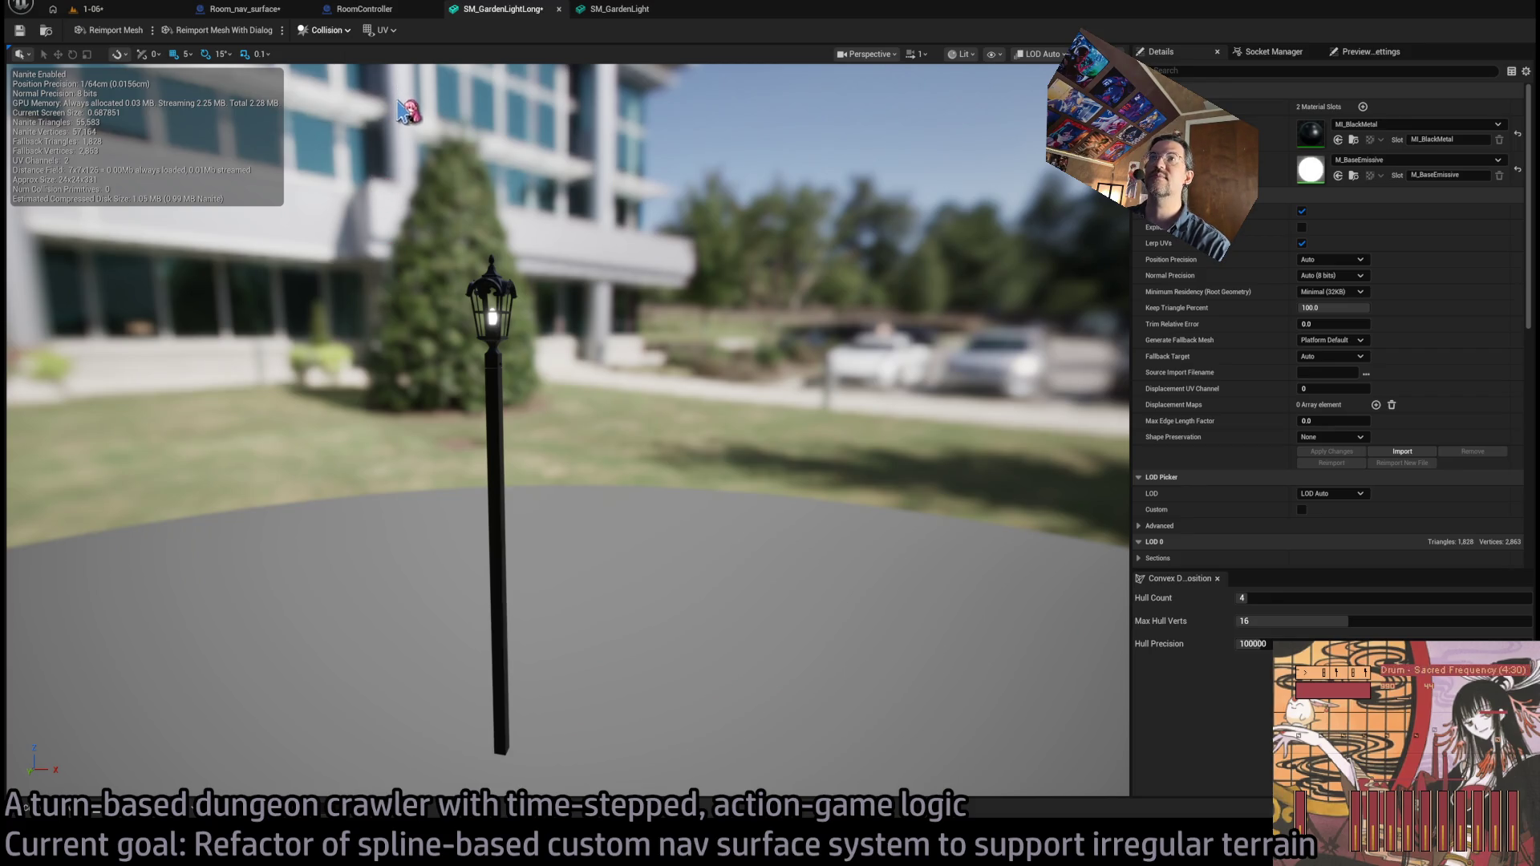
pyautogui.hotkey('ctrl', 'z')
# - Widen the collision box around the lamp head, then return to Blender
pyautogui.moveTo(574, 539); pyautogui.dragTo(574, 540)
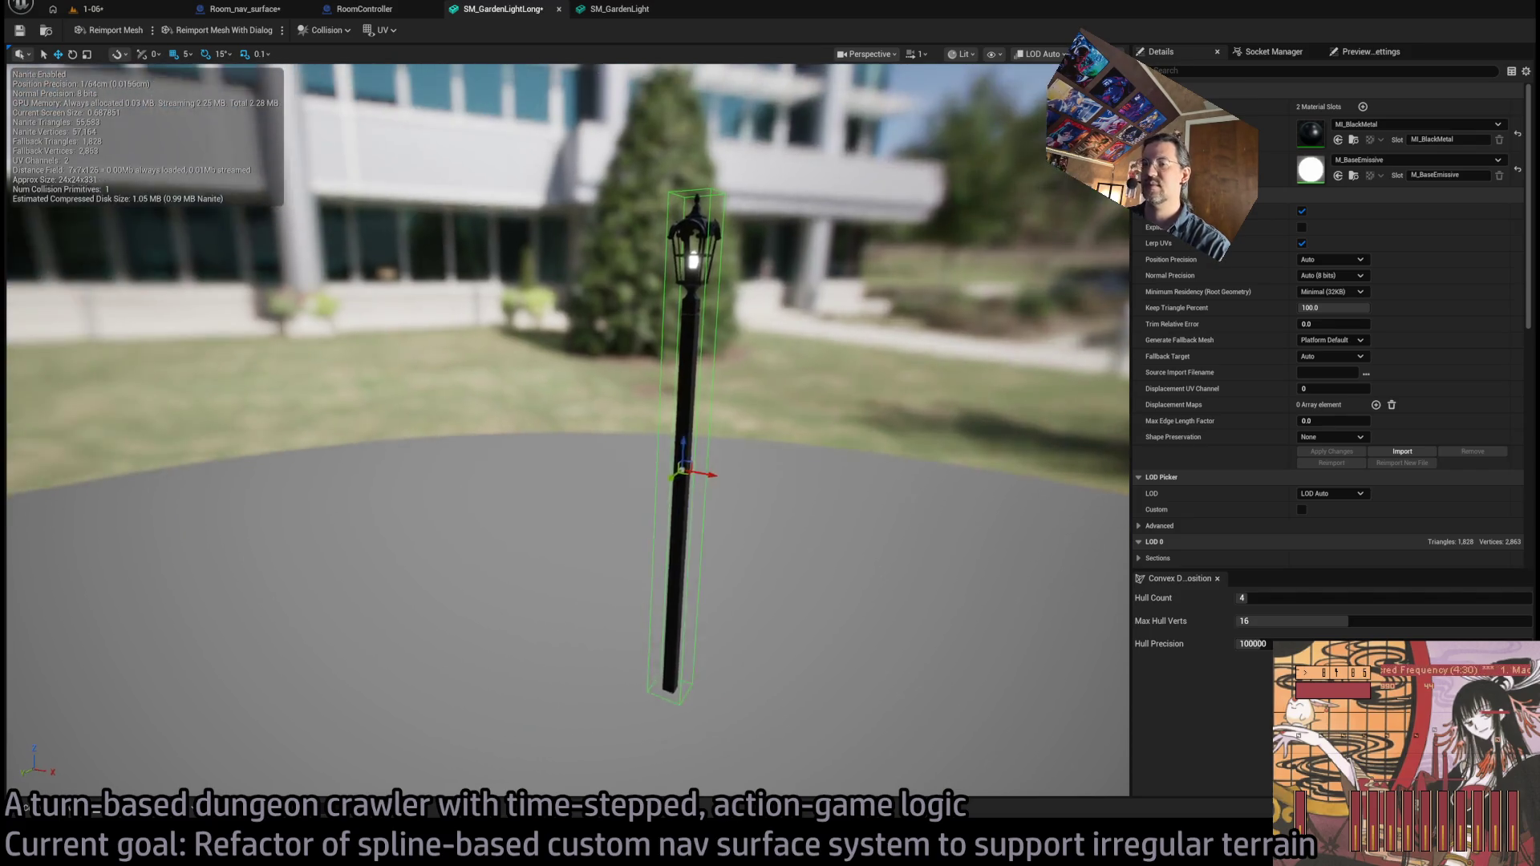
pyautogui.moveTo(726, 575); pyautogui.dragTo(742, 571)
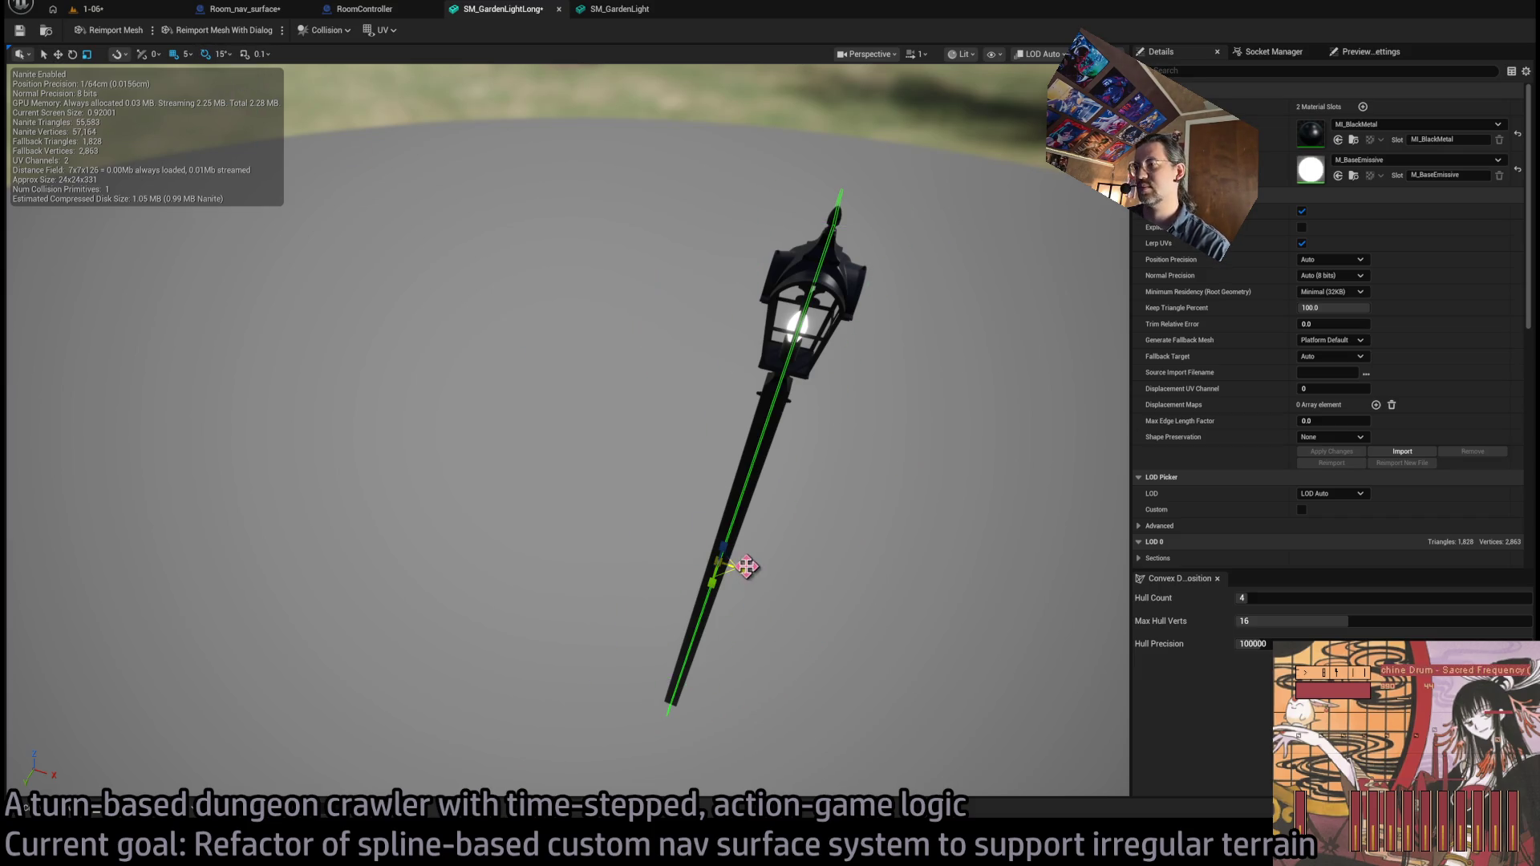
pyautogui.moveTo(747, 567)
pyautogui.mouseDown()
pyautogui.moveTo(811, 567)
pyautogui.moveTo(722, 533)
pyautogui.moveTo(703, 507)
pyautogui.mouseUp()
pyautogui.hotkey('alt', 'Tab')
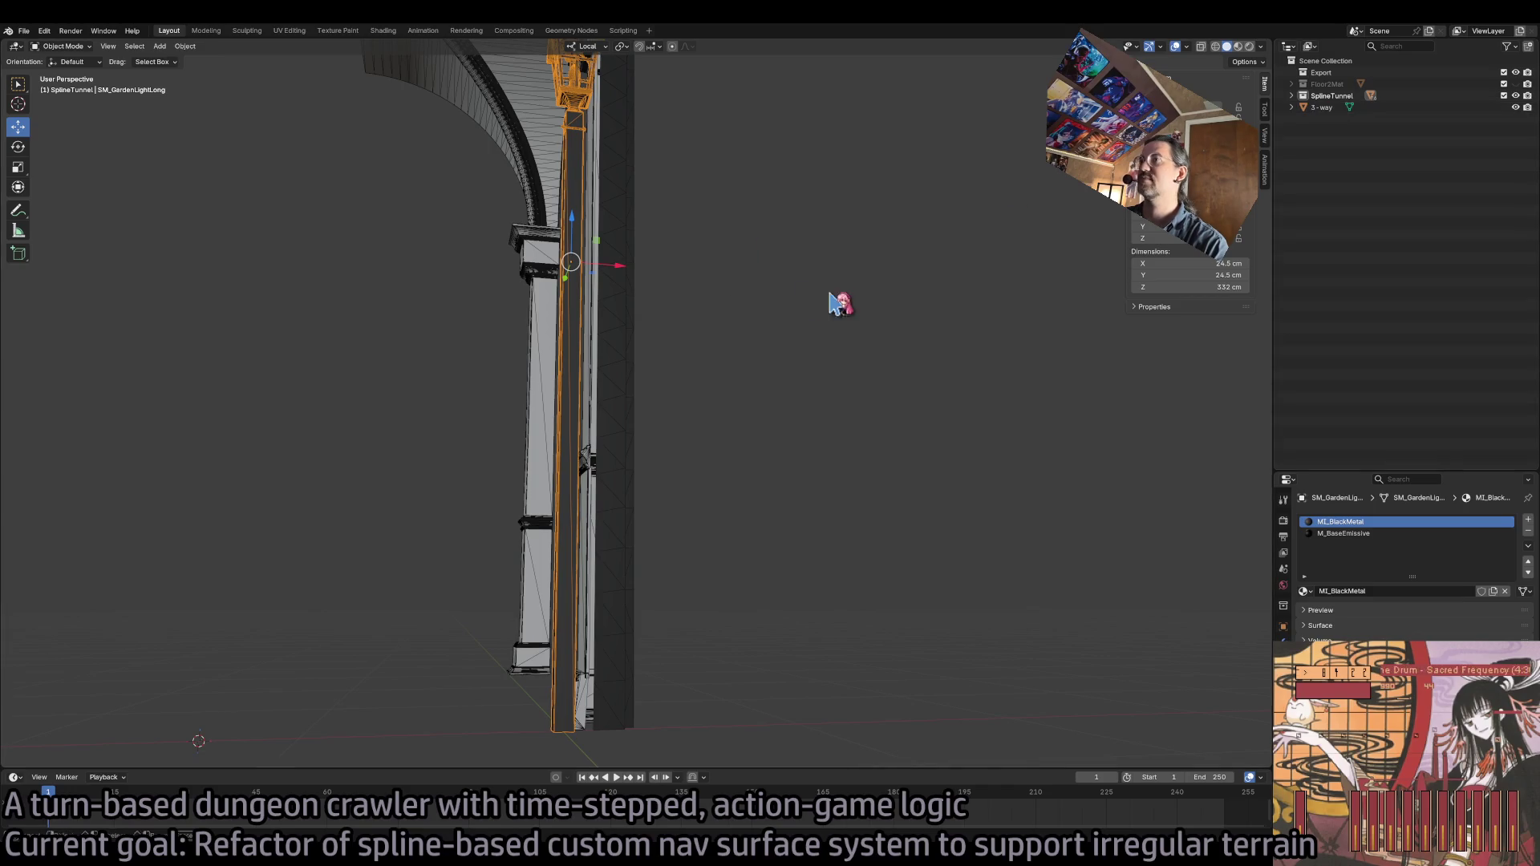
# - Move SM_GardenLightLong into the Export collection and rename it Garden
pyautogui.click(1292, 95)
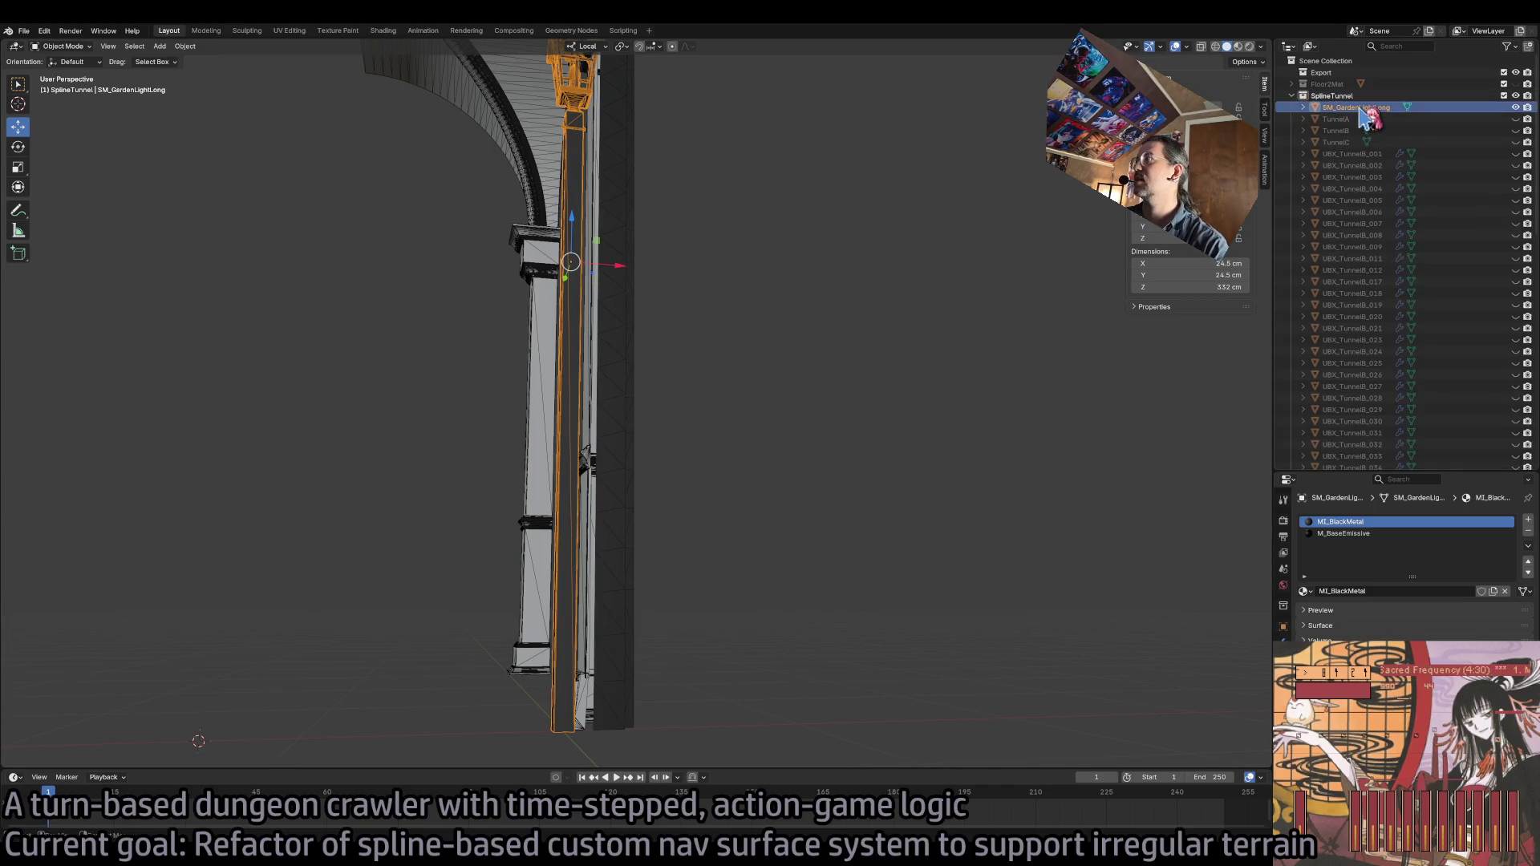
pyautogui.moveTo(1356, 108); pyautogui.dragTo(1333, 72)
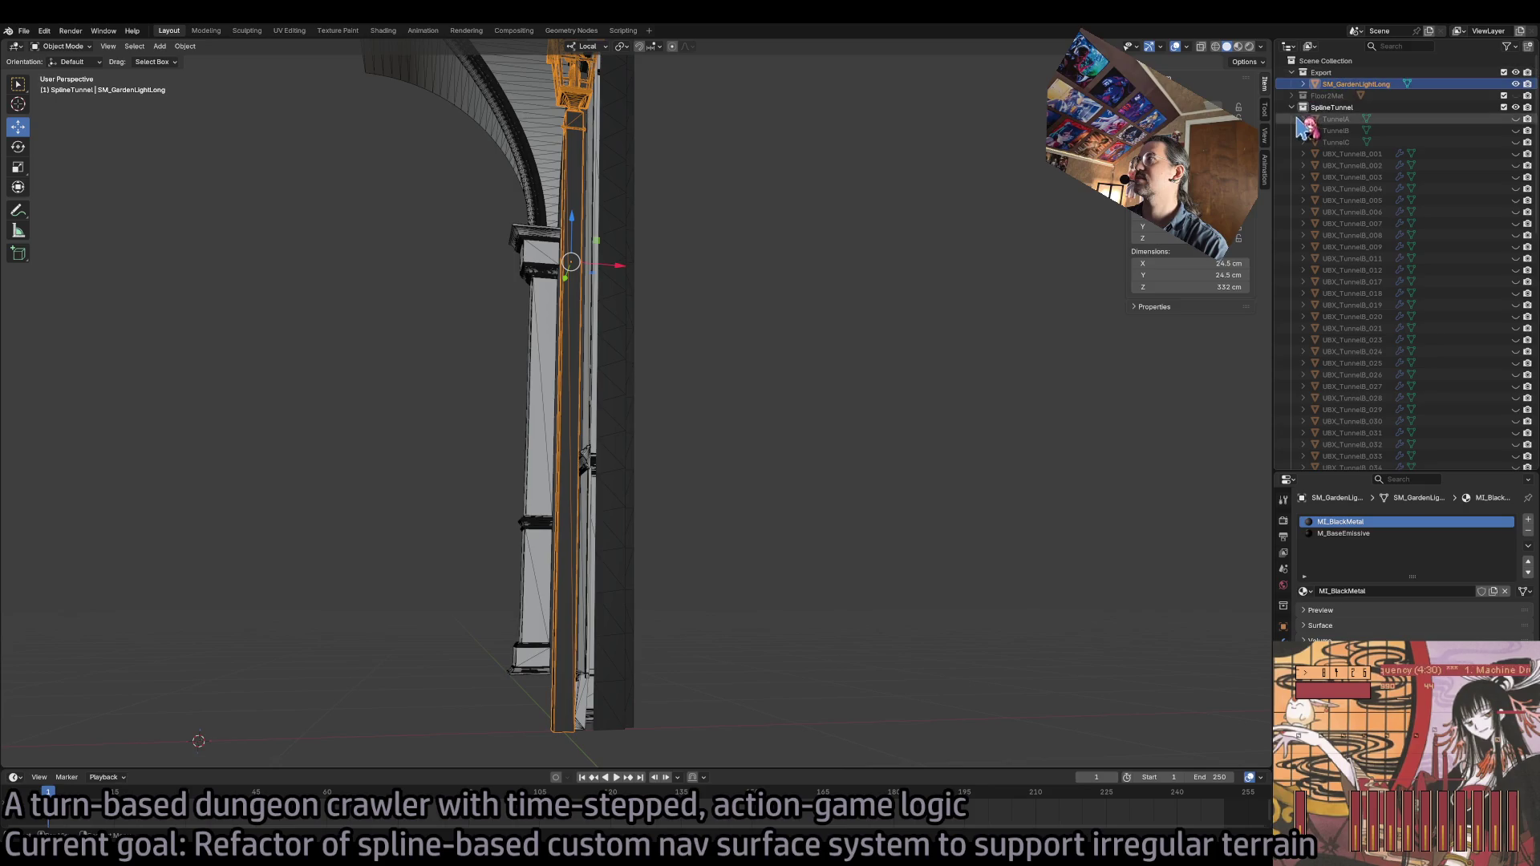
pyautogui.doubleClick(1364, 84)
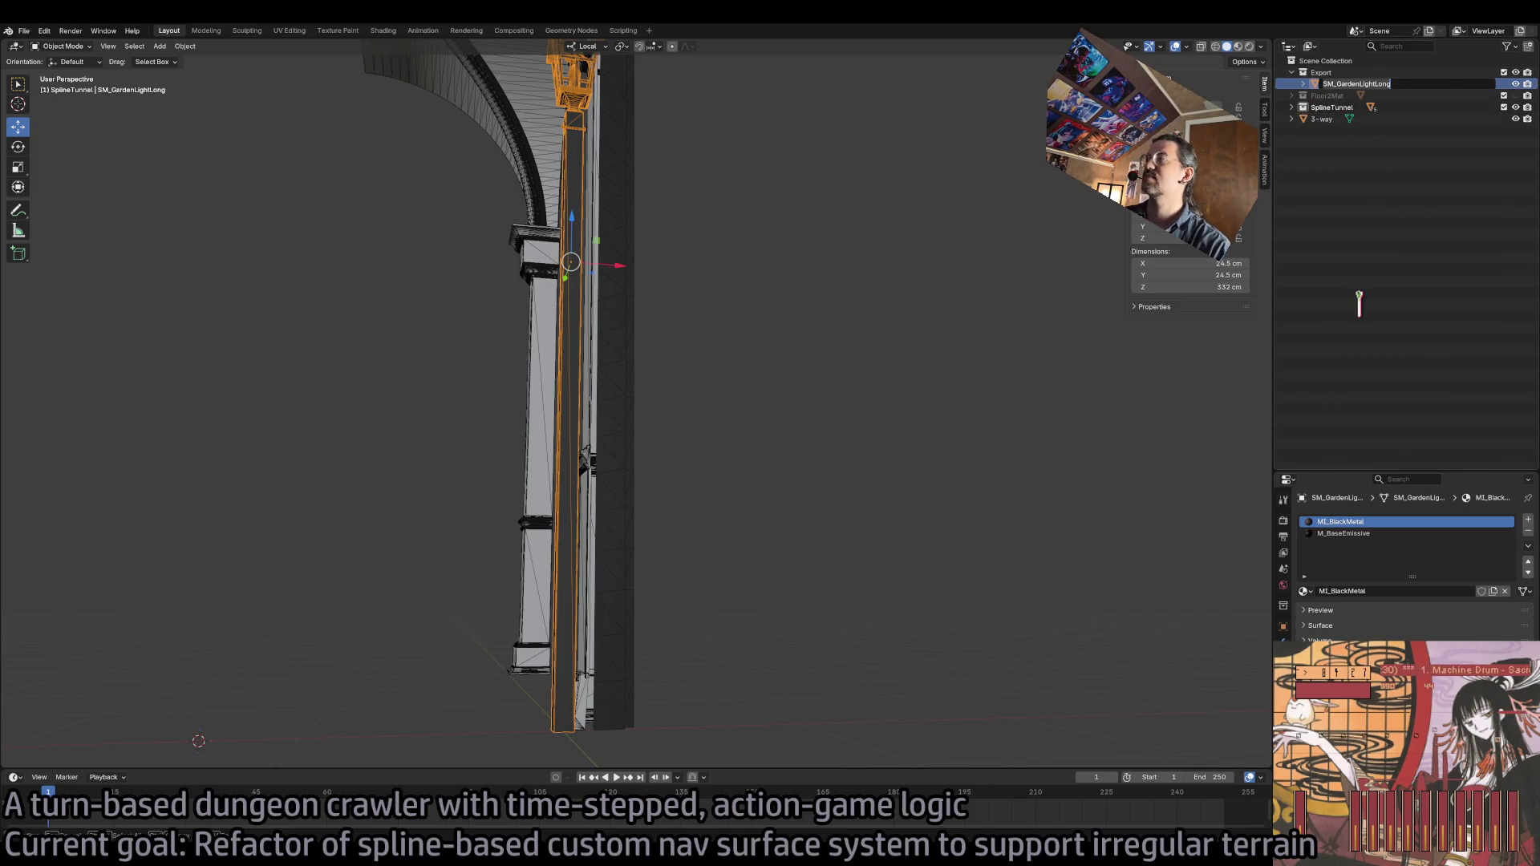
pyautogui.write('Gaden')
pyautogui.press('Return')
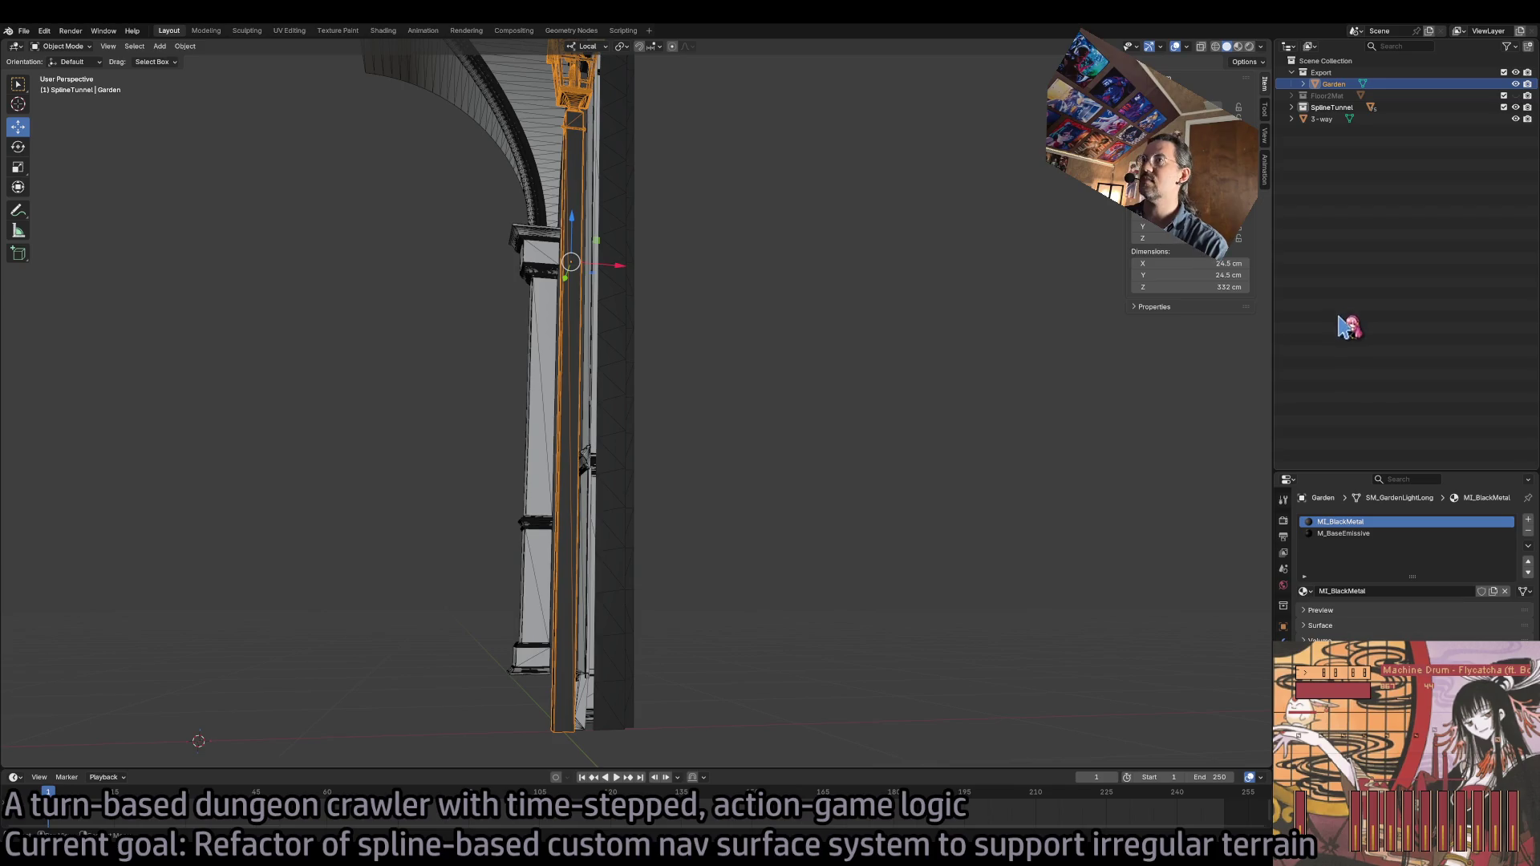
# - Copy UBX_TunnelB_002 from SplineTunnel into Export and rename the copy UBX_Garden_001
pyautogui.click(1292, 107)
pyautogui.click(1352, 165)
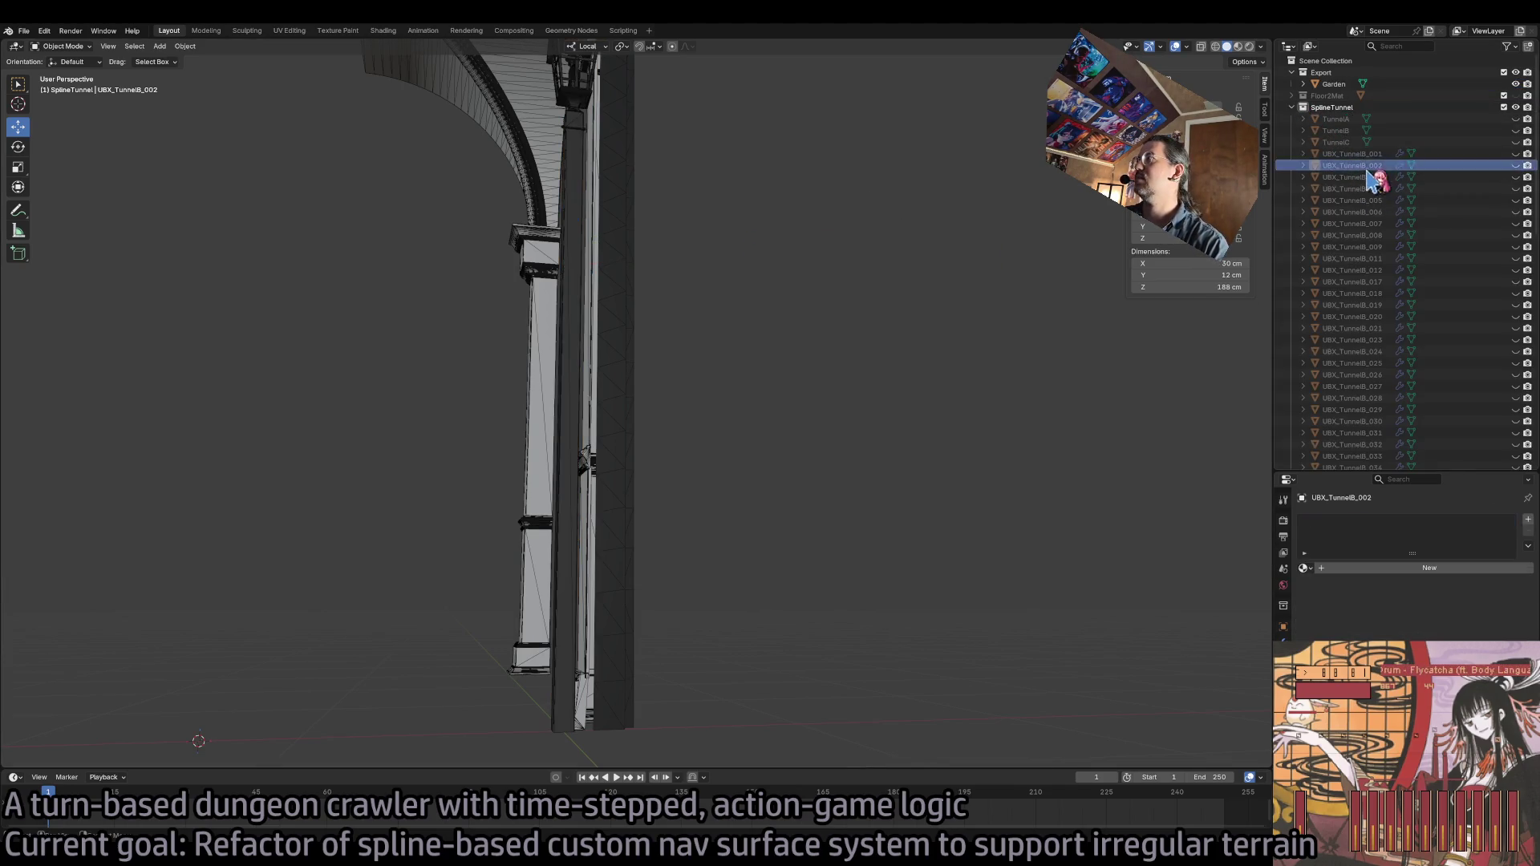
pyautogui.moveTo(1358, 170)
pyautogui.mouseDown()
pyautogui.moveTo(1360, 184)
pyautogui.moveTo(1364, 140)
pyautogui.moveTo(1331, 74)
pyautogui.mouseUp()
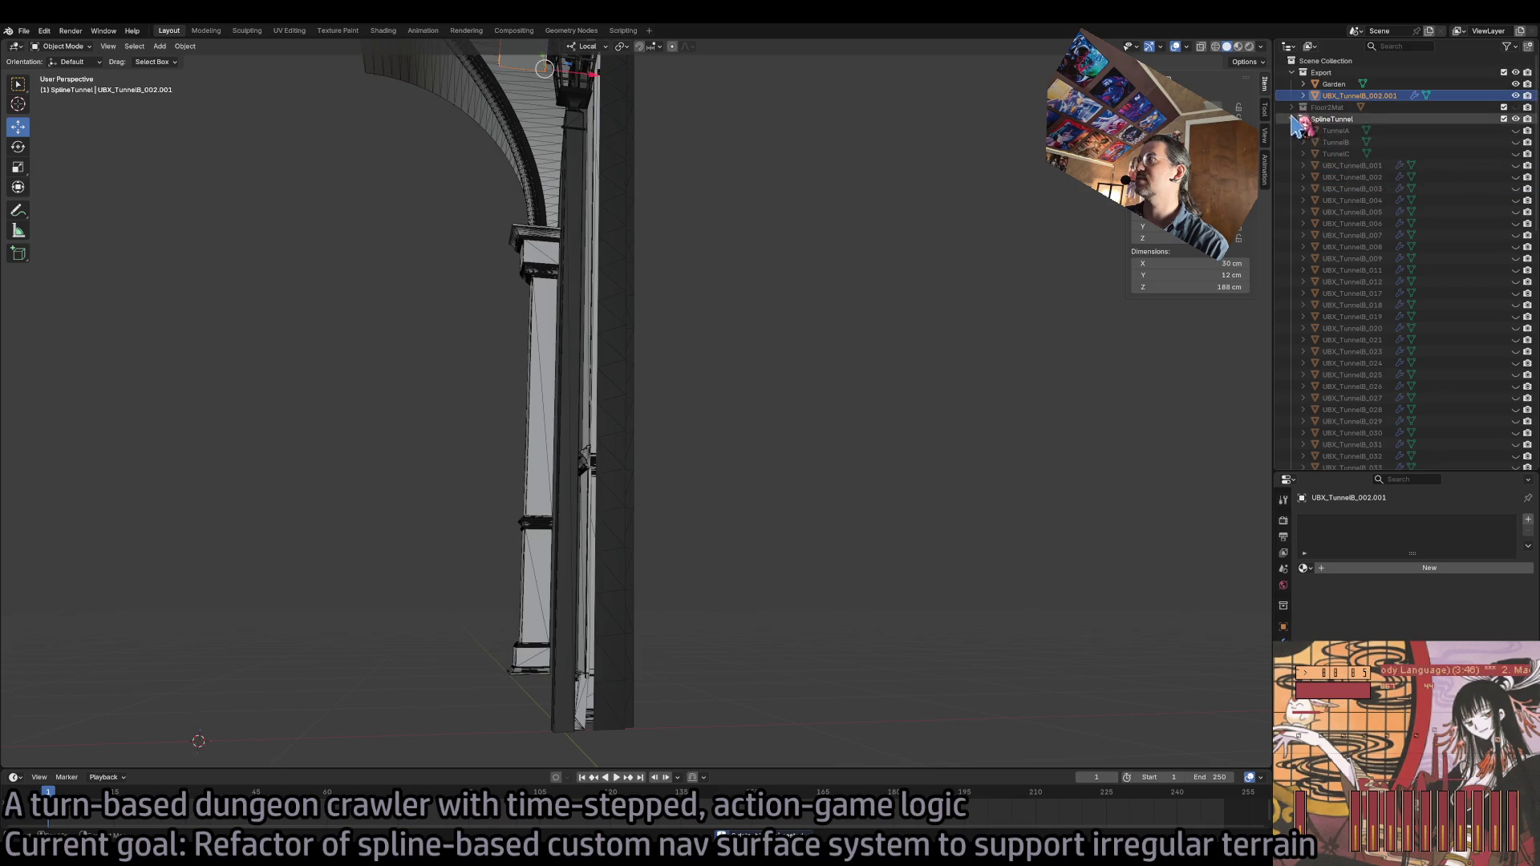
pyautogui.click(1292, 118)
pyautogui.doubleClick(1340, 95)
pyautogui.write('UBX_Garden_000')
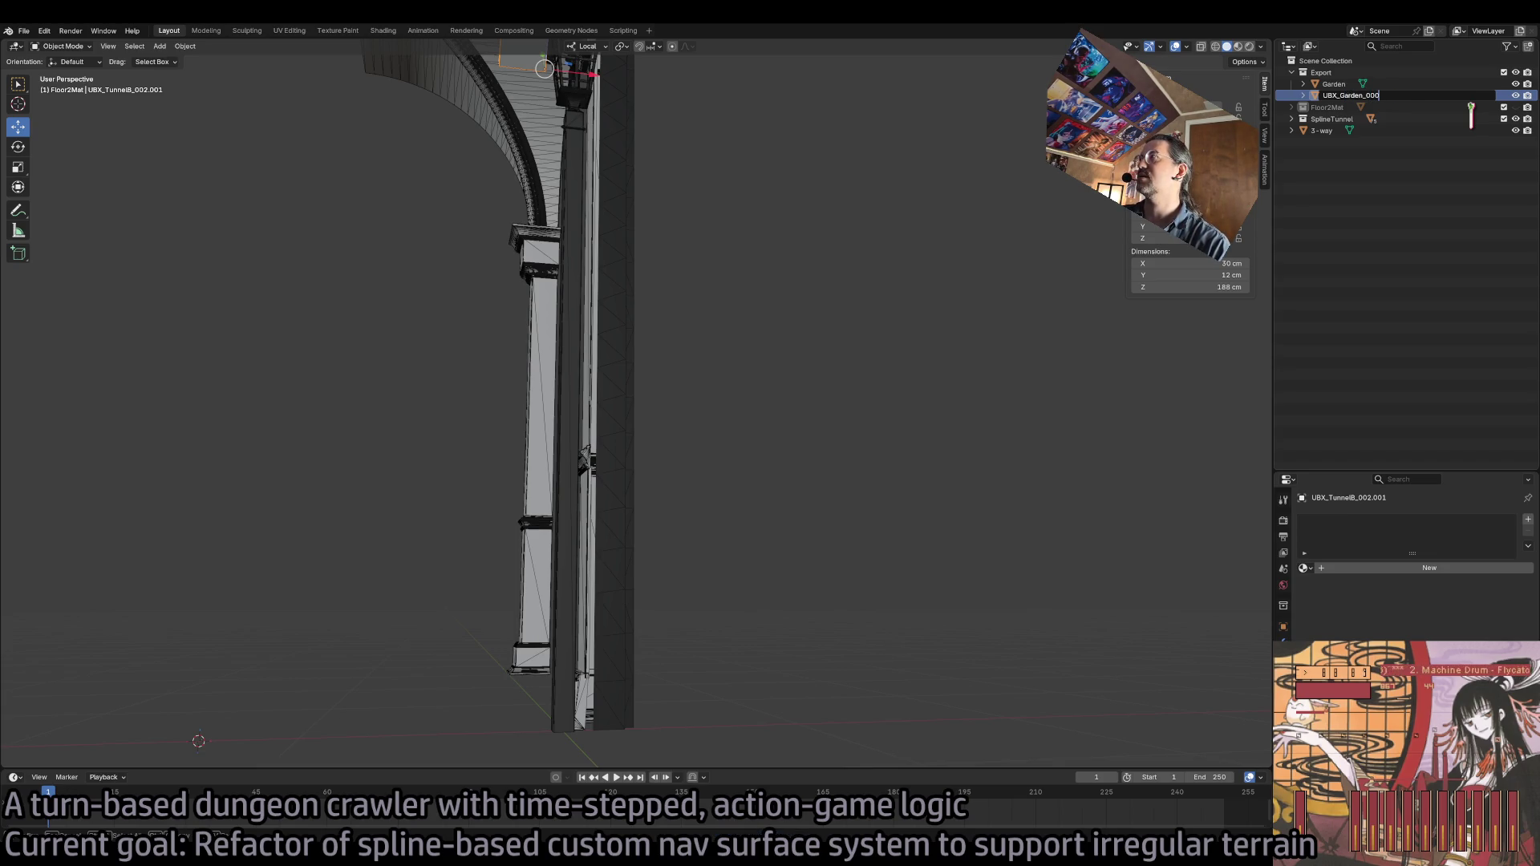
pyautogui.press('Return')
pyautogui.scroll(-1, 784, 325)
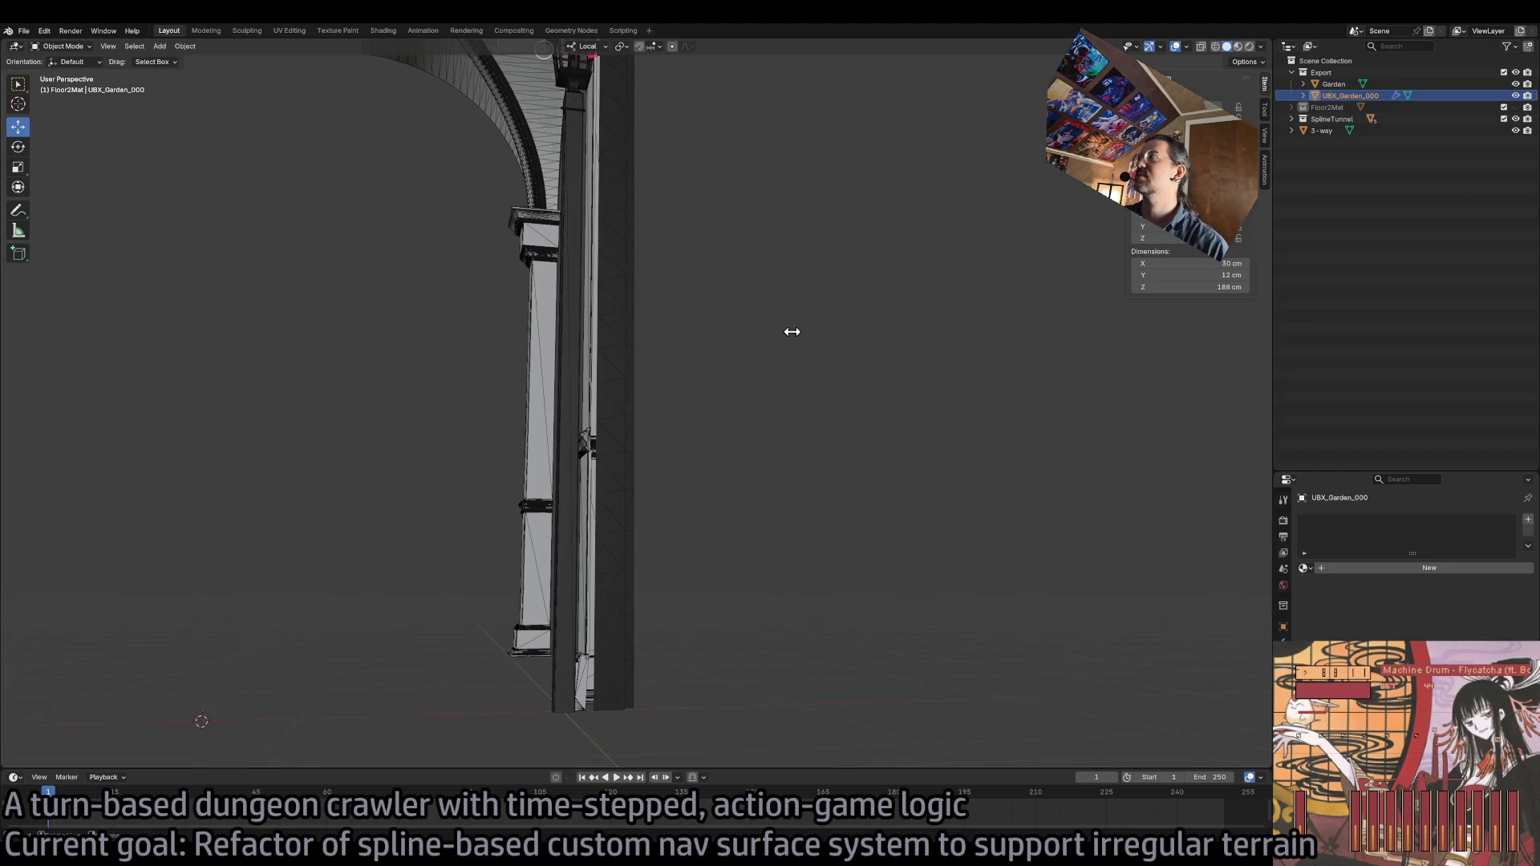
pyautogui.click(1292, 130)
pyautogui.click(1292, 130)
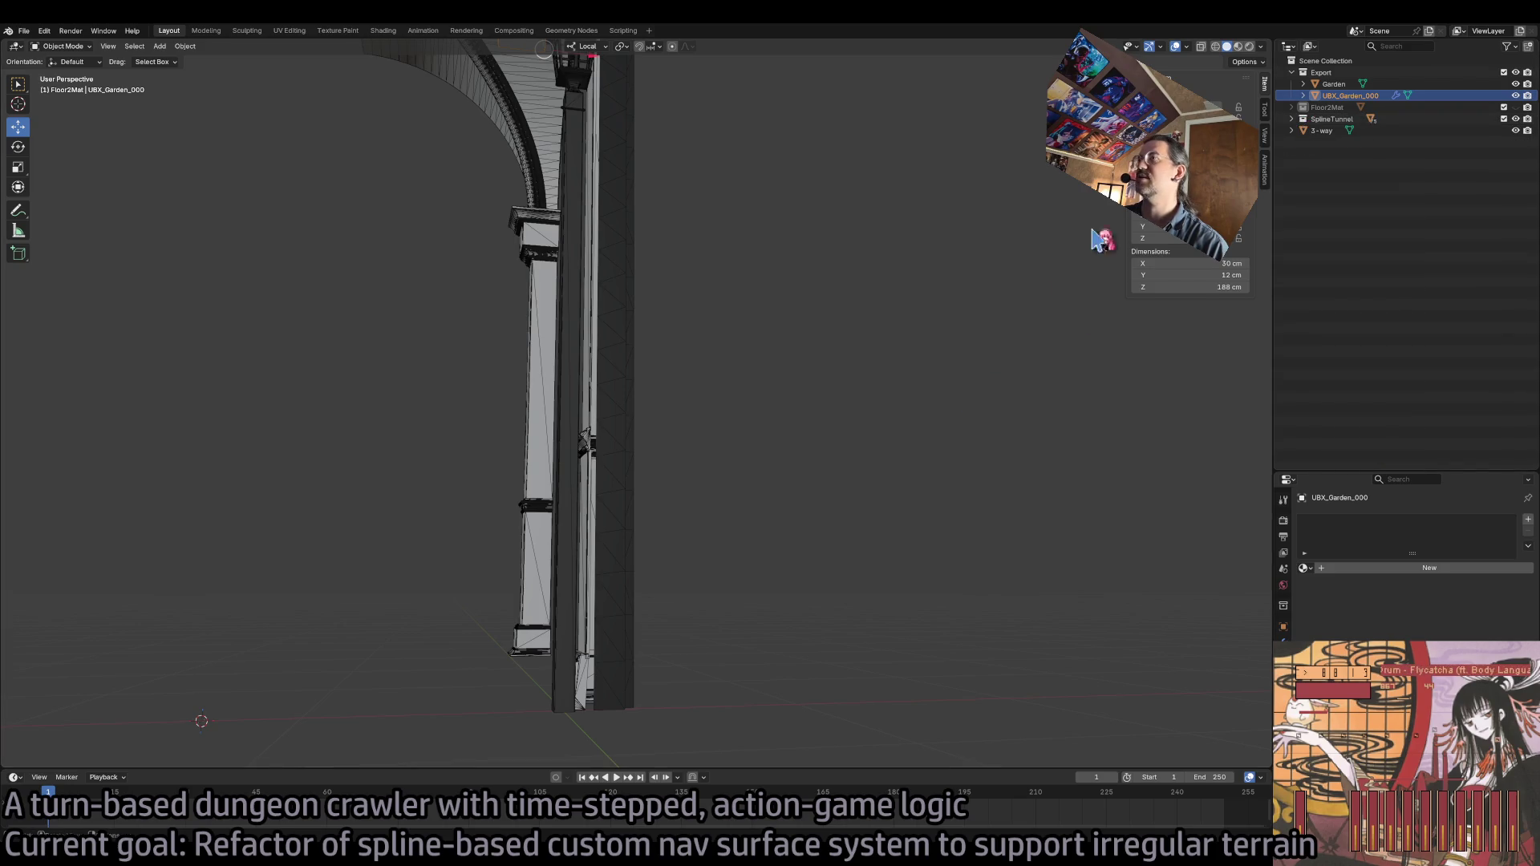
pyautogui.doubleClick(1376, 95)
pyautogui.write('1')
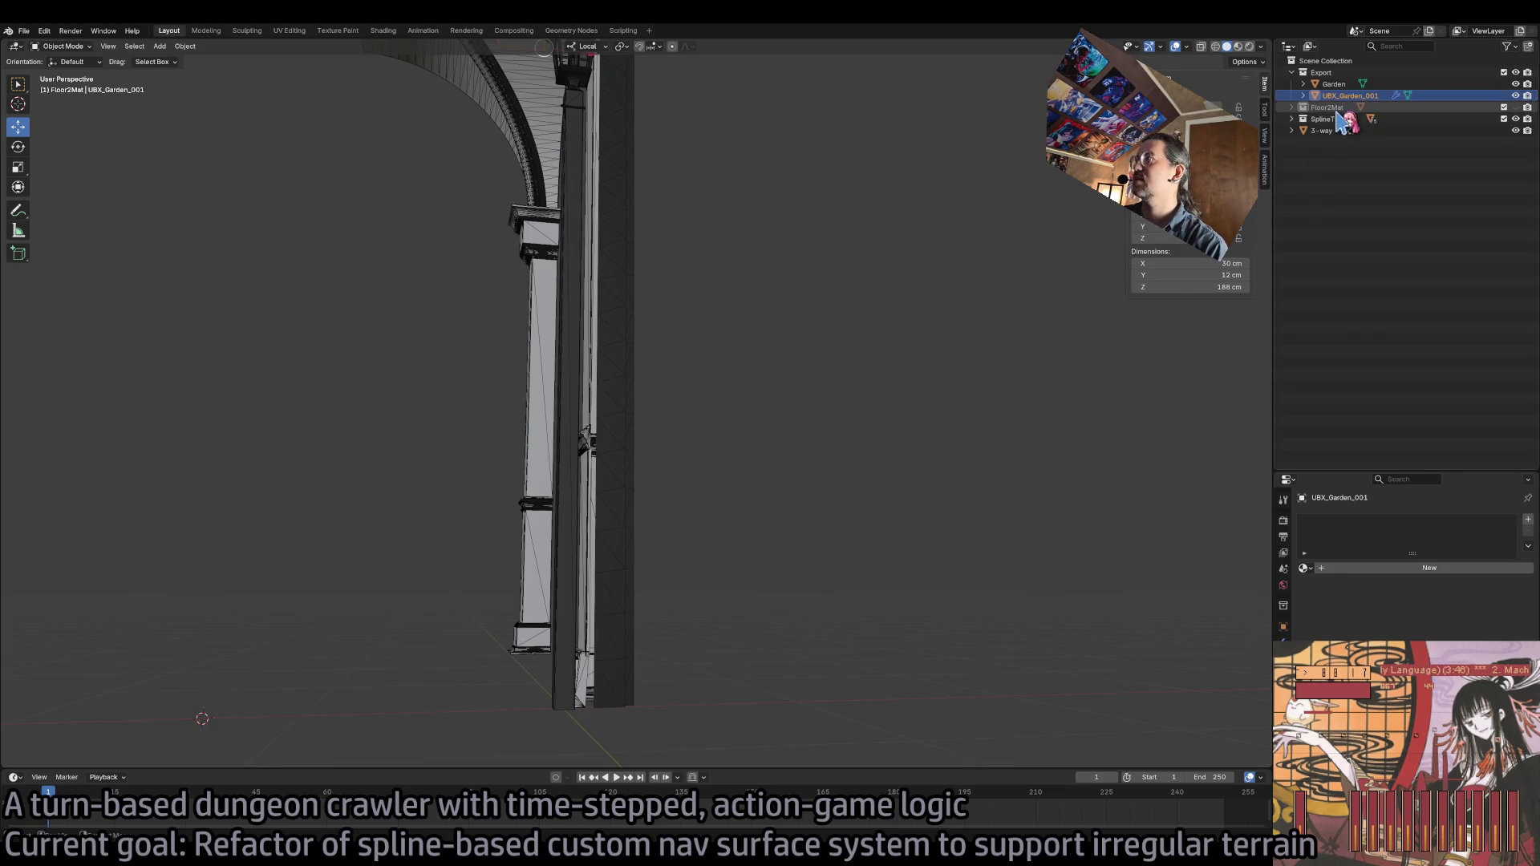
pyautogui.scroll(3, 803, 344)
pyautogui.scroll(-10, 802, 349)
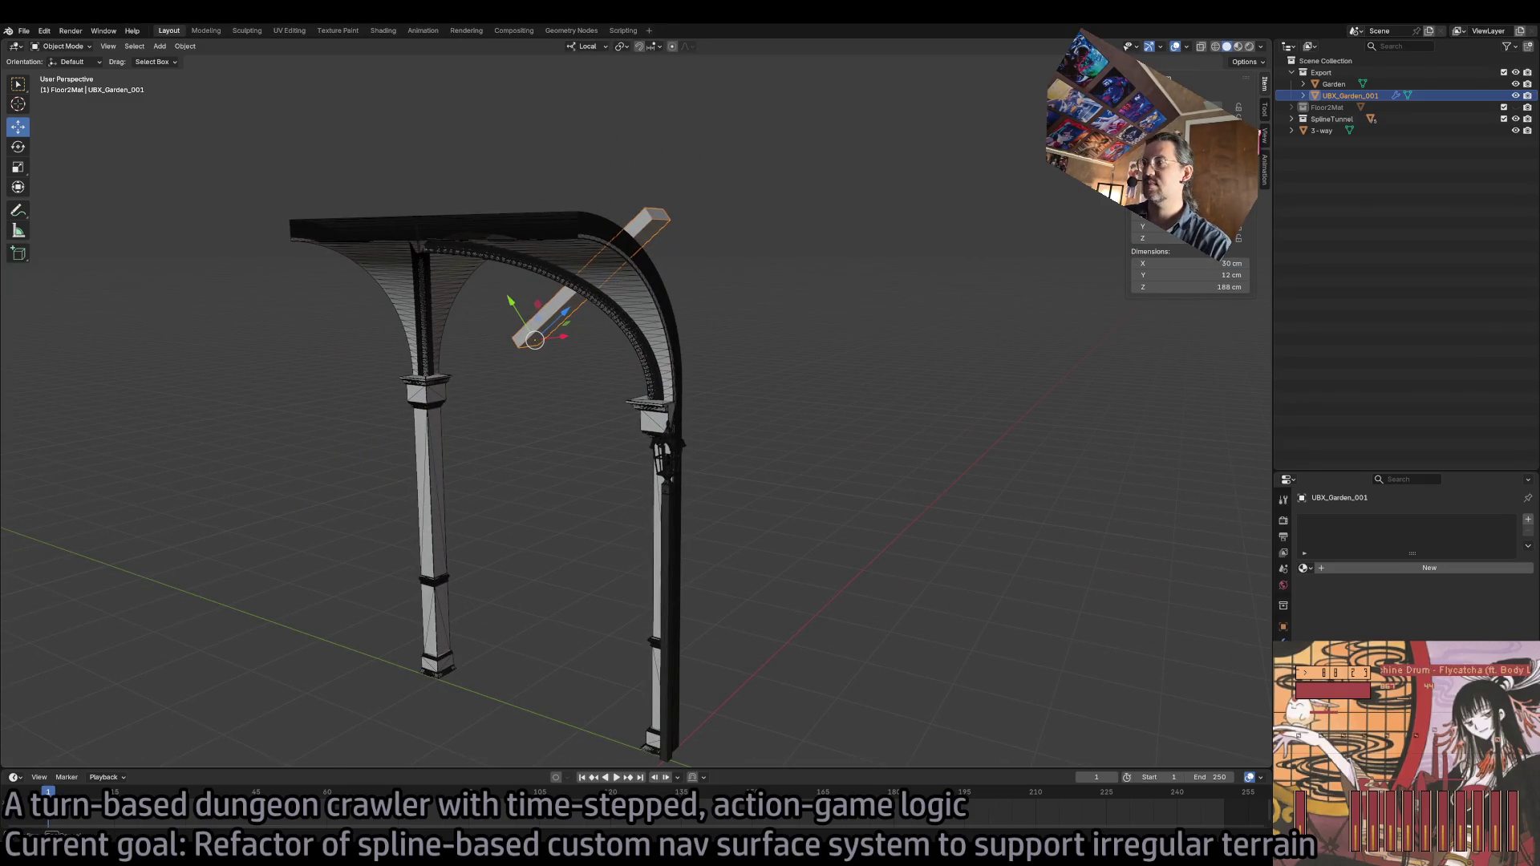
# - Clear UBX_Garden_001's location and rotation so it stands upright at the origin, in Edit Mode
pyautogui.hotkey('alt', 'g')
pyautogui.hotkey('alt', 'r')
pyautogui.scroll(3, 890, 425)
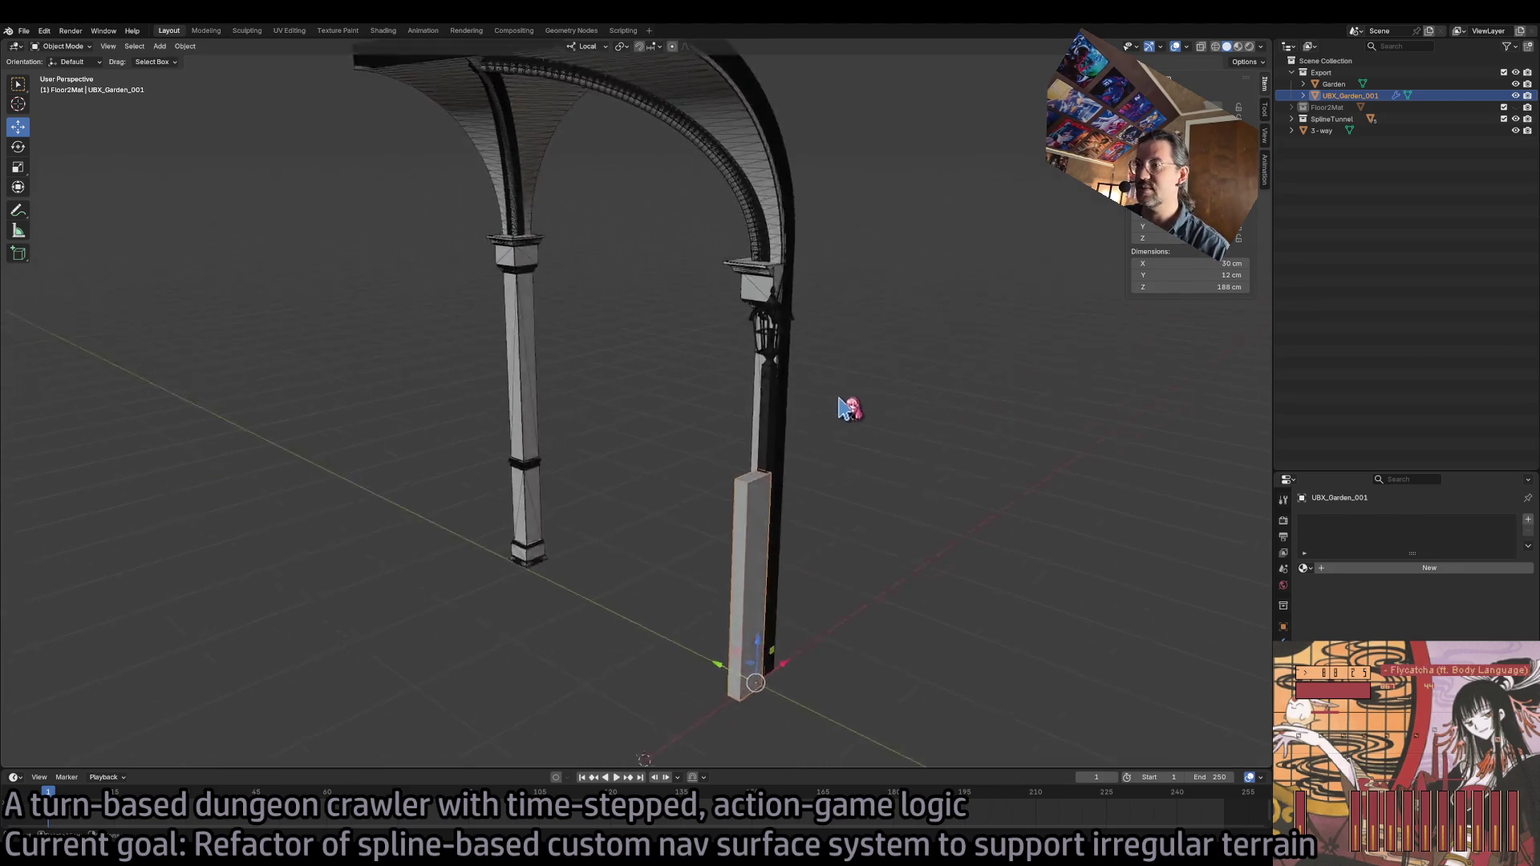
pyautogui.scroll(4, 848, 409)
pyautogui.scroll(-2, 836, 423)
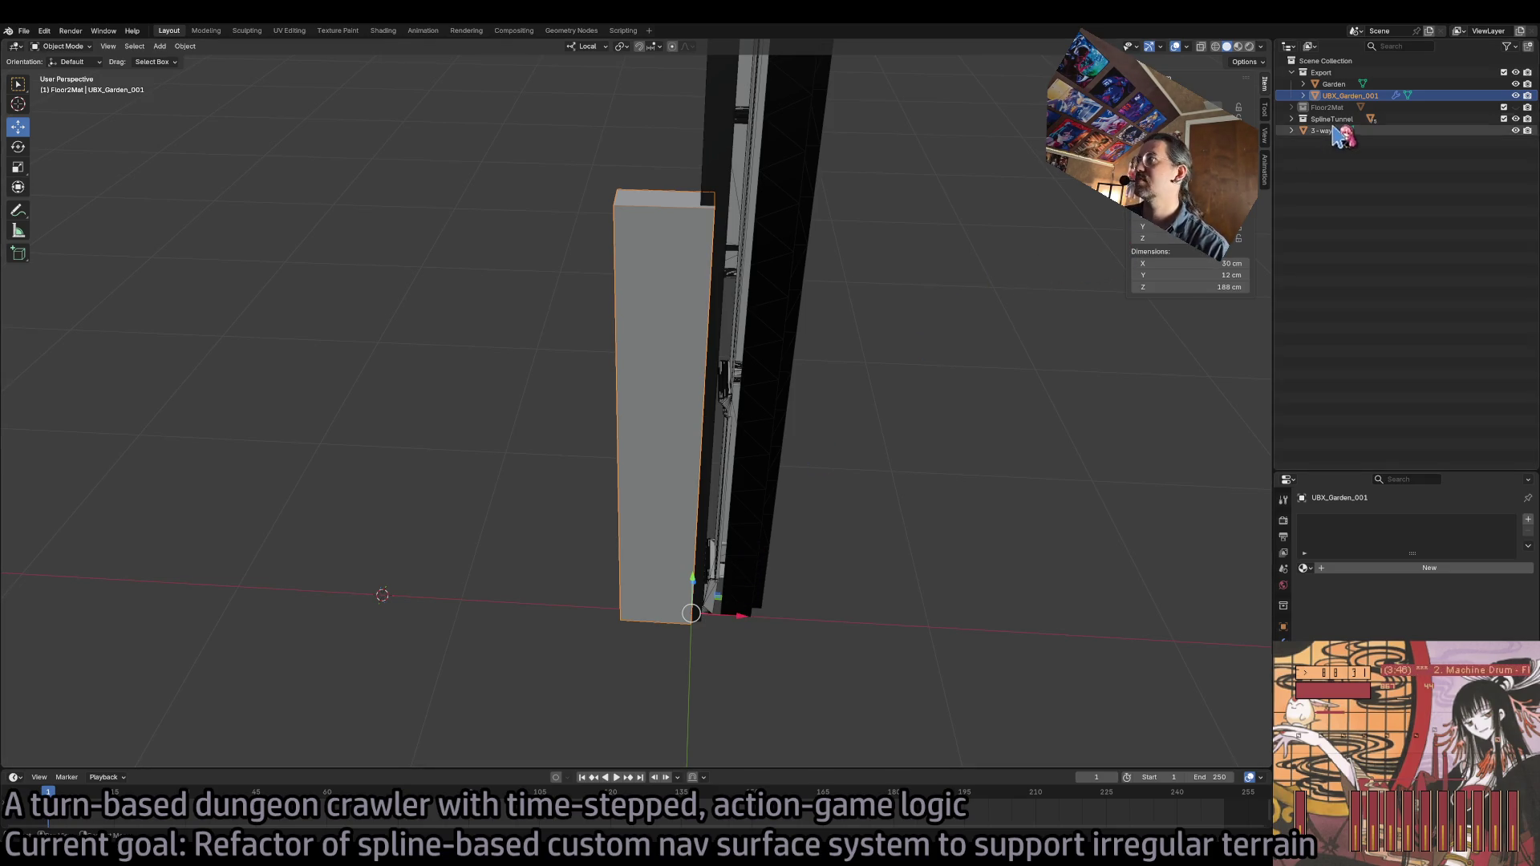
pyautogui.scroll(-1, 897, 285)
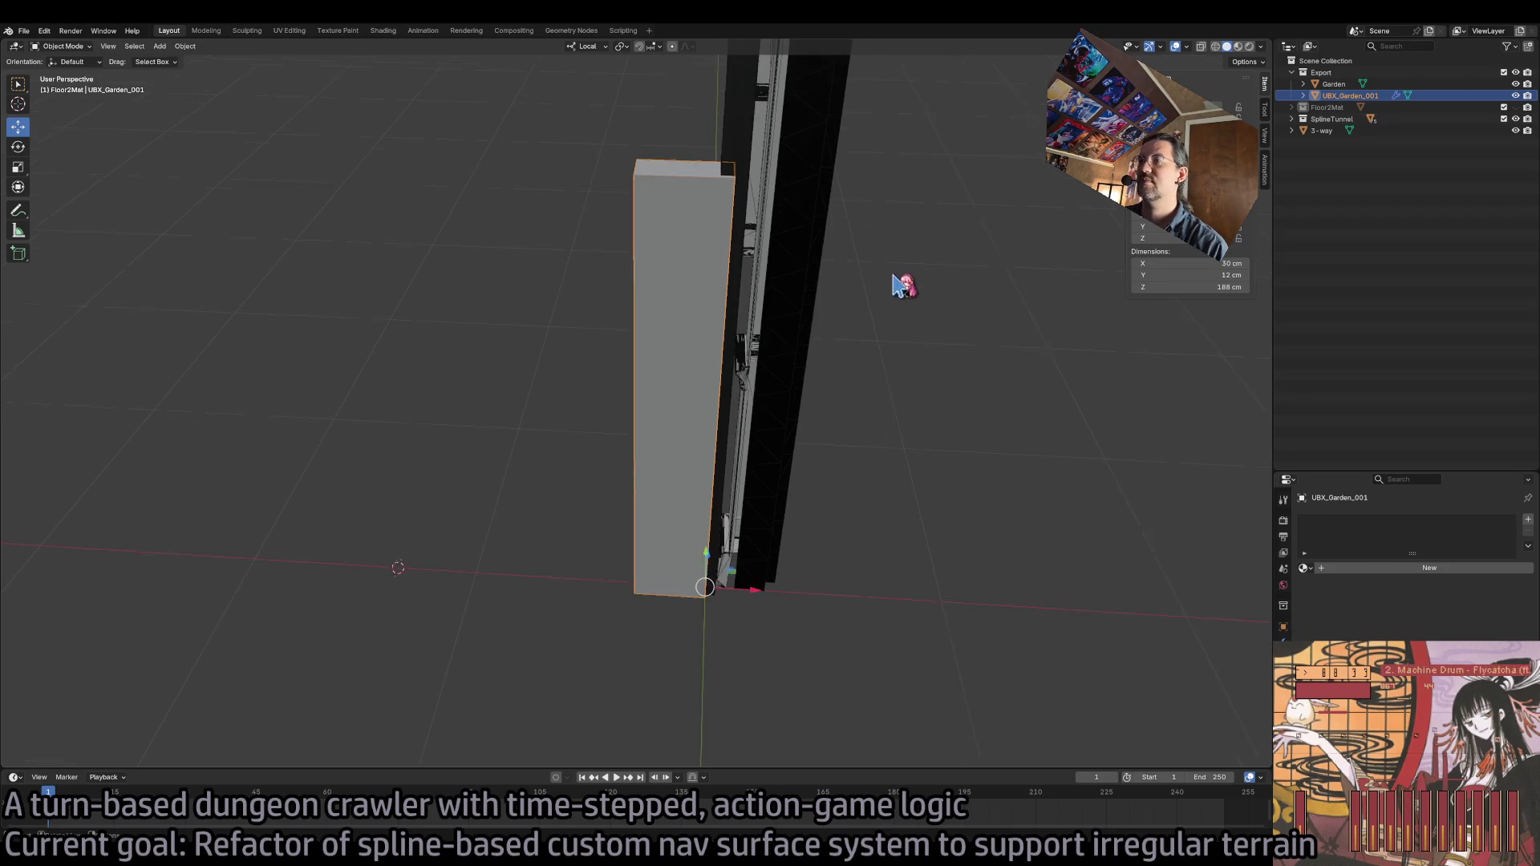
pyautogui.scroll(5, 897, 285)
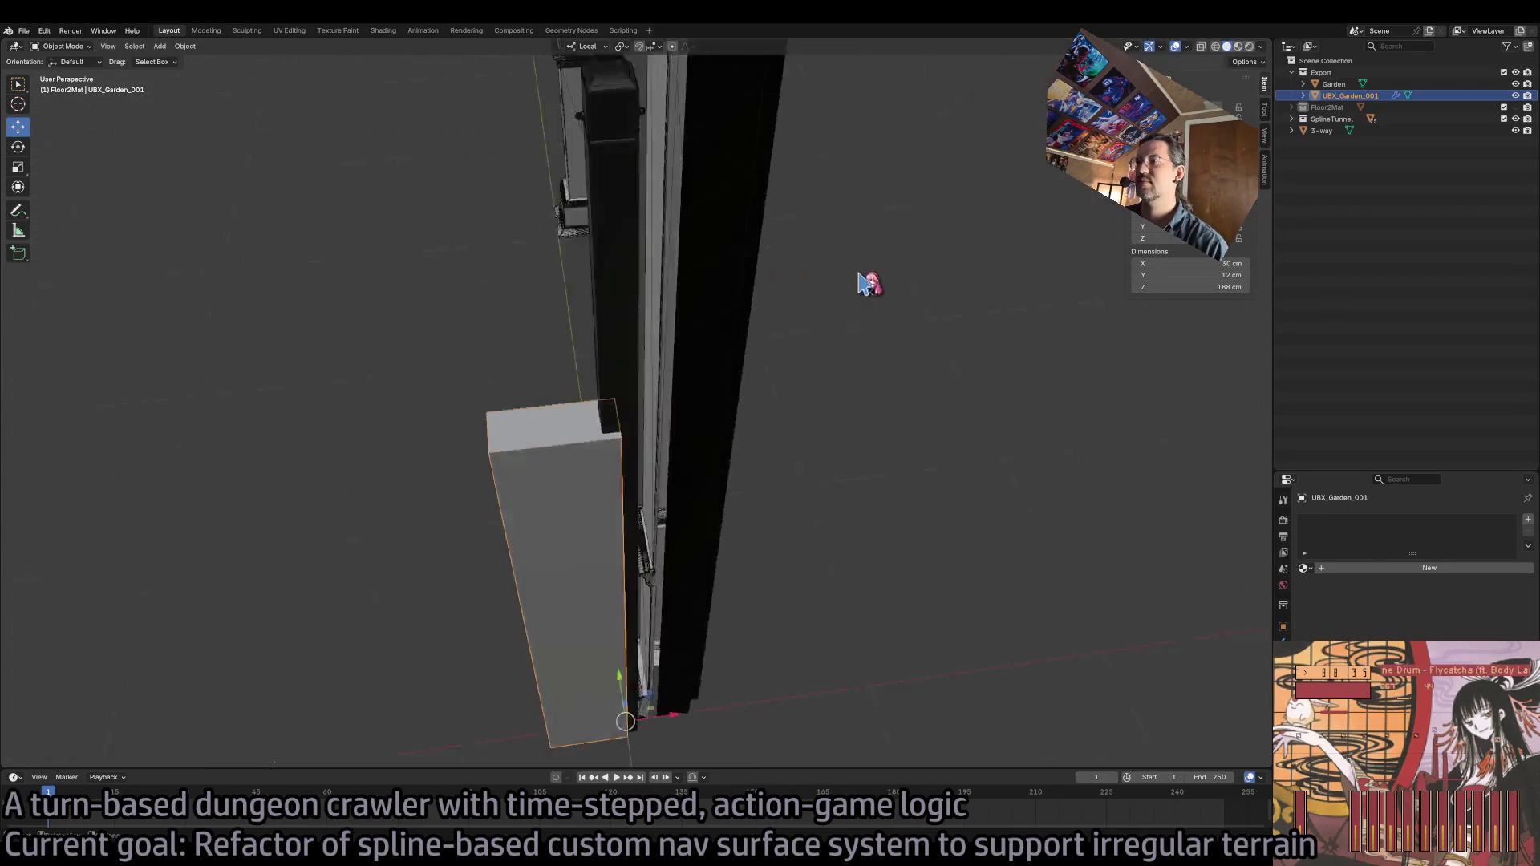
pyautogui.press('Tab')
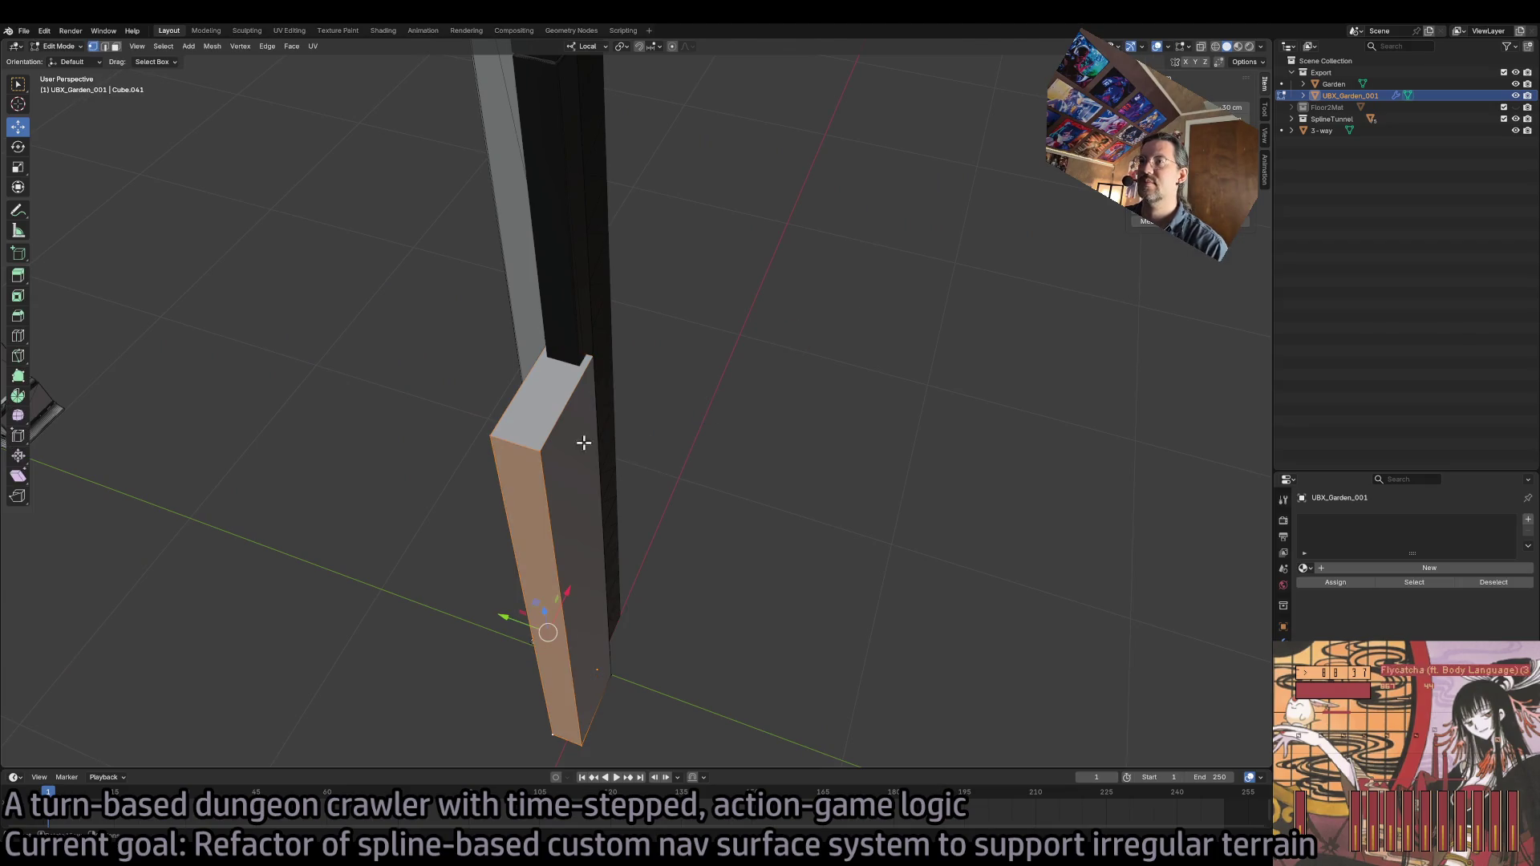
# - In face select mode, push the box's front face along Y
pyautogui.click(116, 46)
pyautogui.hotkey('alt', 'a')
pyautogui.click(560, 490)
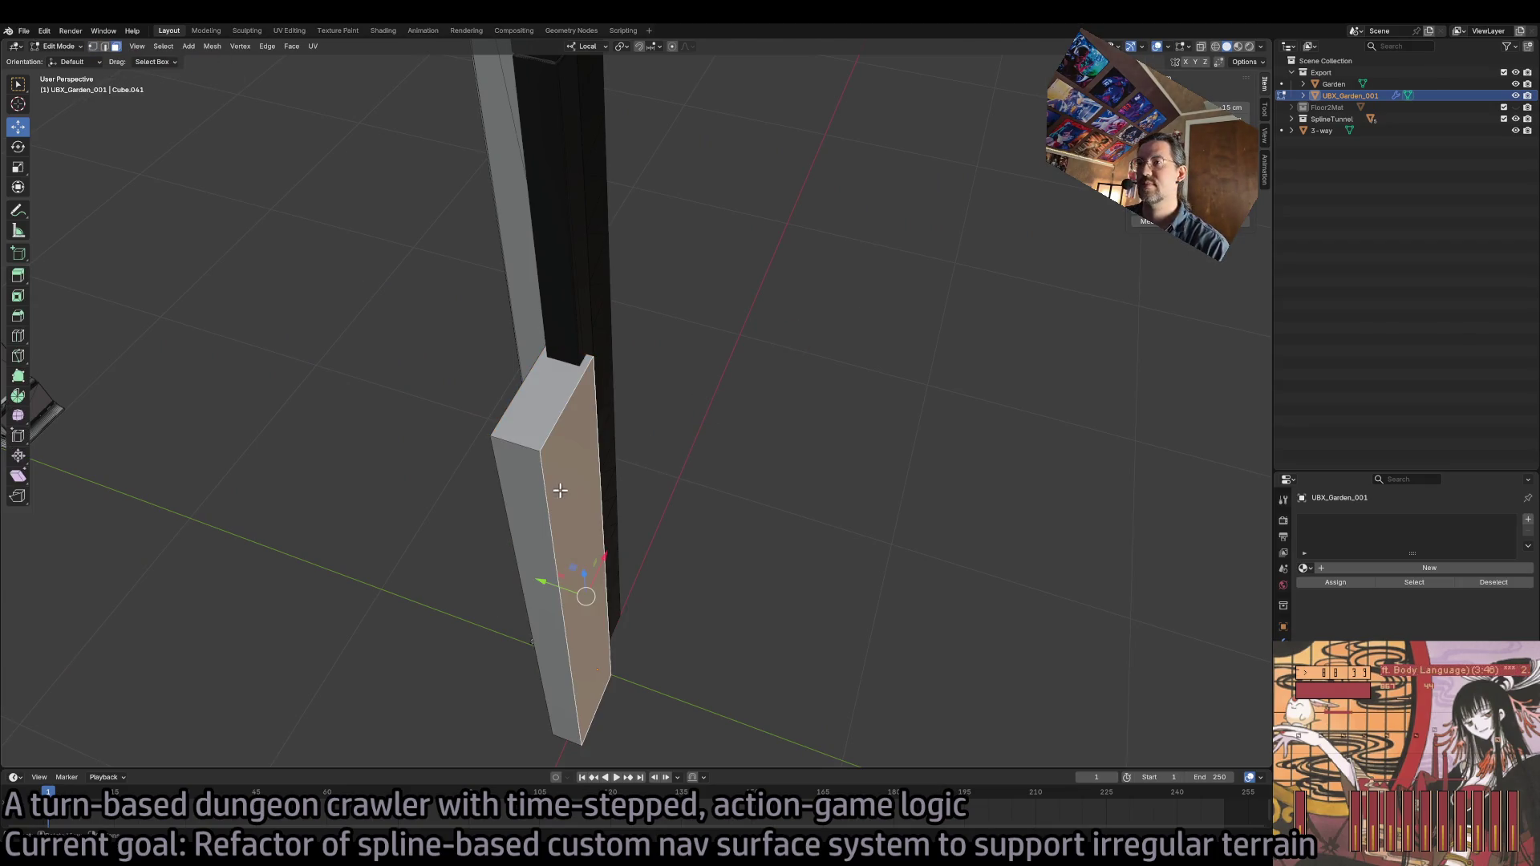
pyautogui.moveTo(555, 587); pyautogui.dragTo(550, 589)
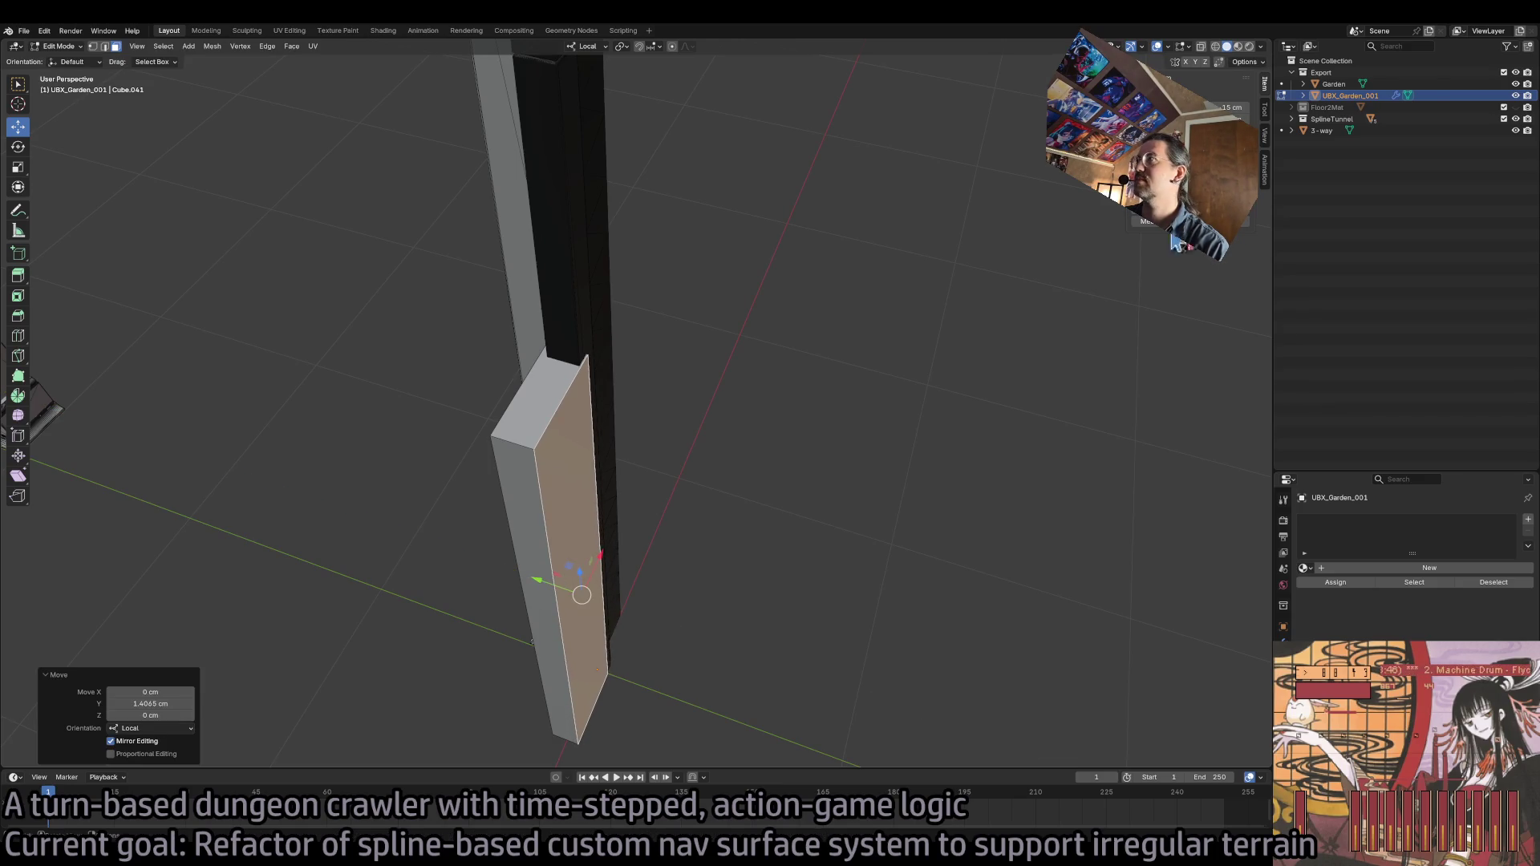
pyautogui.hotkey('ctrl', 's')
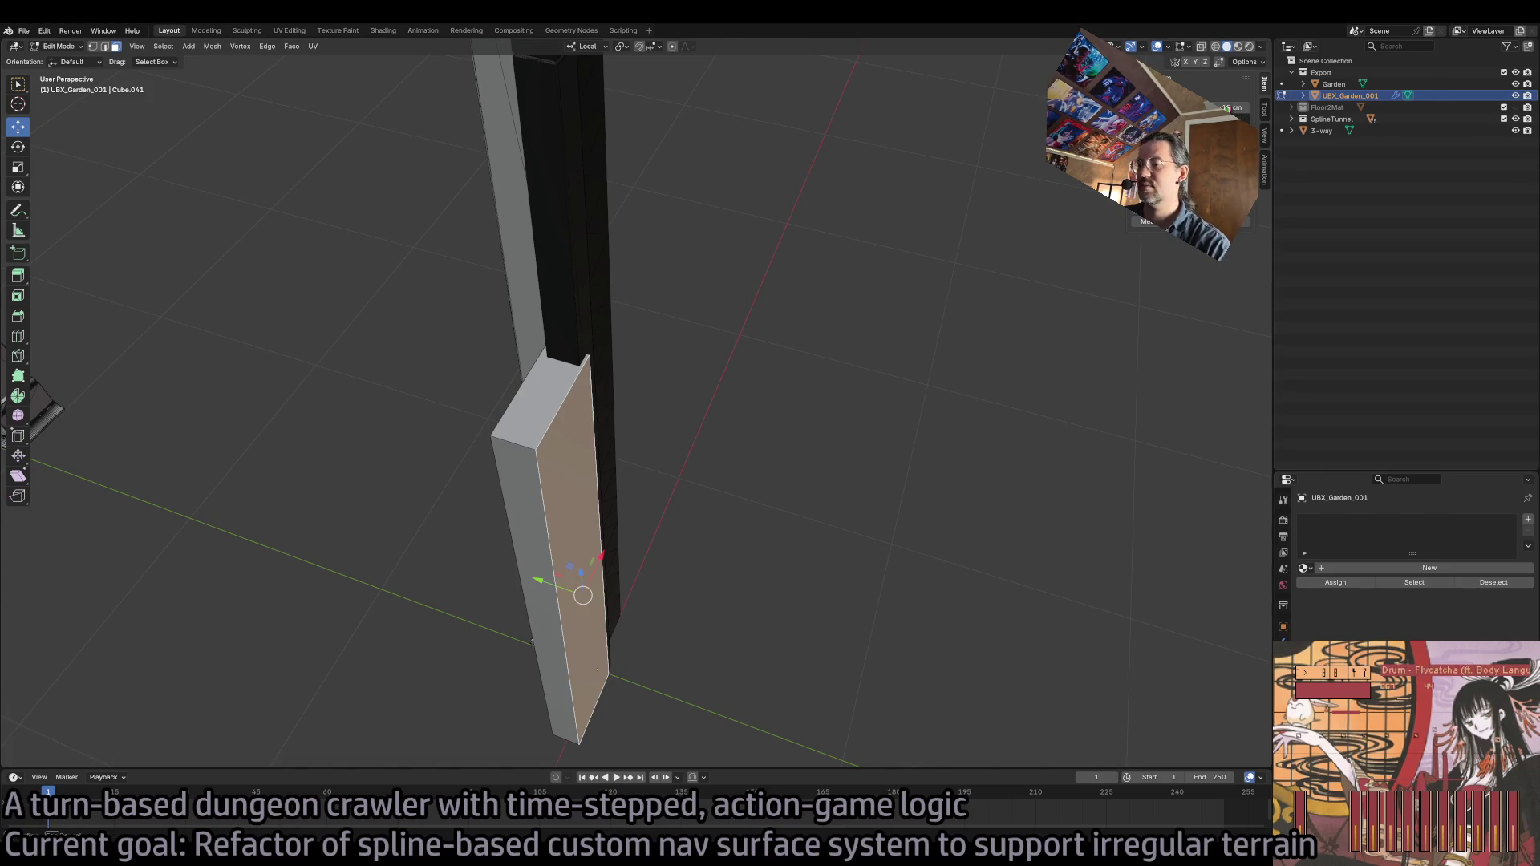
pyautogui.hotkey('alt', 'a')
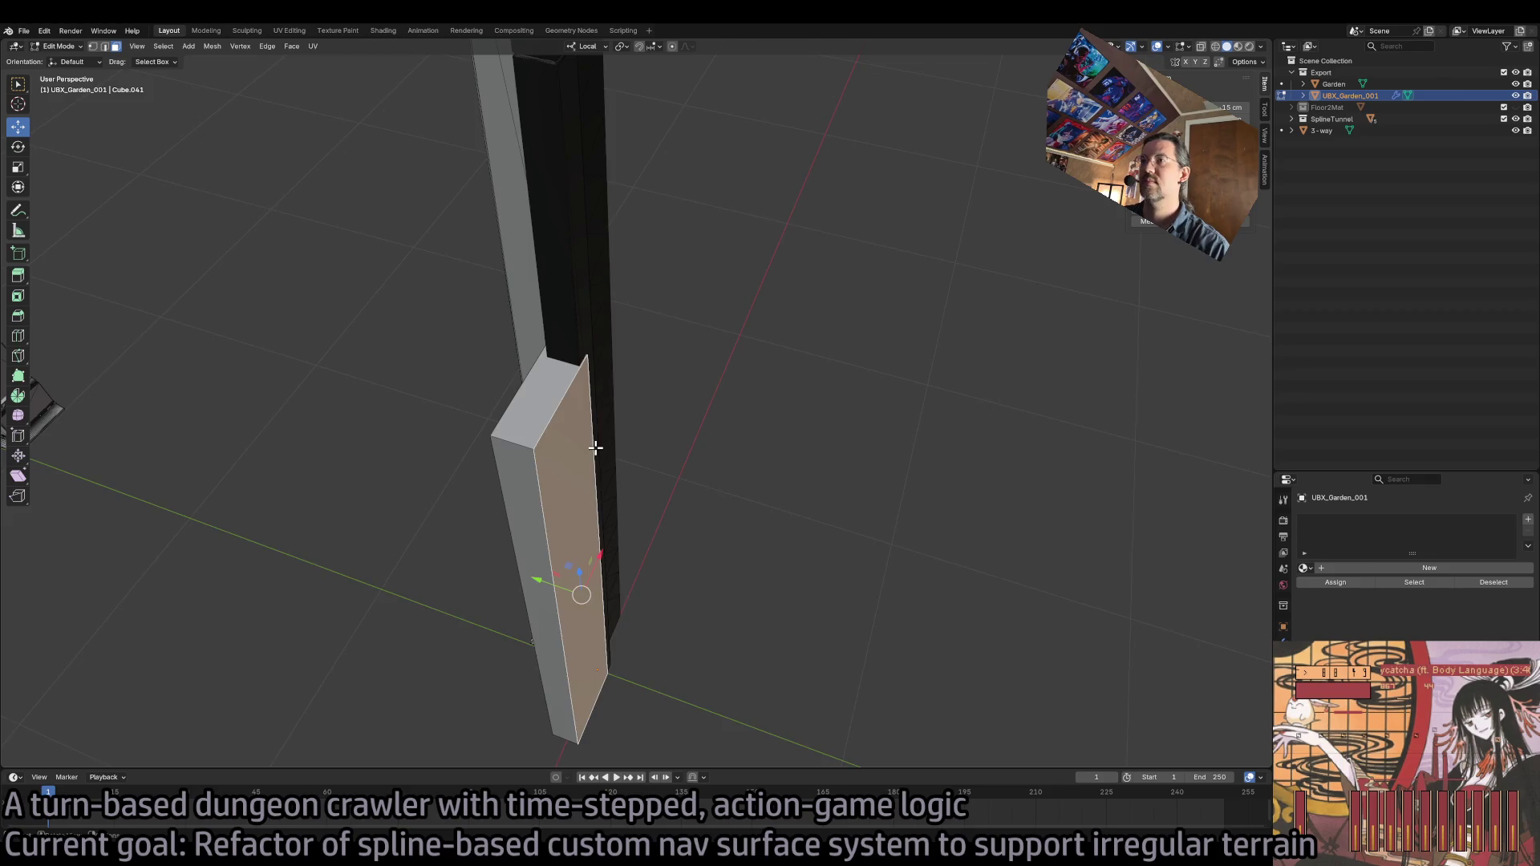
# - Slide the slab's front face along X toward the pillar, then undo that move
pyautogui.moveTo(591, 447)
pyautogui.mouseDown()
pyautogui.moveTo(614, 456)
pyautogui.moveTo(808, 406)
pyautogui.mouseUp()
pyautogui.click(808, 406)
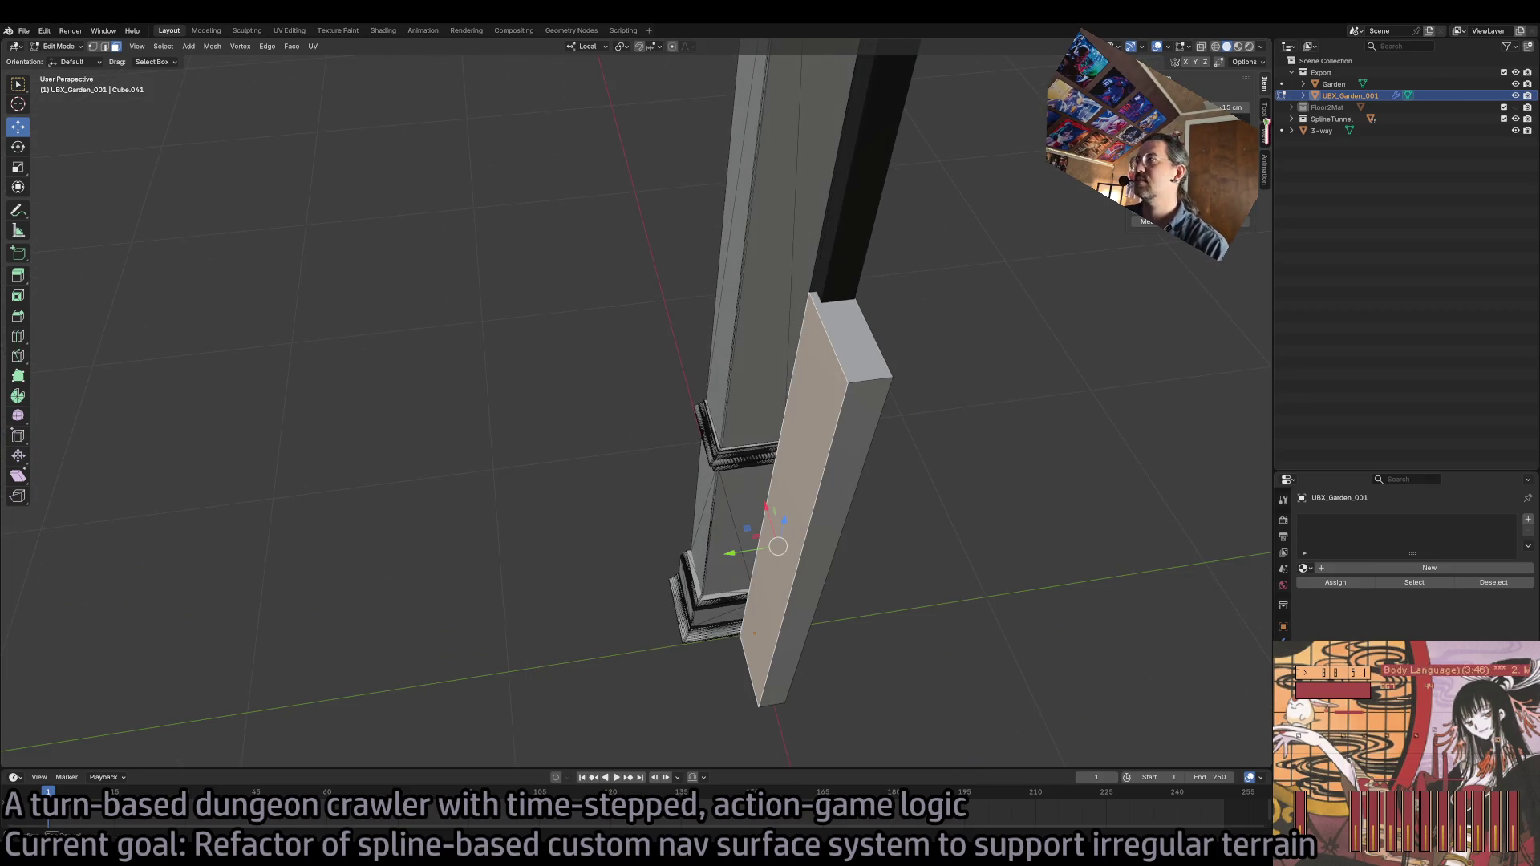
pyautogui.press('g')
pyautogui.press('x')
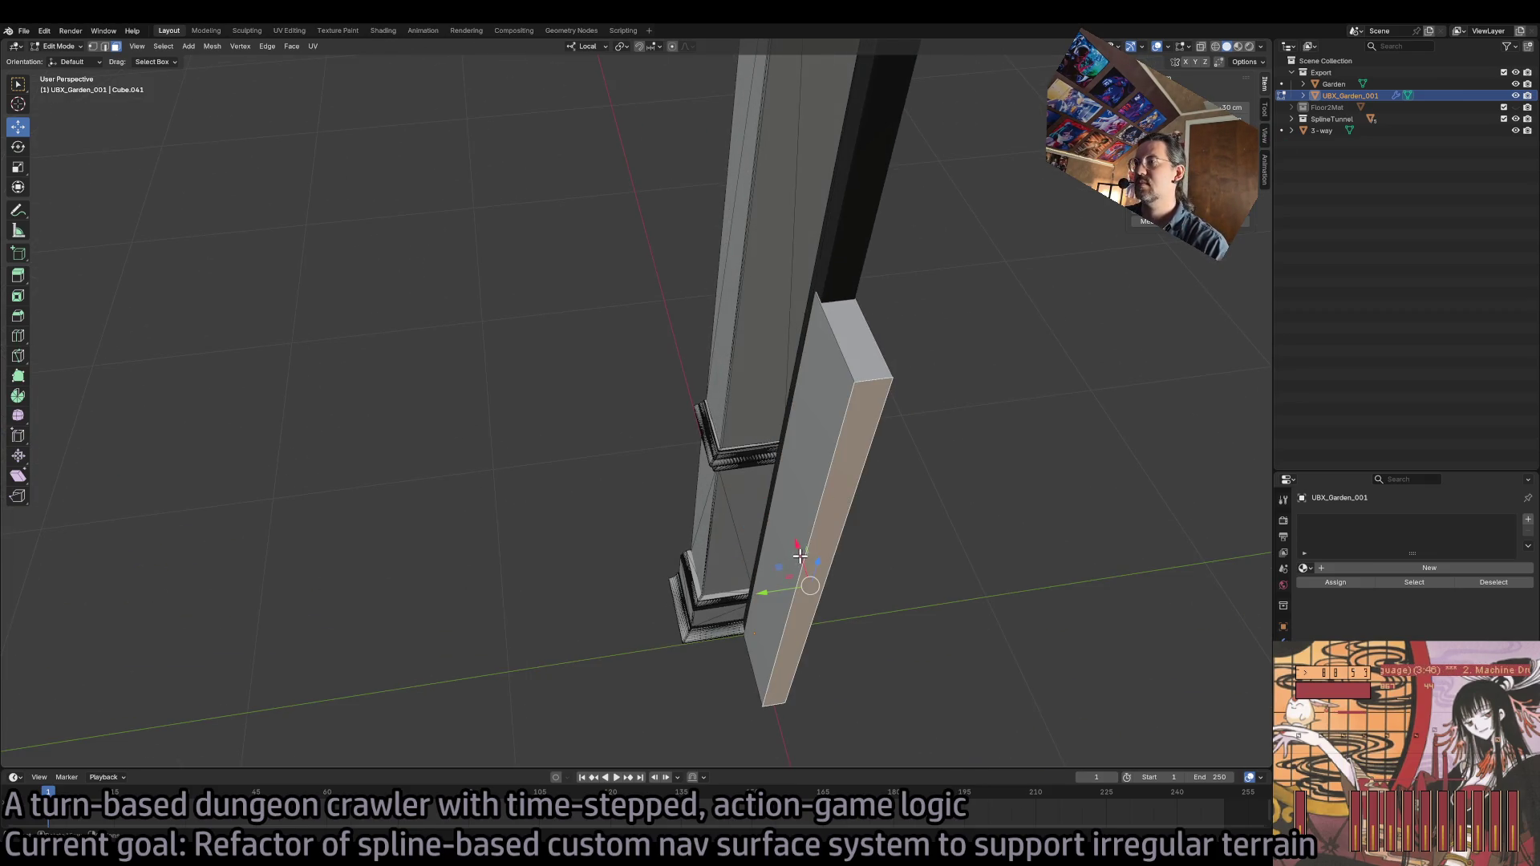
pyautogui.click(904, 343)
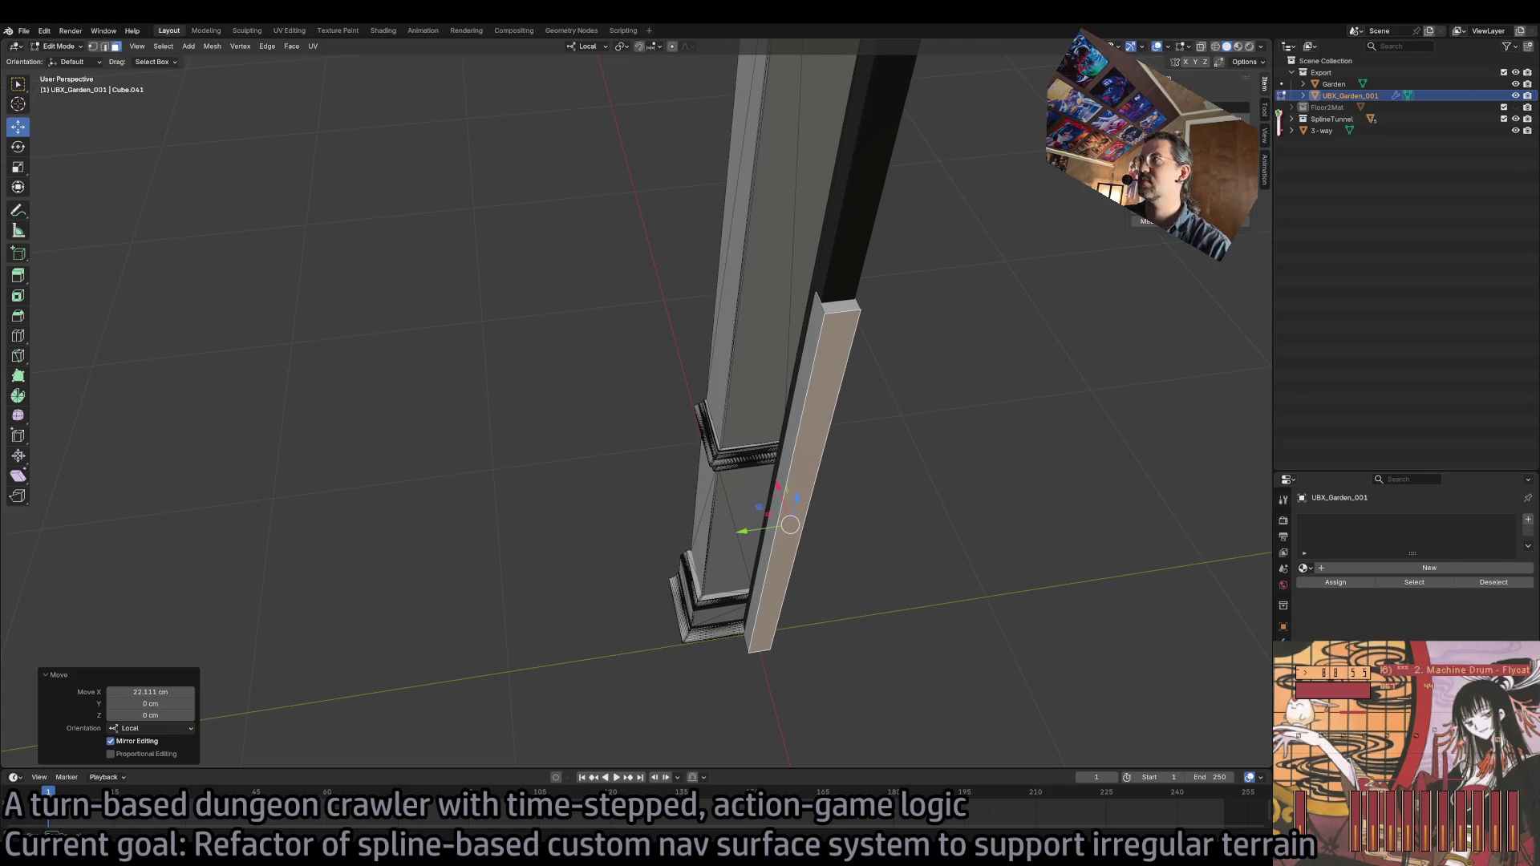
pyautogui.scroll(5, 863, 340)
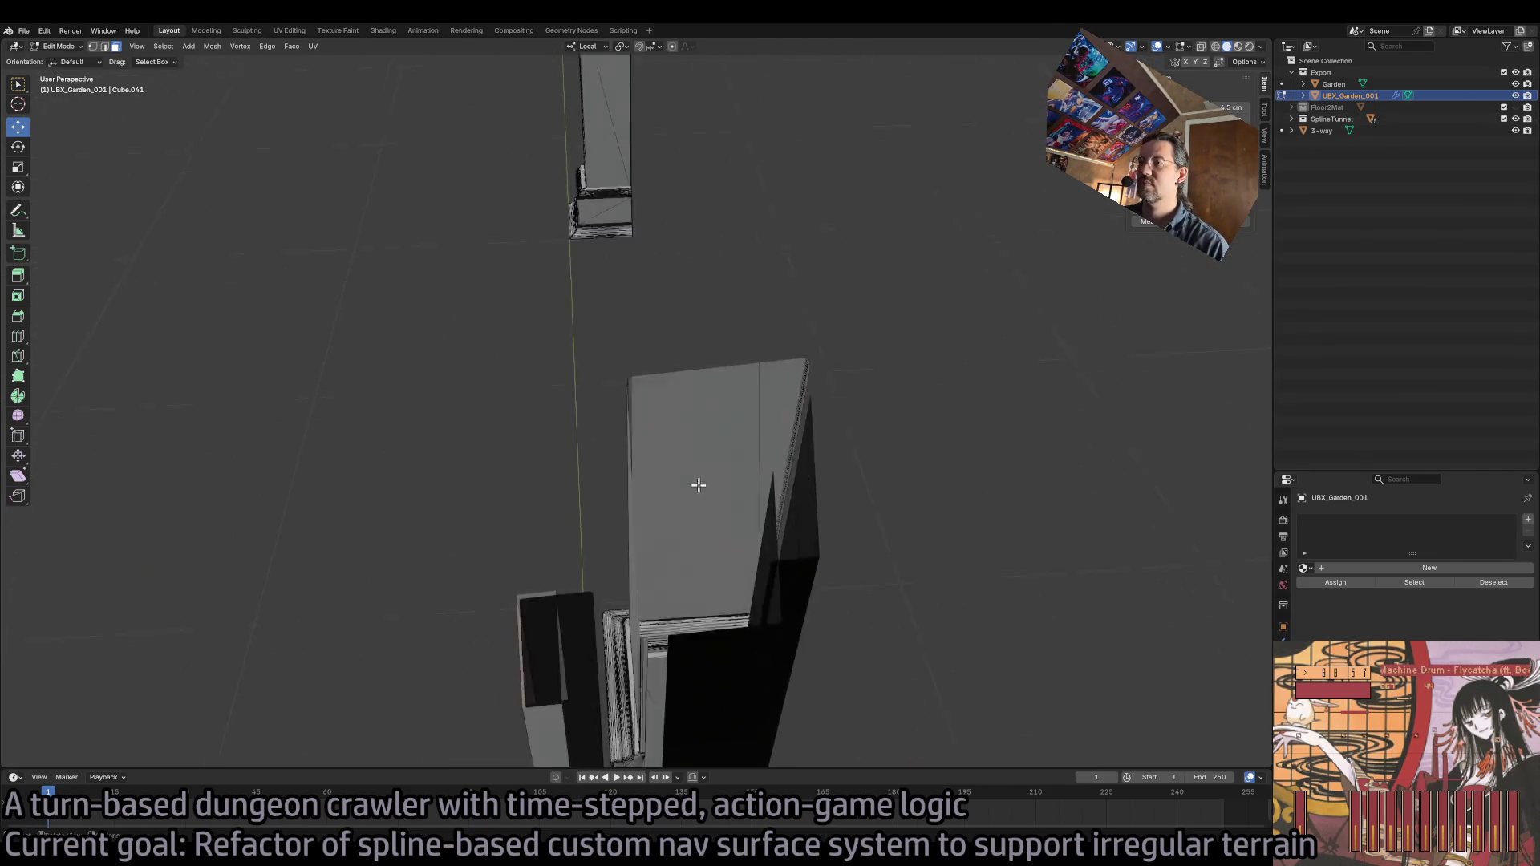
pyautogui.moveTo(699, 484)
pyautogui.mouseDown()
pyautogui.moveTo(650, 535)
pyautogui.moveTo(703, 534)
pyautogui.moveTo(853, 423)
pyautogui.mouseUp()
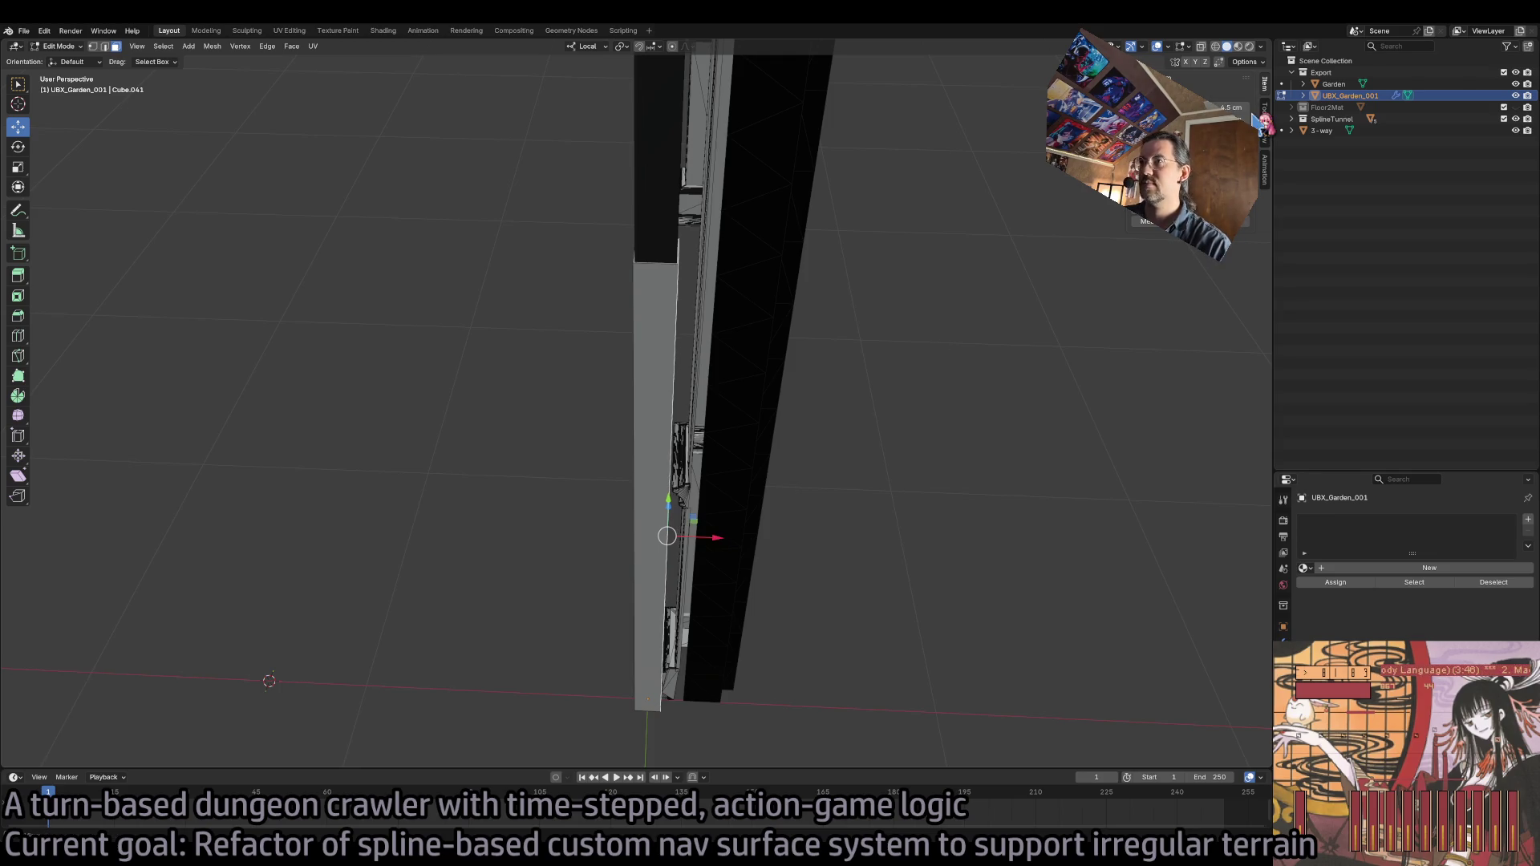
pyautogui.hotkey('ctrl', 'z')
# - Raise the box's top face to about 273 cm below the lamp head, then reselect UBX_Garden_001 in Object Mode
pyautogui.moveTo(815, 347); pyautogui.dragTo(718, 545)
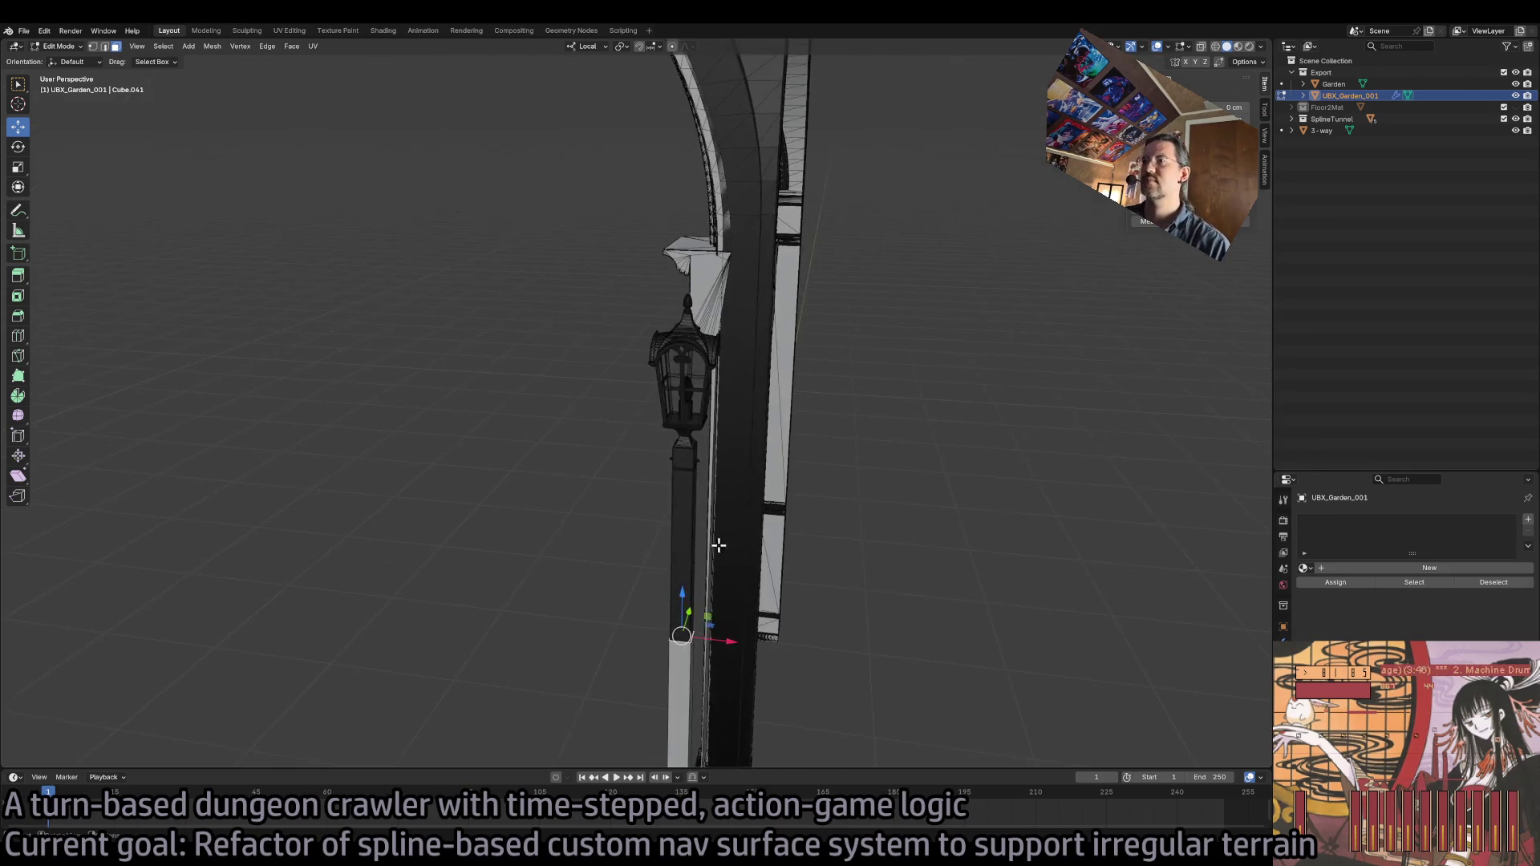
pyautogui.moveTo(682, 600); pyautogui.dragTo(692, 412)
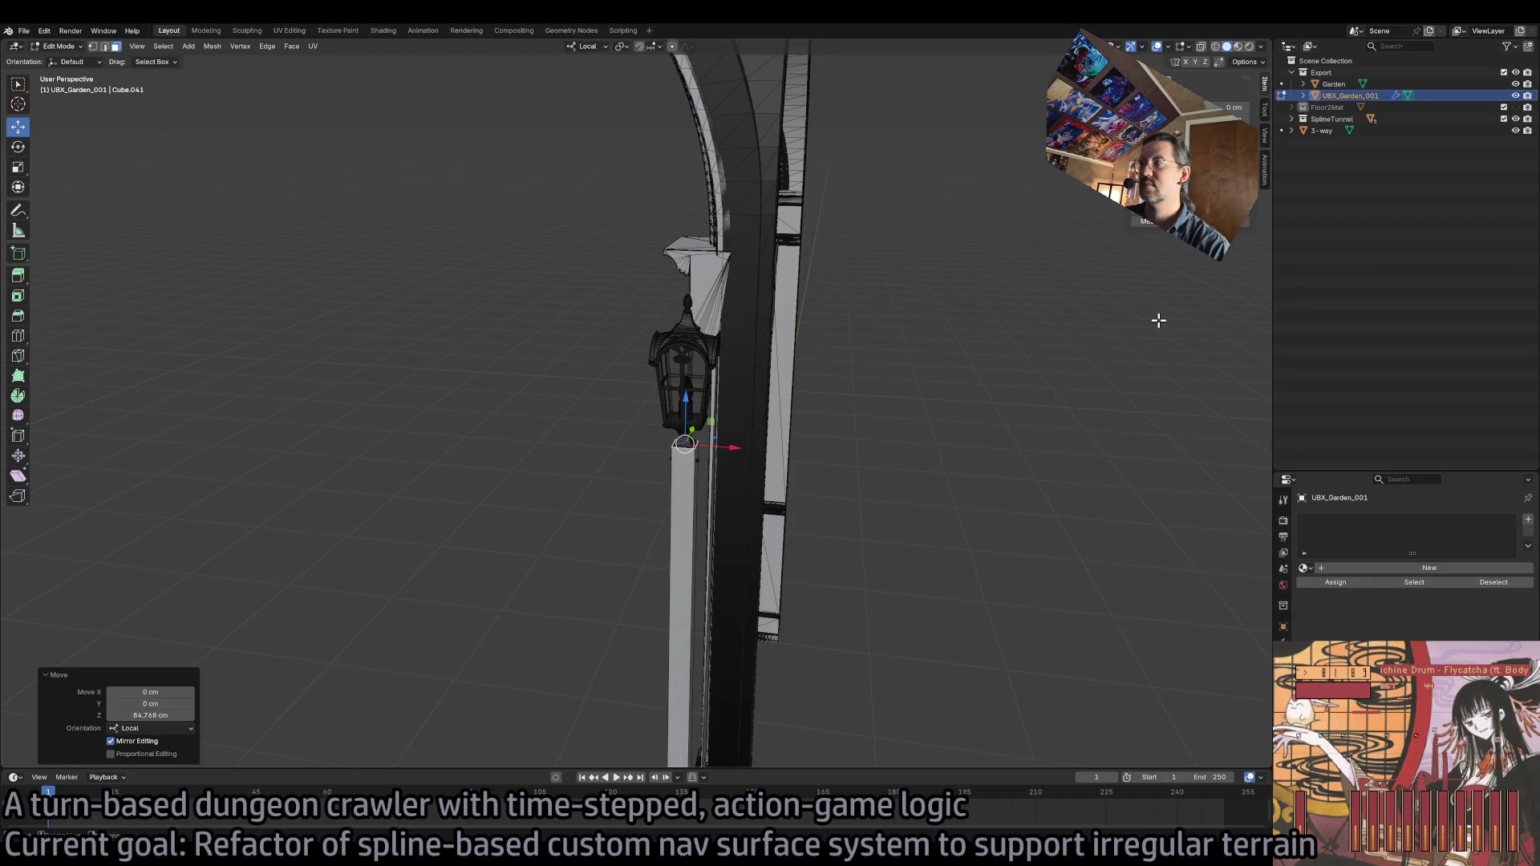
pyautogui.hotkey('ctrl', 'v')
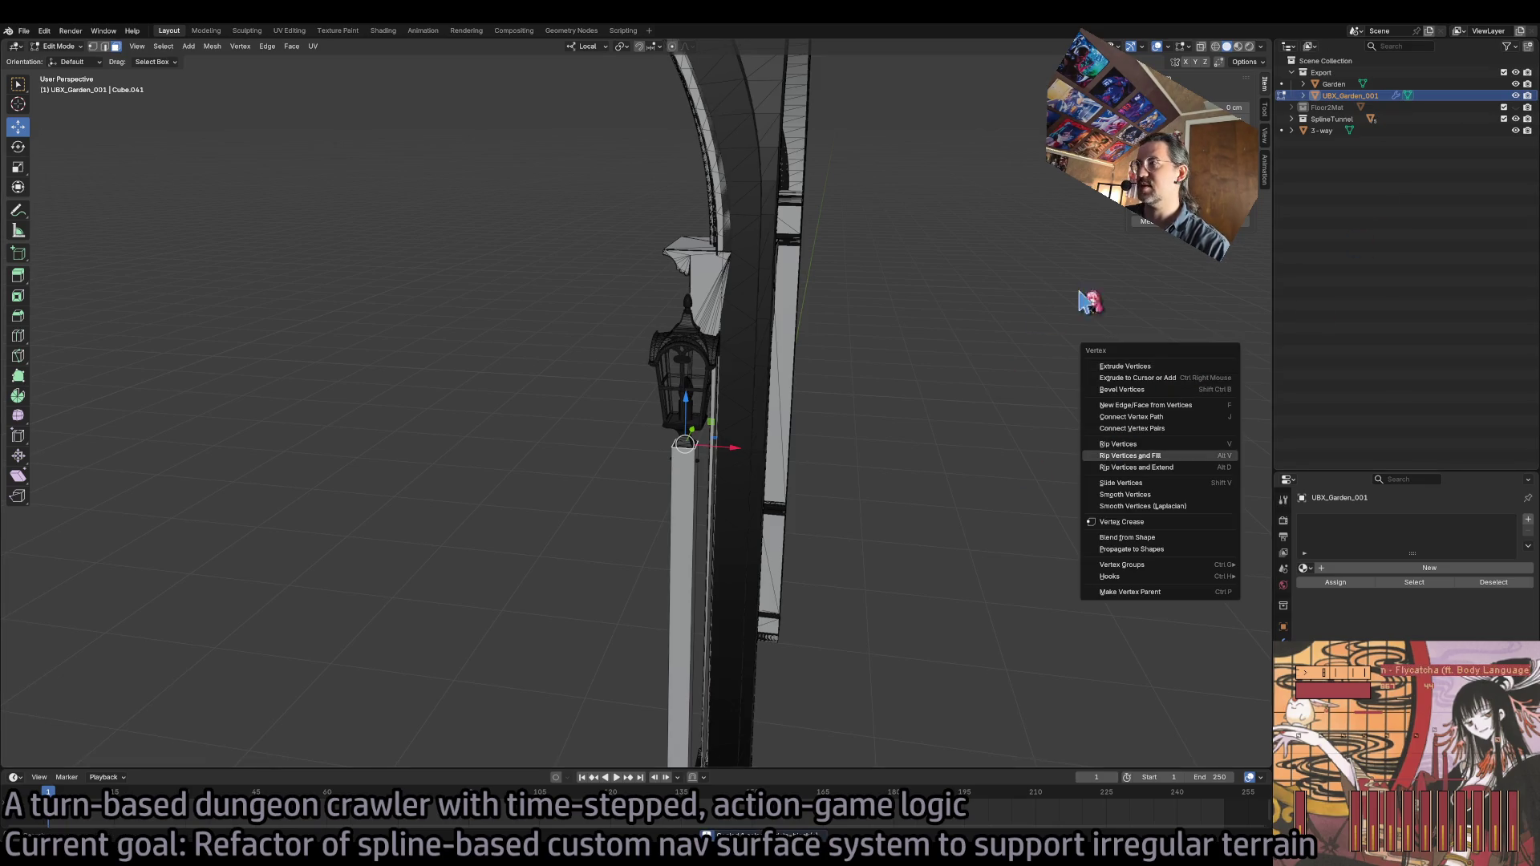
pyautogui.press('Tab')
pyautogui.click(835, 522)
pyautogui.click(692, 516)
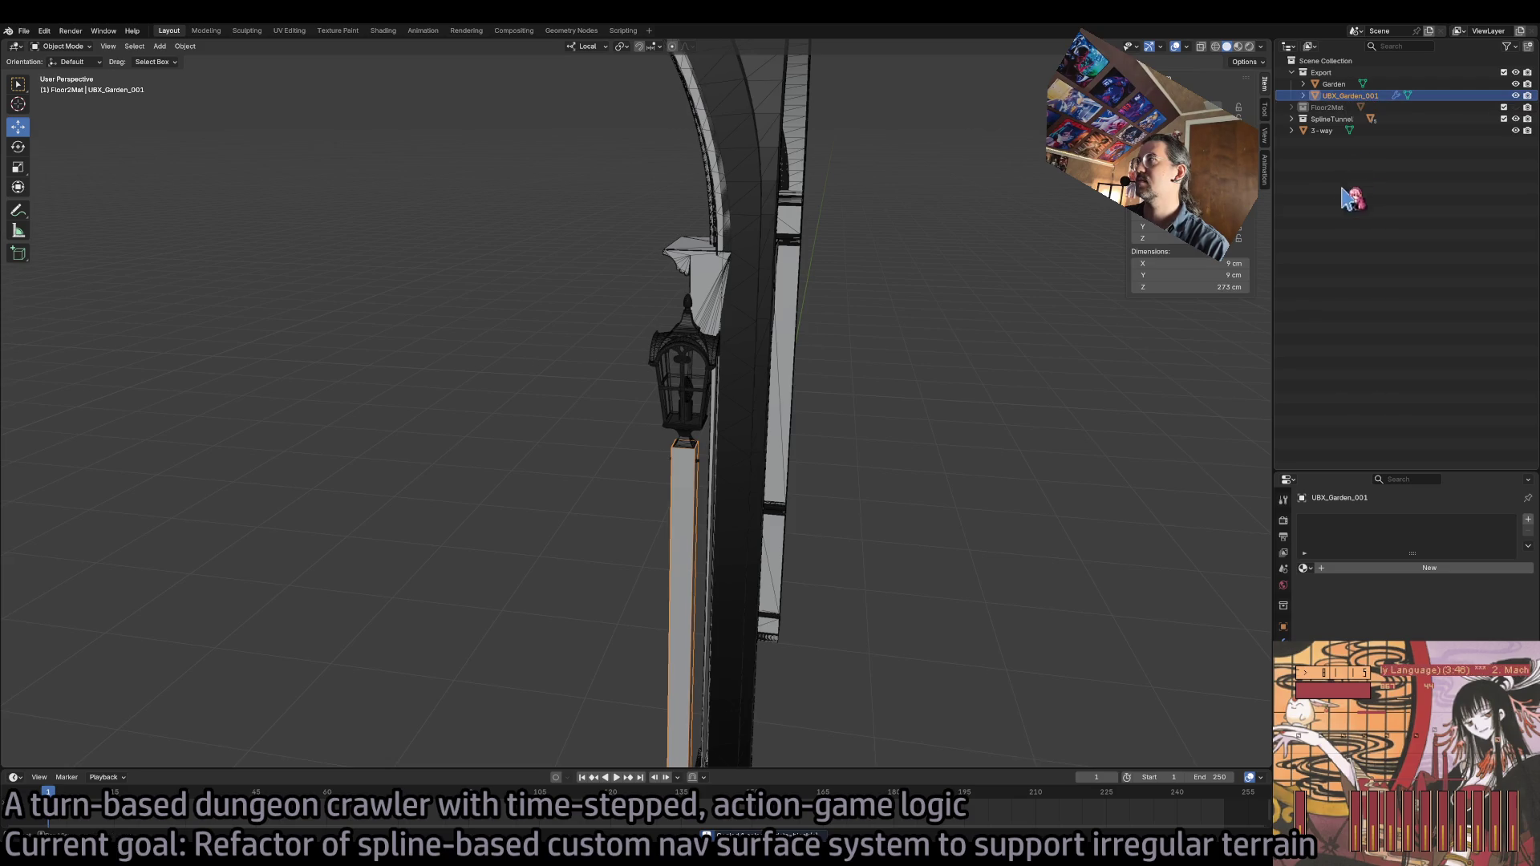
# - Duplicate the post collision box in place and name the copy UBX_Garden_002
pyautogui.hotkey('shift', 'd')
pyautogui.rightClick(874, 423)
pyautogui.doubleClick(1364, 108)
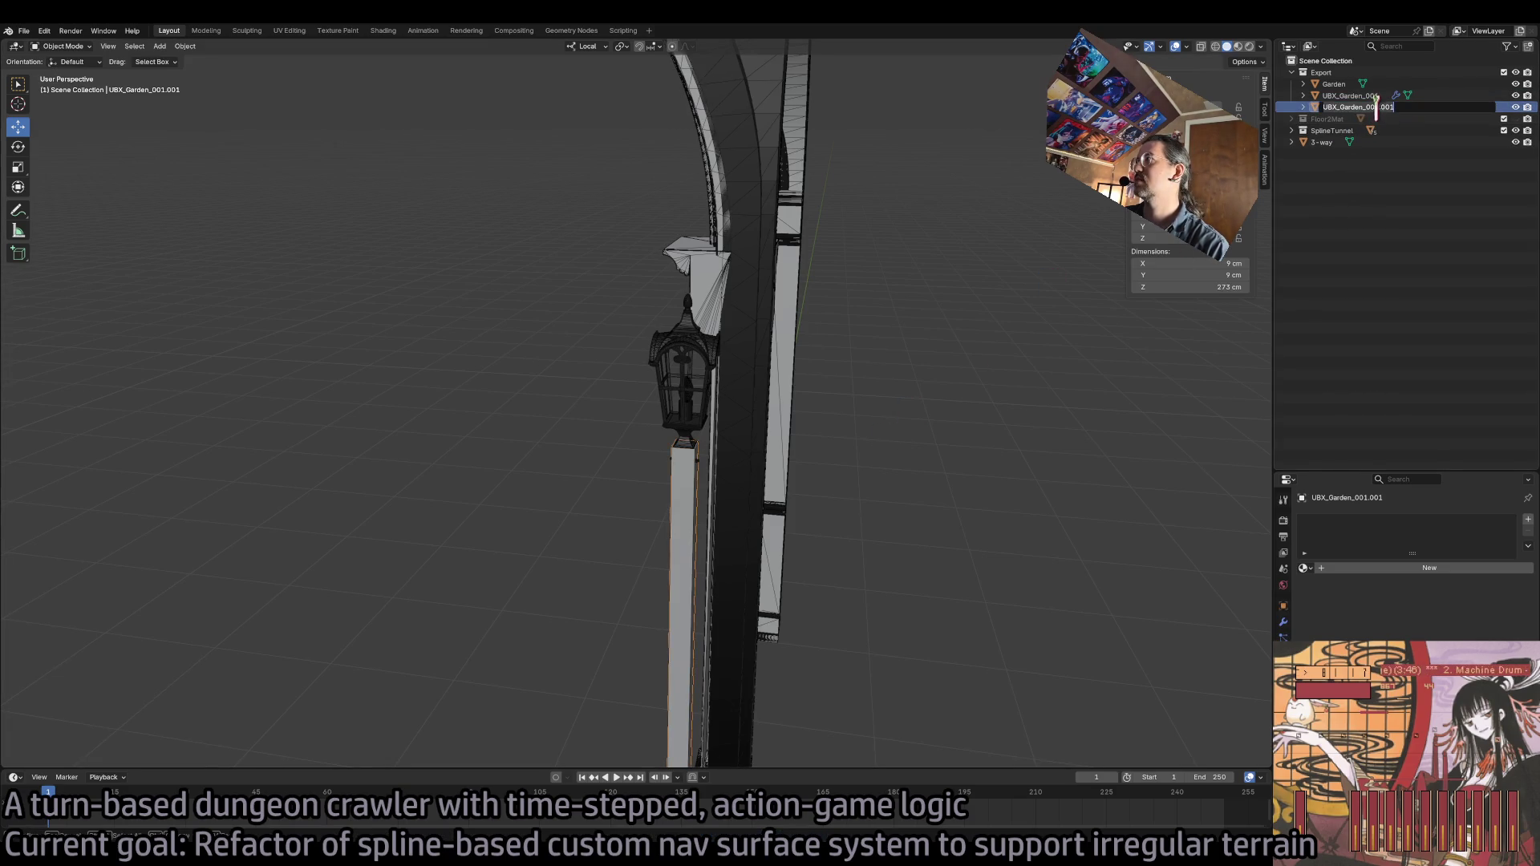
pyautogui.write('UBX_Garden_002')
pyautogui.press('Return')
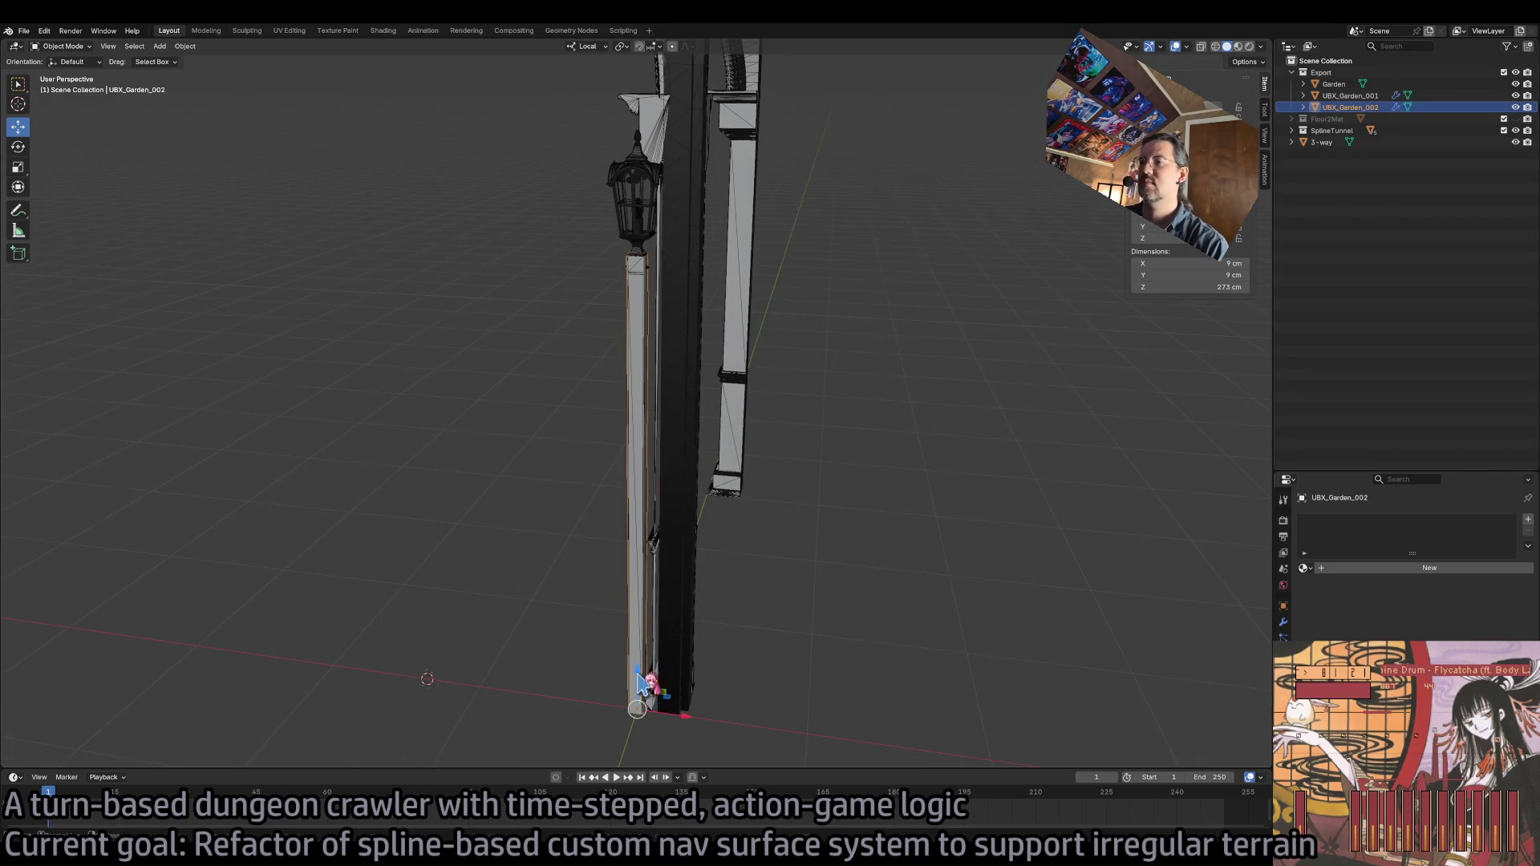
pyautogui.click(639, 701)
pyautogui.hotkey('ctrl', 'z')
# - Lift UBX_Garden_002's mesh vertically along Z up to the lamp head
pyautogui.press('Tab')
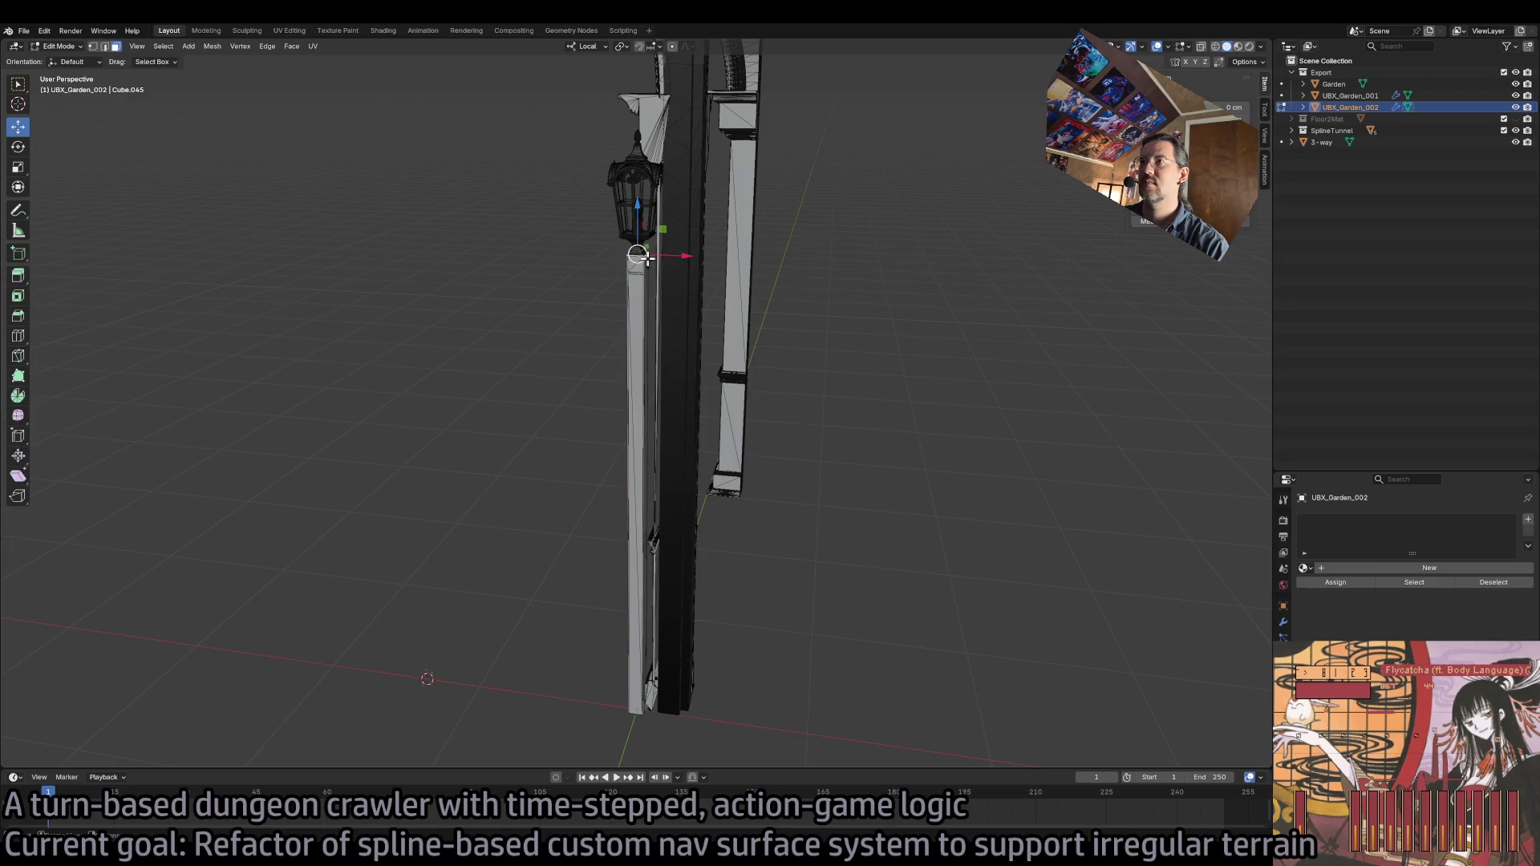
pyautogui.press('Tab')
pyautogui.press('Tab')
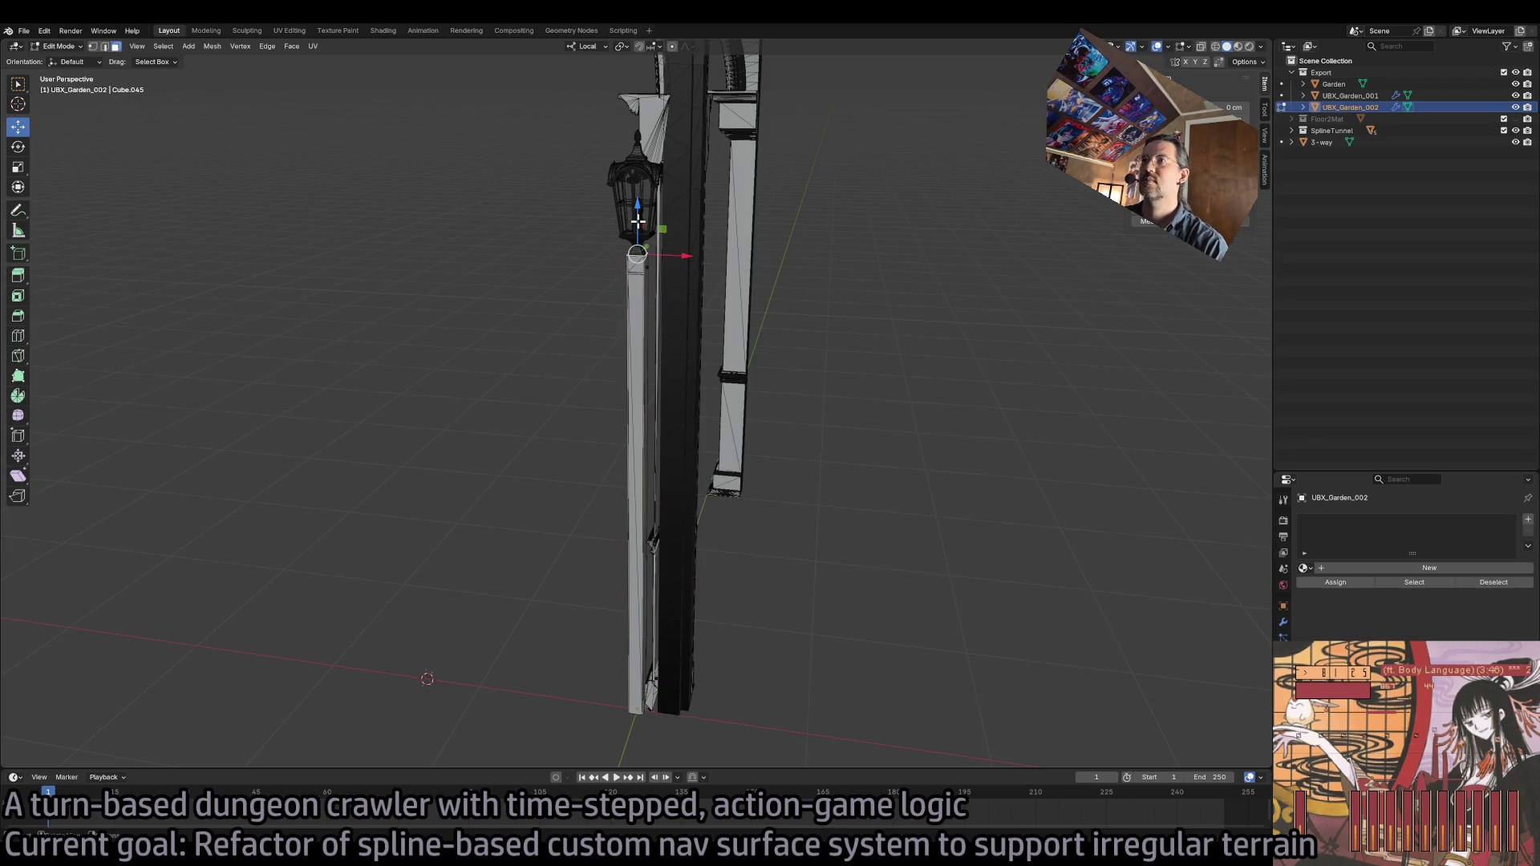
pyautogui.moveTo(639, 219)
pyautogui.mouseDown()
pyautogui.moveTo(632, 104)
pyautogui.moveTo(631, 121)
pyautogui.mouseUp()
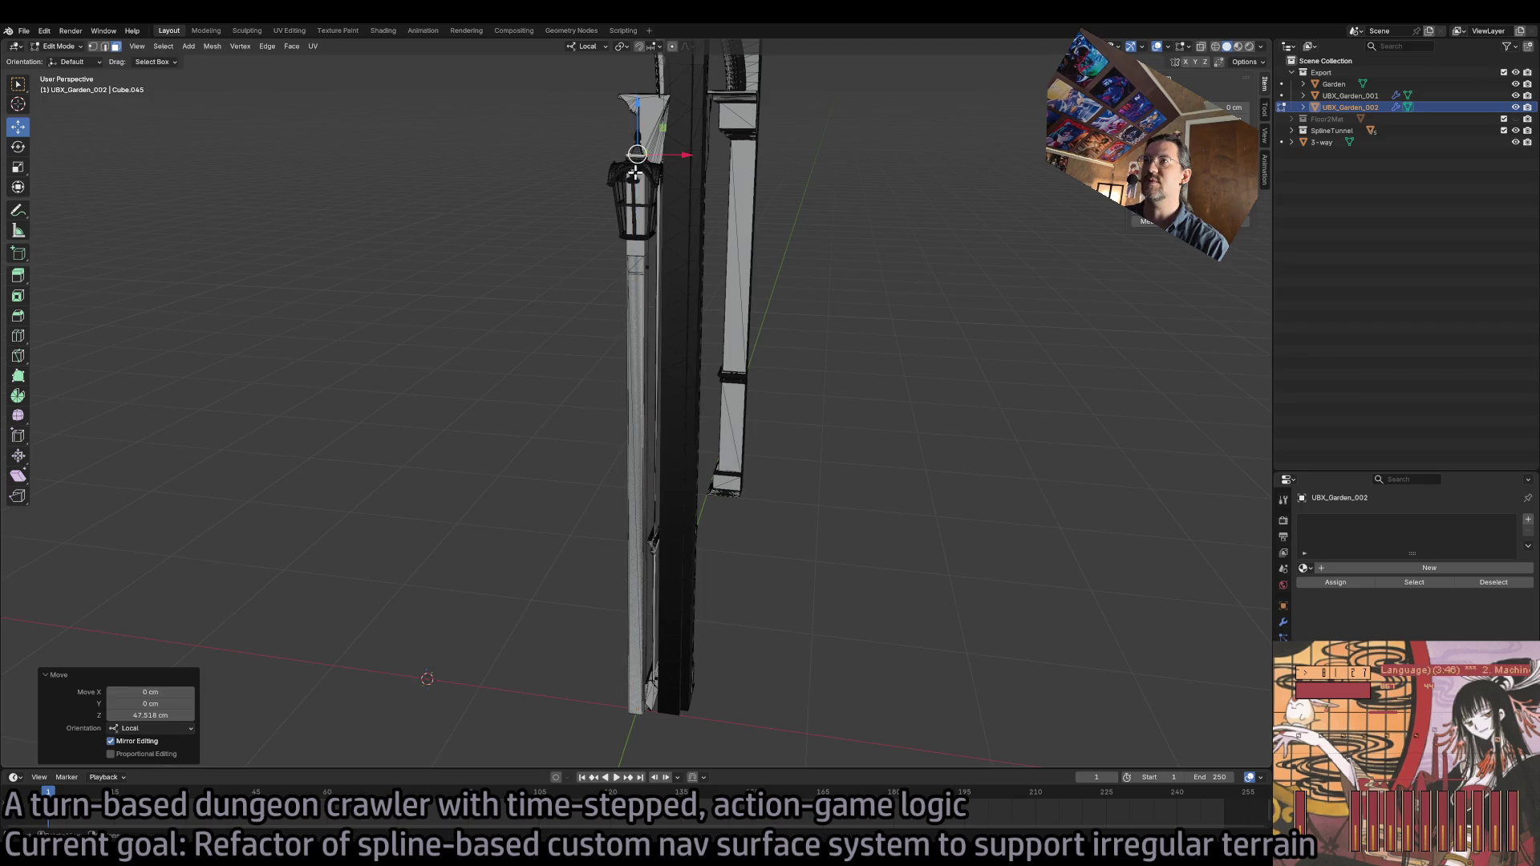
pyautogui.scroll(-1, 655, 698)
pyautogui.scroll(3, 655, 697)
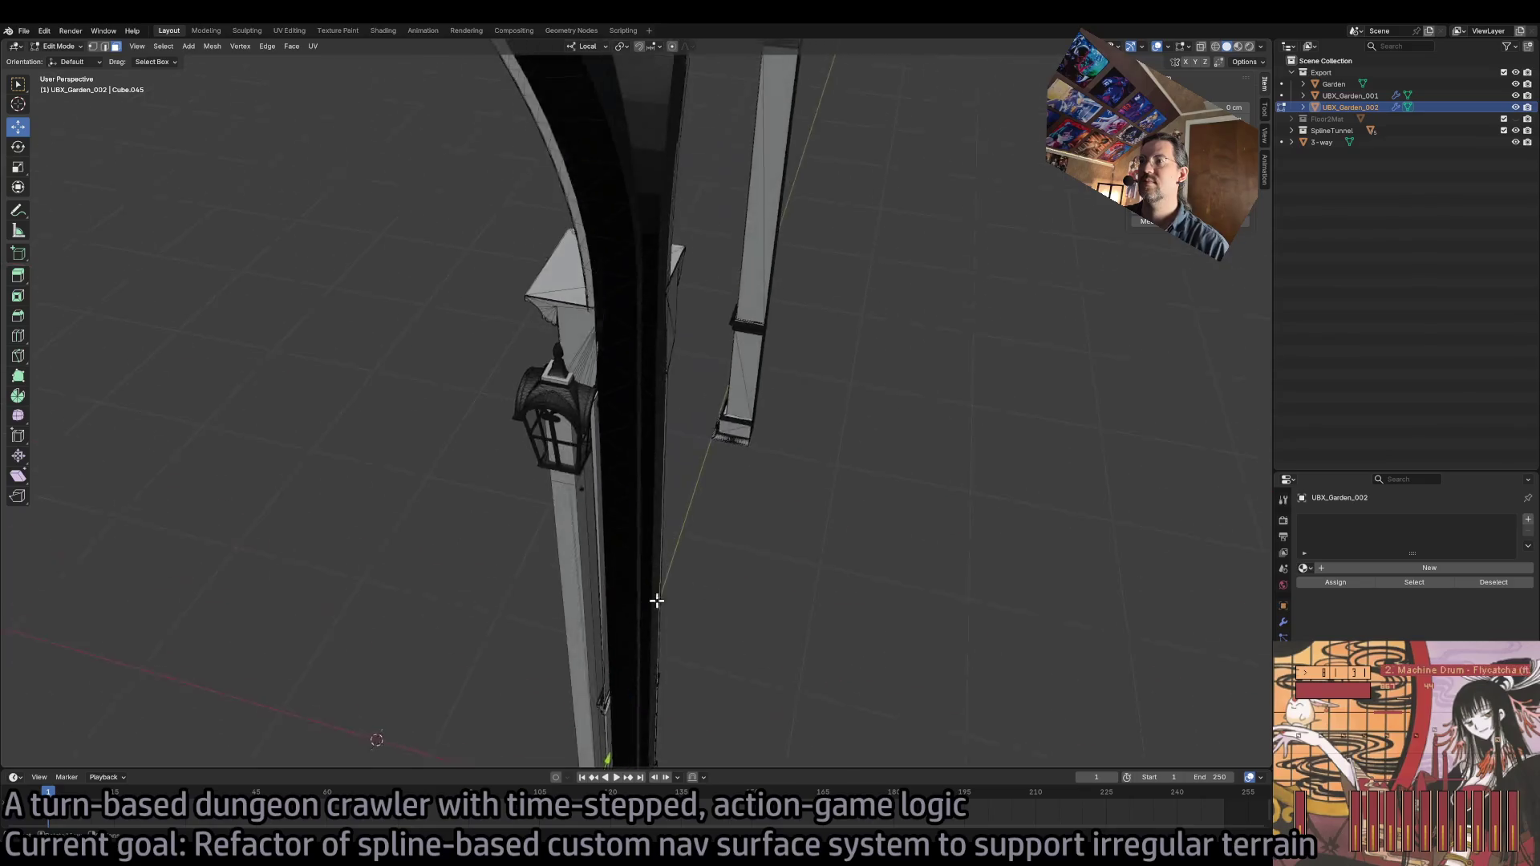
pyautogui.press('g')
pyautogui.press('z')
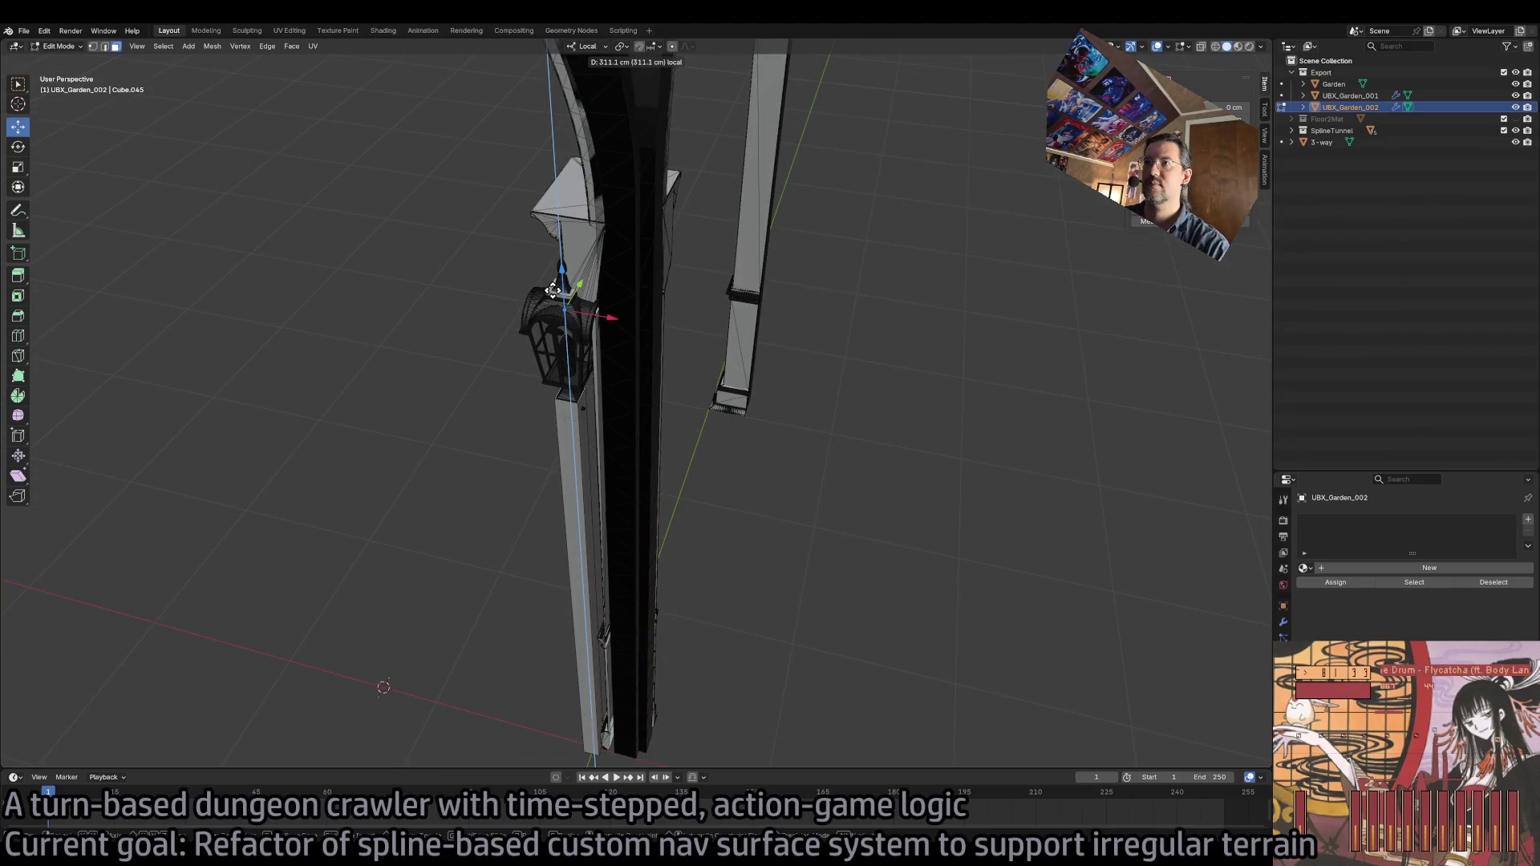
pyautogui.click(559, 317)
# - Nudge the box slightly higher on Z, trying and undoing a rotation
pyautogui.scroll(4, 671, 320)
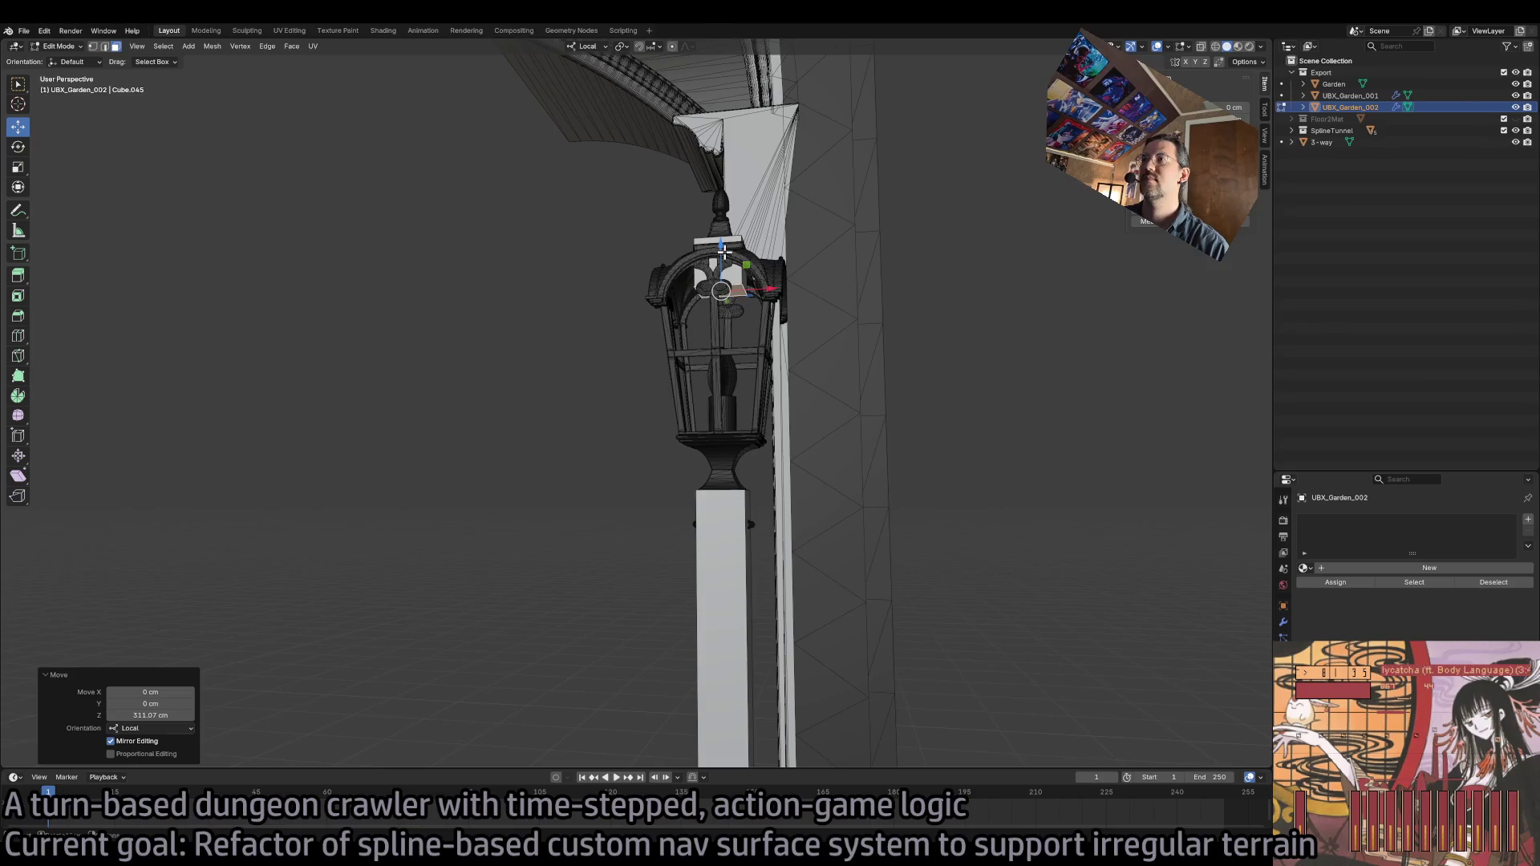
pyautogui.press('g')
pyautogui.press('z')
pyautogui.click(804, 365)
pyautogui.keyDown('shift'); pyautogui.scroll(2, 805, 364); pyautogui.keyUp('shift')
pyautogui.moveTo(805, 364); pyautogui.dragTo(763, 358)
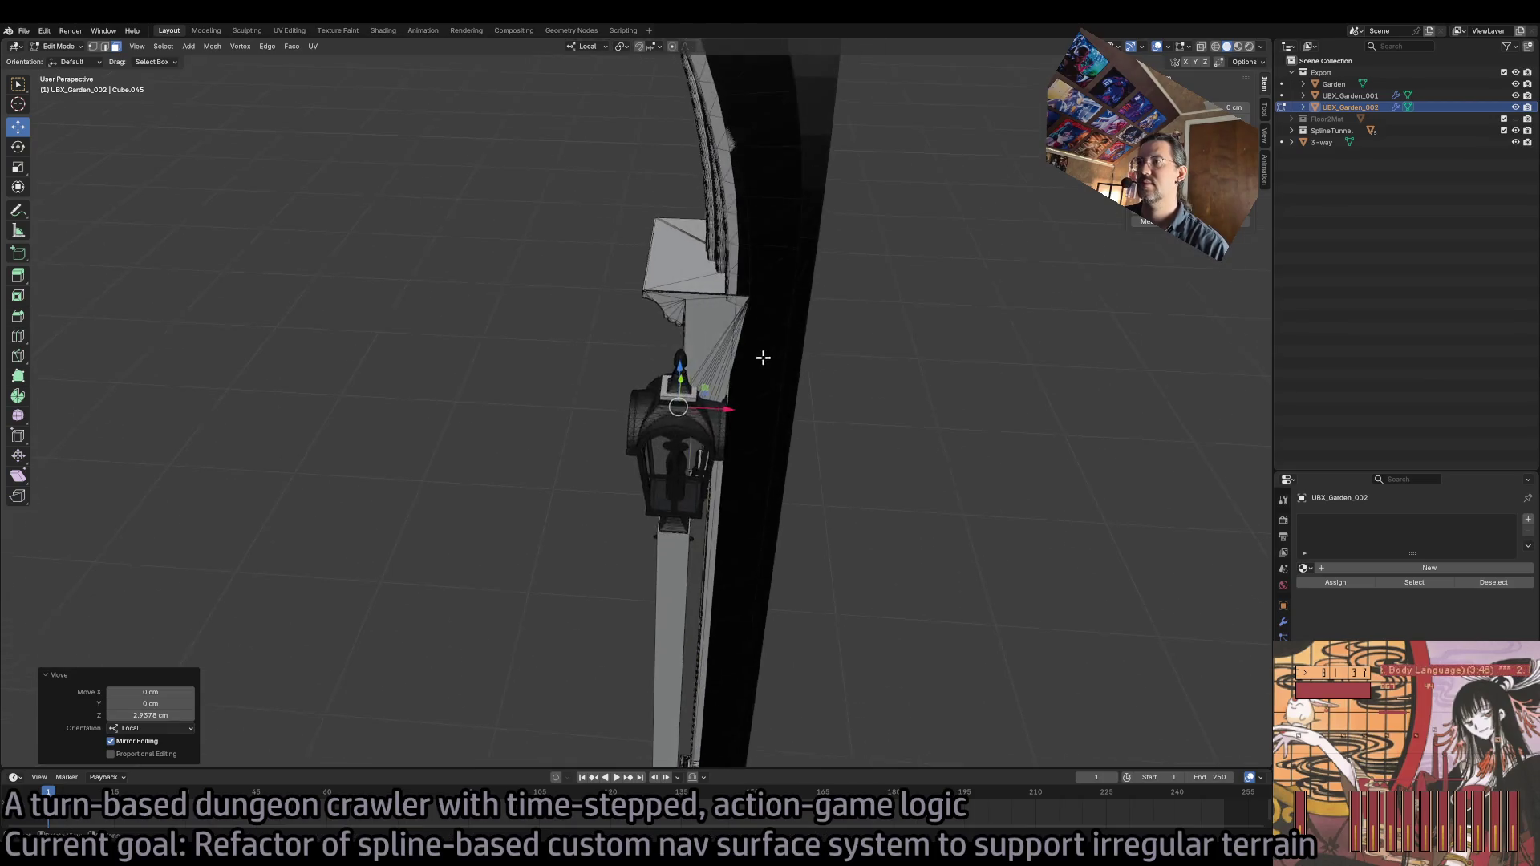
pyautogui.press('r')
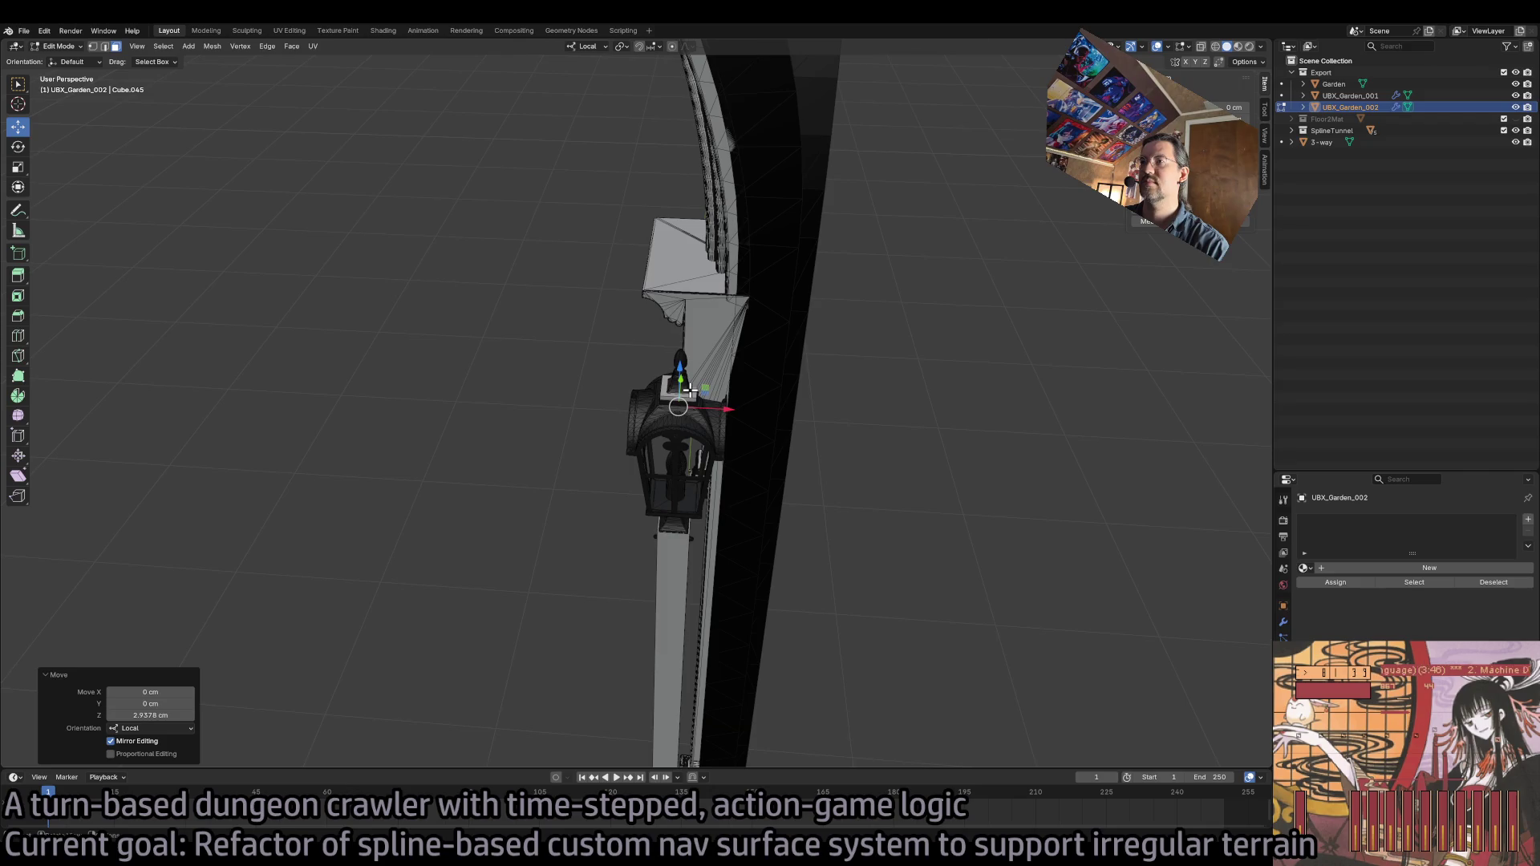
pyautogui.click(706, 377)
pyautogui.hotkey('ctrl', 'z')
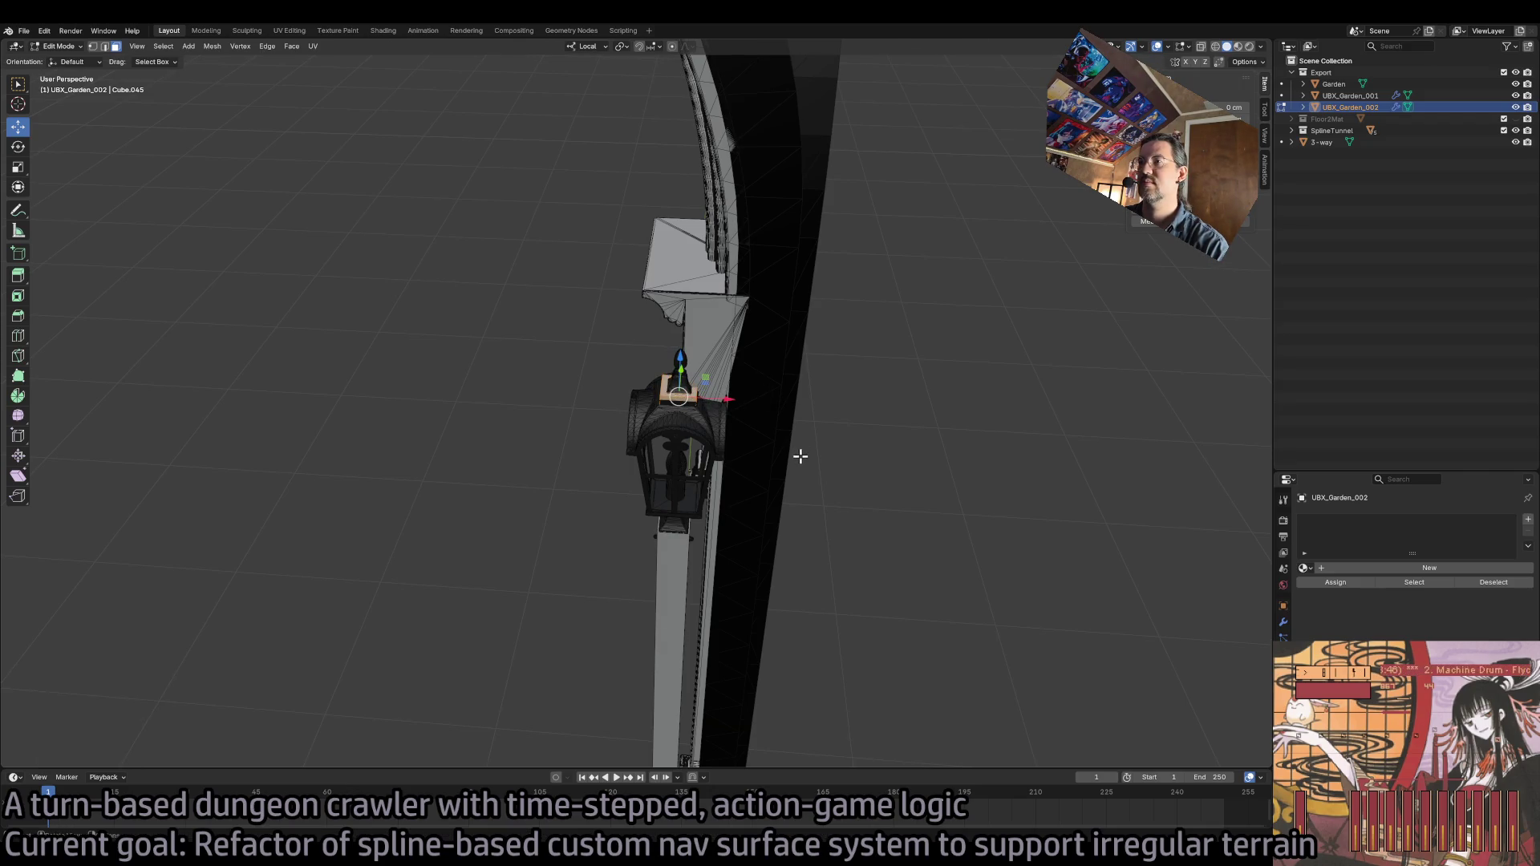
pyautogui.hotkey('shift', 'space')
# - Scale the lamp-head box 2.643 times in width and depth, then flatten it on Z into a slab
pyautogui.press('s')
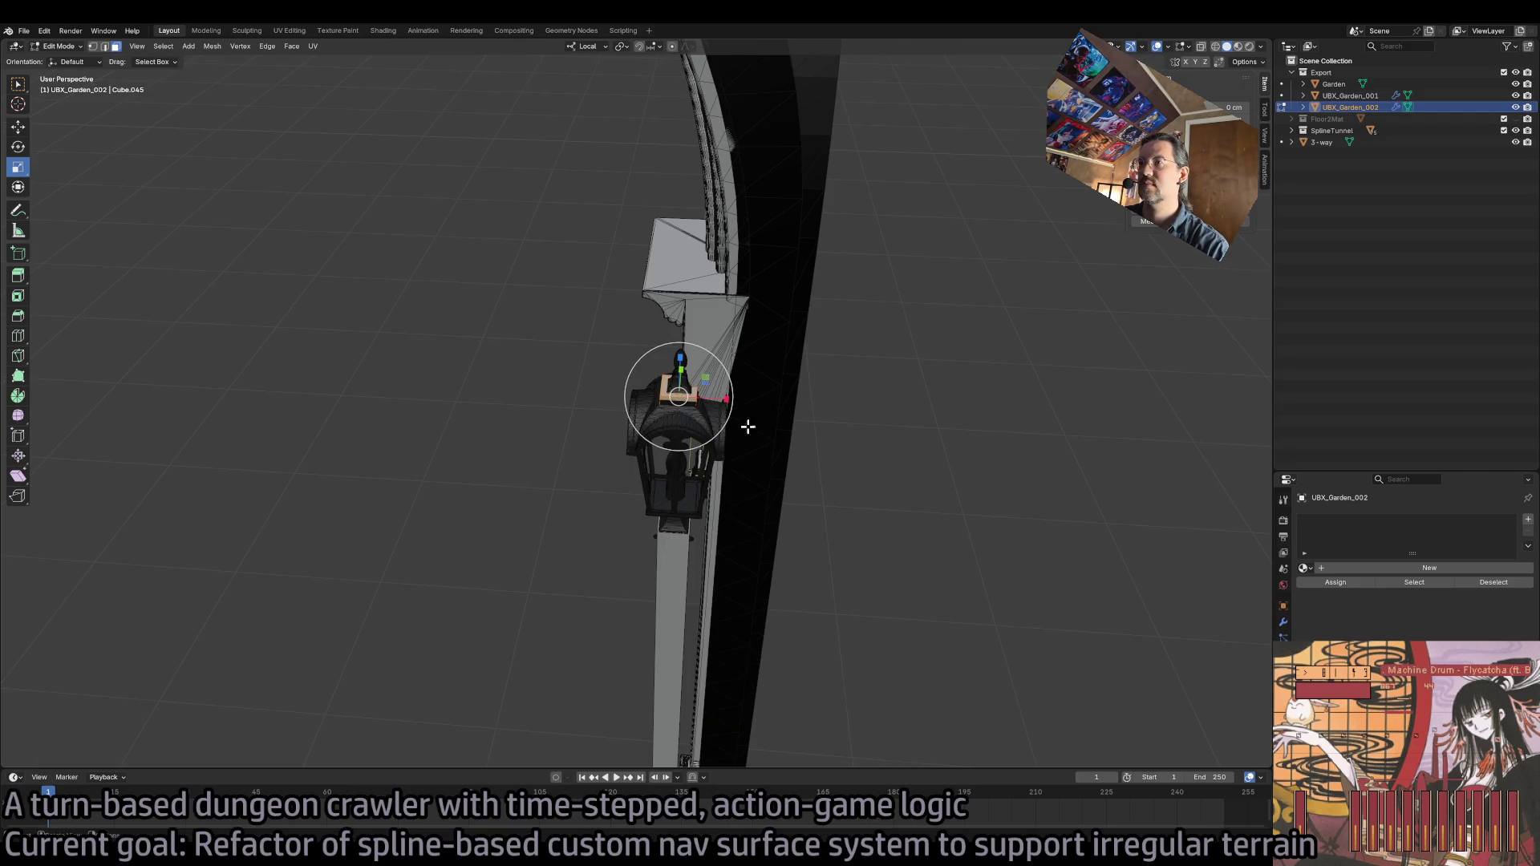
pyautogui.moveTo(746, 426)
pyautogui.mouseDown()
pyautogui.moveTo(725, 426)
pyautogui.moveTo(722, 449)
pyautogui.moveTo(733, 475)
pyautogui.moveTo(754, 456)
pyautogui.mouseUp()
pyautogui.press('s')
pyautogui.hotkey('shift', 'z')
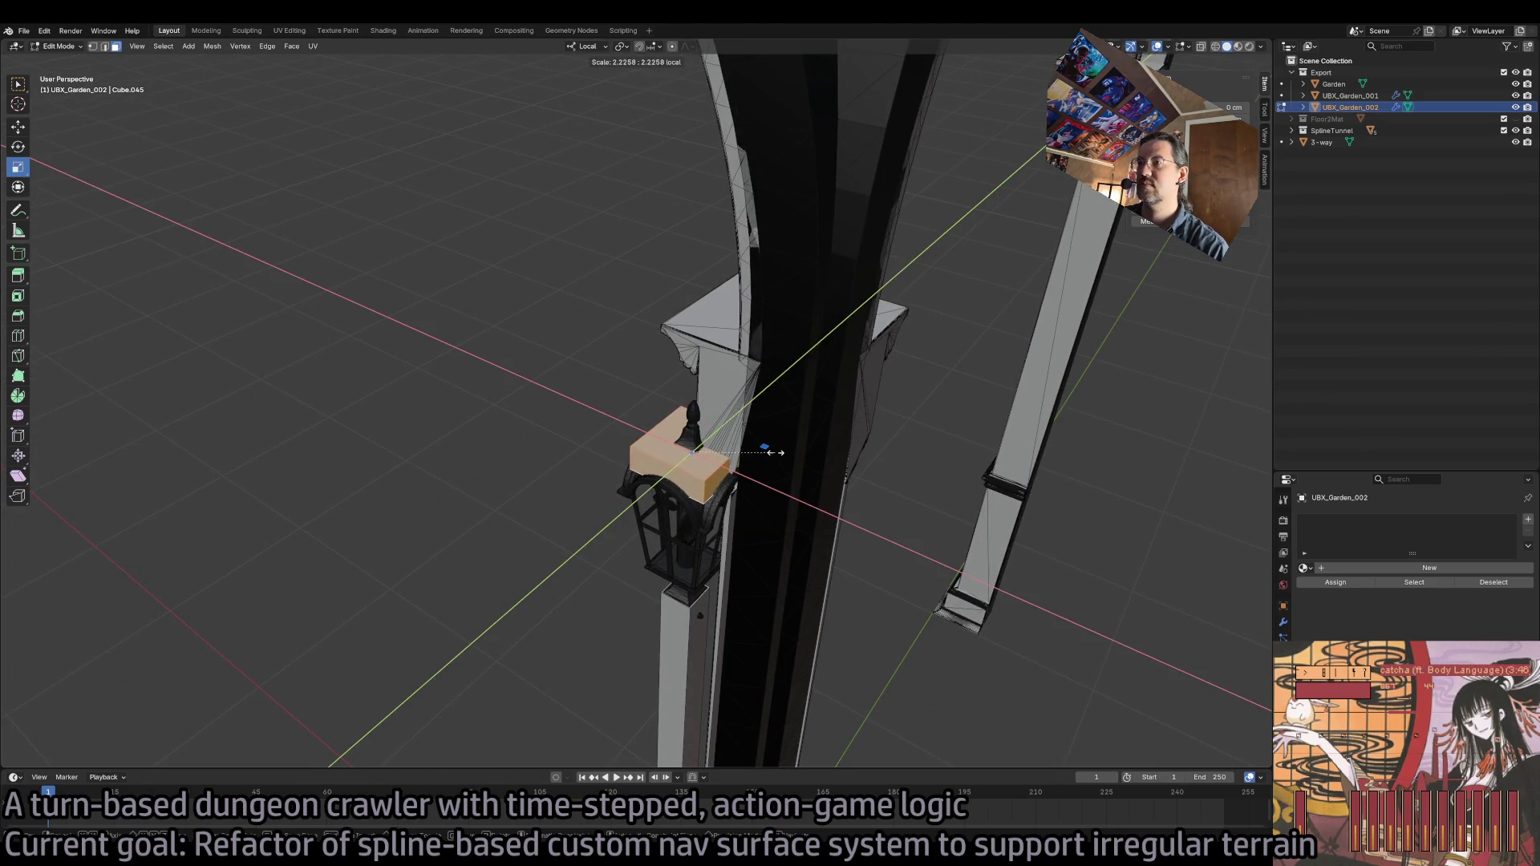
pyautogui.click(784, 449)
pyautogui.moveTo(783, 450)
pyautogui.mouseDown()
pyautogui.moveTo(749, 510)
pyautogui.moveTo(732, 447)
pyautogui.moveTo(758, 229)
pyautogui.mouseUp()
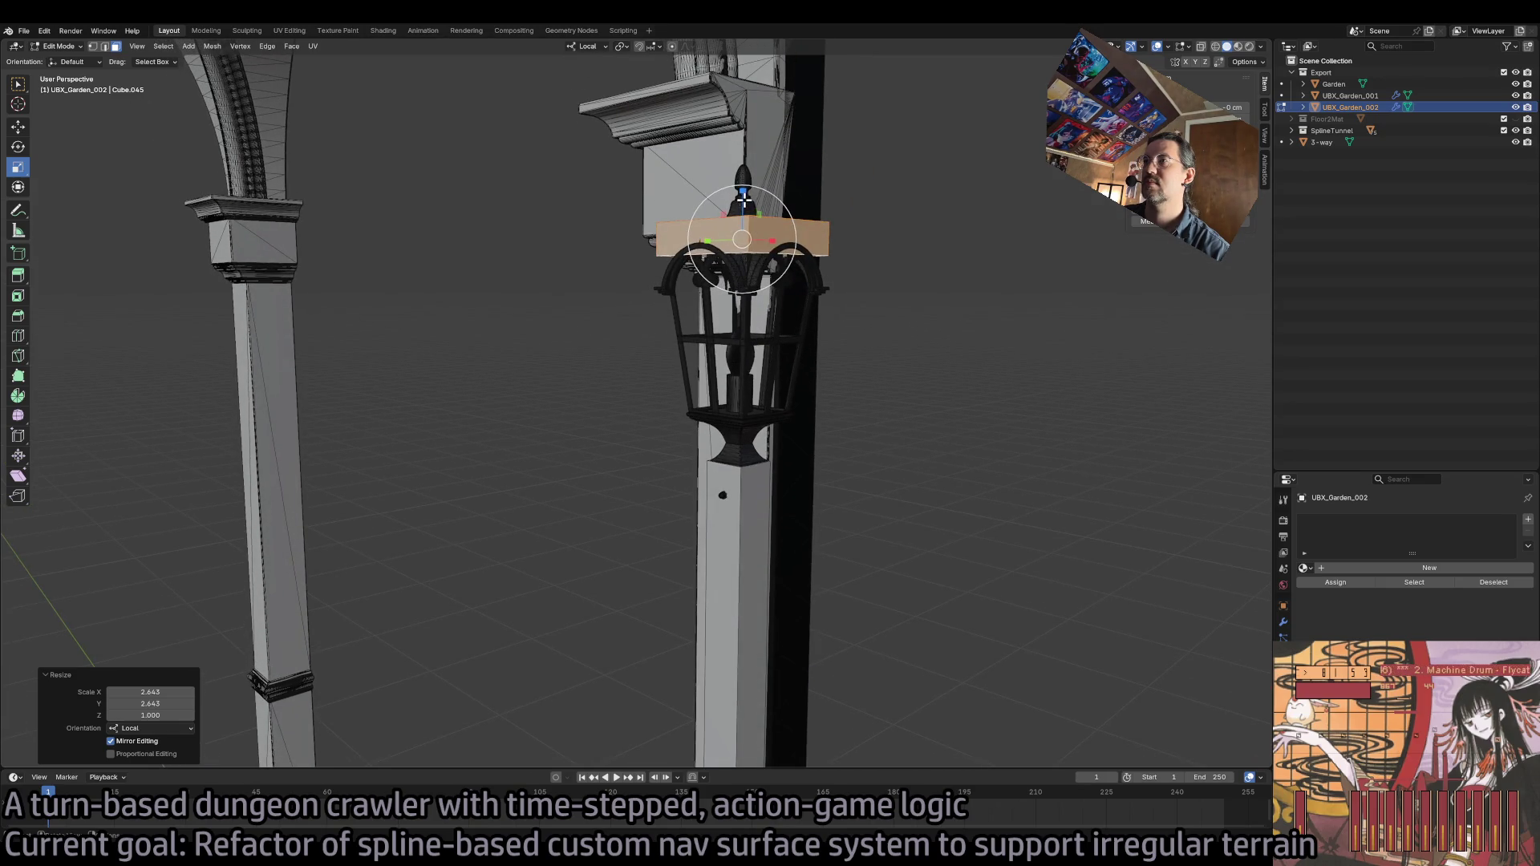
pyautogui.press('s')
pyautogui.press('z')
pyautogui.click(737, 215)
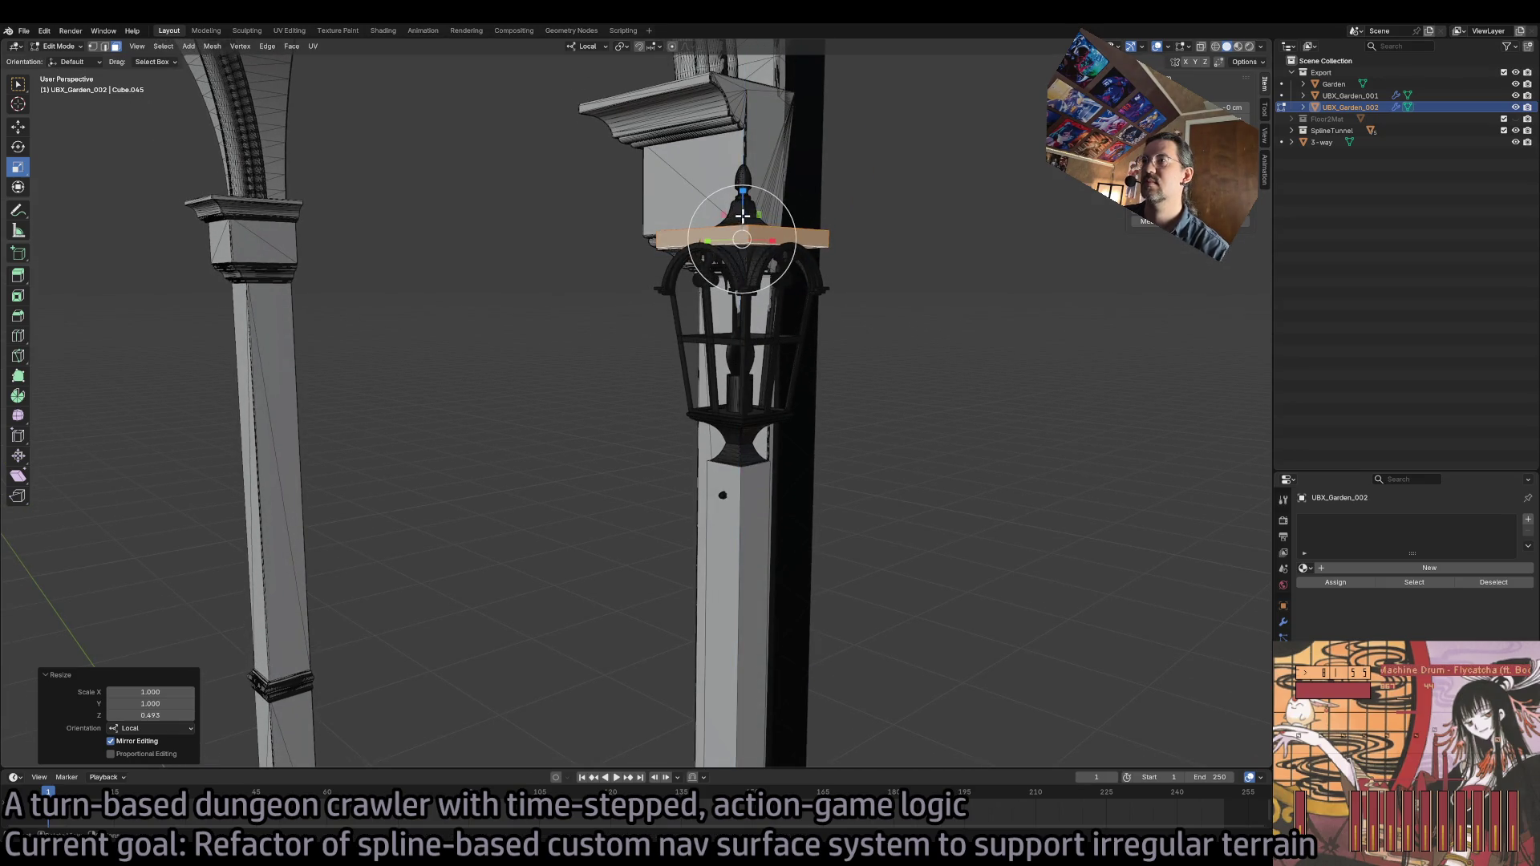
# - Lower the slab slightly on Z, return to Object Mode, and switch to the Adorama browser page
pyautogui.click(852, 195)
pyautogui.hotkey('ctrl', 'z')
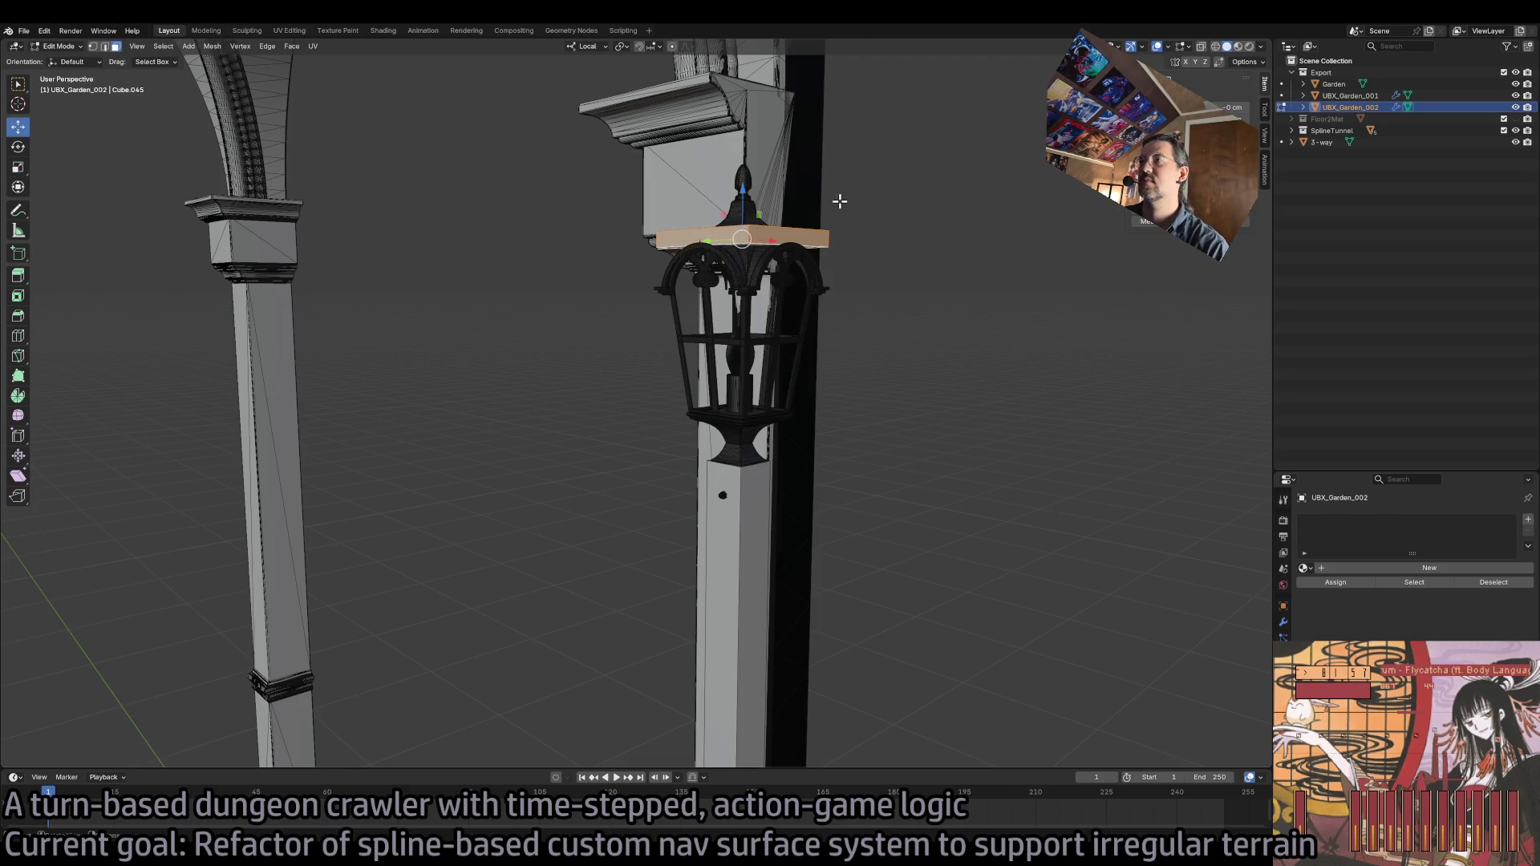
pyautogui.press('g')
pyautogui.press('z')
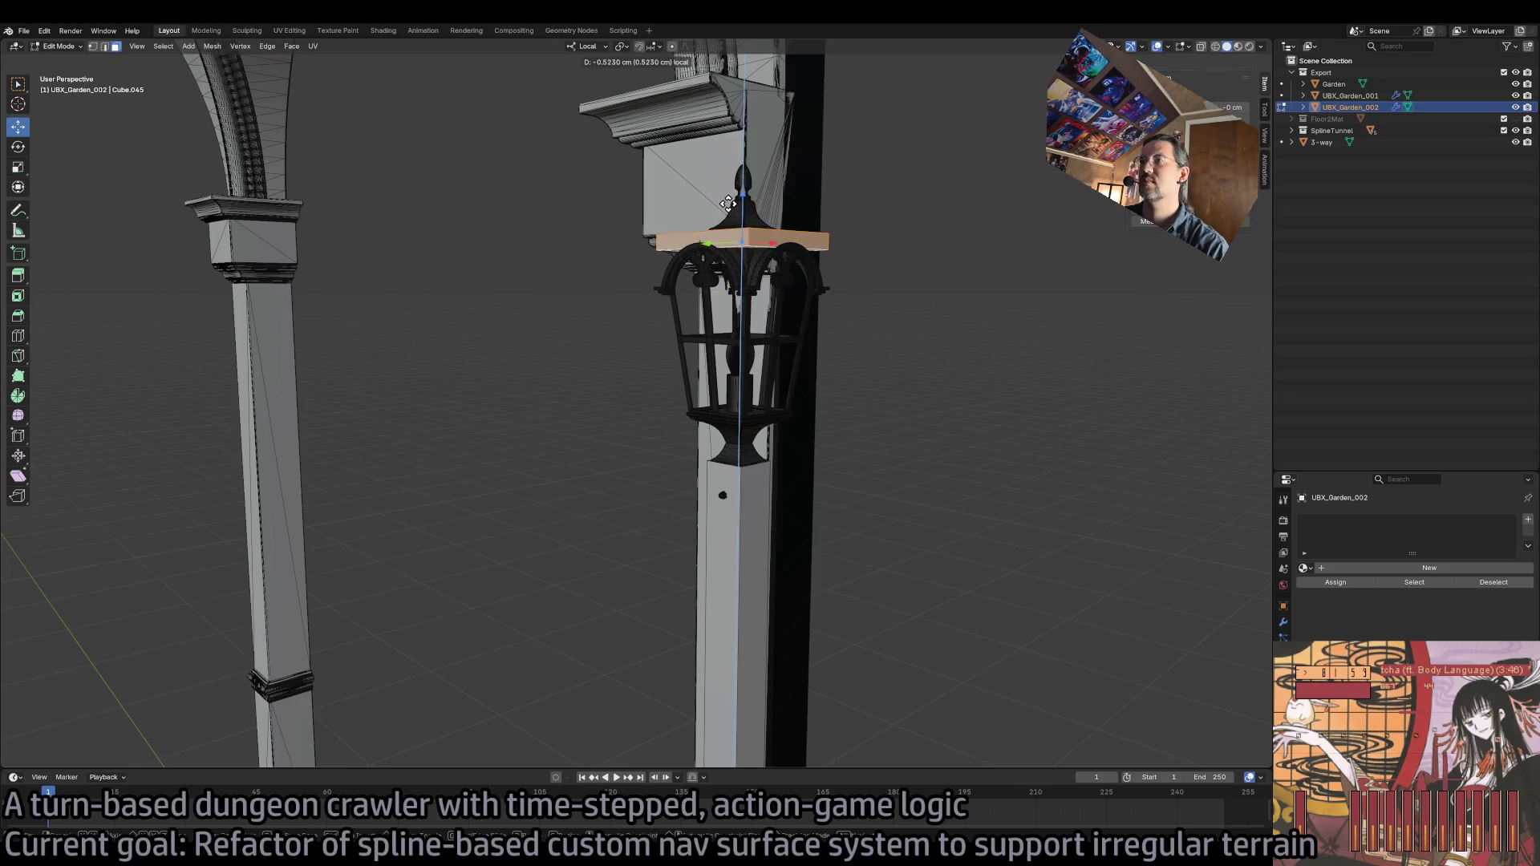
pyautogui.click(914, 251)
pyautogui.press('Tab')
pyautogui.scroll(-5, 931, 404)
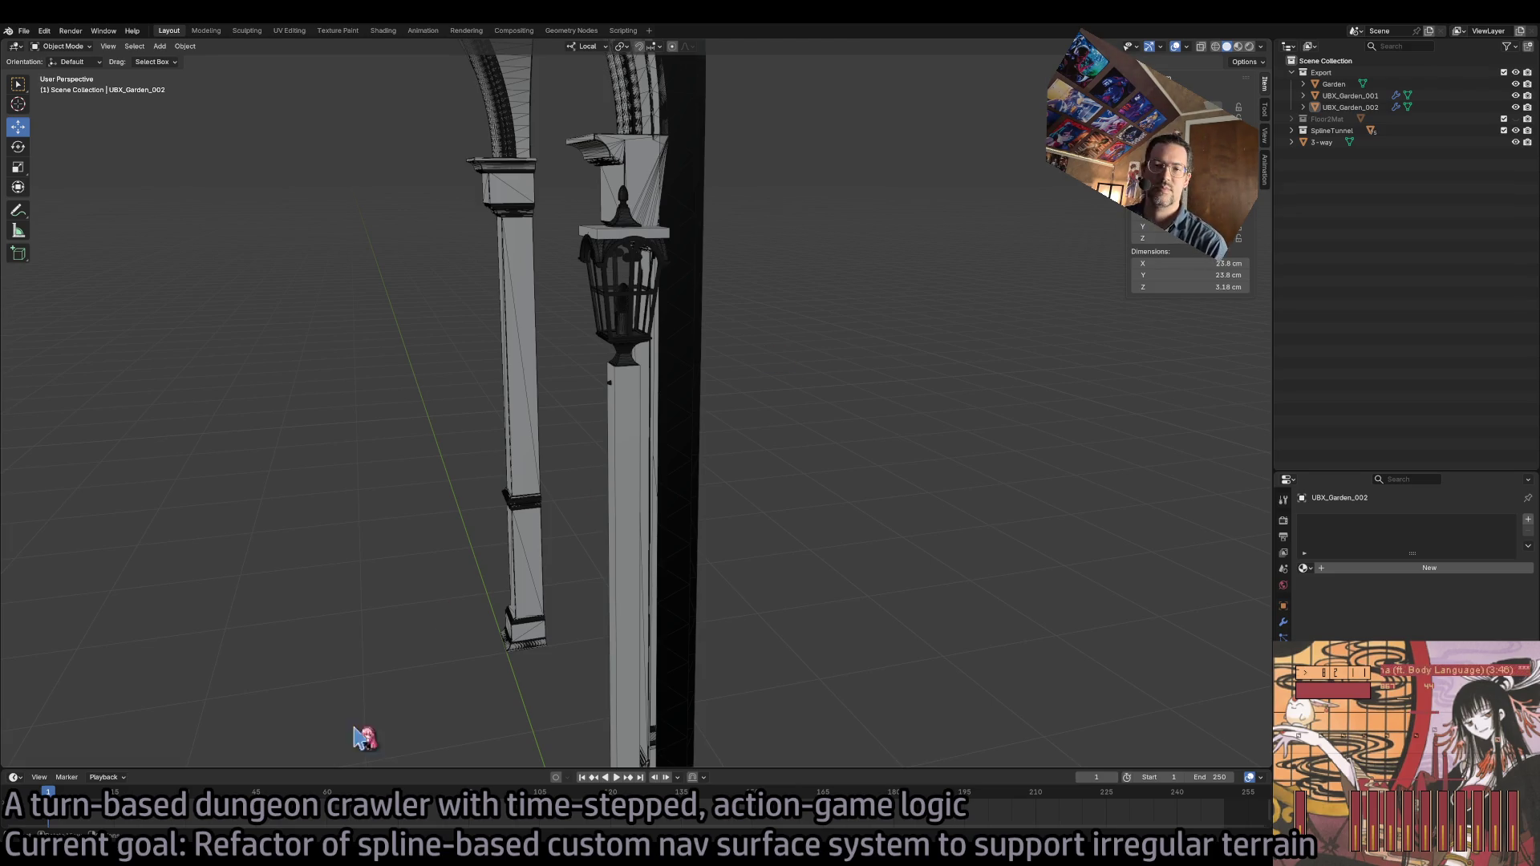
pyautogui.hotkey('alt', 'Tab')
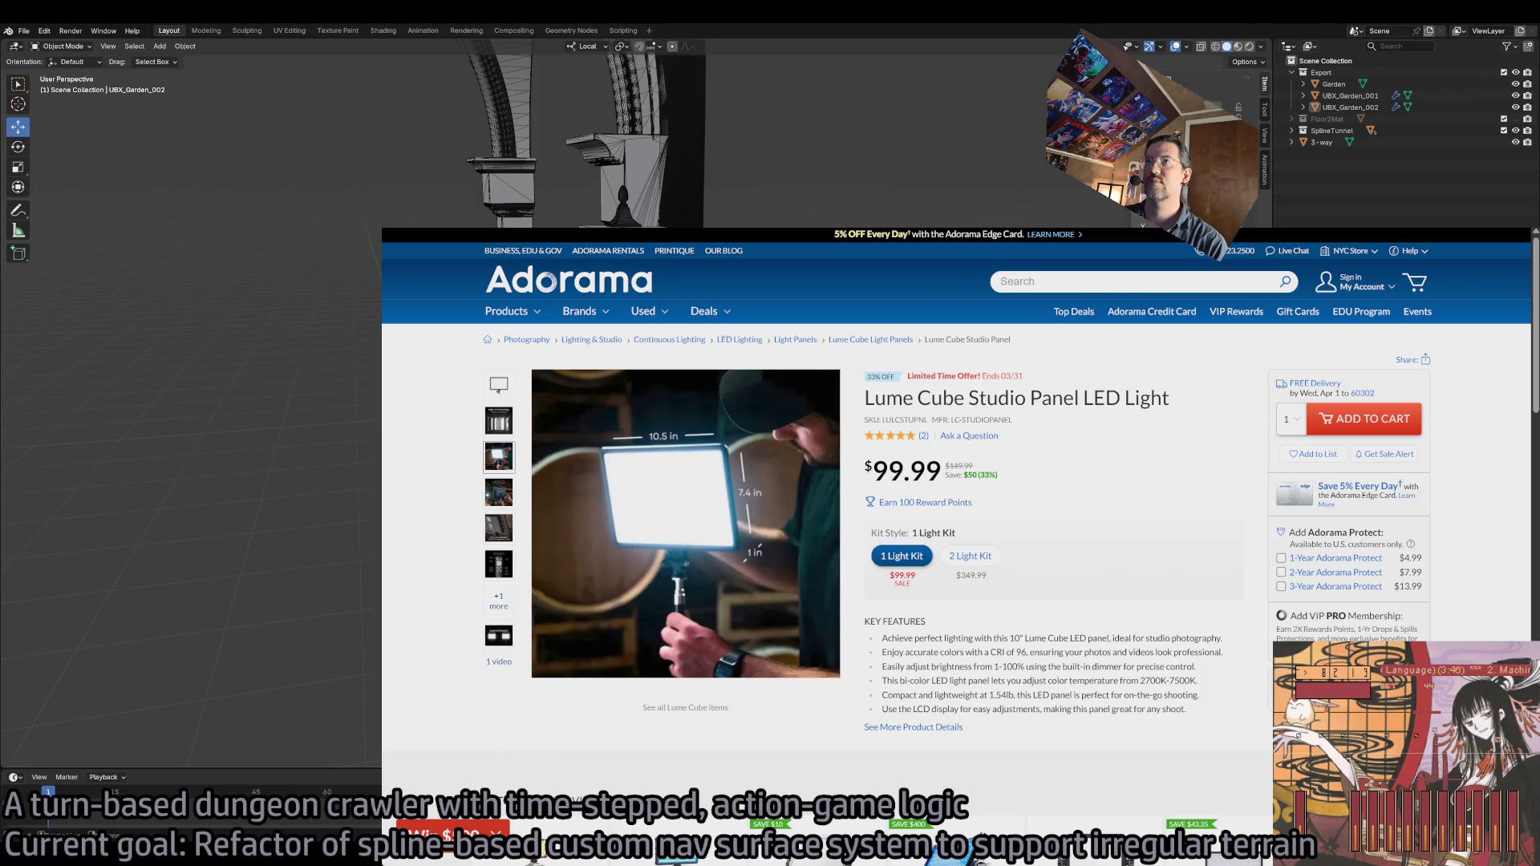
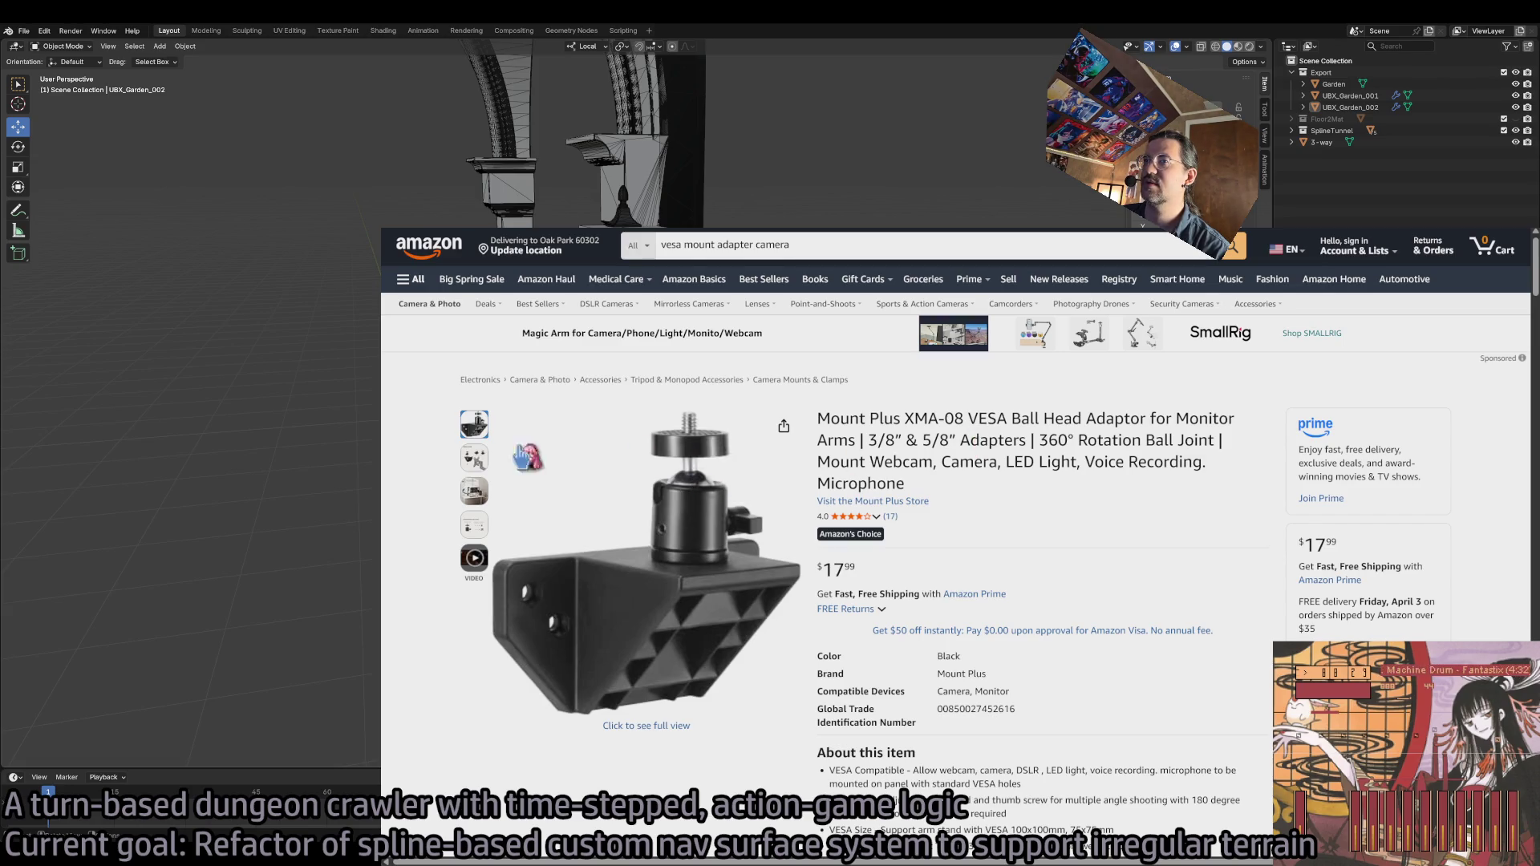
# - Preview the adaptor's photo thumbnails, enlarge then close the main image, and scroll the page
pyautogui.moveTo(474, 462)
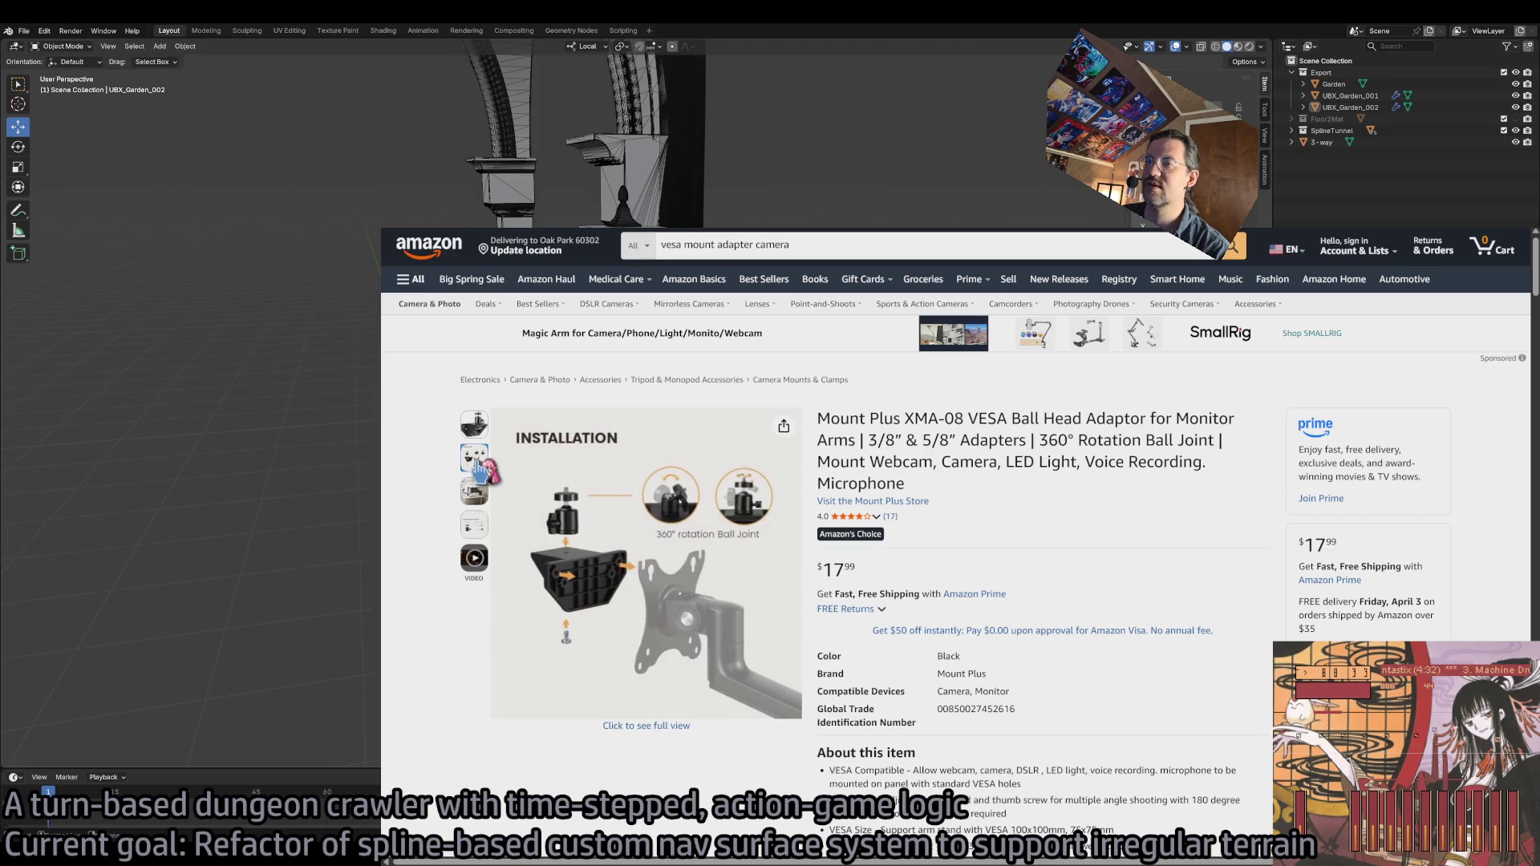
pyautogui.moveTo(474, 491)
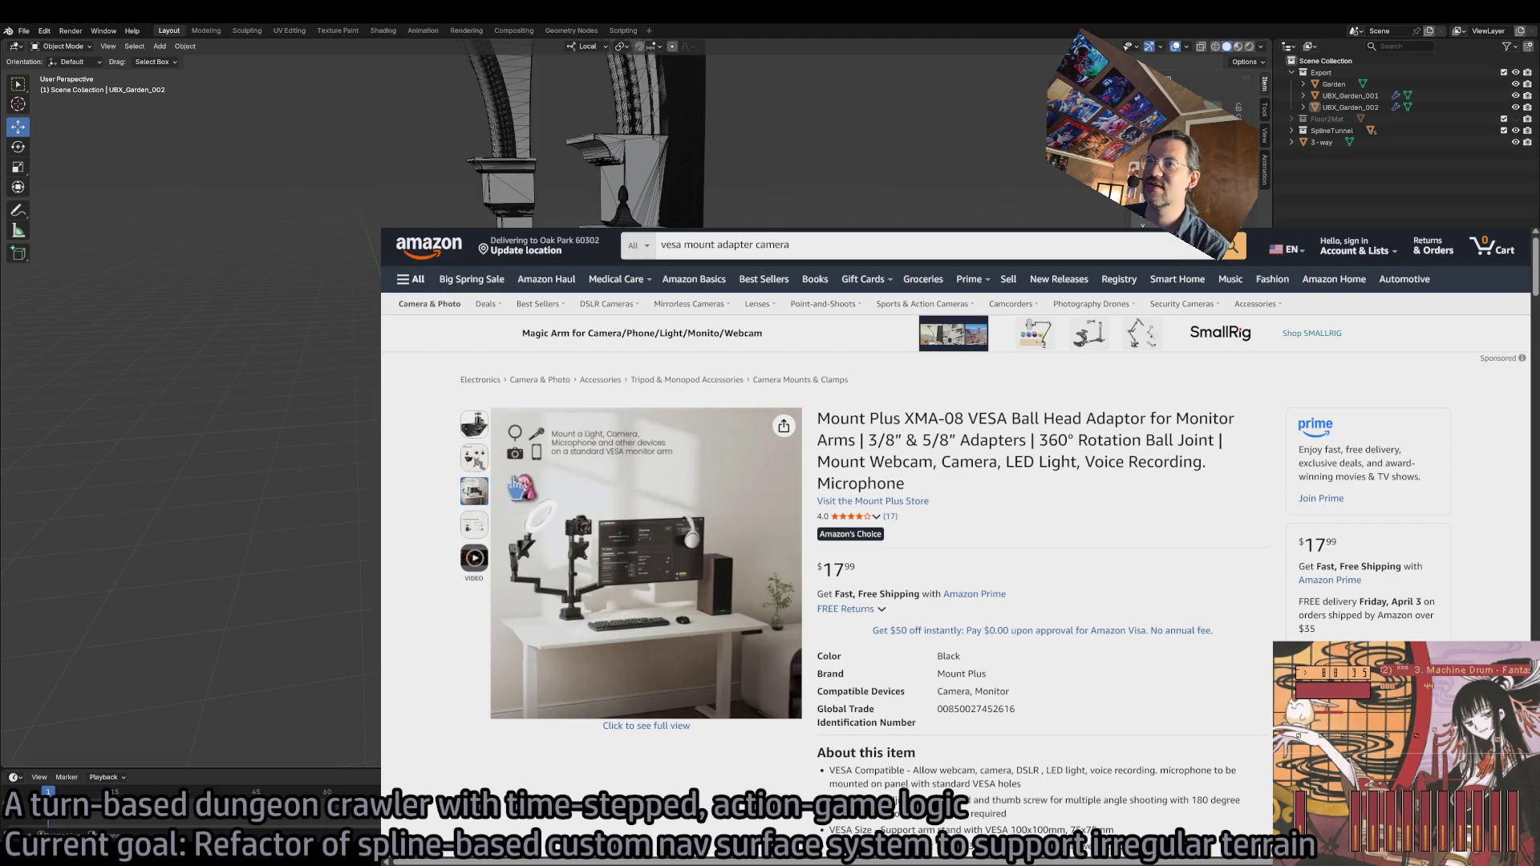
pyautogui.click(537, 554)
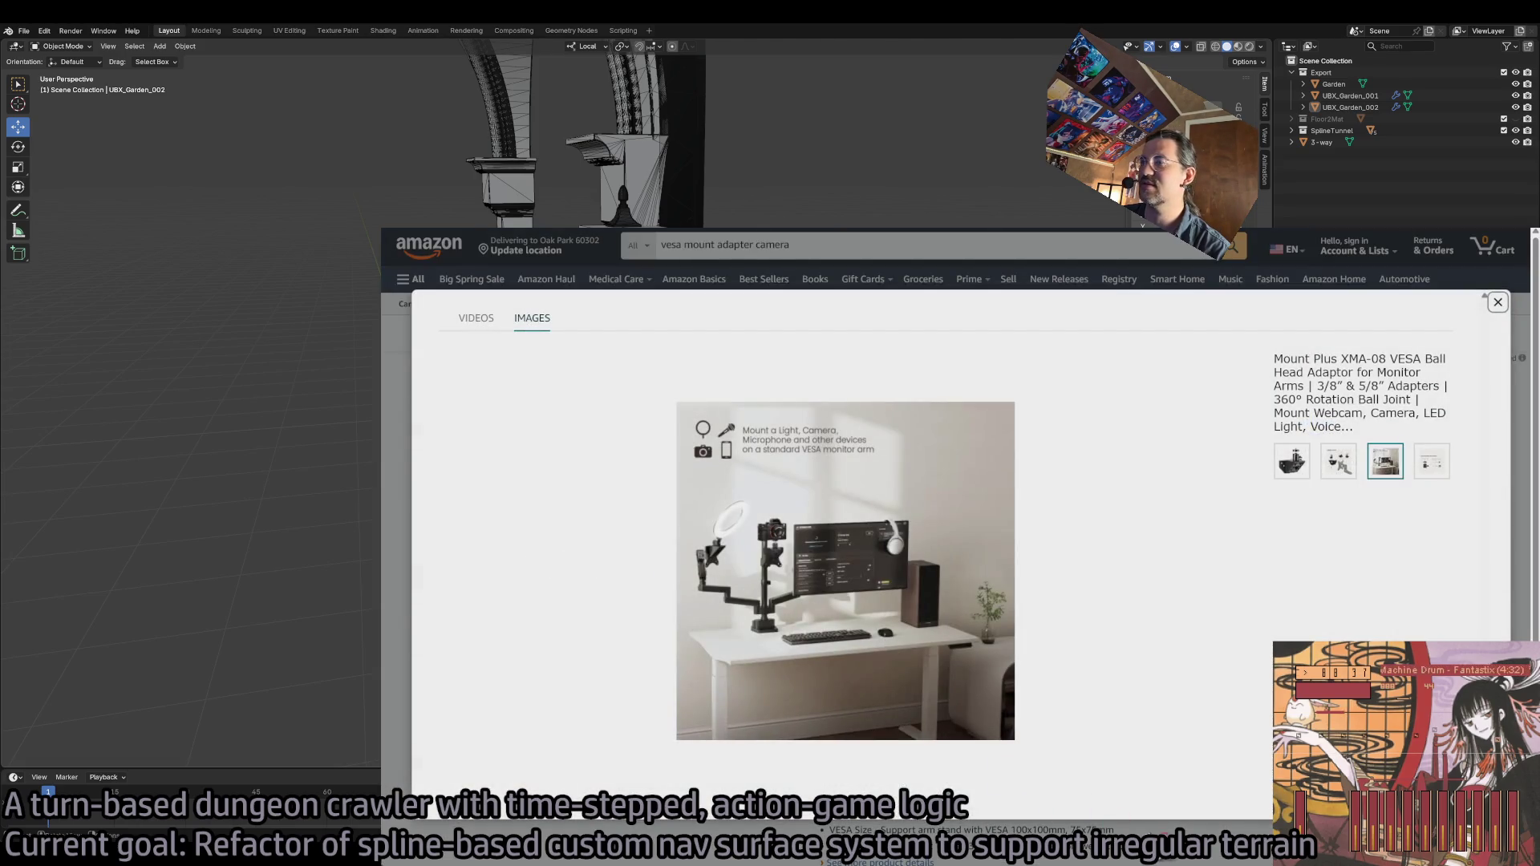
pyautogui.press('Escape')
pyautogui.scroll(-3, 1071, 537)
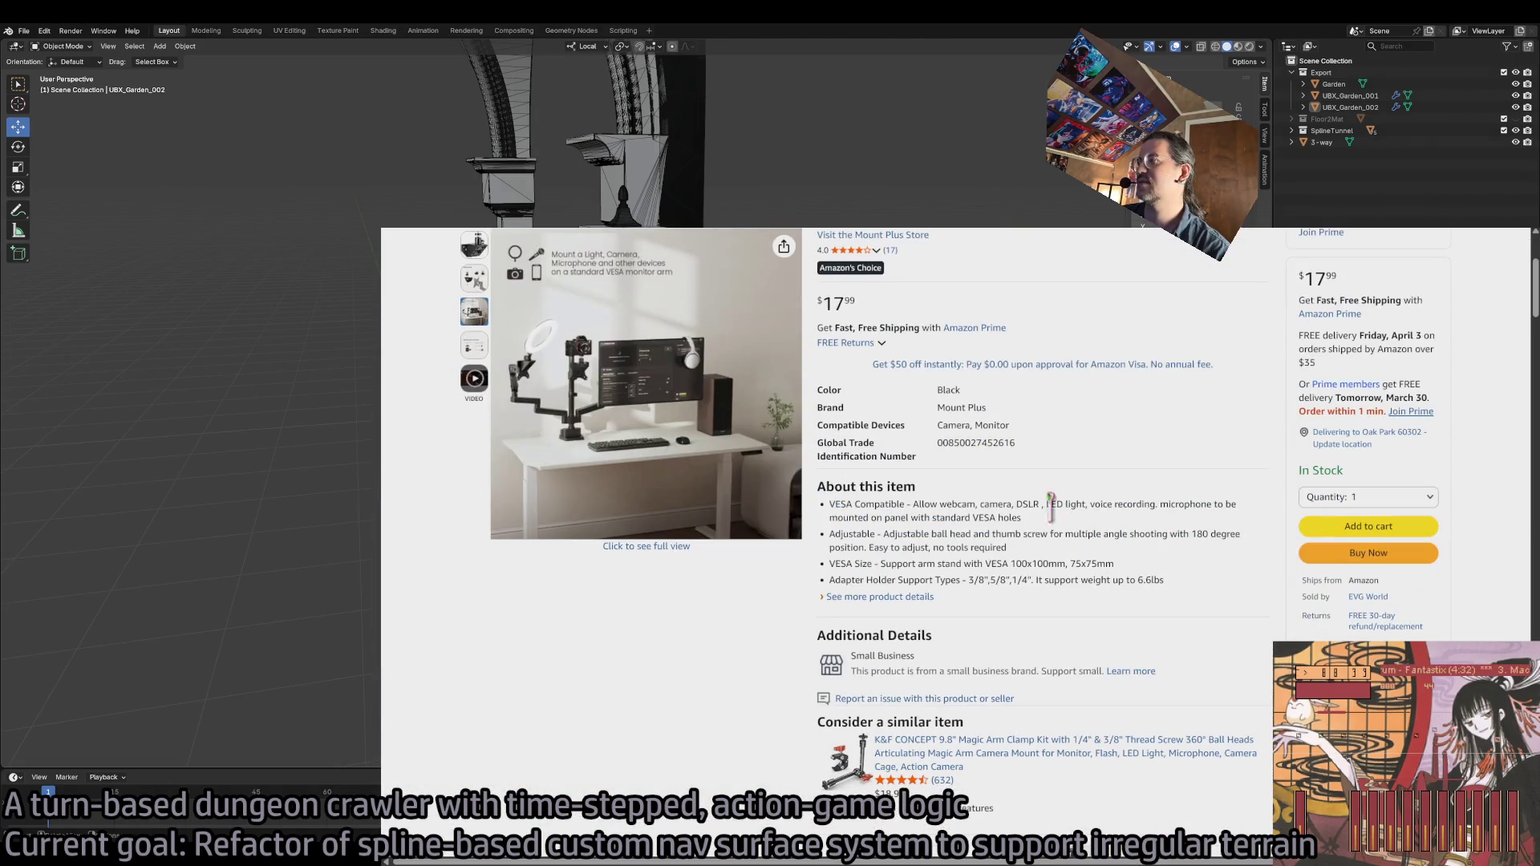
pyautogui.scroll(3, 834, 377)
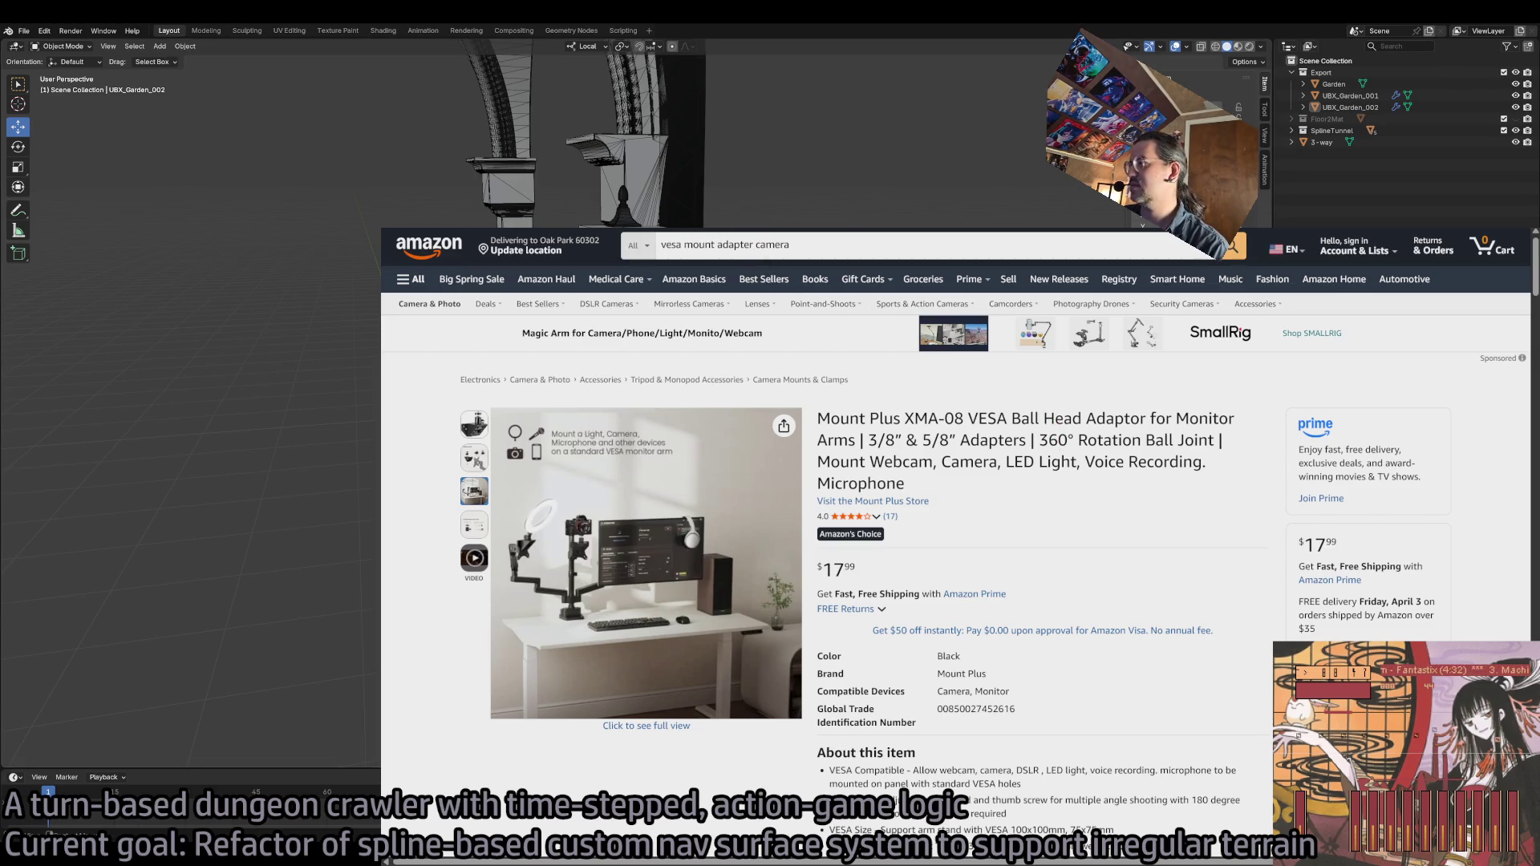
# - Open and close a new browser tab, then switch away from the browser
pyautogui.hotkey('ctrl', 't')
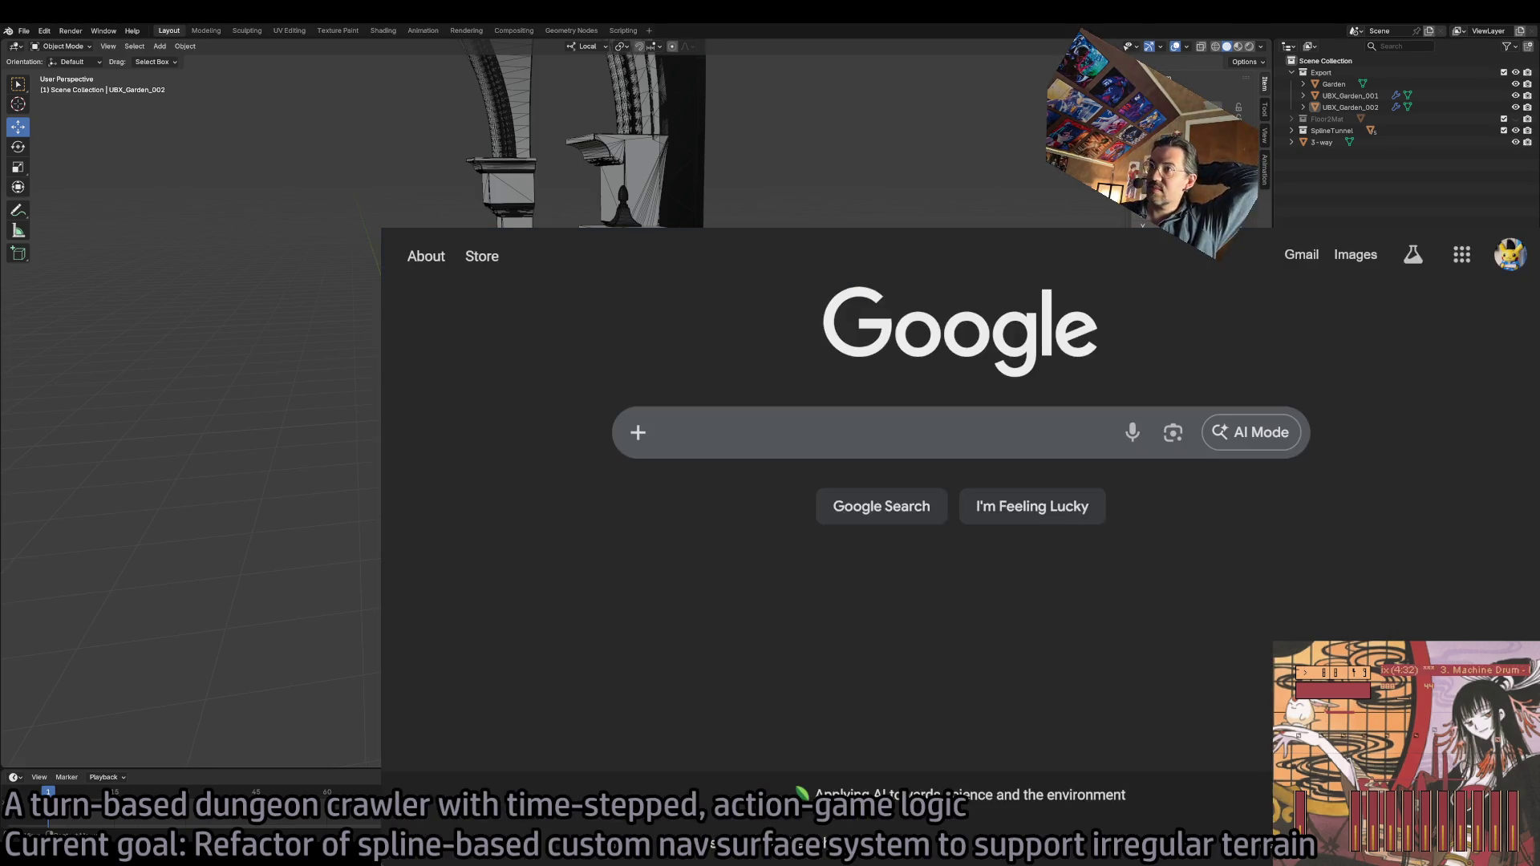
pyautogui.hotkey('ctrl', 'w')
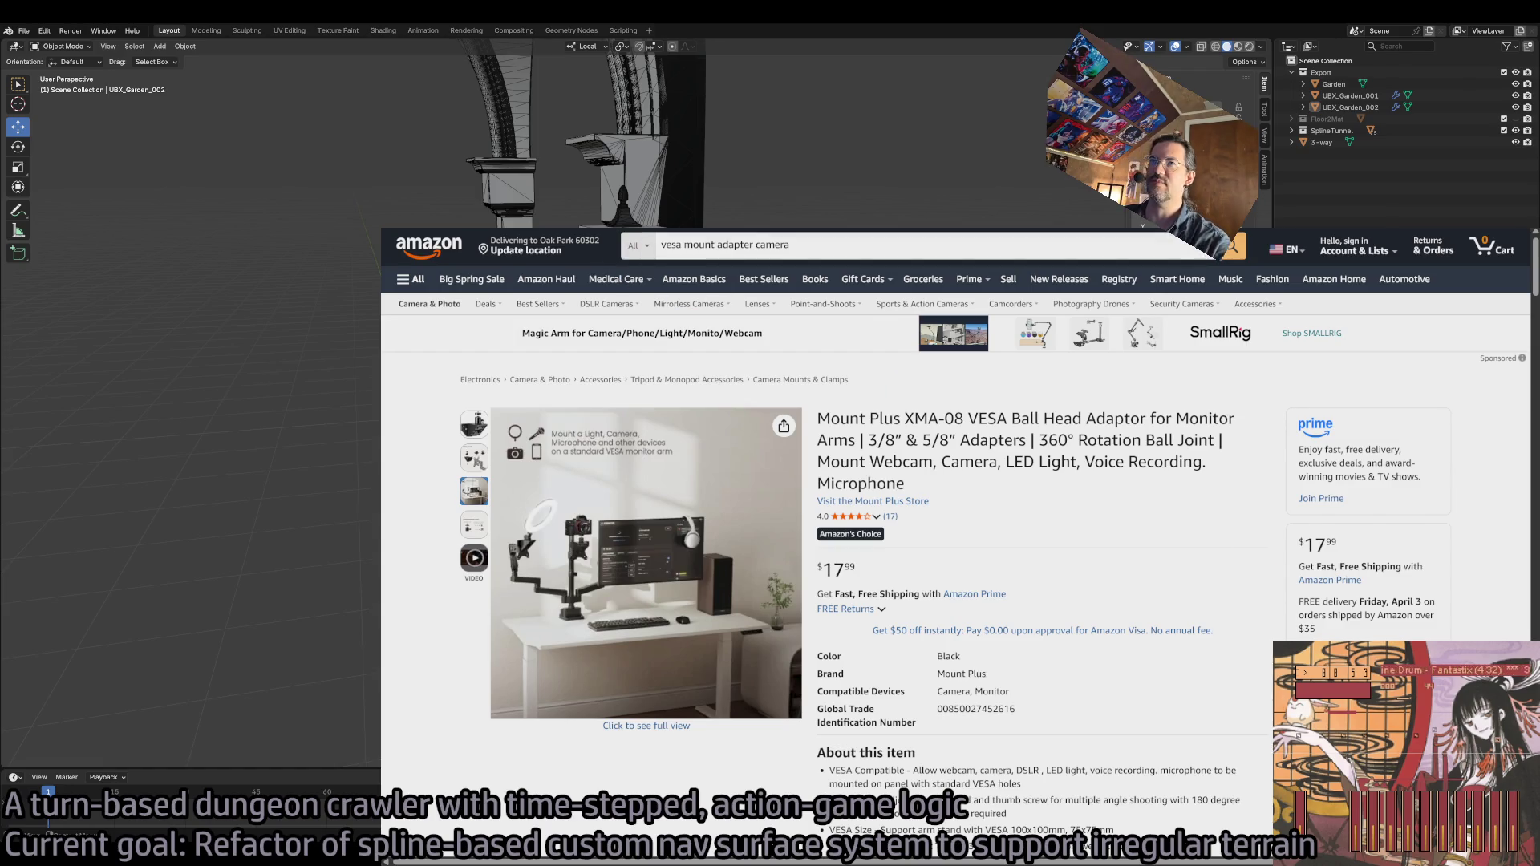
pyautogui.hotkey('alt', 'Tab')
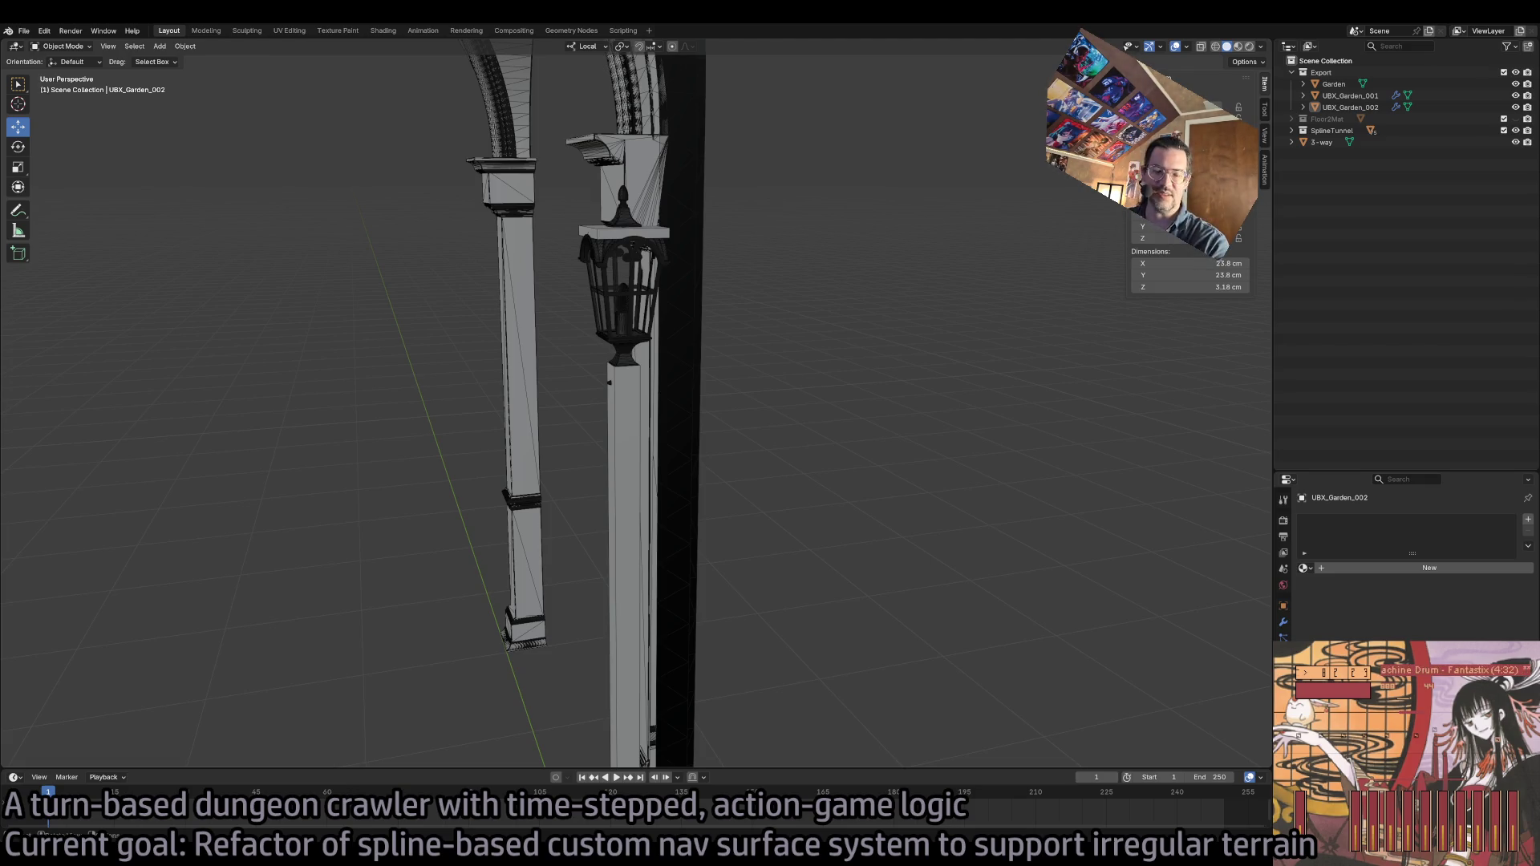
# - Bring the adaptor page forward, highlight the 3/8" & 5/8" sizes in the title, then clear the selection
pyautogui.hotkey('alt', 'Tab')
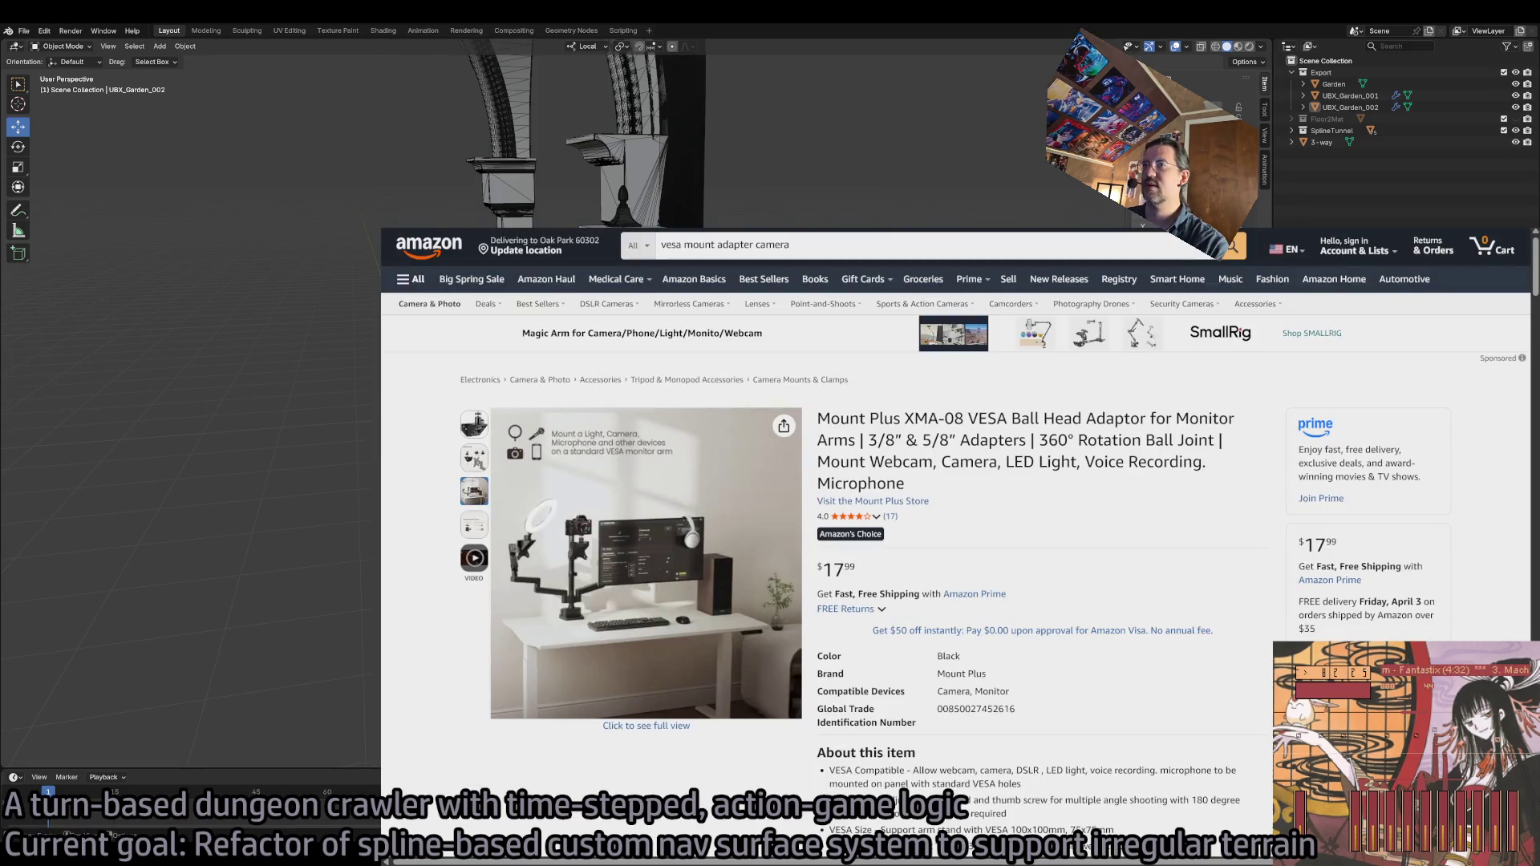
pyautogui.moveTo(473, 424)
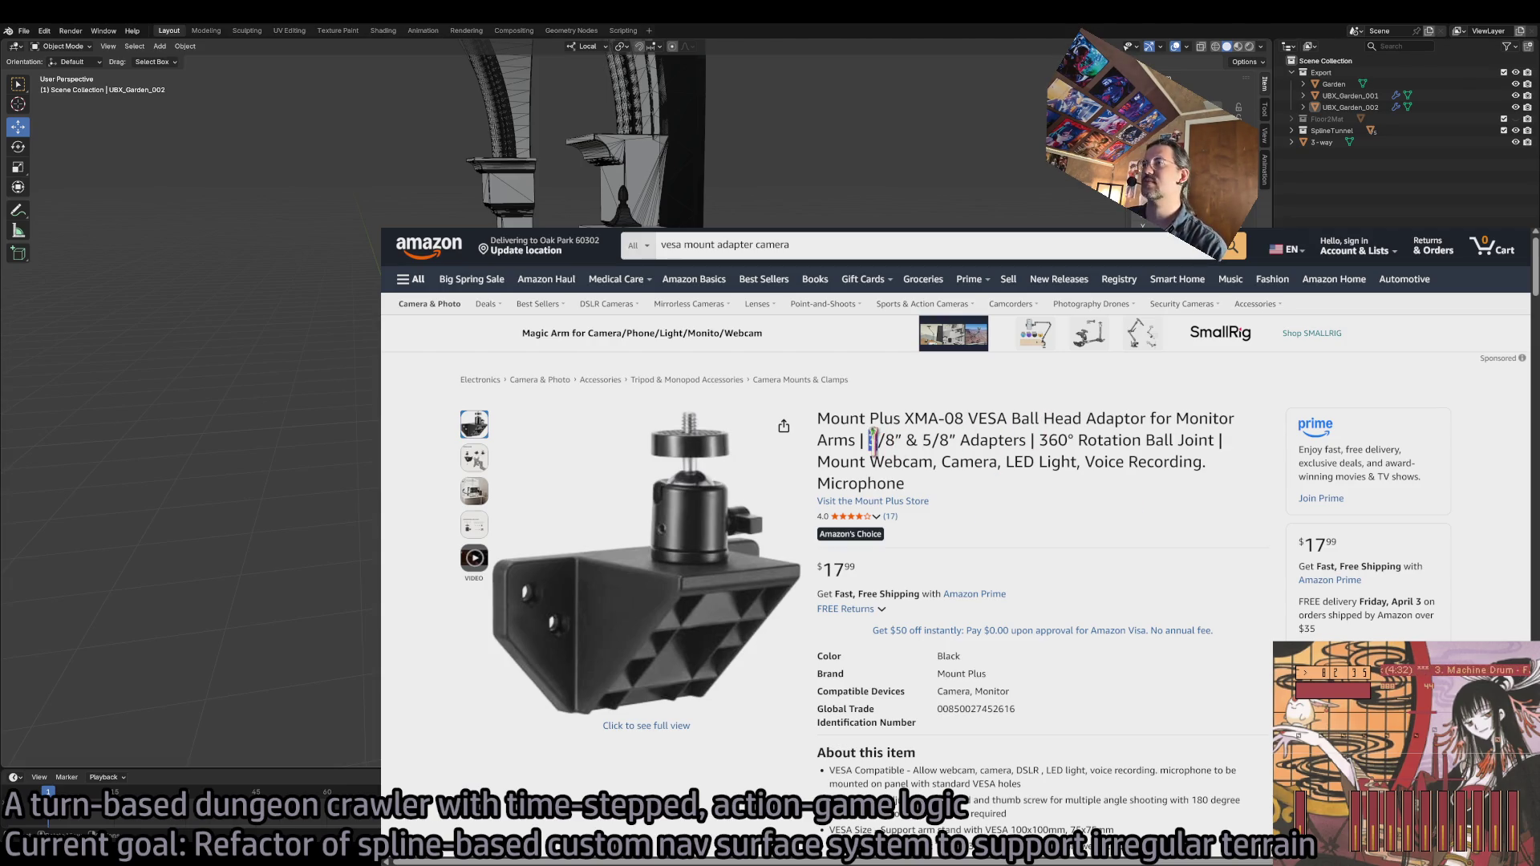
pyautogui.moveTo(872, 440)
pyautogui.mouseDown()
pyautogui.moveTo(1026, 441)
pyautogui.moveTo(870, 441)
pyautogui.moveTo(952, 441)
pyautogui.mouseUp()
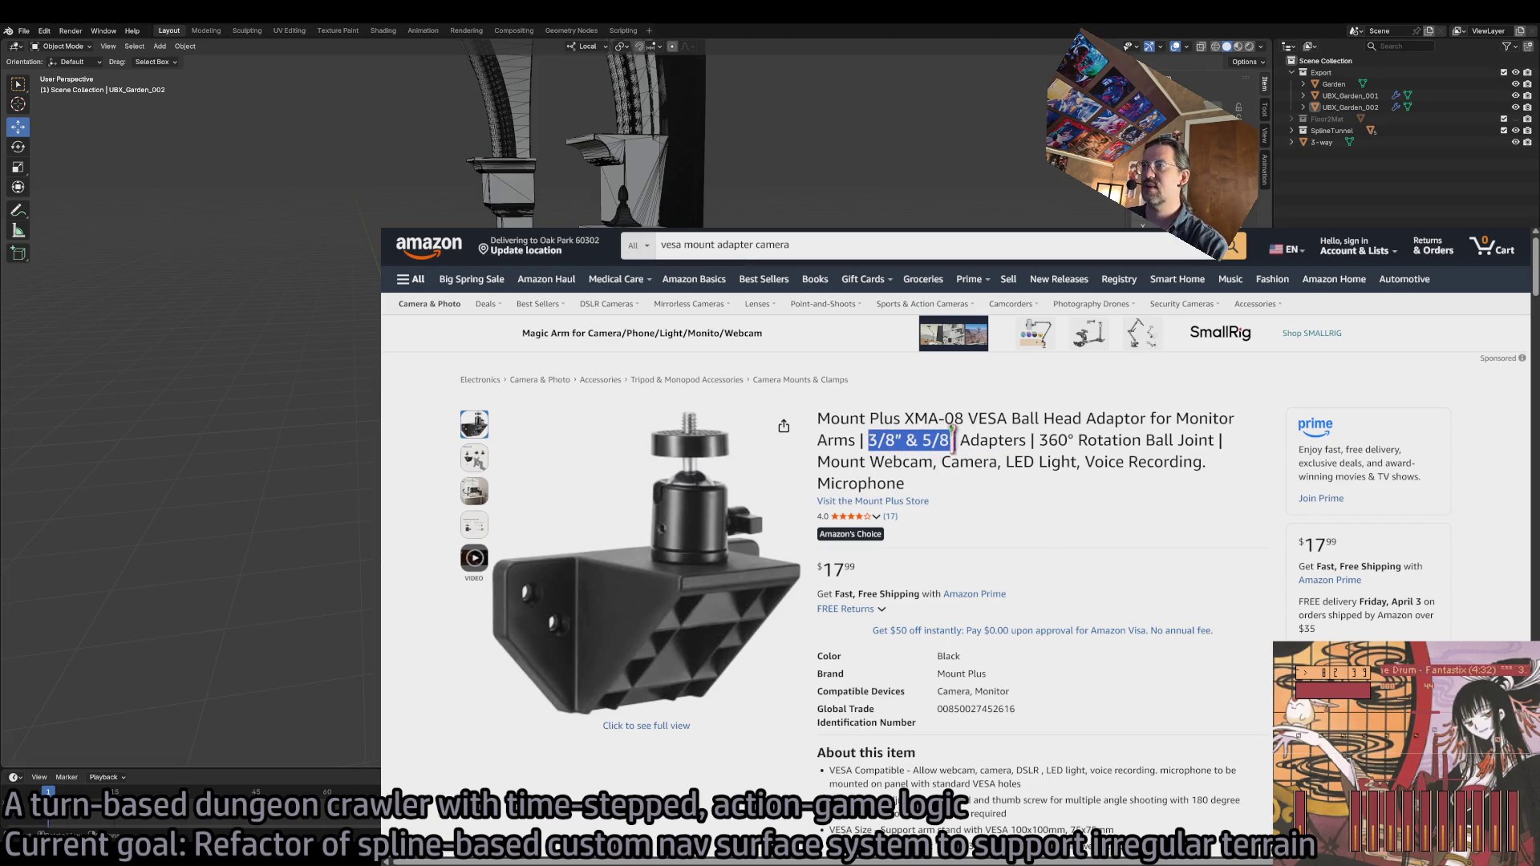
pyautogui.click(1058, 561)
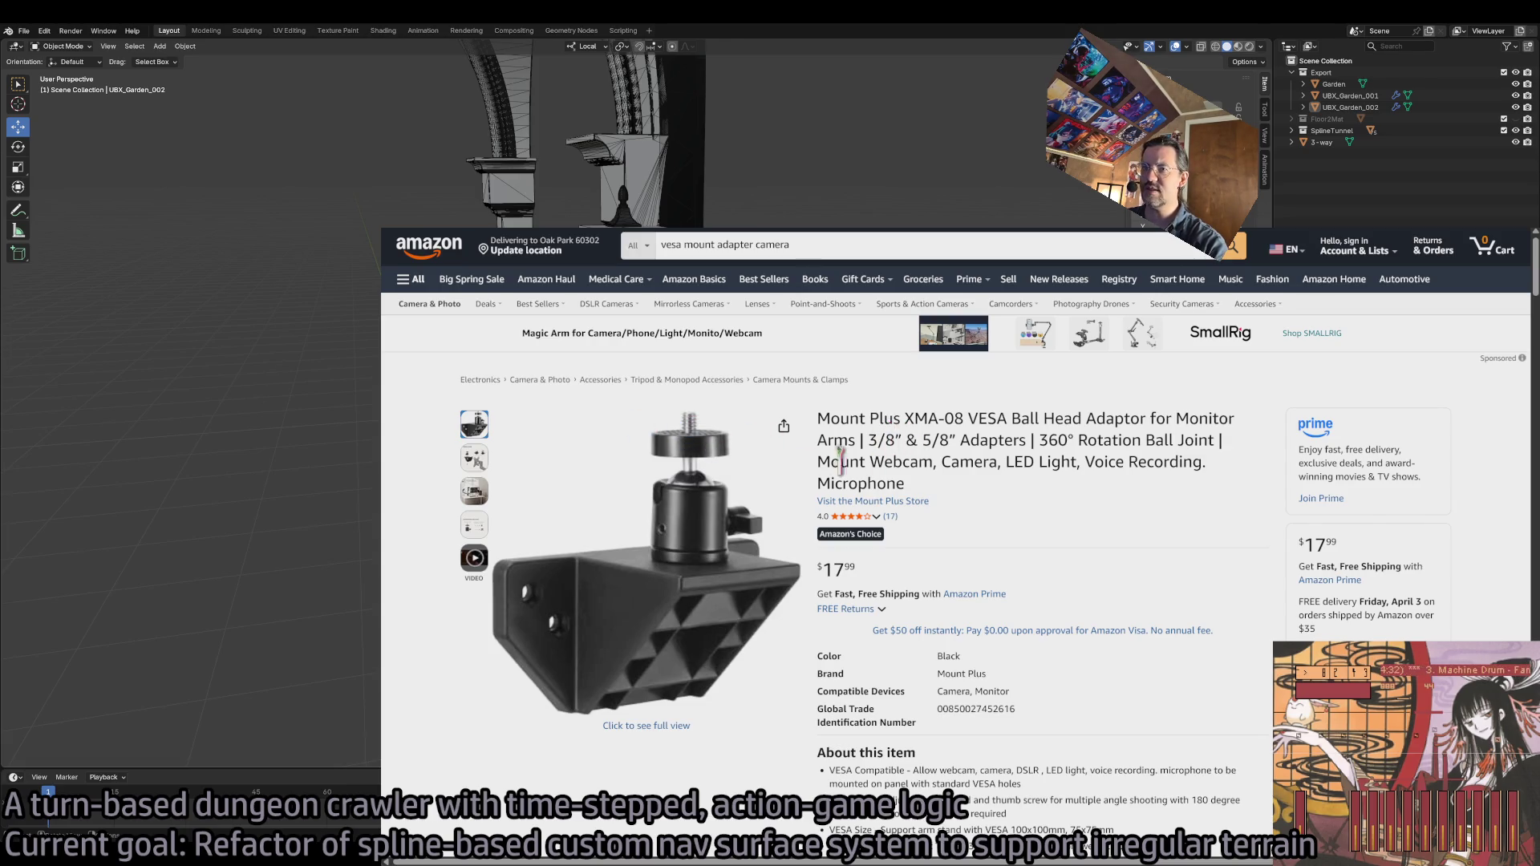
pyautogui.moveTo(481, 464)
pyautogui.moveTo(473, 508)
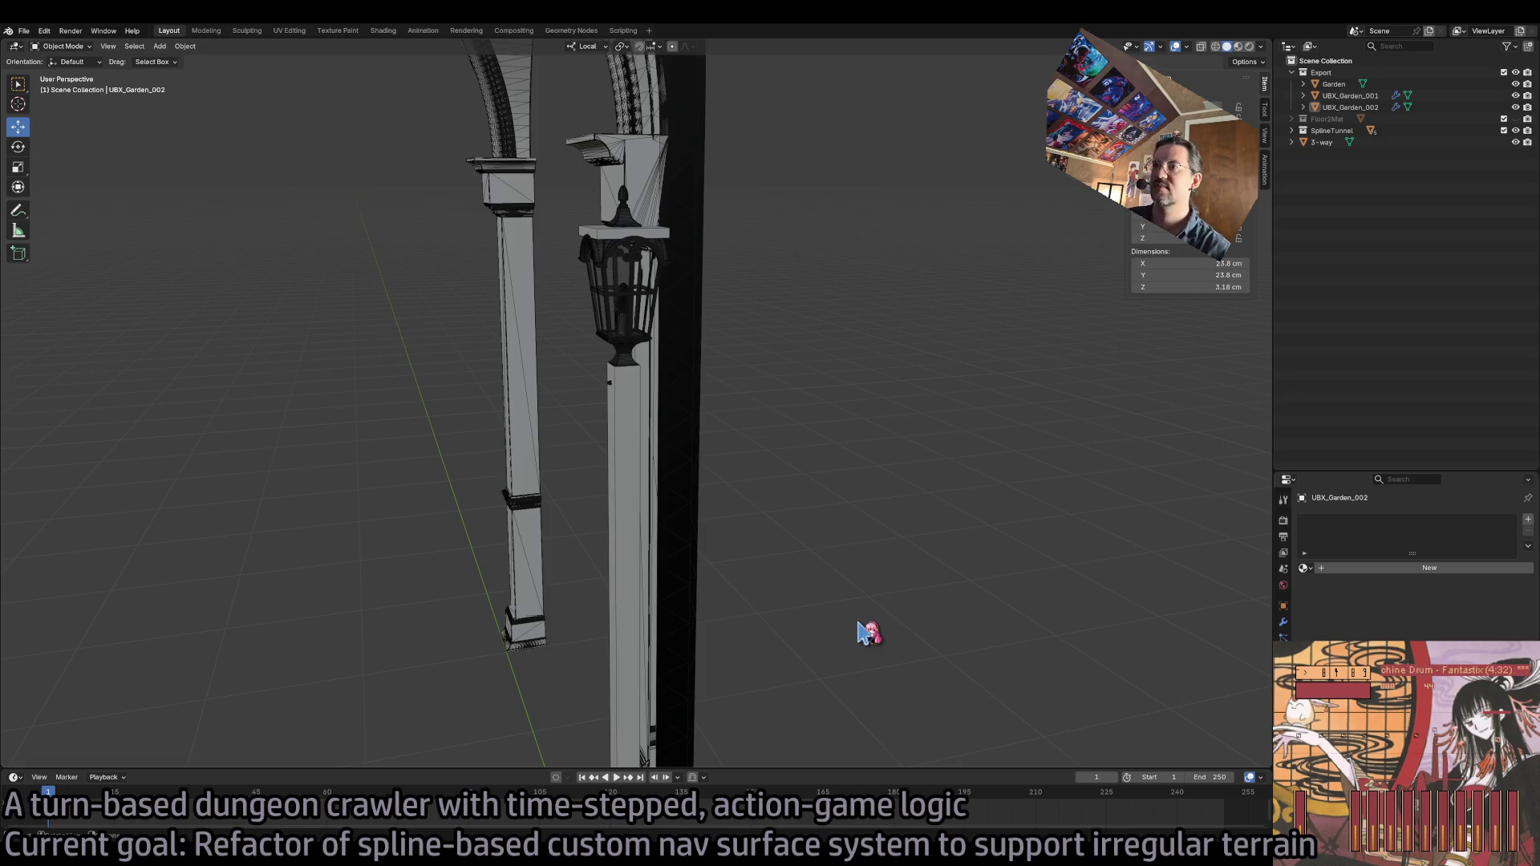
# - Select the lantern and its pole, with the pole active, export them via File > Export, then deselect
pyautogui.click(616, 234)
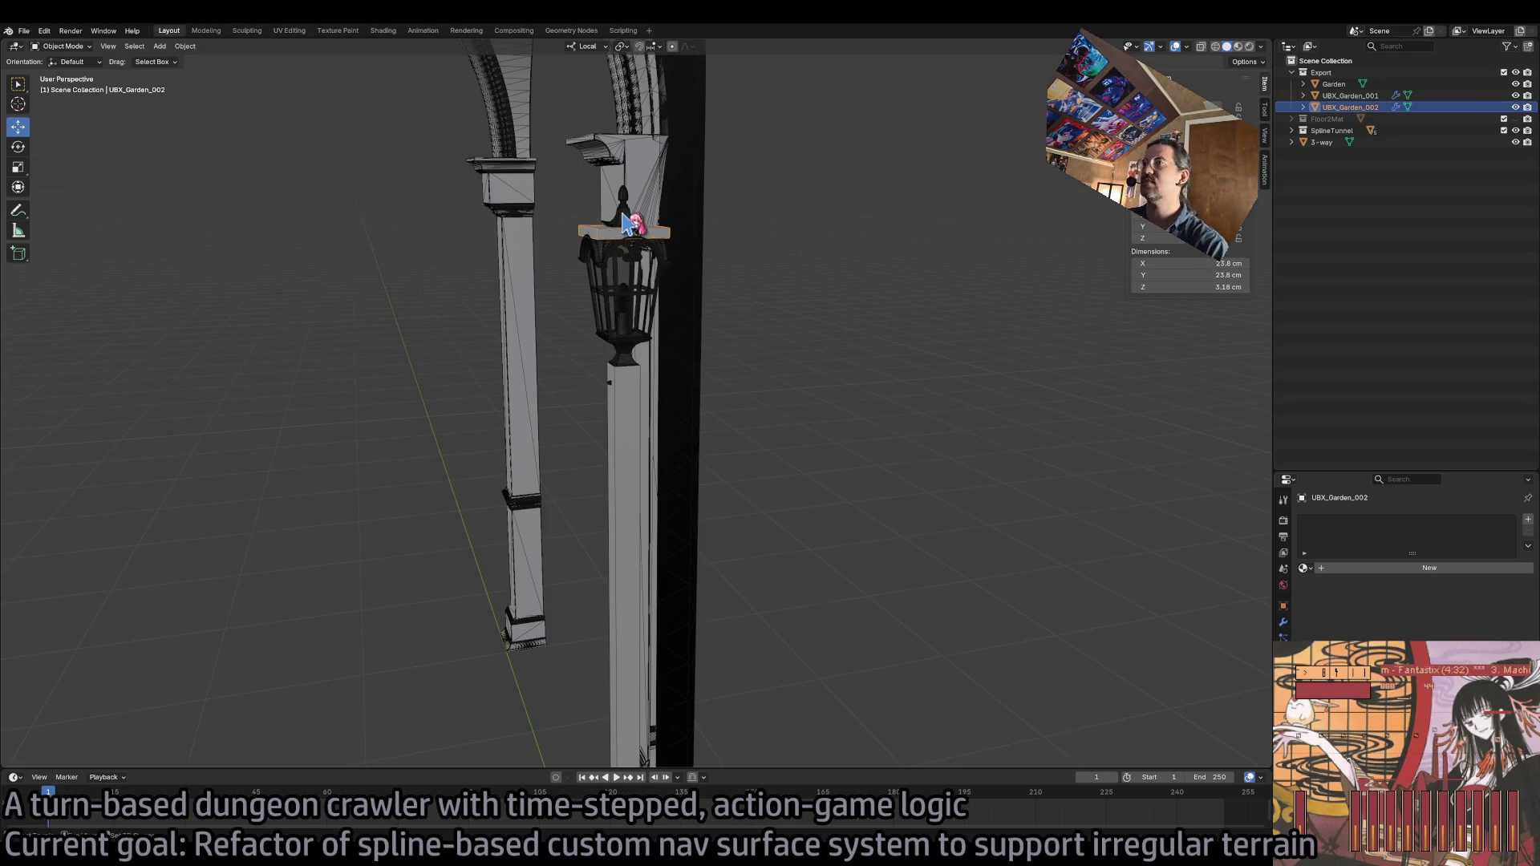
pyautogui.click(628, 225)
pyautogui.keyDown('shift'); pyautogui.click(642, 479); pyautogui.keyUp('shift')
pyautogui.click(25, 32)
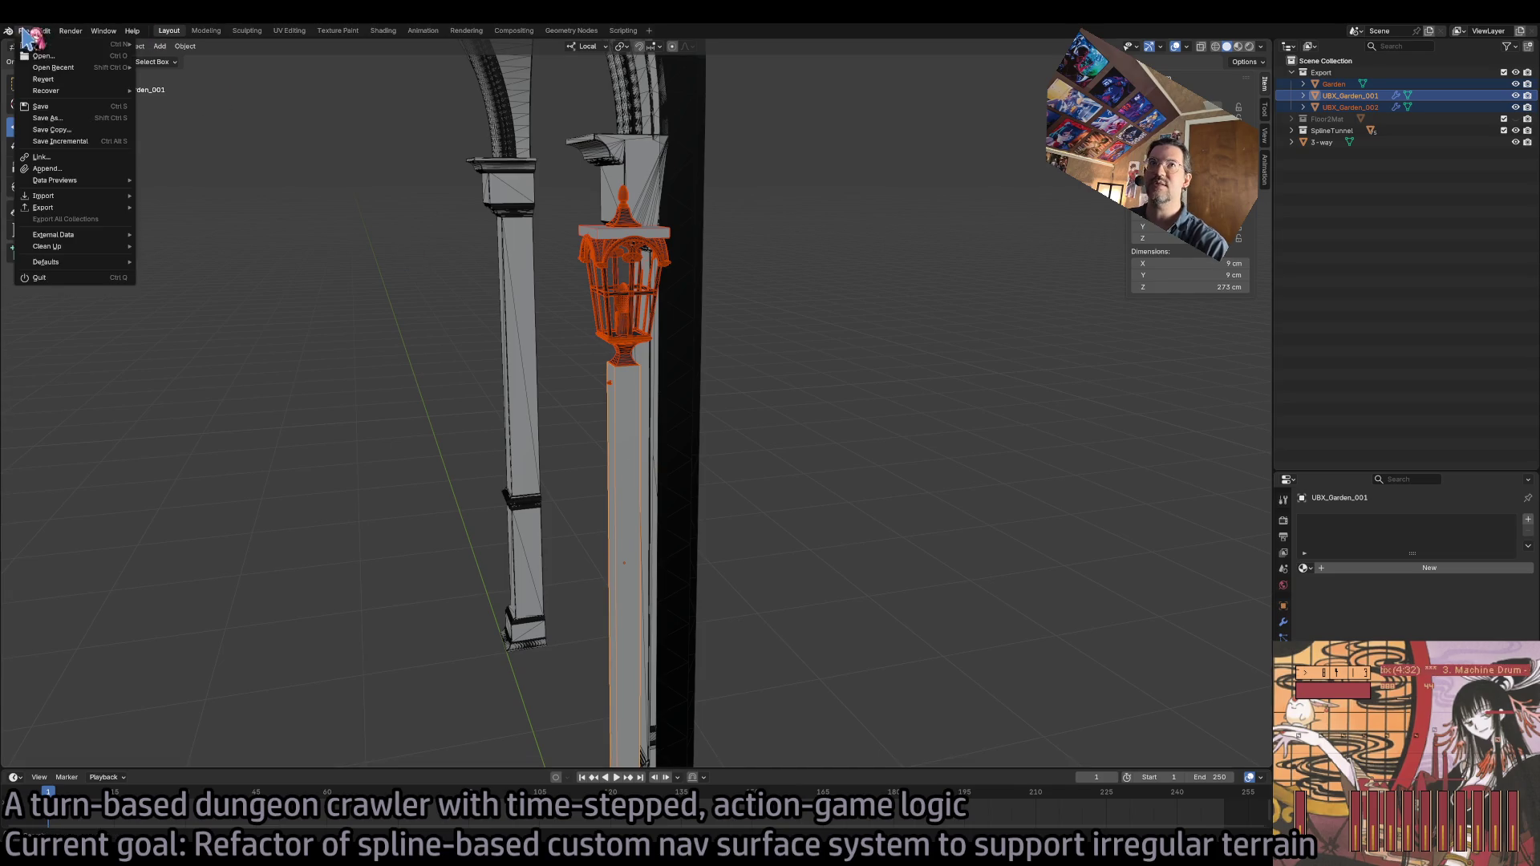
pyautogui.moveTo(84, 210)
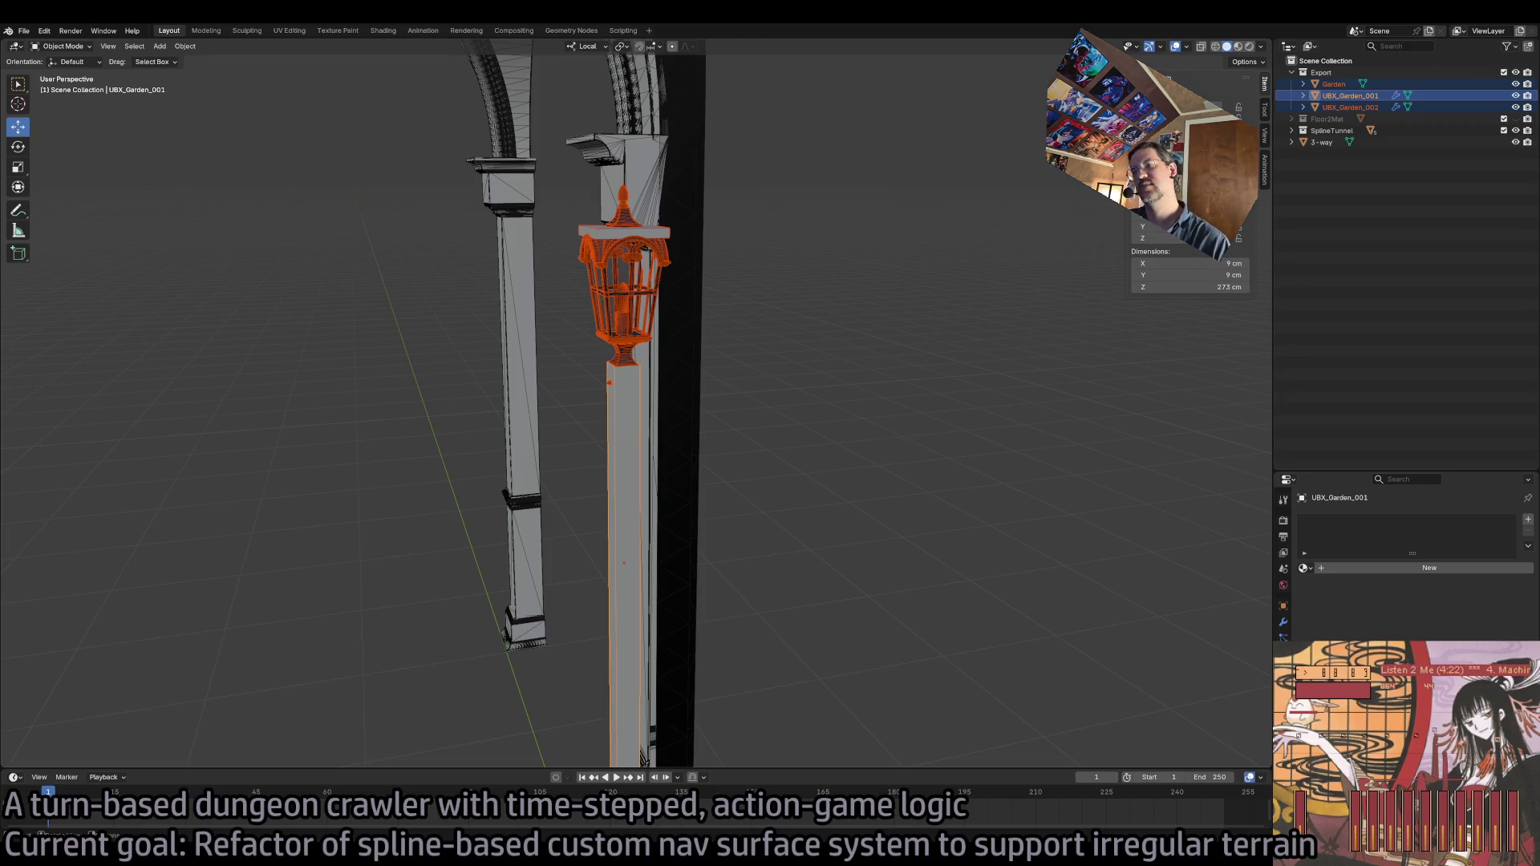
pyautogui.click(871, 167)
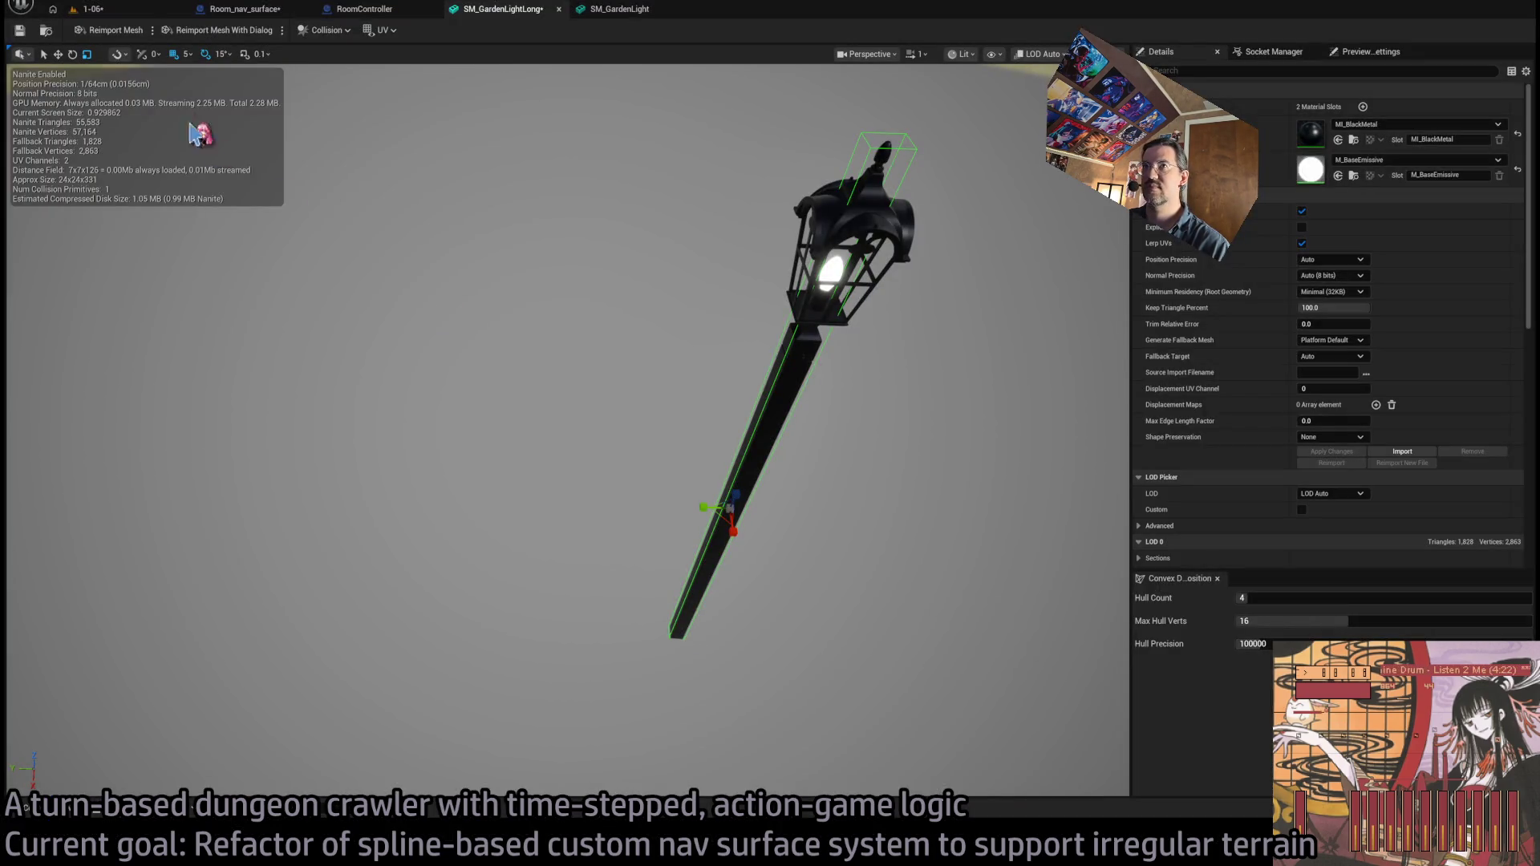
# - Reimport SM_GardenLightLong from source, delete one of its collision shapes, and save the asset
pyautogui.click(103, 34)
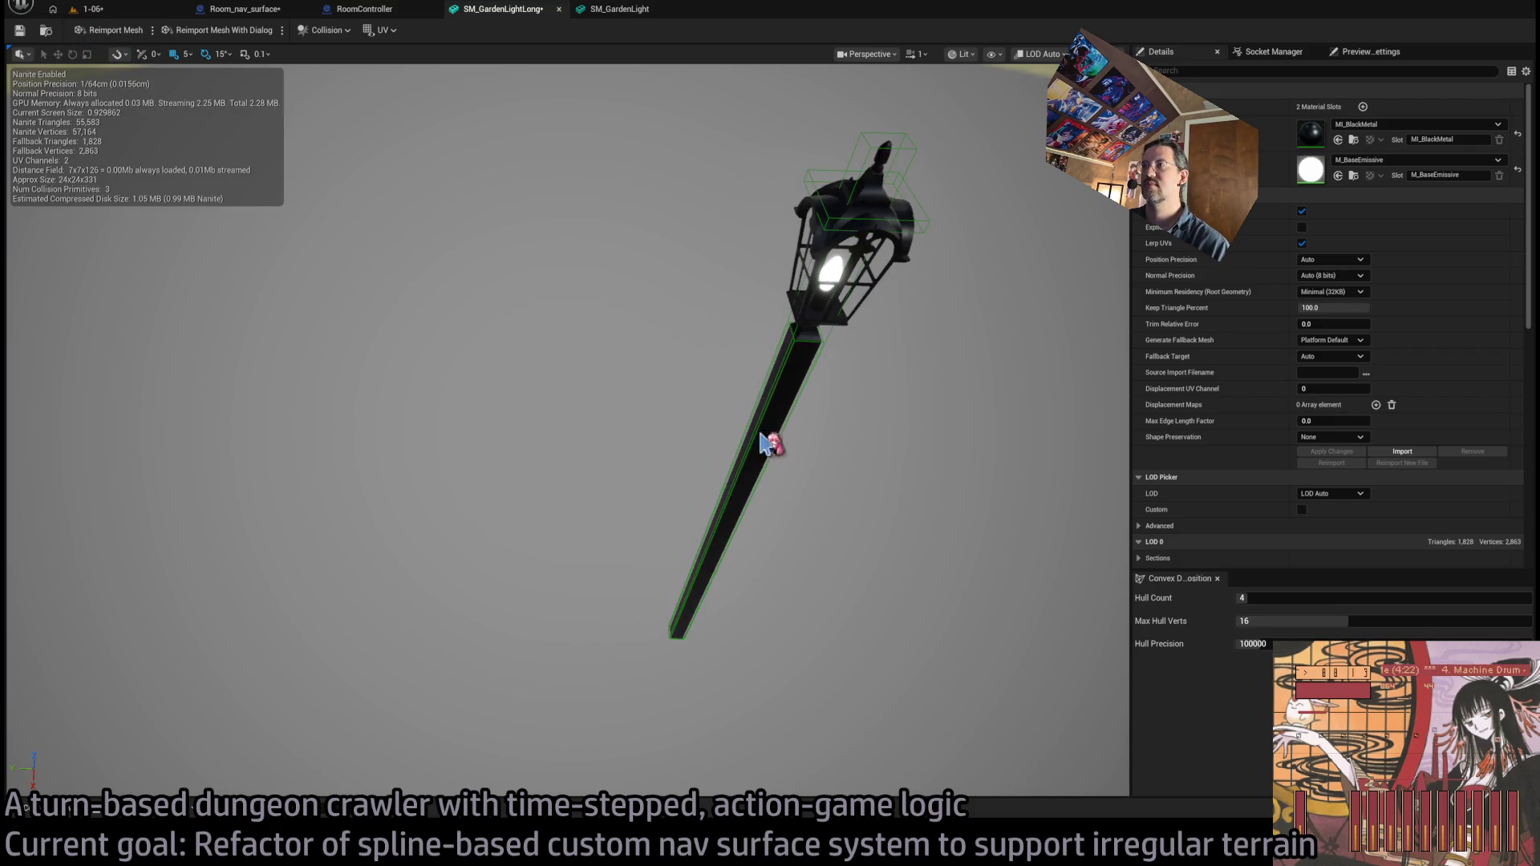
pyautogui.click(917, 166)
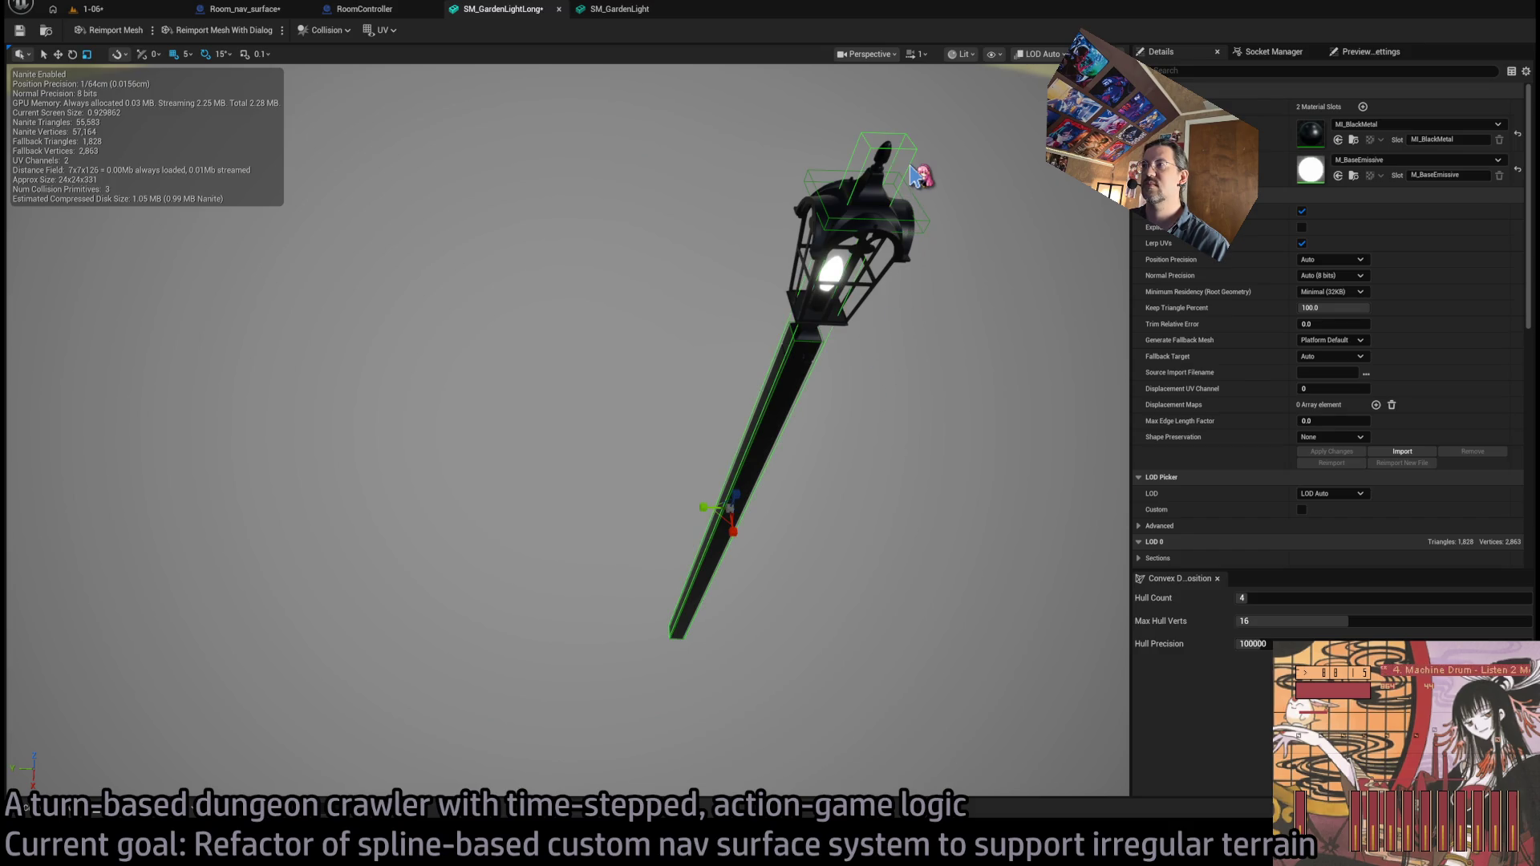
pyautogui.press('Delete')
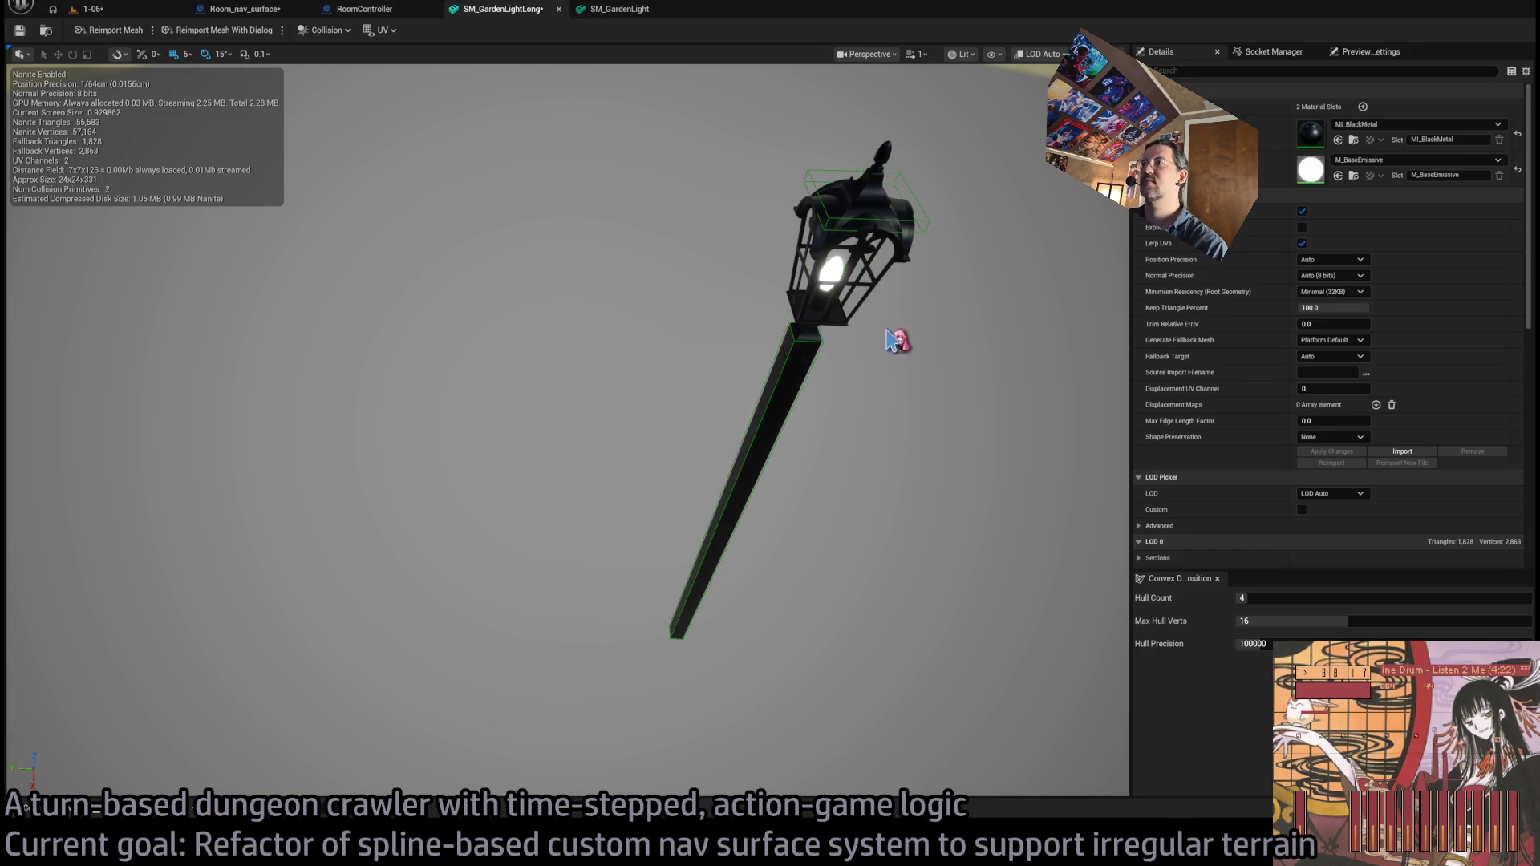
pyautogui.click(19, 30)
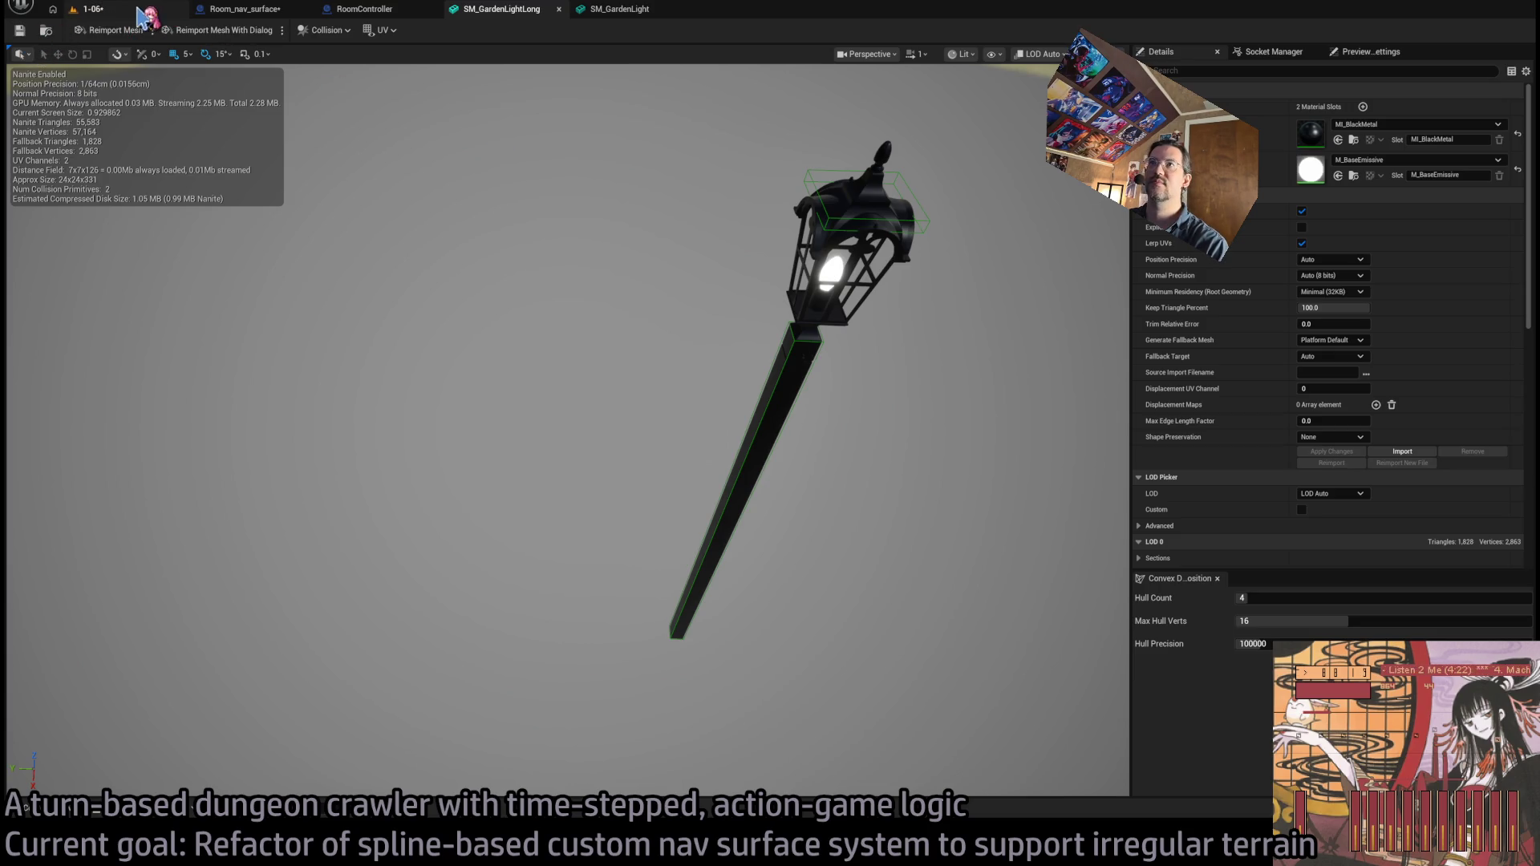
pyautogui.click(636, 10)
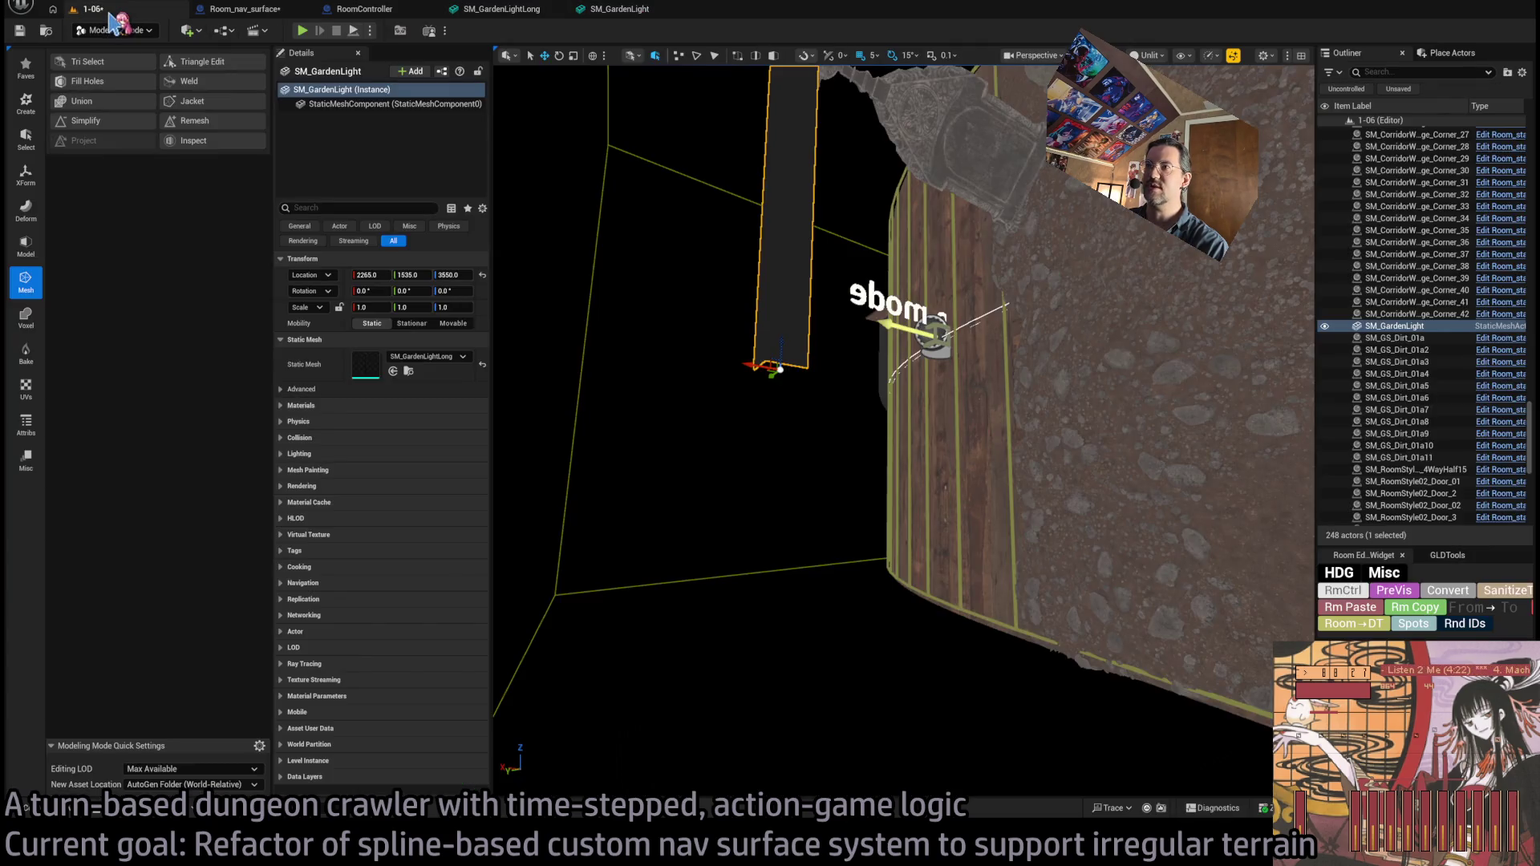
# - From the 1-06 level's Lights folder, open SM_GardenLight in the Static Mesh Editor
pyautogui.click(610, 11)
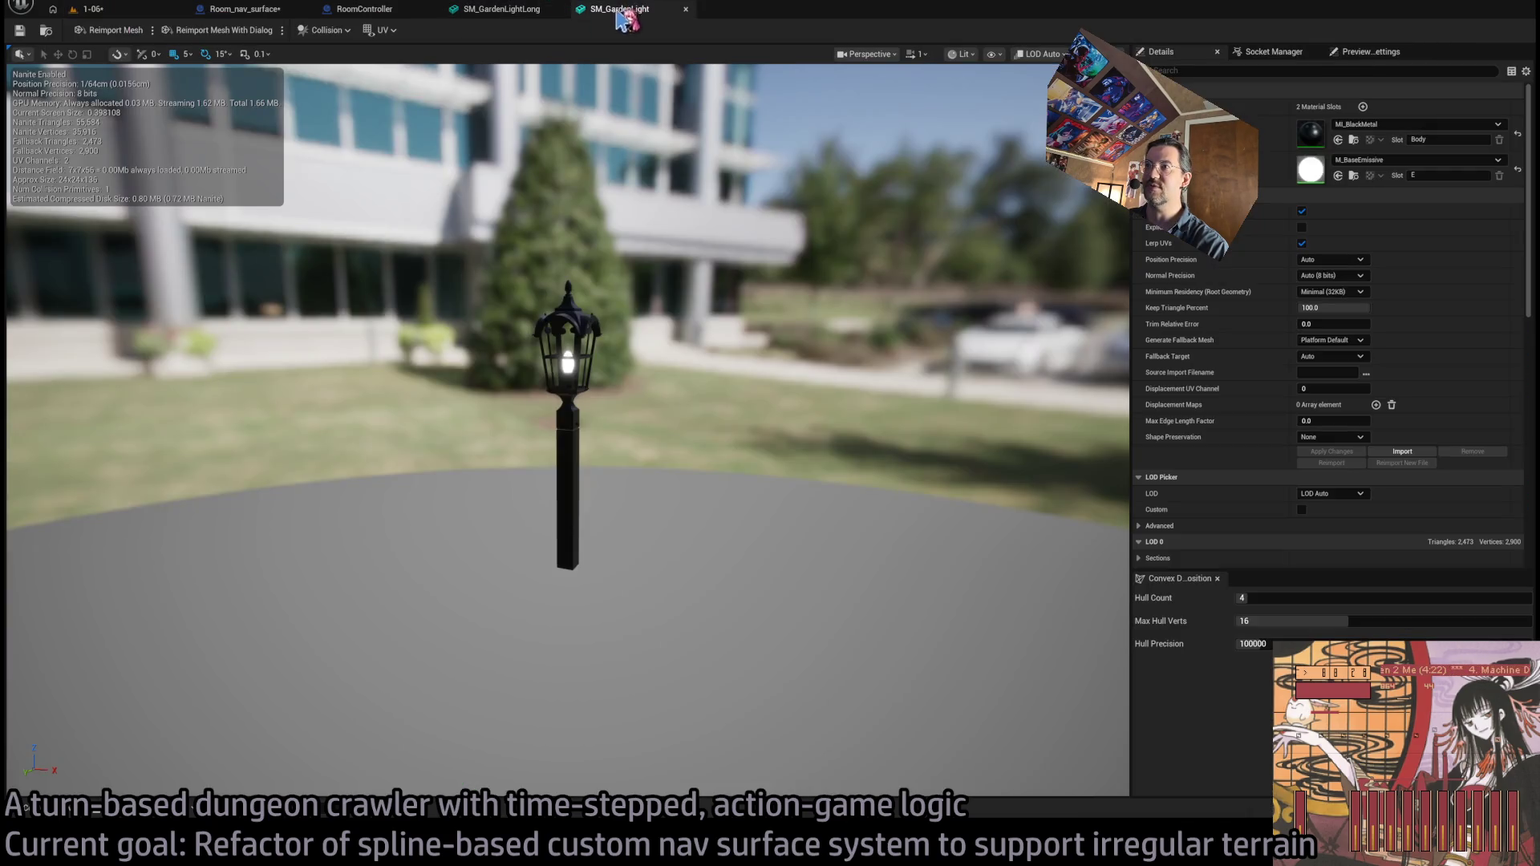
pyautogui.click(153, 11)
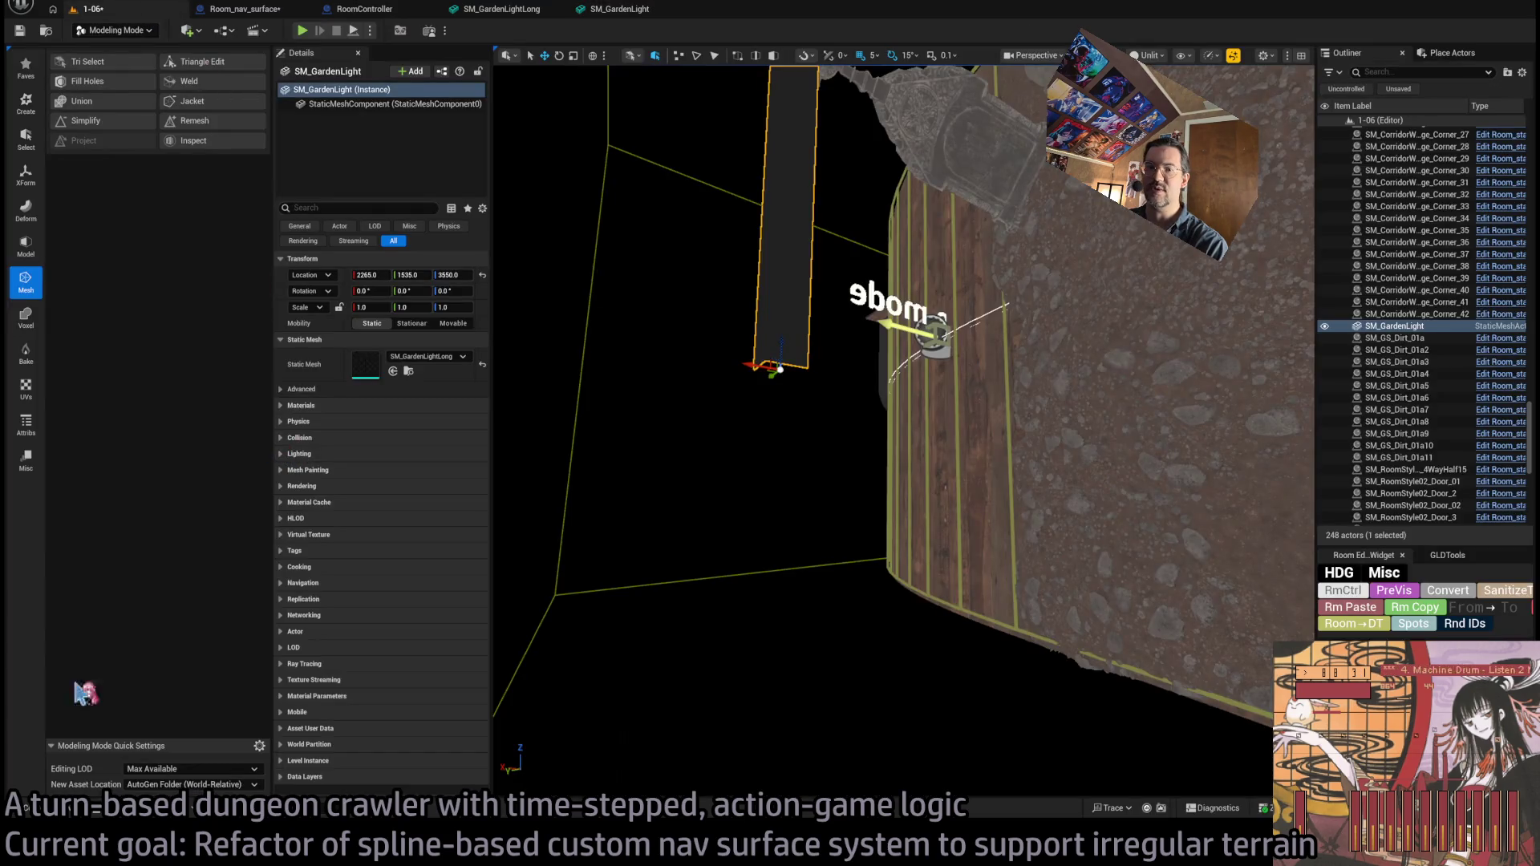
pyautogui.click(40, 808)
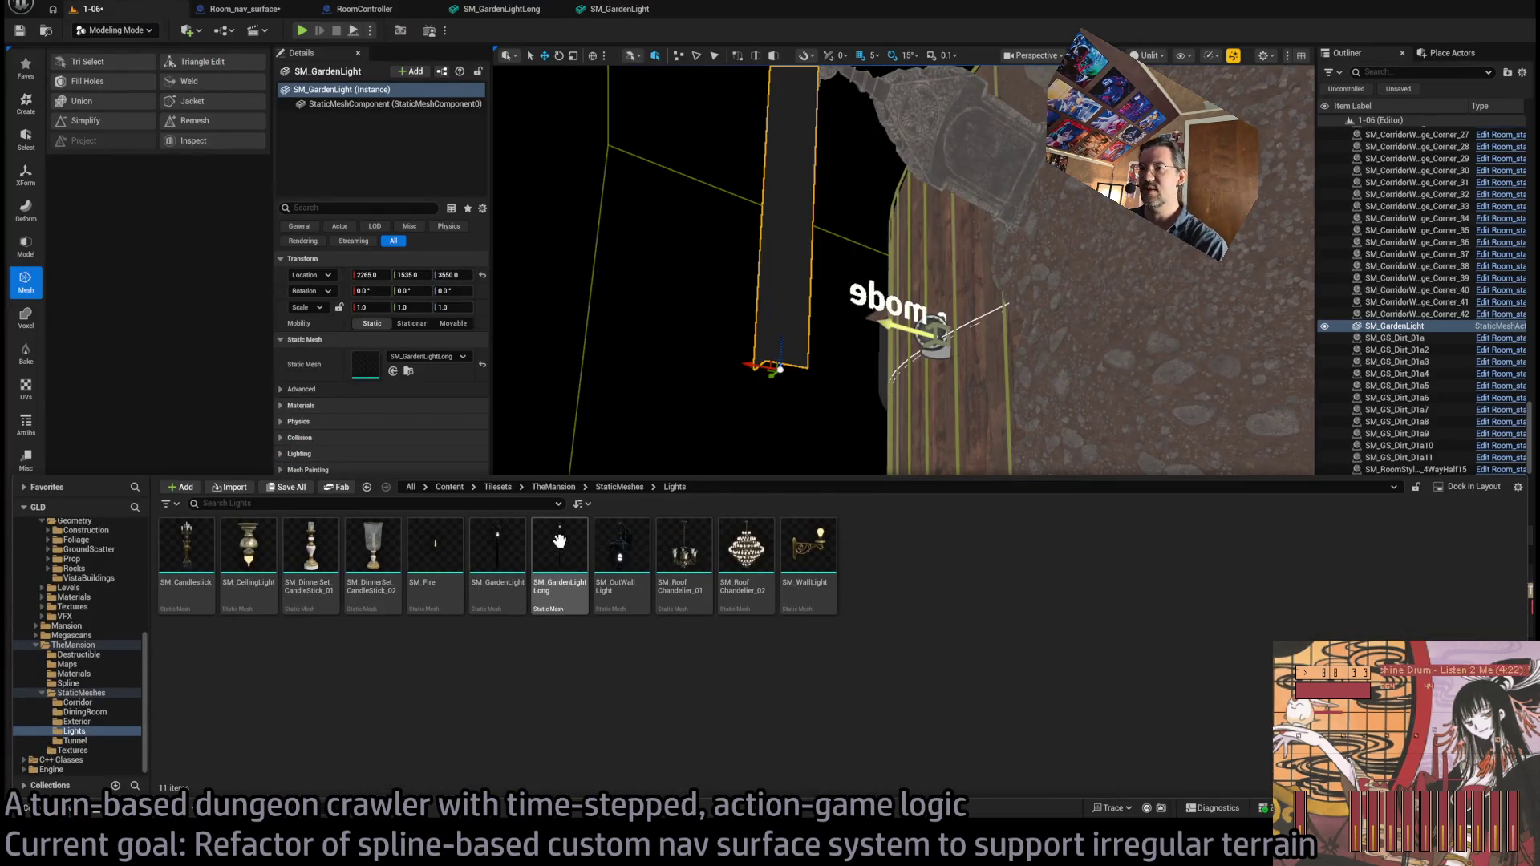
pyautogui.click(542, 589)
pyautogui.click(501, 566)
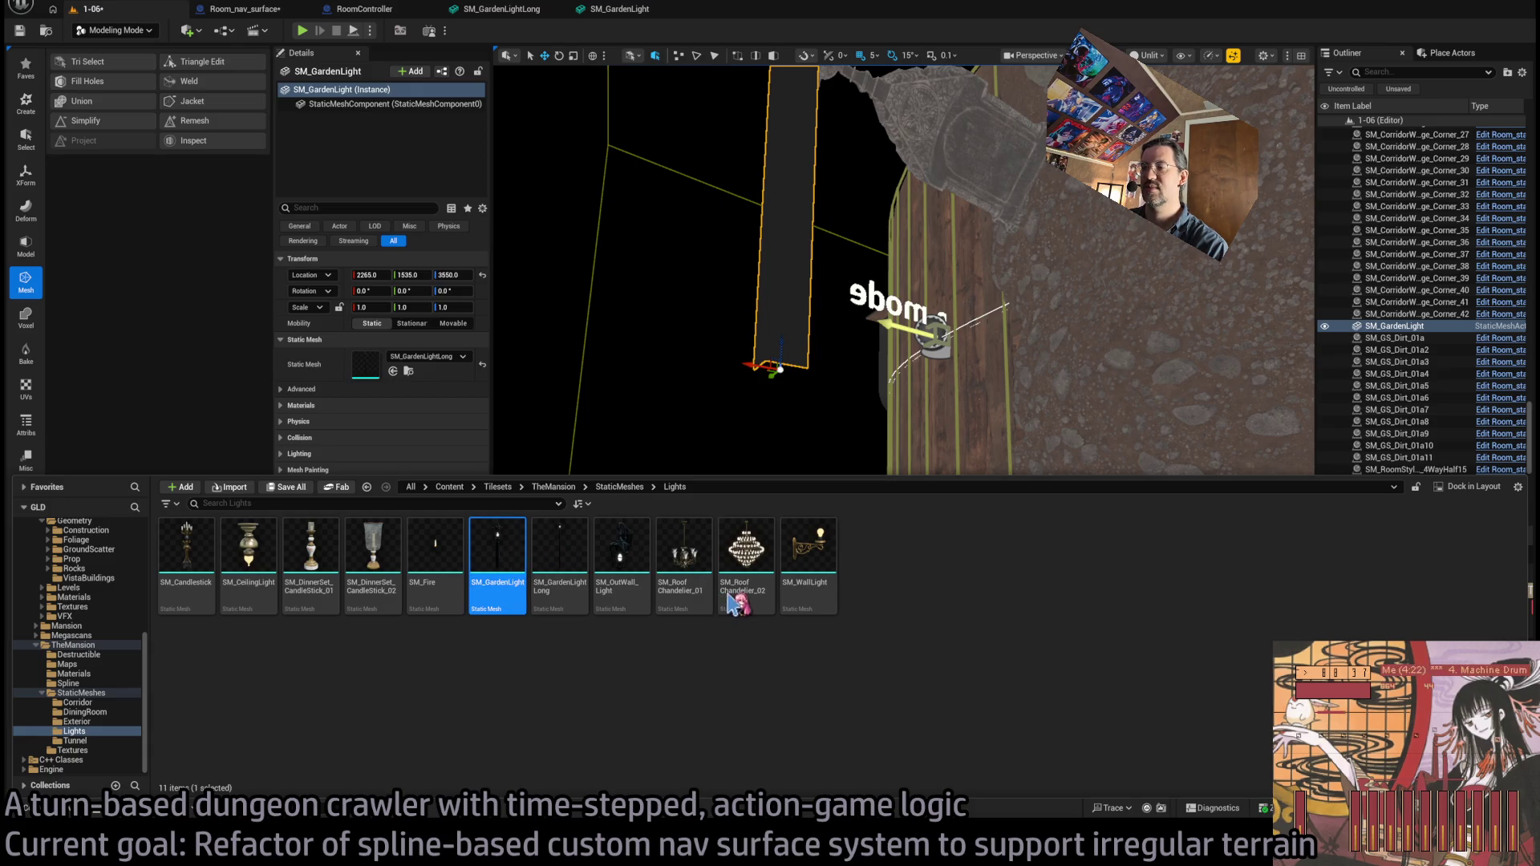
pyautogui.doubleClick(506, 549)
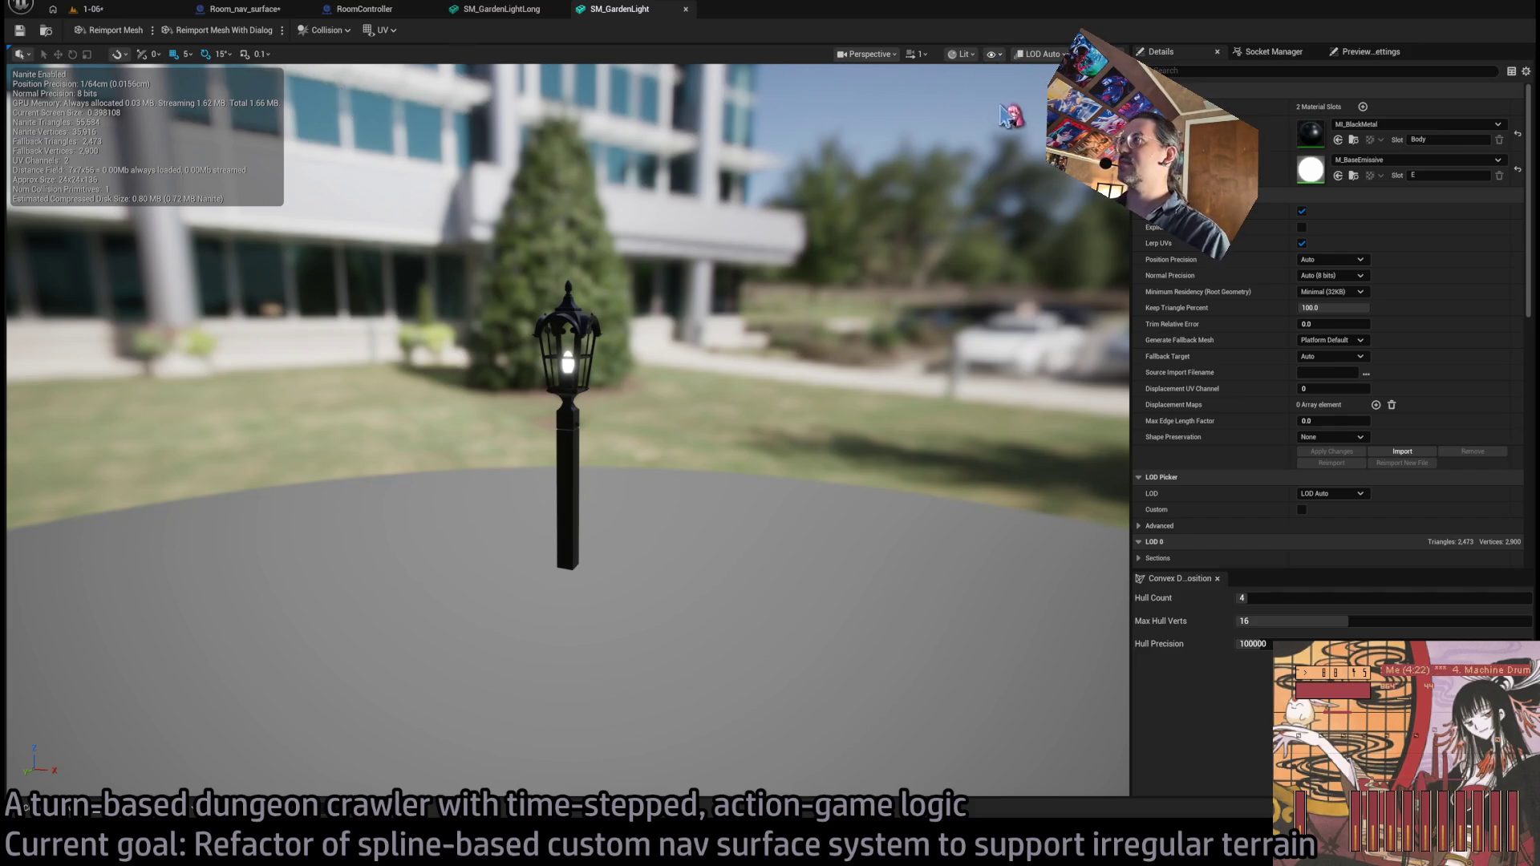
# - Show SM_GardenLight's collision, delete its convex hull, and move the collision box down the post
pyautogui.hotkey('alt', 'c')
pyautogui.click(617, 351)
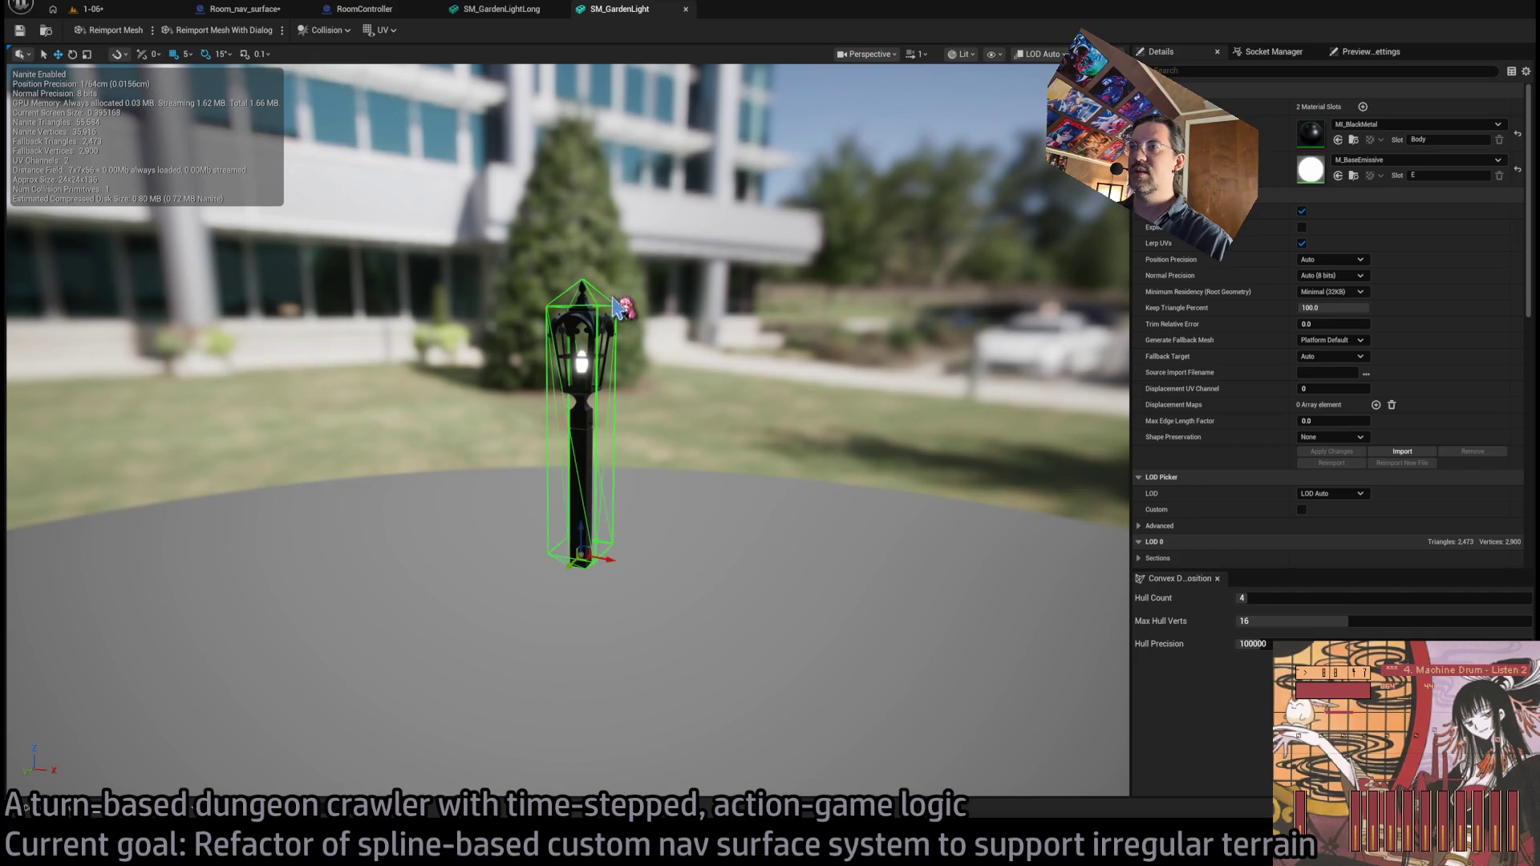
pyautogui.press('Delete')
pyautogui.click(497, 9)
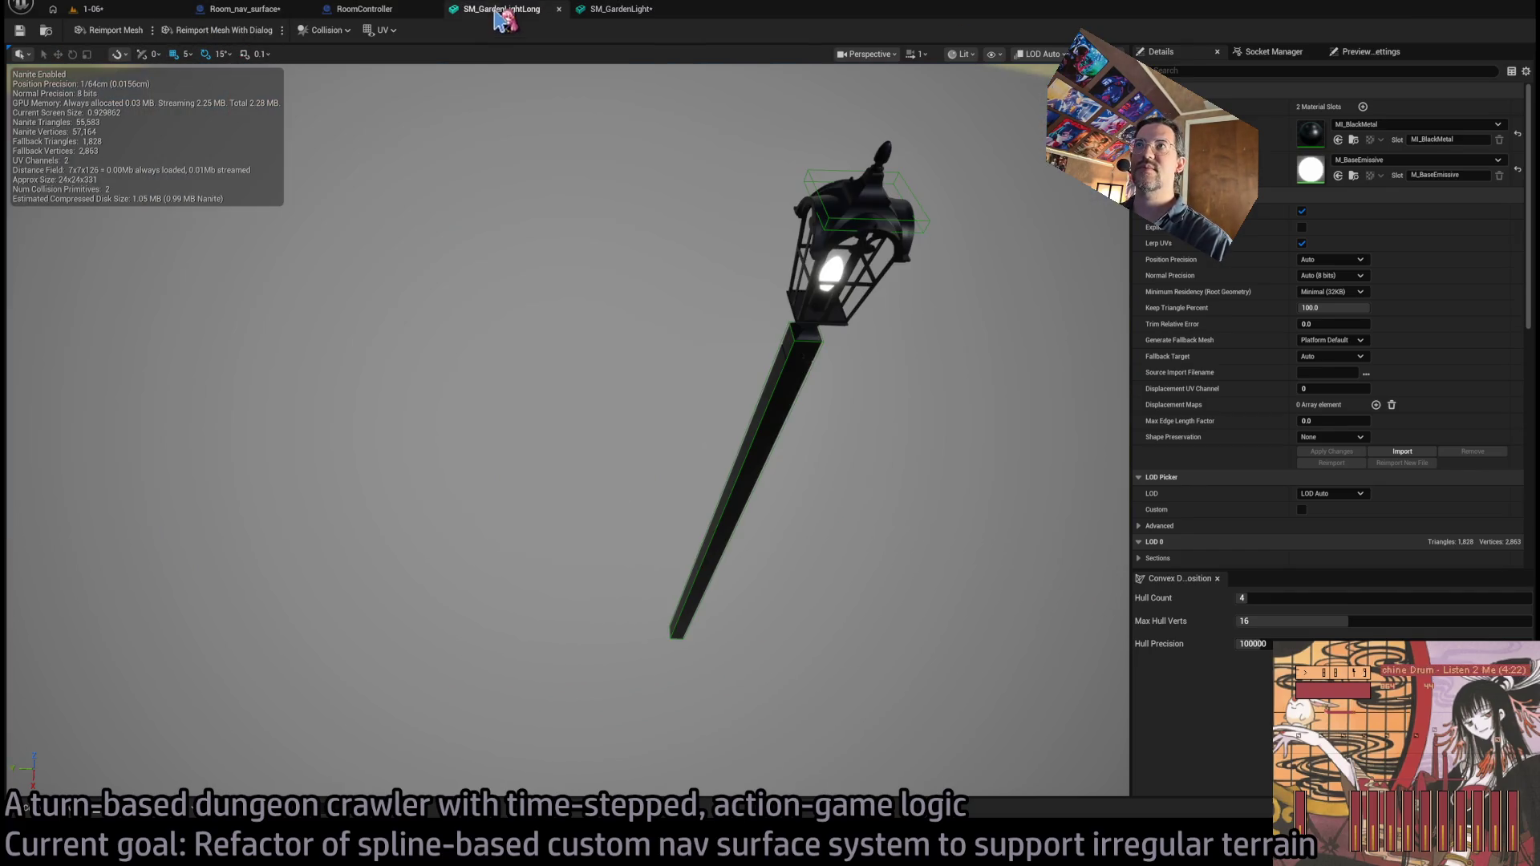
pyautogui.click(802, 353)
pyautogui.click(608, 11)
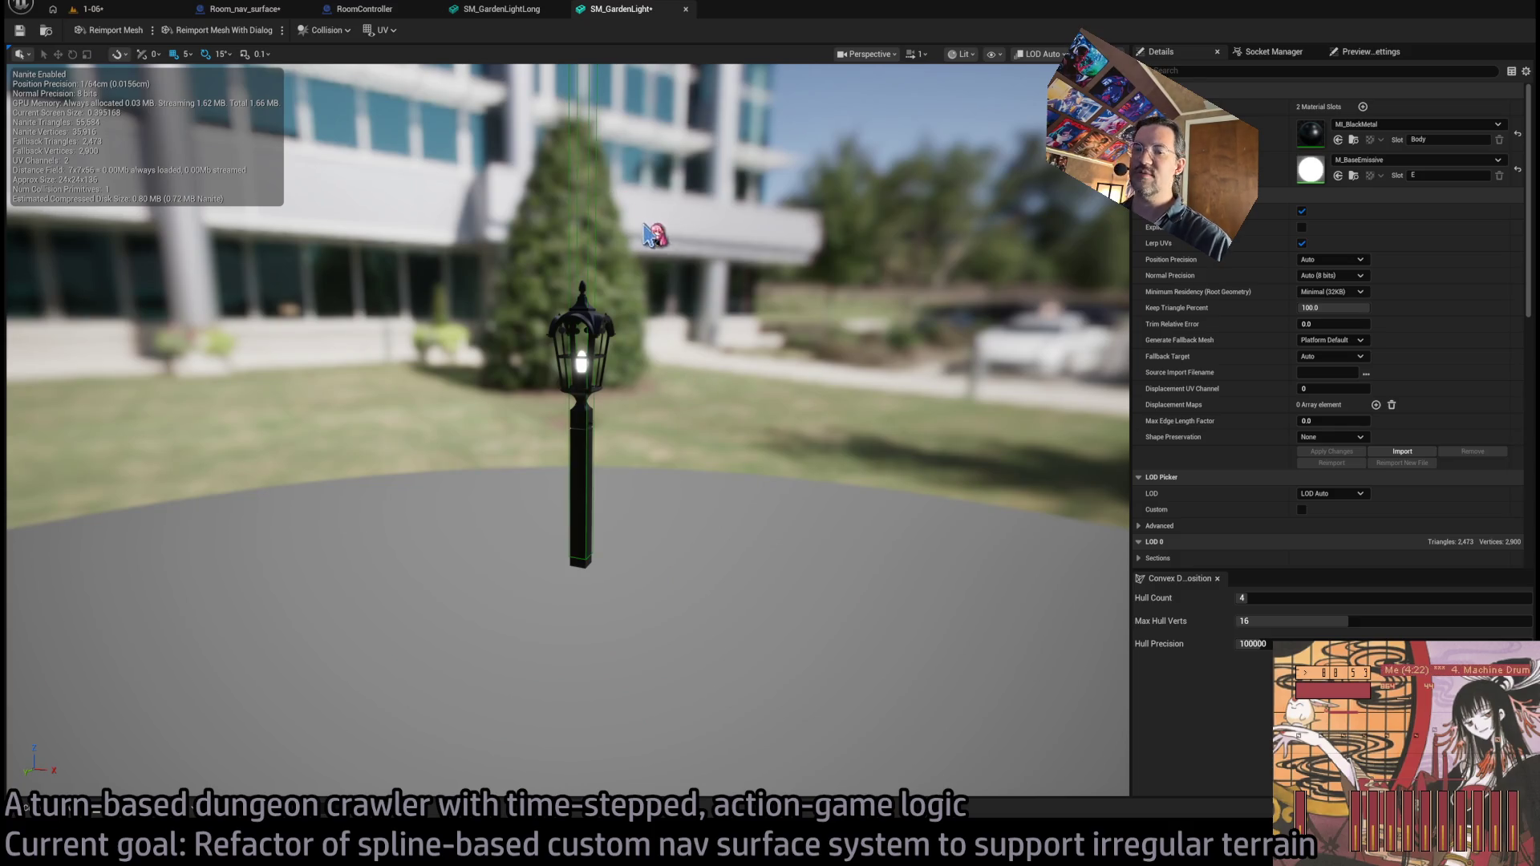
pyautogui.click(579, 212)
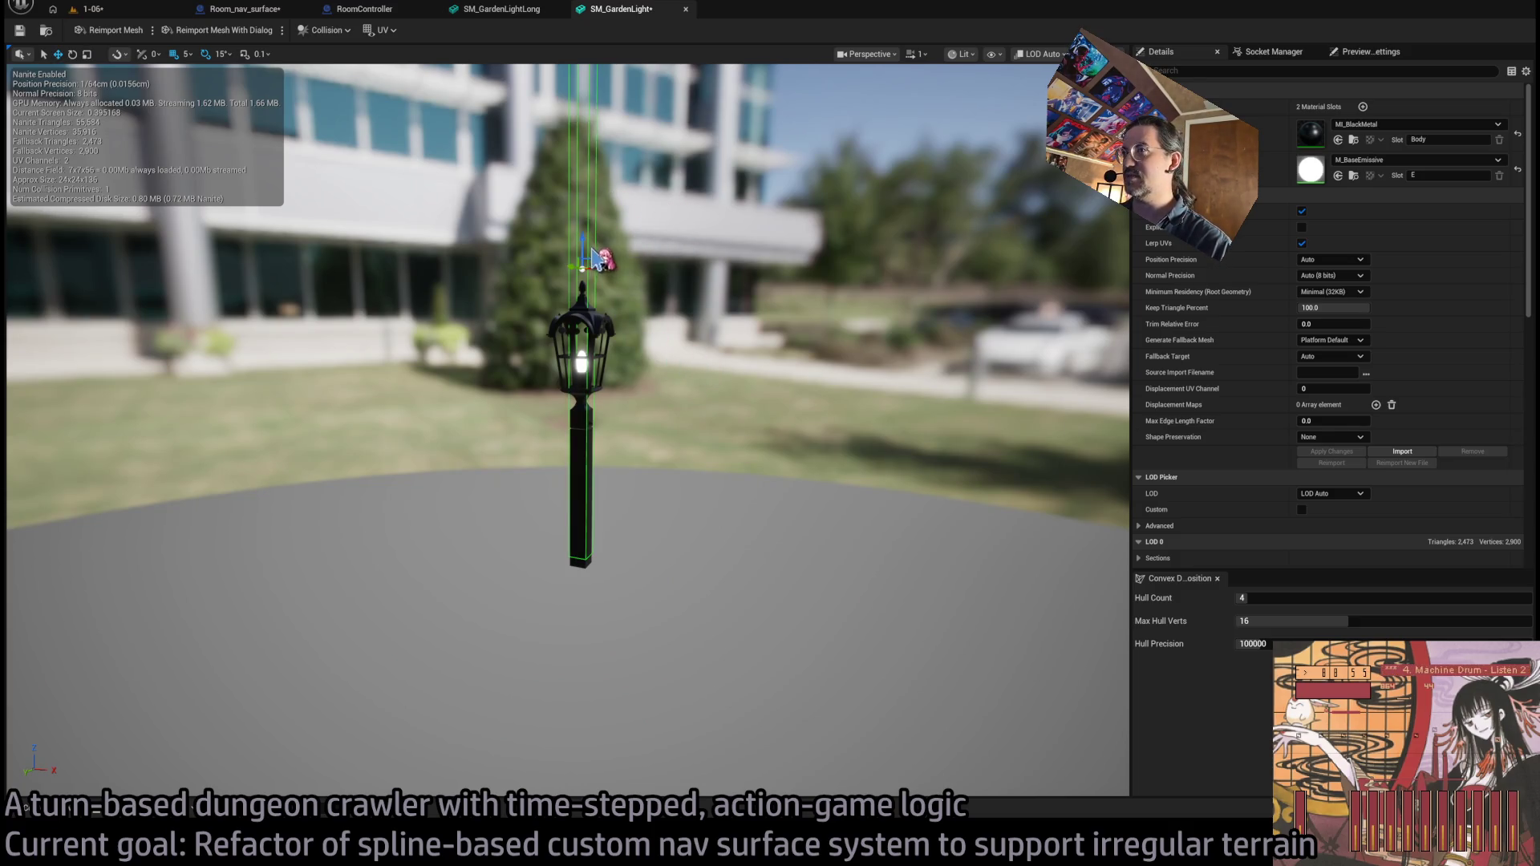
pyautogui.moveTo(594, 258)
pyautogui.mouseDown()
pyautogui.moveTo(580, 387)
pyautogui.moveTo(591, 463)
pyautogui.mouseUp()
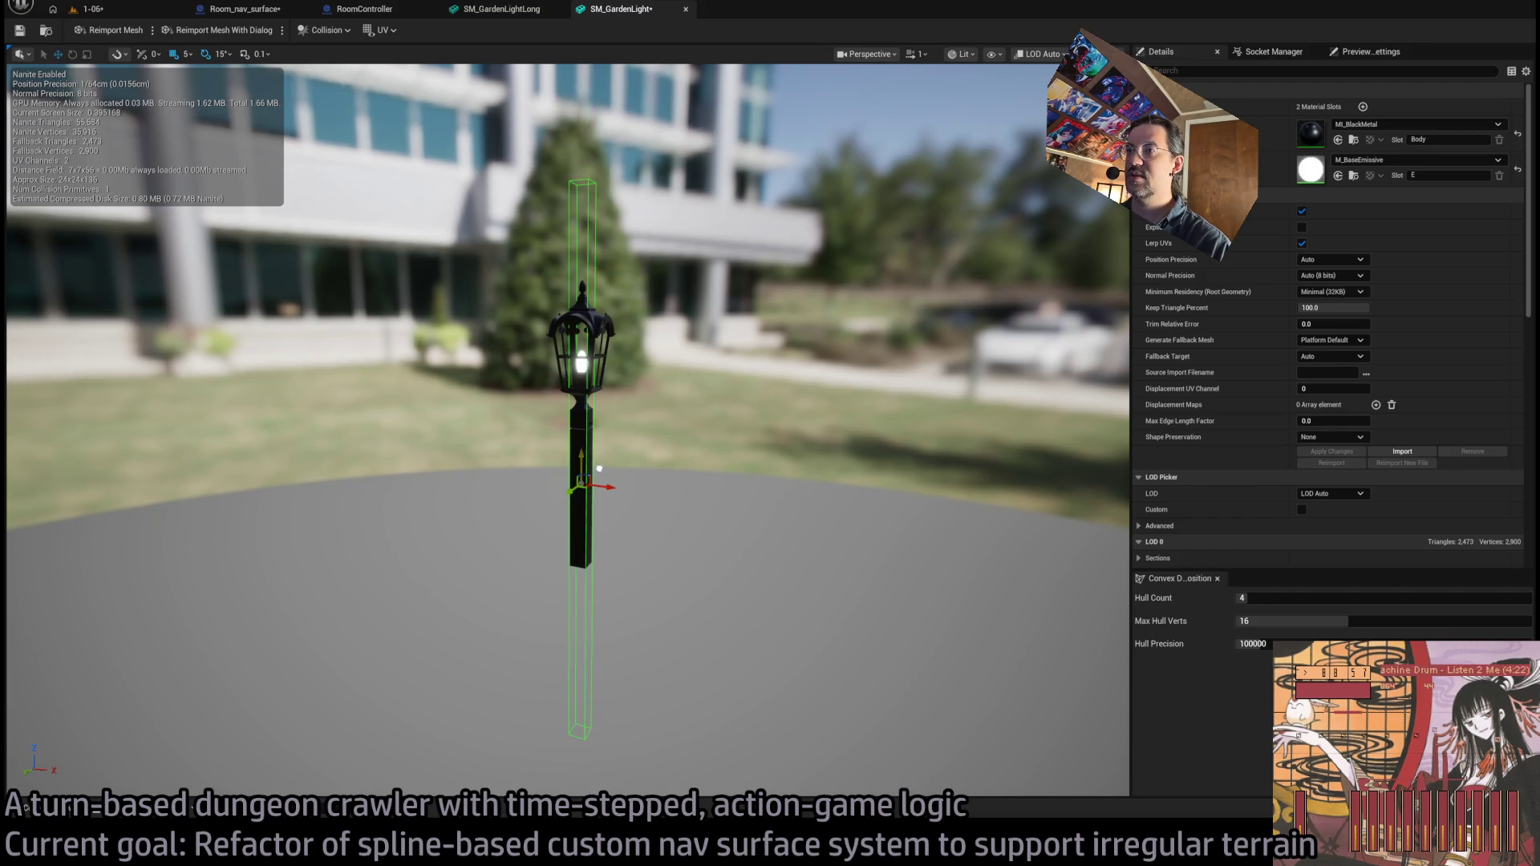
# - Expand Collision > Primitives > Boxes and set the first box's Center Z to 35
pyautogui.scroll(-10, 1172, 534)
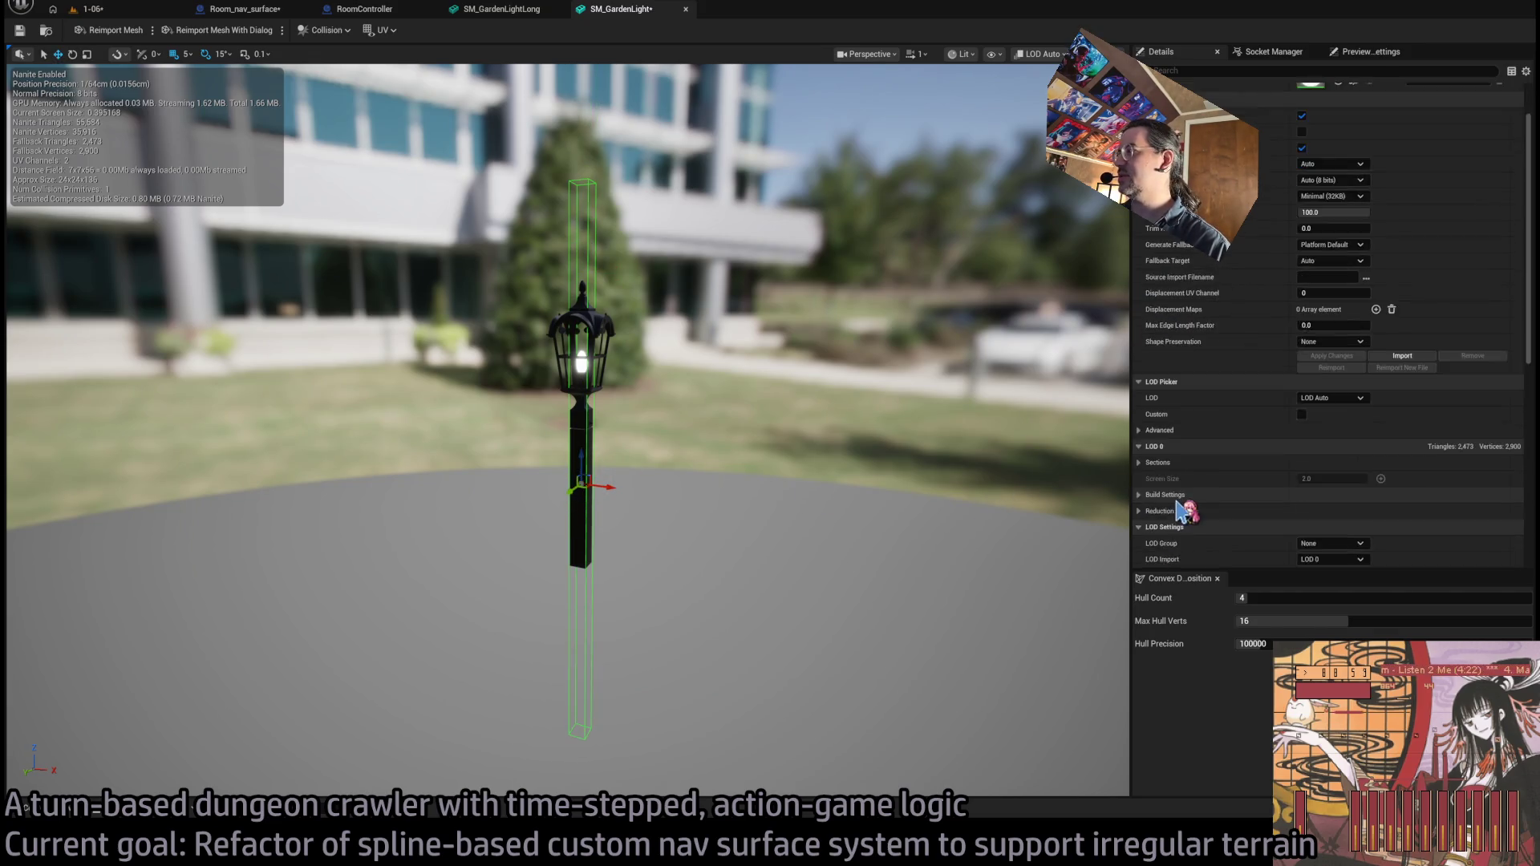
pyautogui.click(1139, 351)
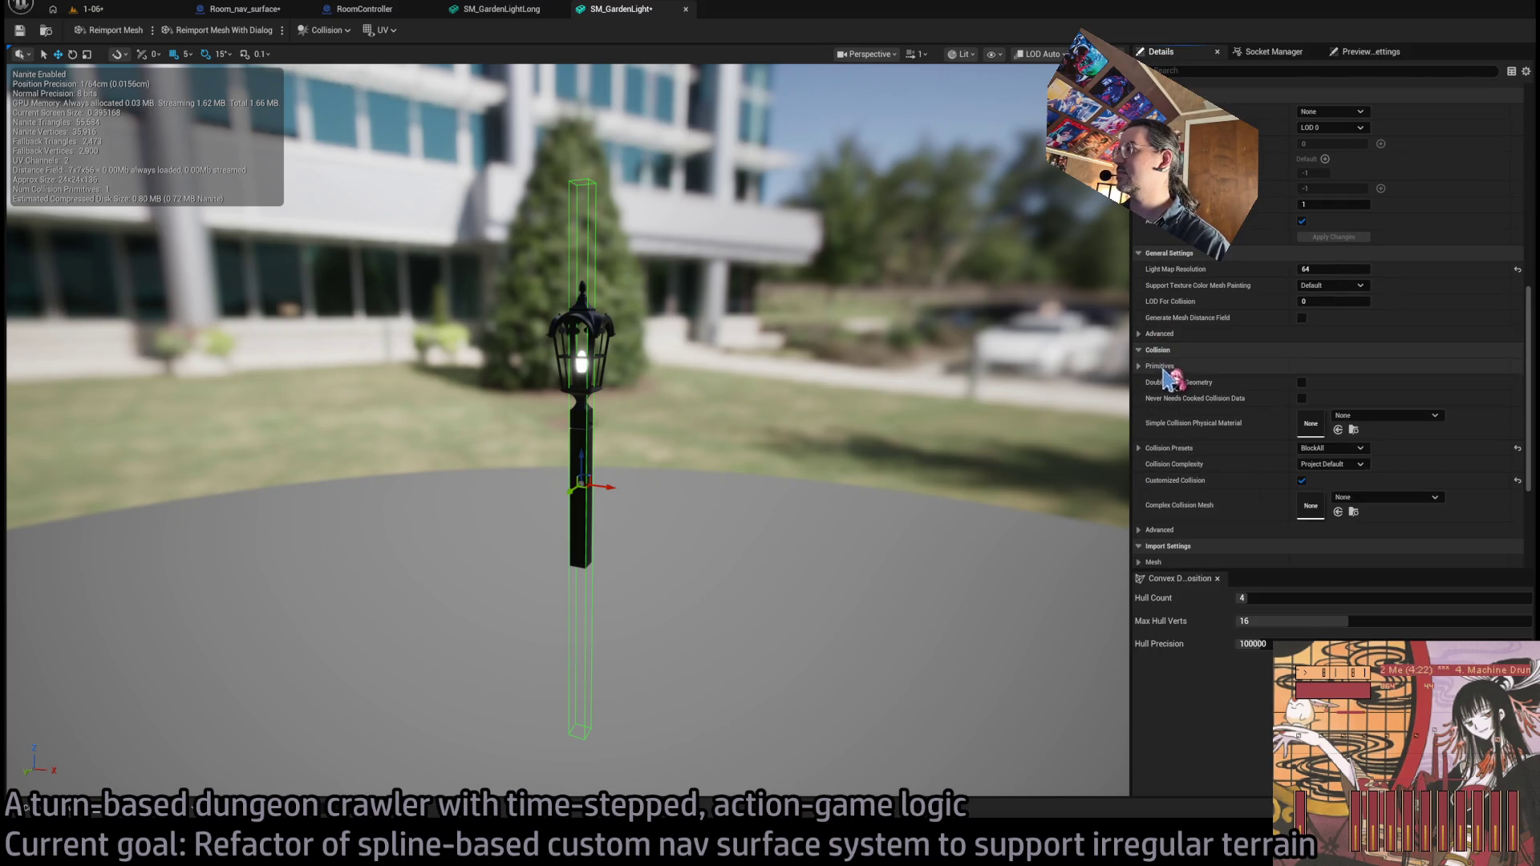
pyautogui.click(1139, 366)
pyautogui.click(1148, 399)
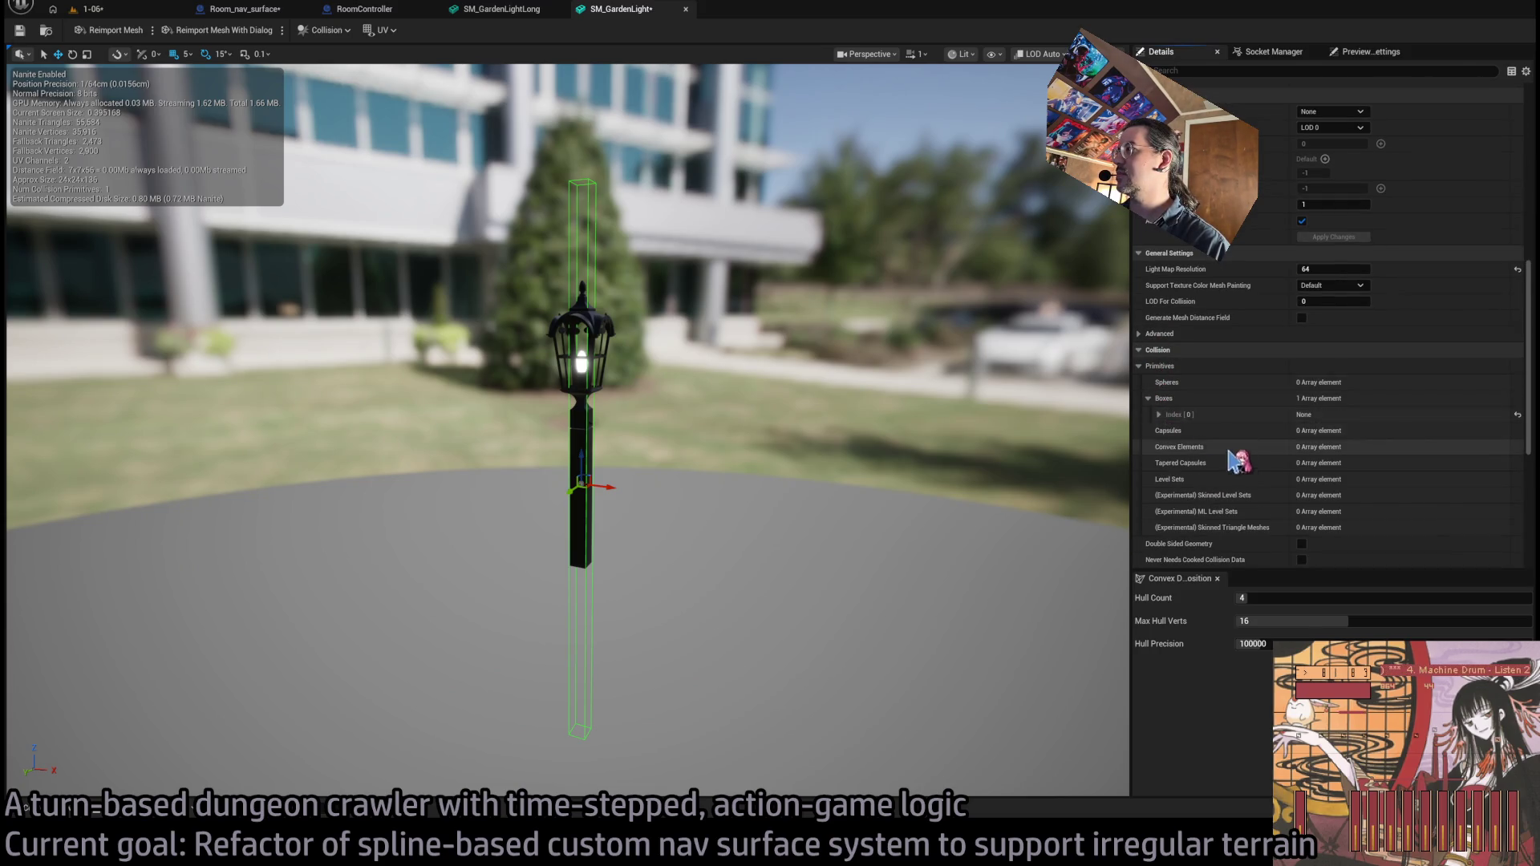
pyautogui.click(1159, 415)
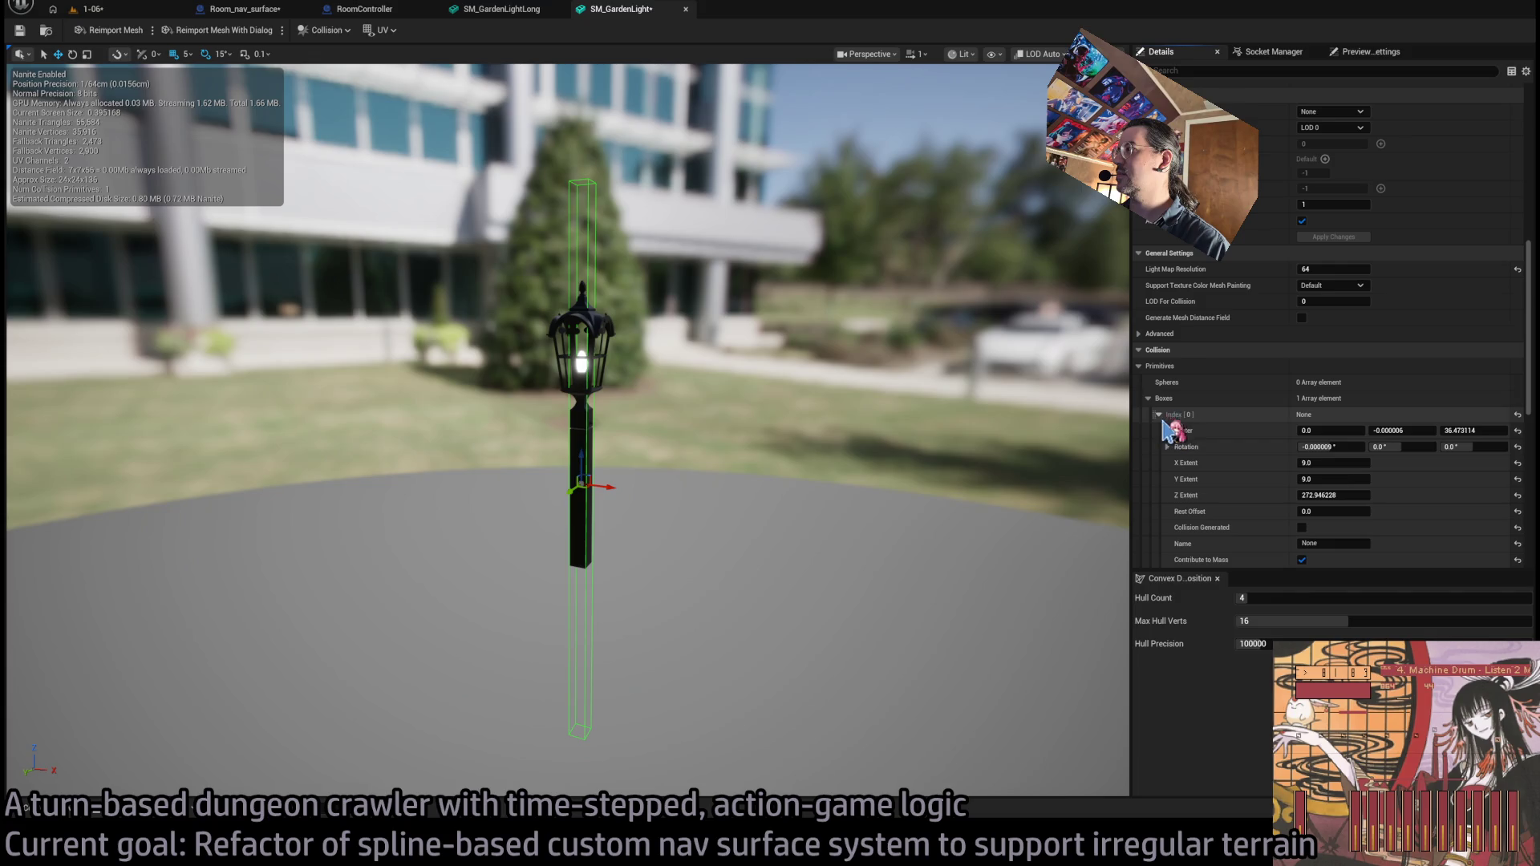
pyautogui.moveTo(1487, 431); pyautogui.dragTo(1488, 432)
pyautogui.click(1485, 433)
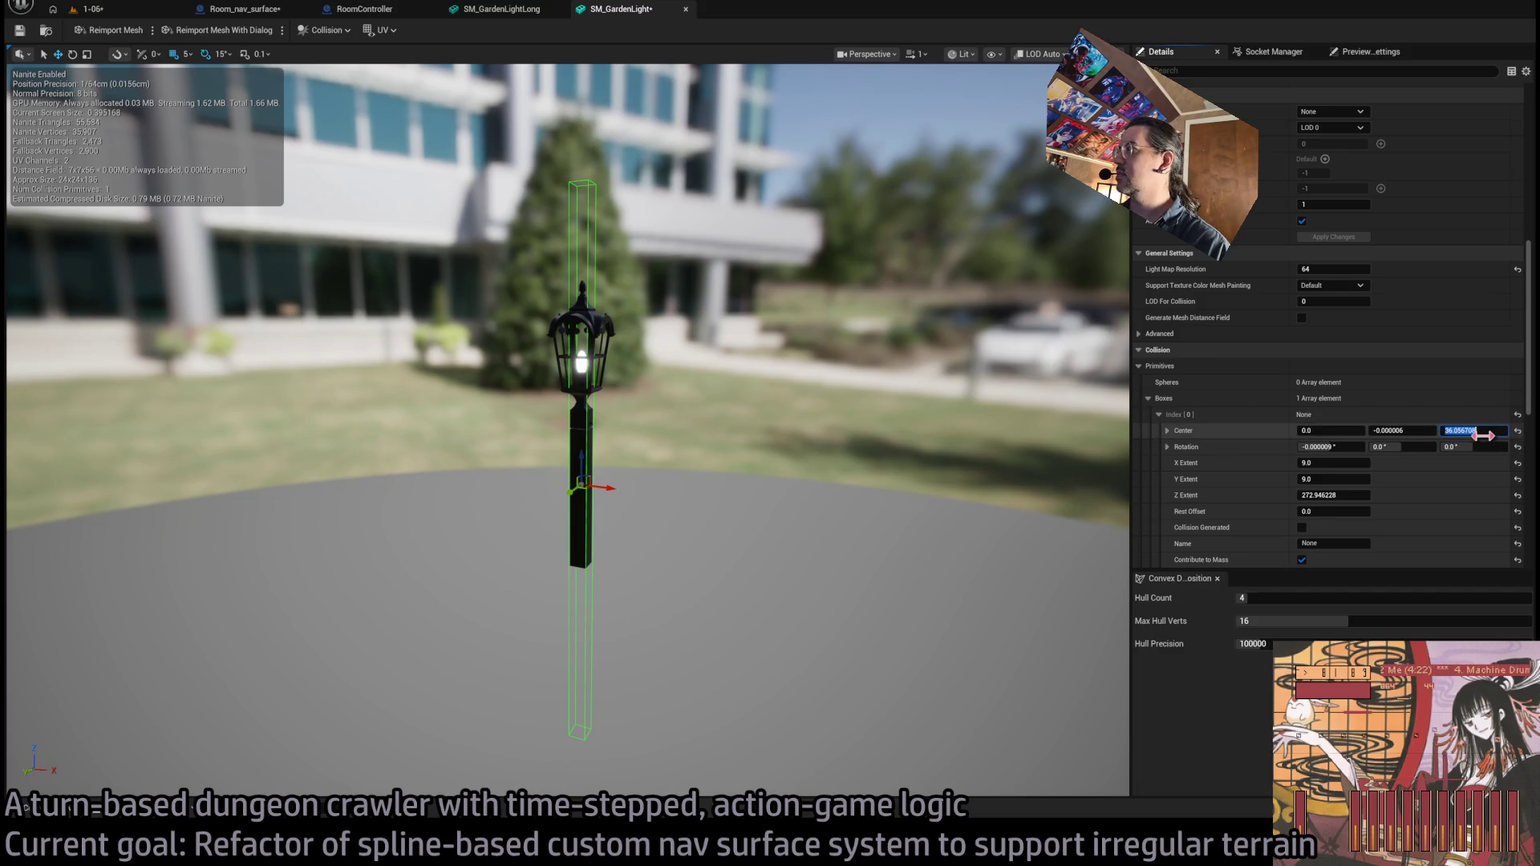
pyautogui.write('35')
pyautogui.press('Return')
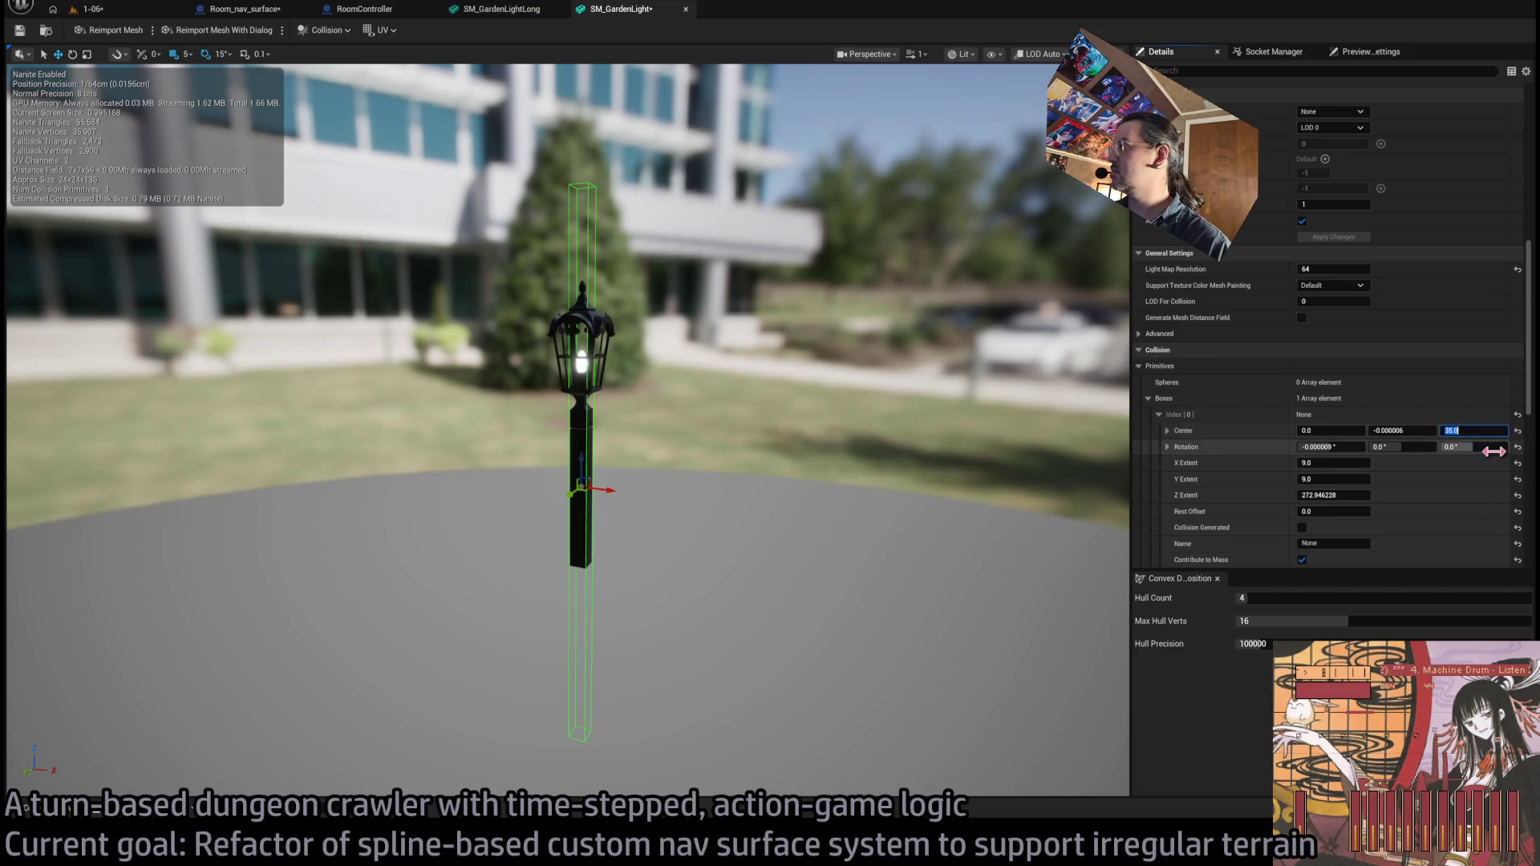
# - Set the collision box's Z Extent to about 80
pyautogui.click(1351, 495)
pyautogui.write('35')
pyautogui.press('Return')
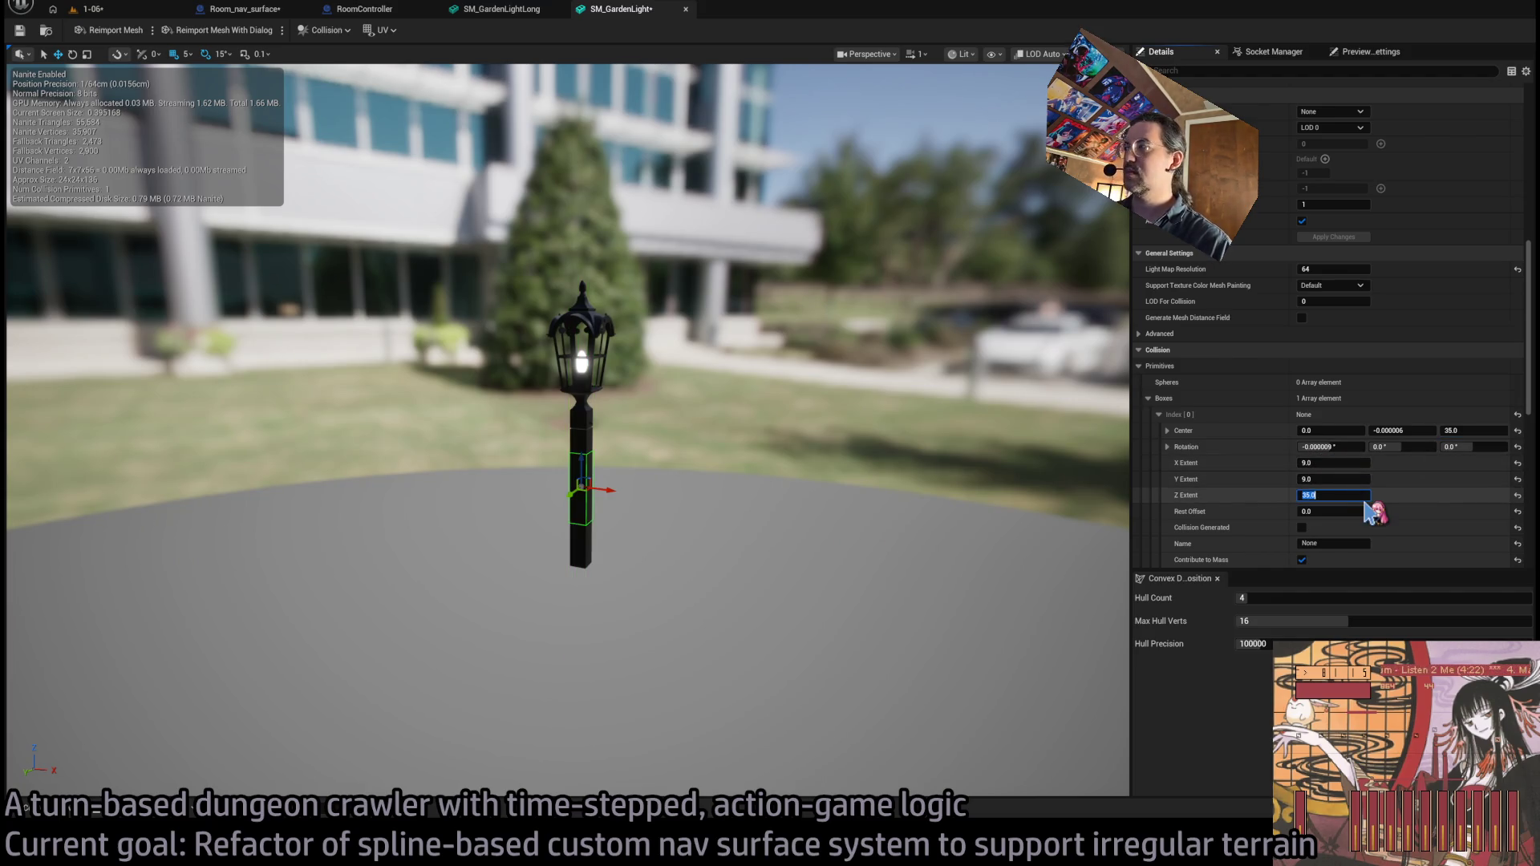
pyautogui.write('70')
pyautogui.press('Return')
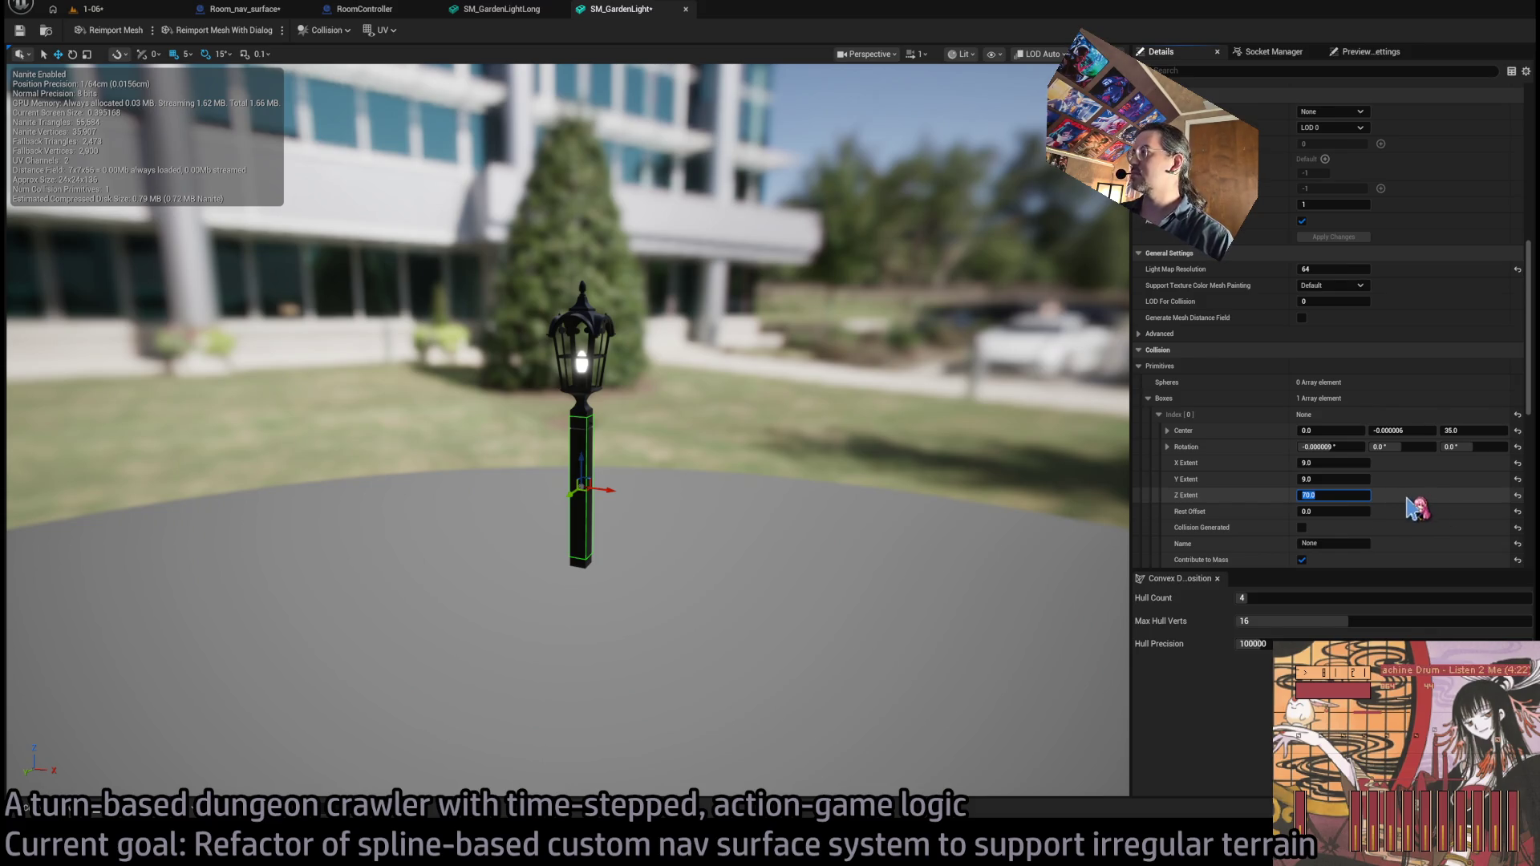
pyautogui.click(1396, 505)
pyautogui.moveTo(1355, 495); pyautogui.dragTo(1373, 495)
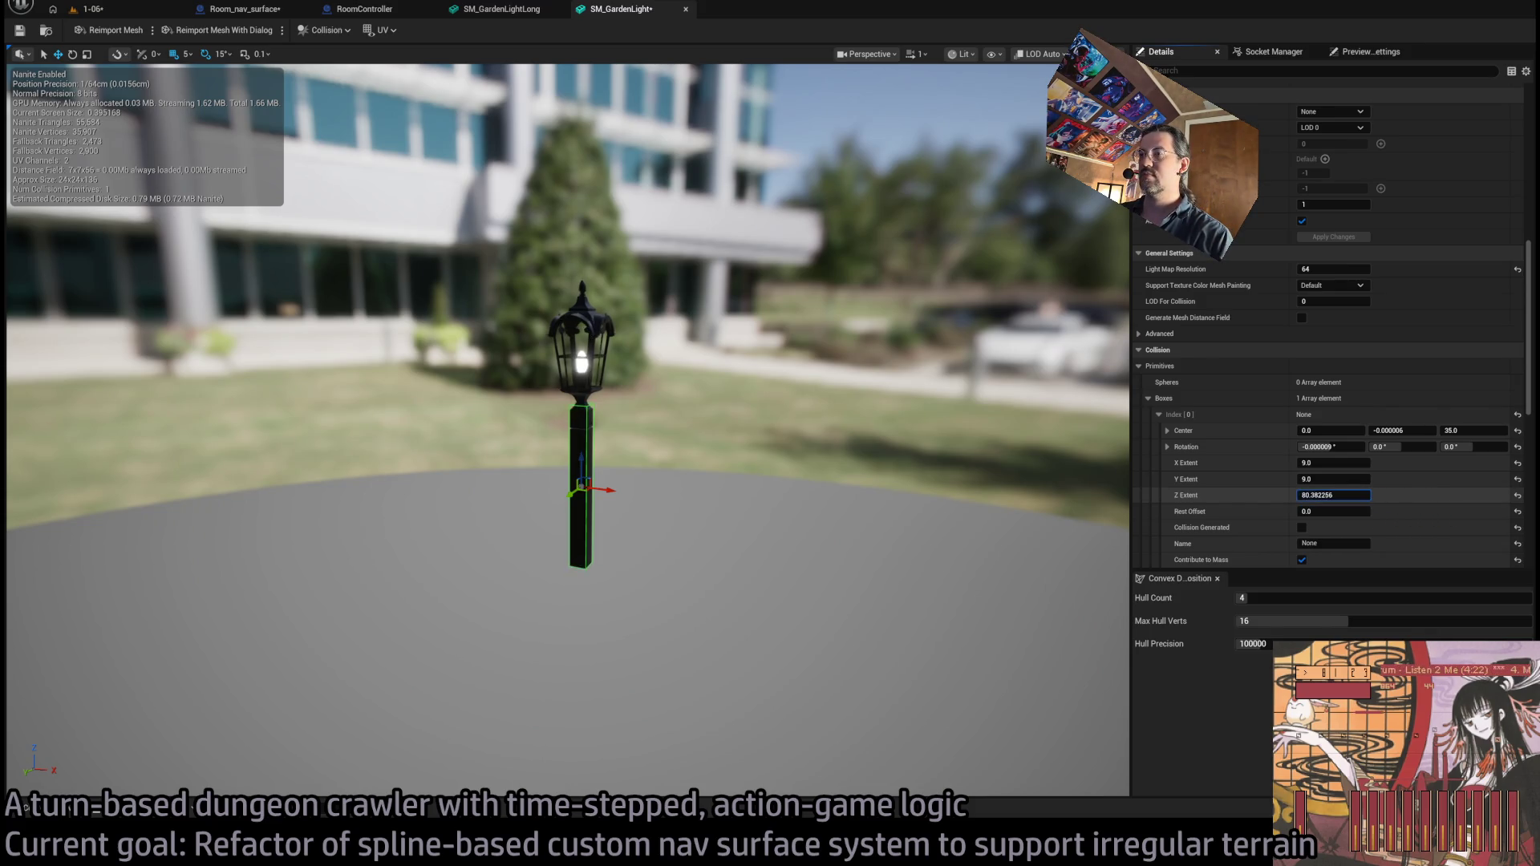
# - Move the second collision box down the post, save SM_GardenLight, and close both mesh editors
pyautogui.click(513, 9)
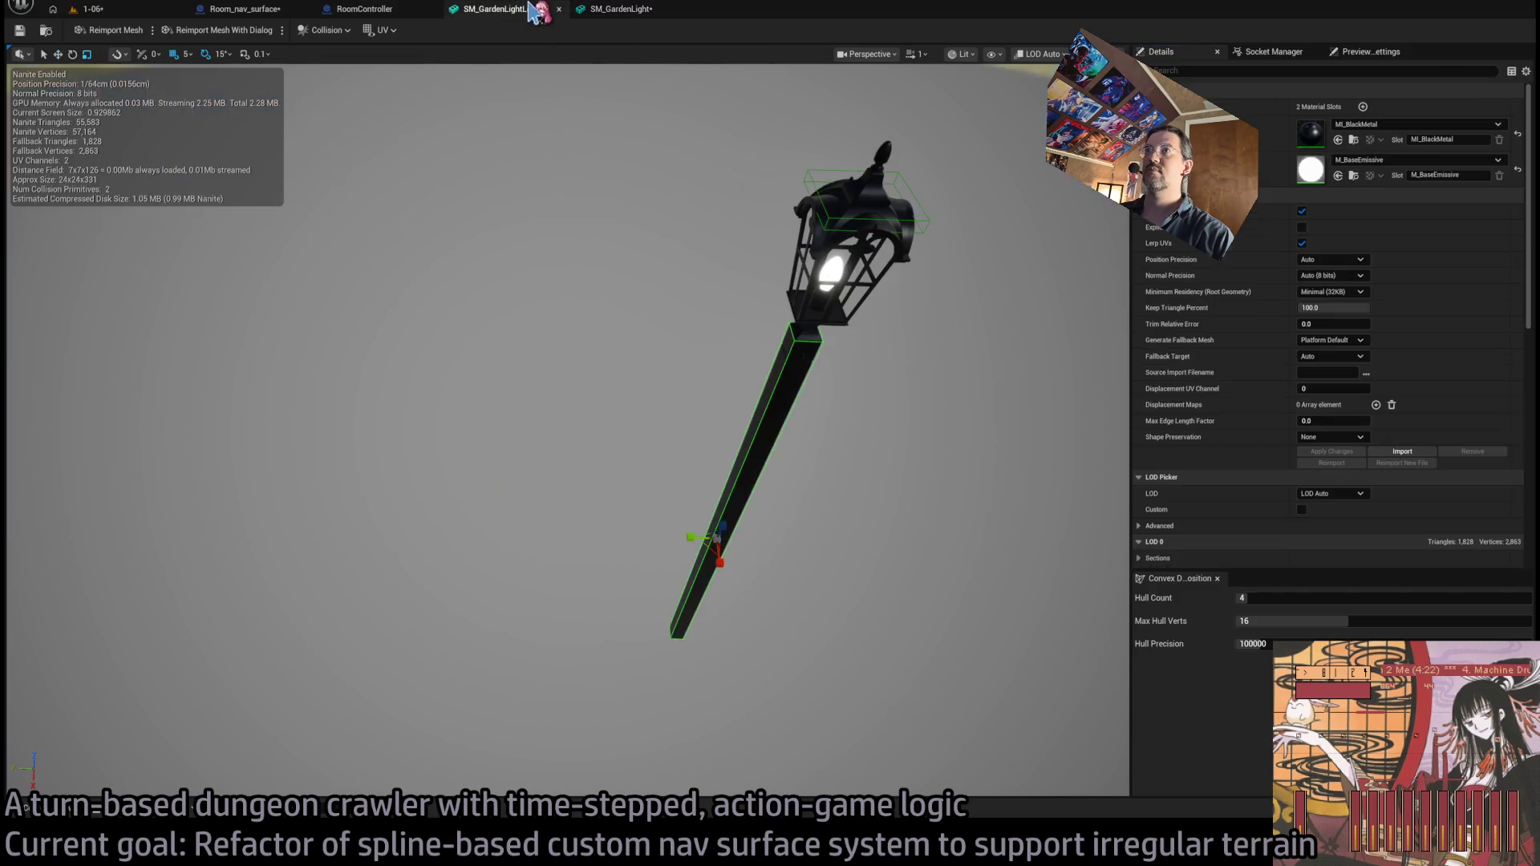
pyautogui.click(625, 11)
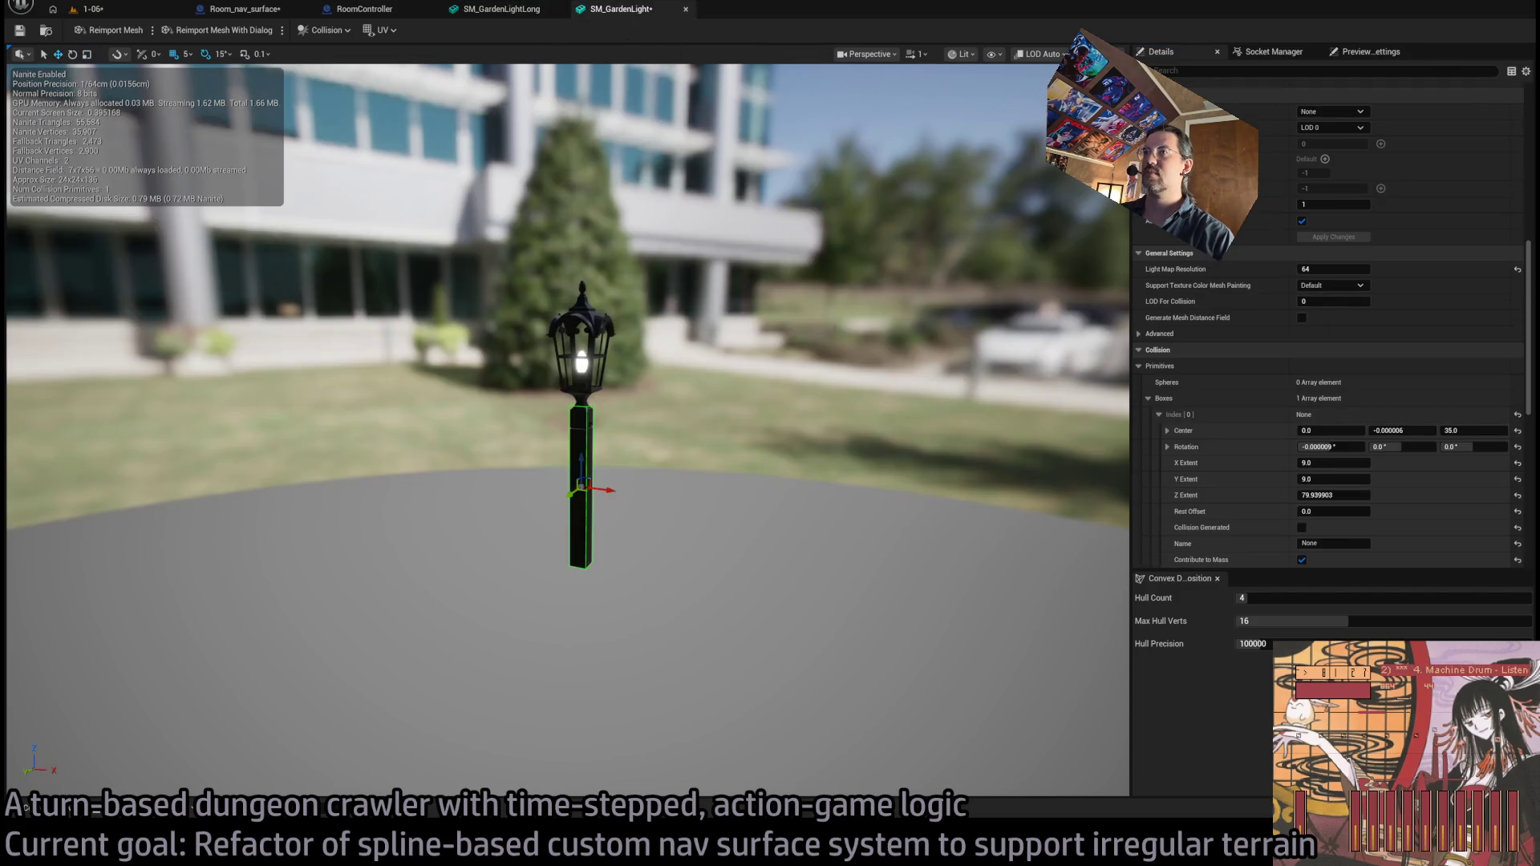
pyautogui.scroll(-5, 1319, 513)
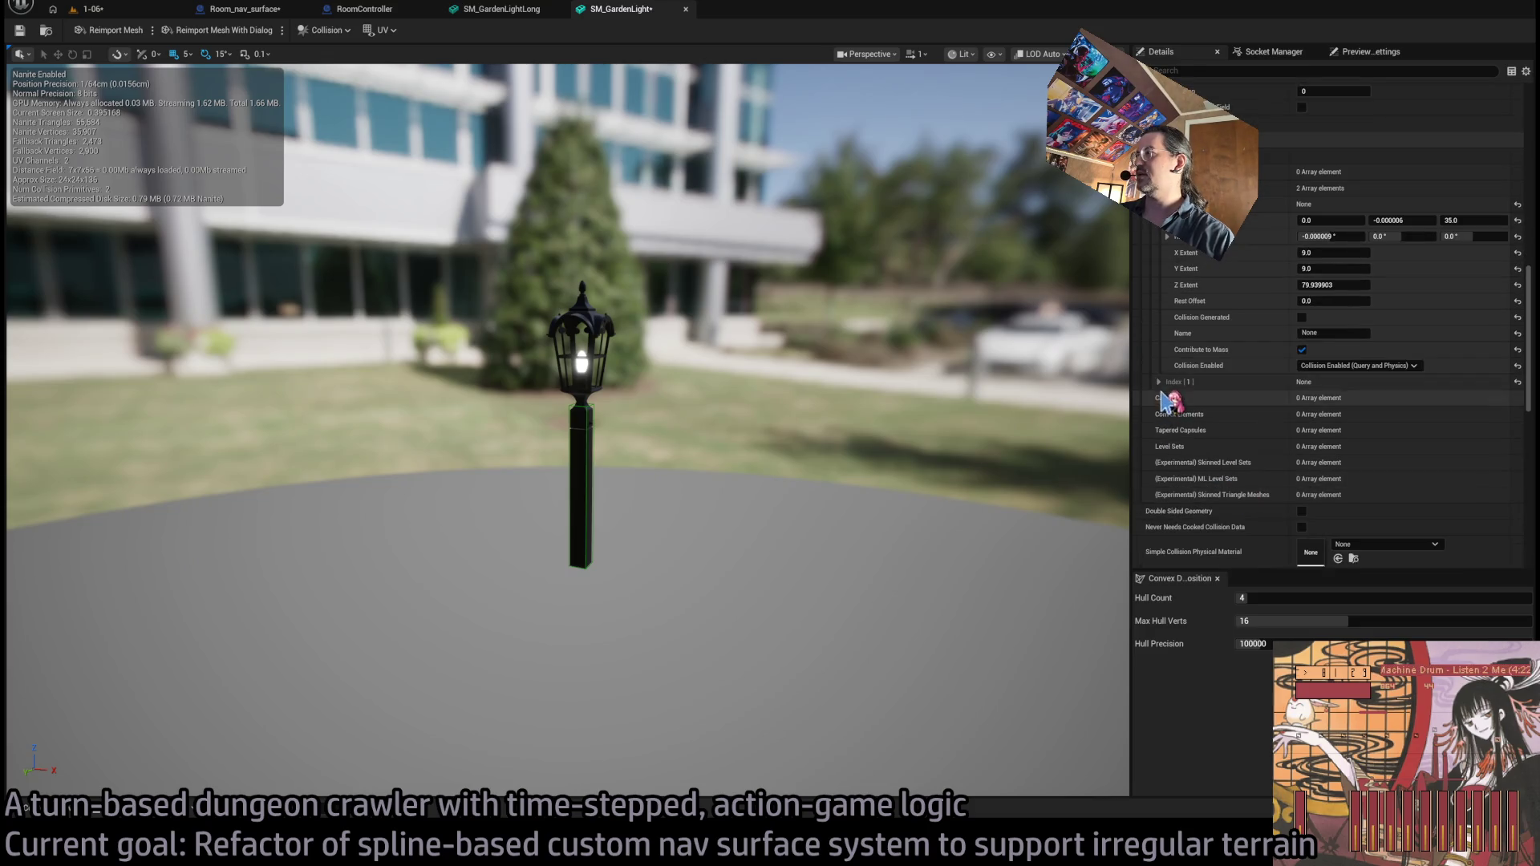
pyautogui.moveTo(1476, 398); pyautogui.dragTo(1450, 398)
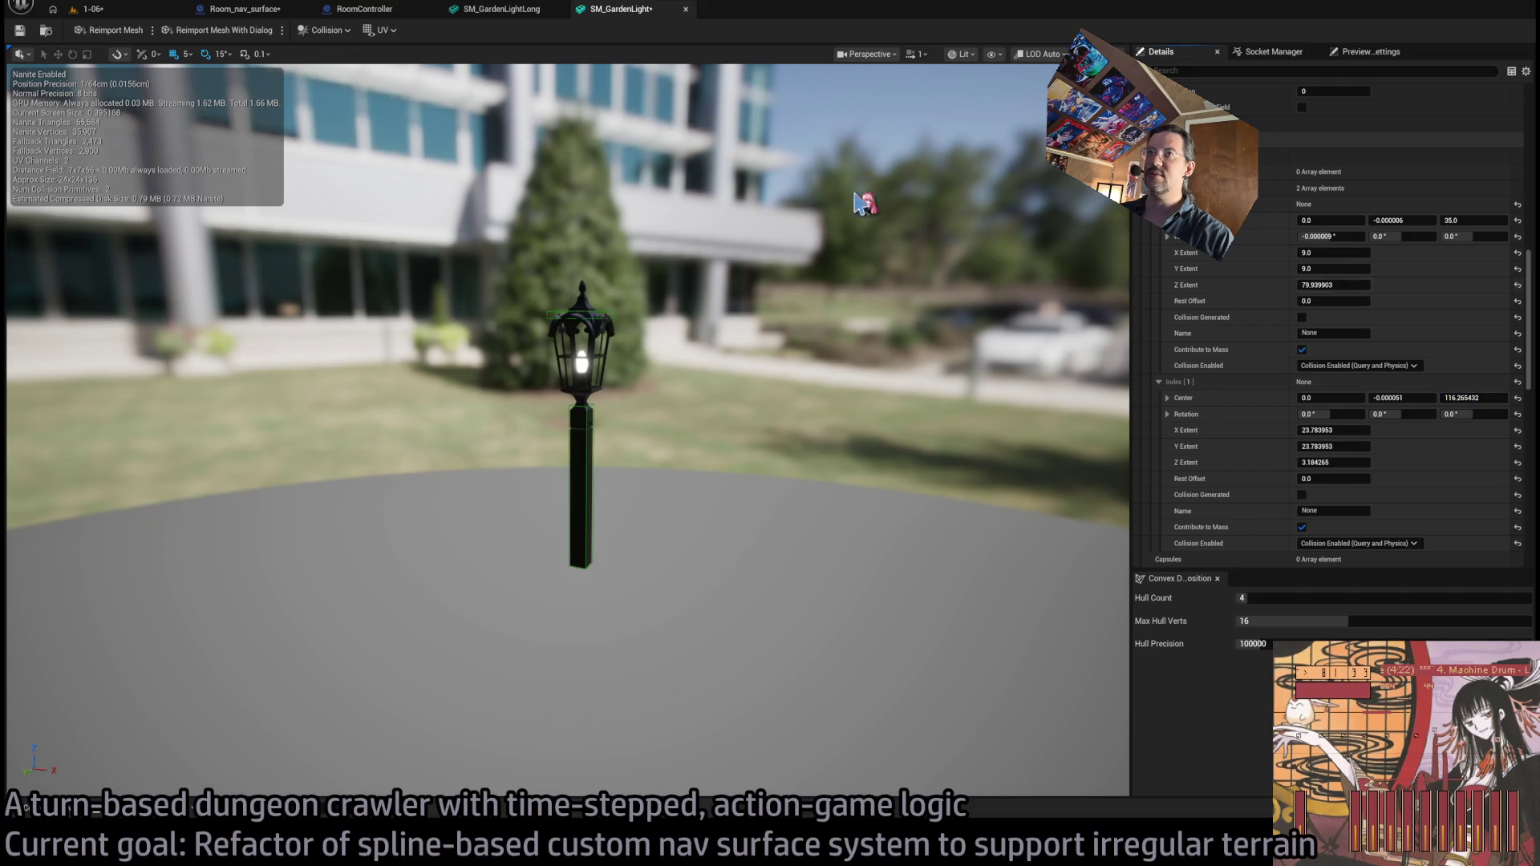
pyautogui.click(20, 30)
pyautogui.click(686, 9)
pyautogui.click(560, 9)
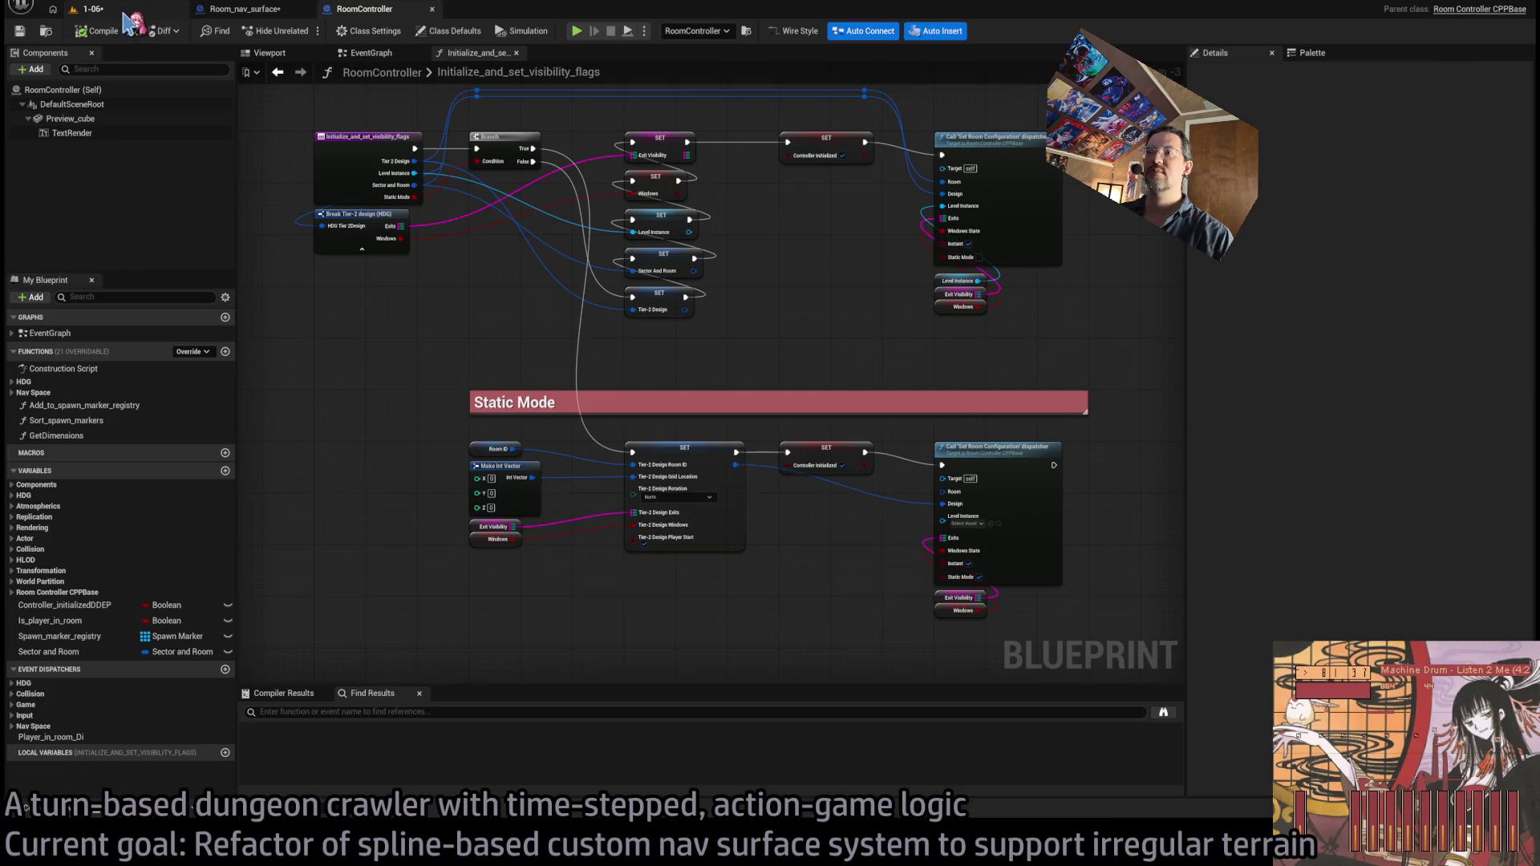
# - Place and remove a second SM_GardenLight, then frame and rotate the long garden light pole
pyautogui.click(124, 15)
pyautogui.click(68, 808)
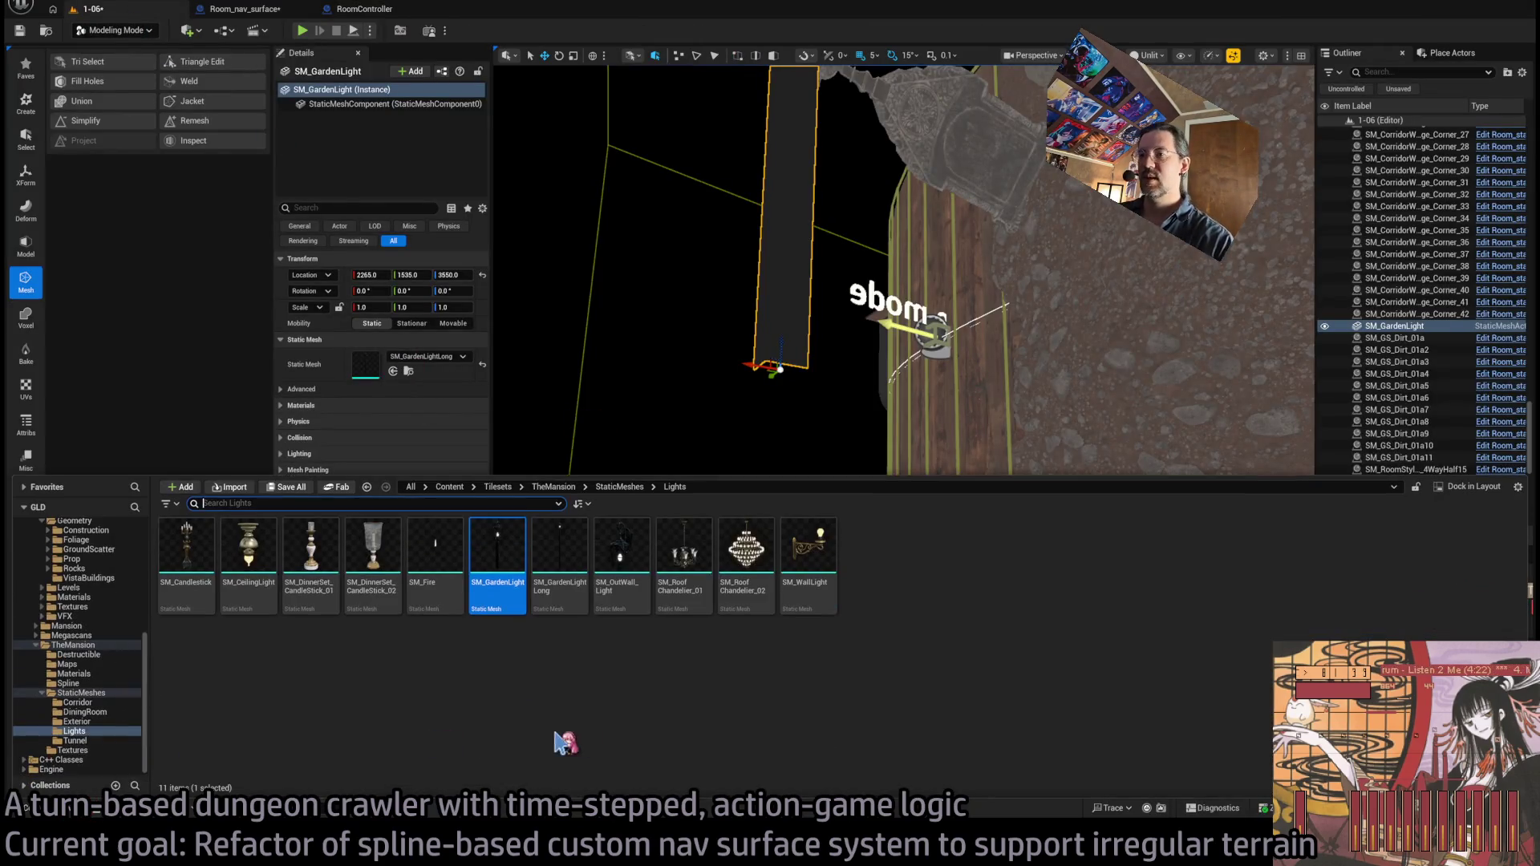
pyautogui.moveTo(498, 561)
pyautogui.mouseDown()
pyautogui.moveTo(954, 420)
pyautogui.moveTo(993, 420)
pyautogui.moveTo(1042, 465)
pyautogui.mouseUp()
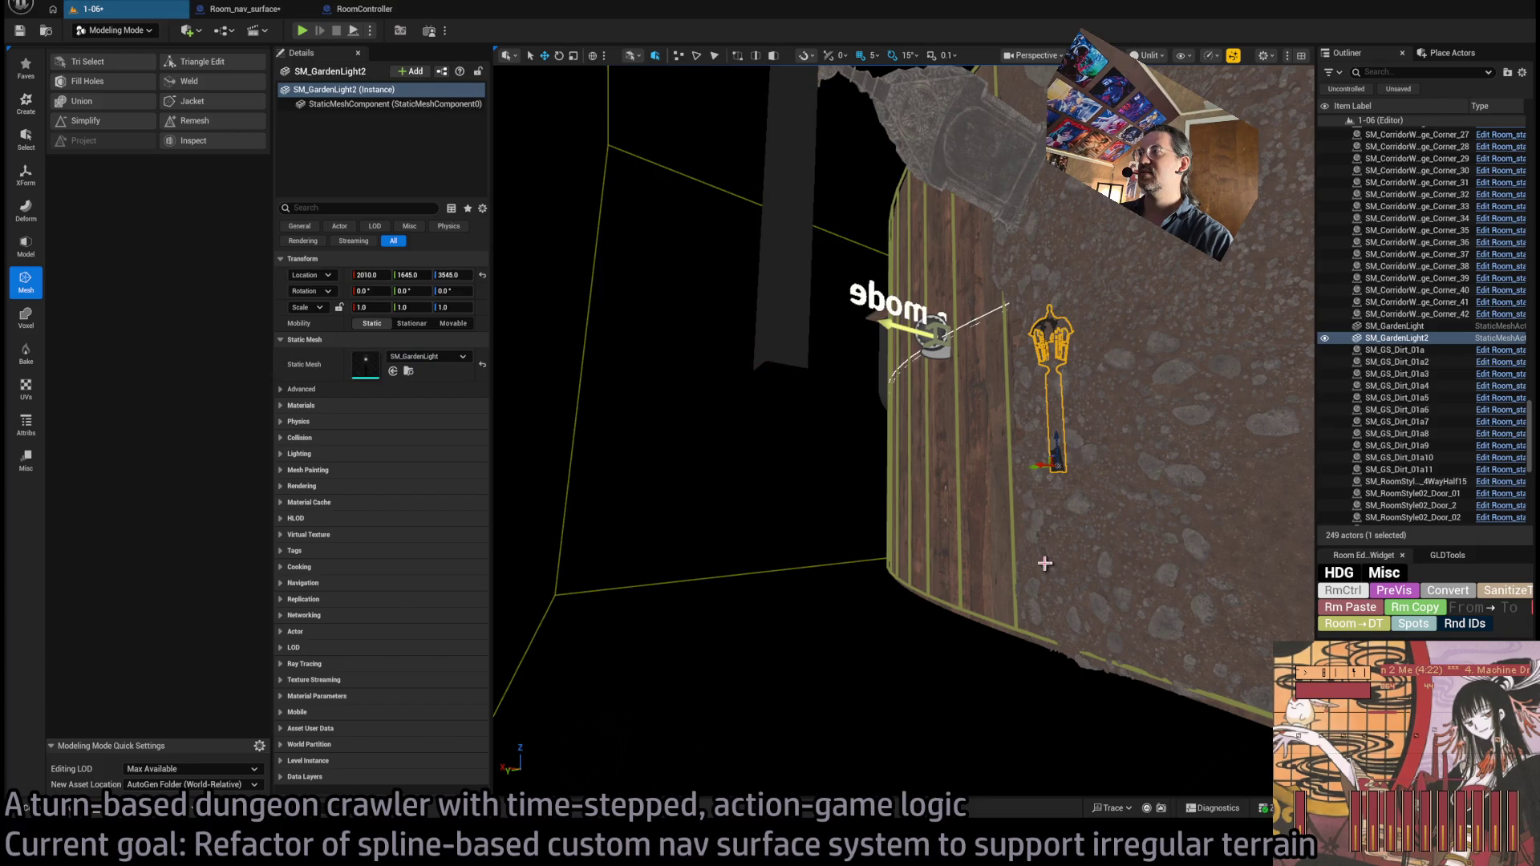
pyautogui.press('Delete')
pyautogui.click(742, 401)
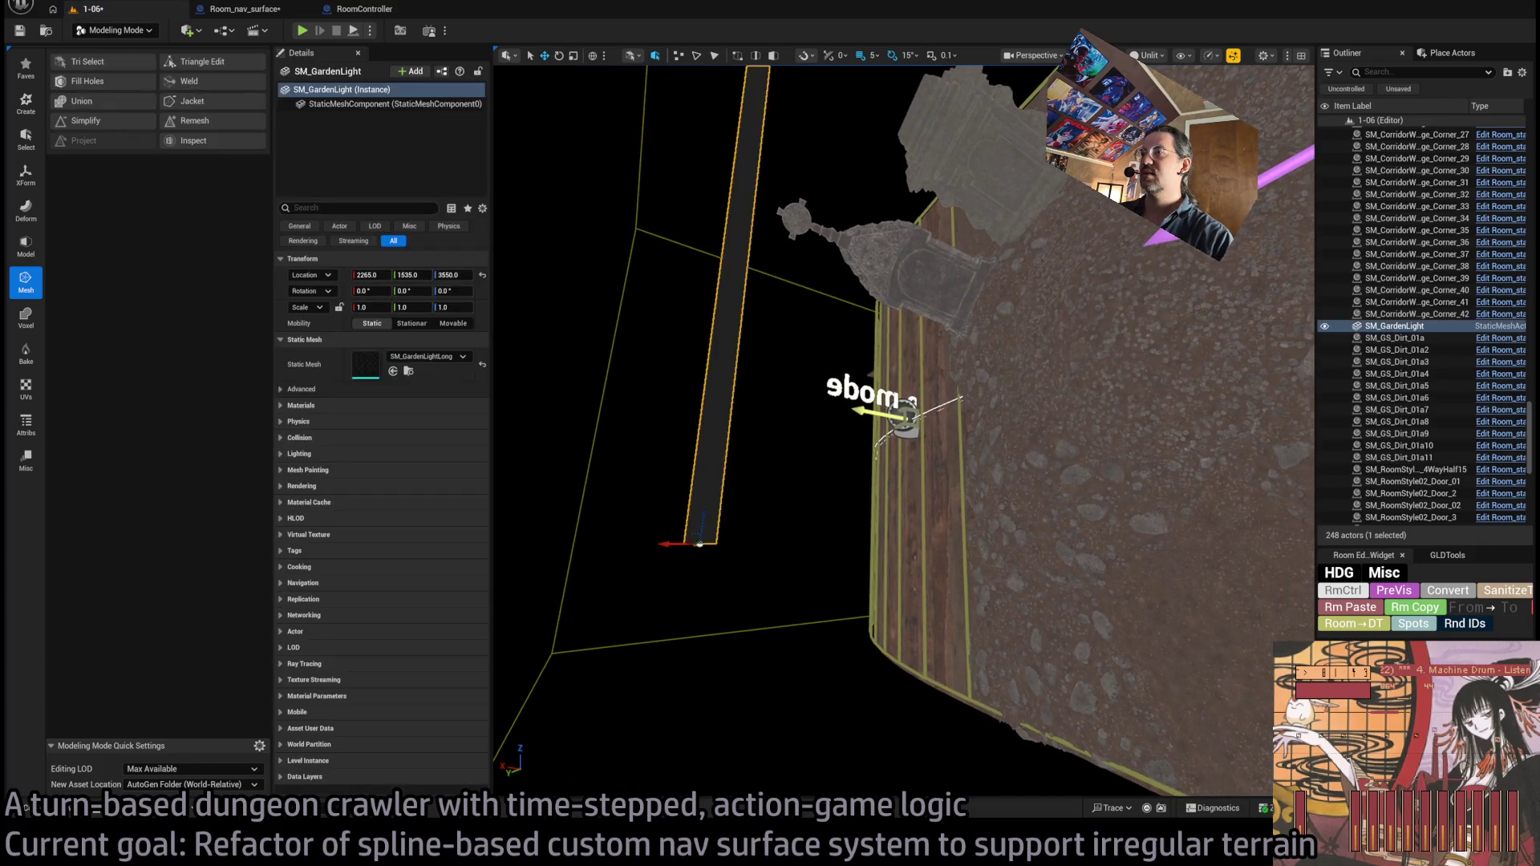
pyautogui.press('f')
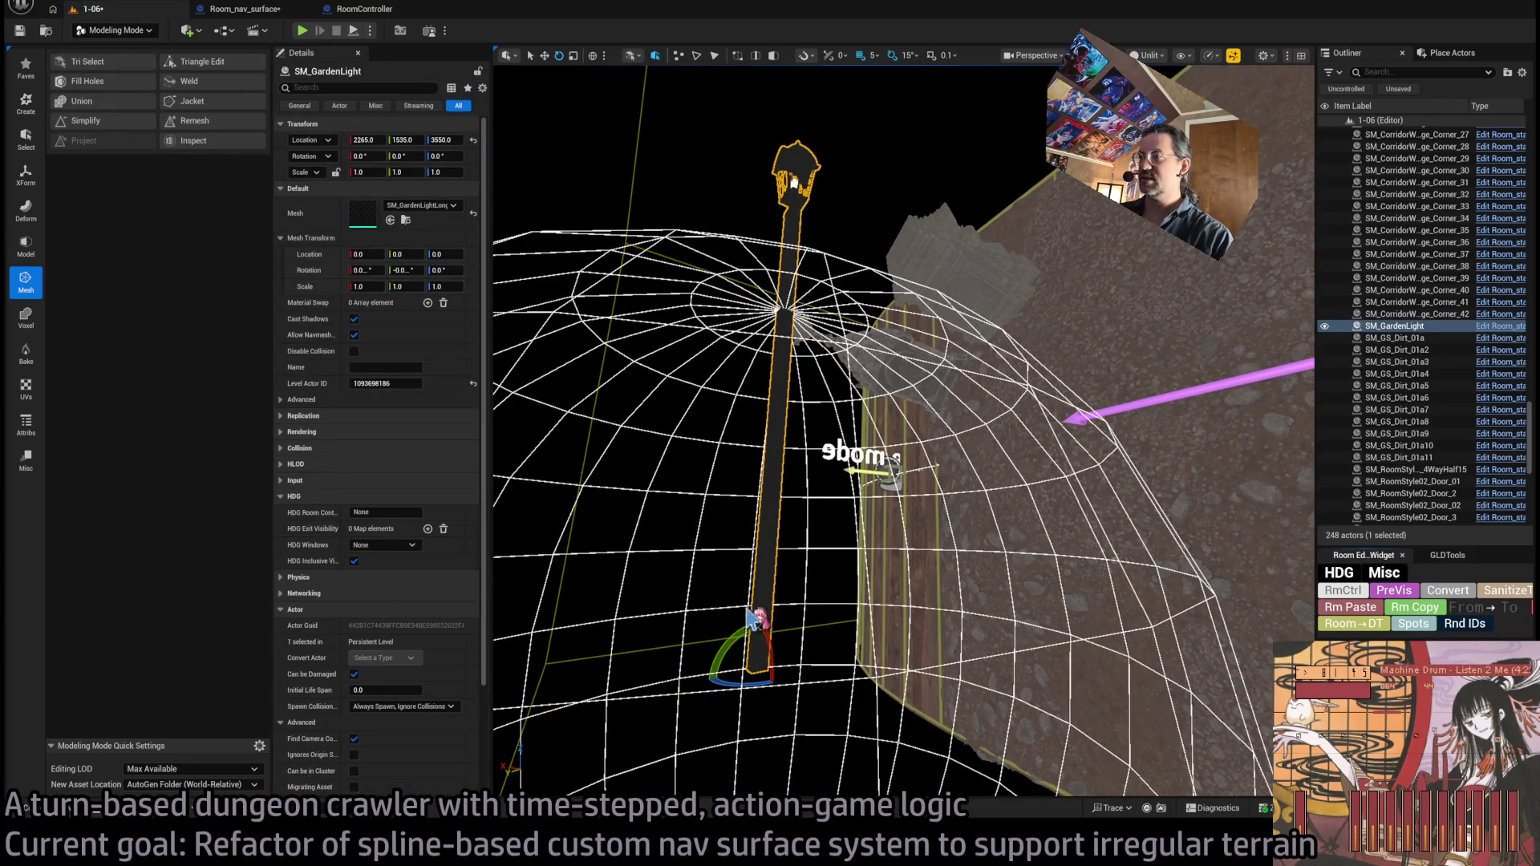
pyautogui.moveTo(746, 644)
pyautogui.mouseDown()
pyautogui.moveTo(741, 674)
pyautogui.moveTo(1179, 594)
pyautogui.moveTo(1067, 614)
pyautogui.moveTo(994, 537)
pyautogui.moveTo(1053, 629)
pyautogui.mouseUp()
pyautogui.press('w')
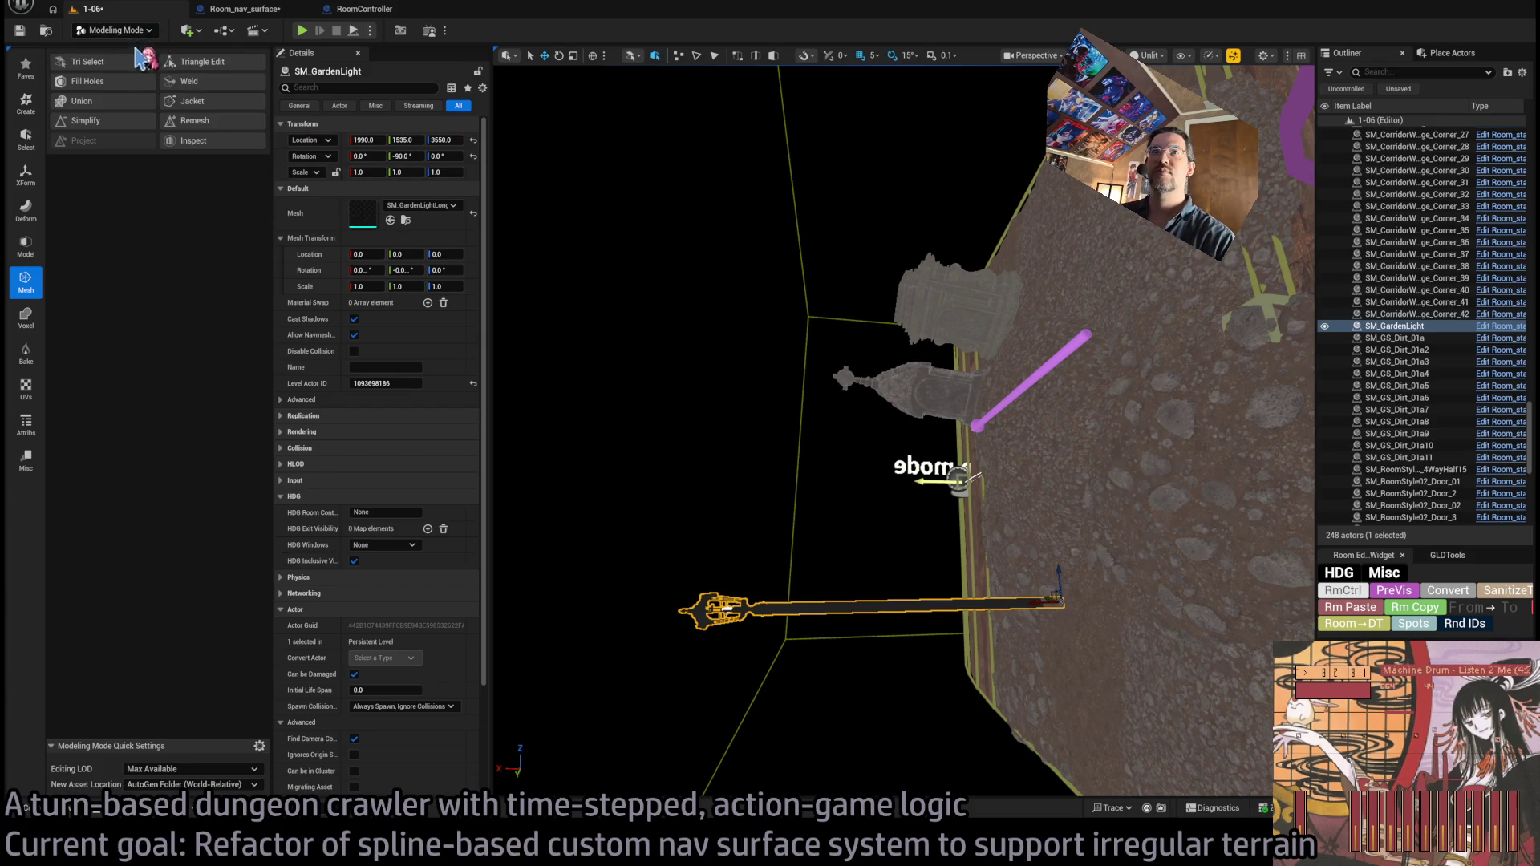
# - Return to selection mode, frame the garden light, and check the Lights assets in the Content Drawer
pyautogui.hotkey('shift', '1')
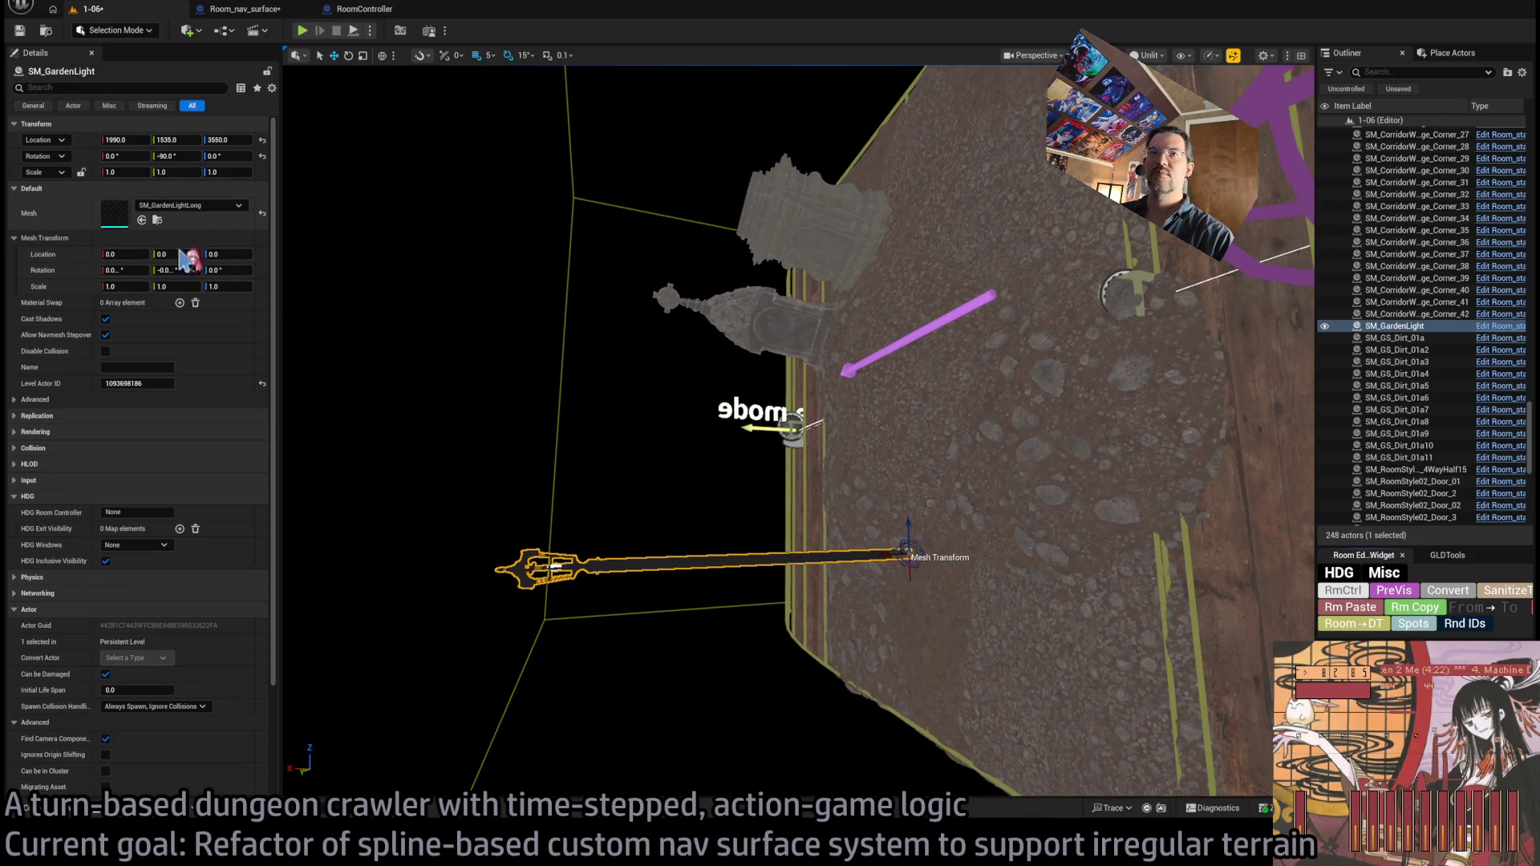
pyautogui.press('f')
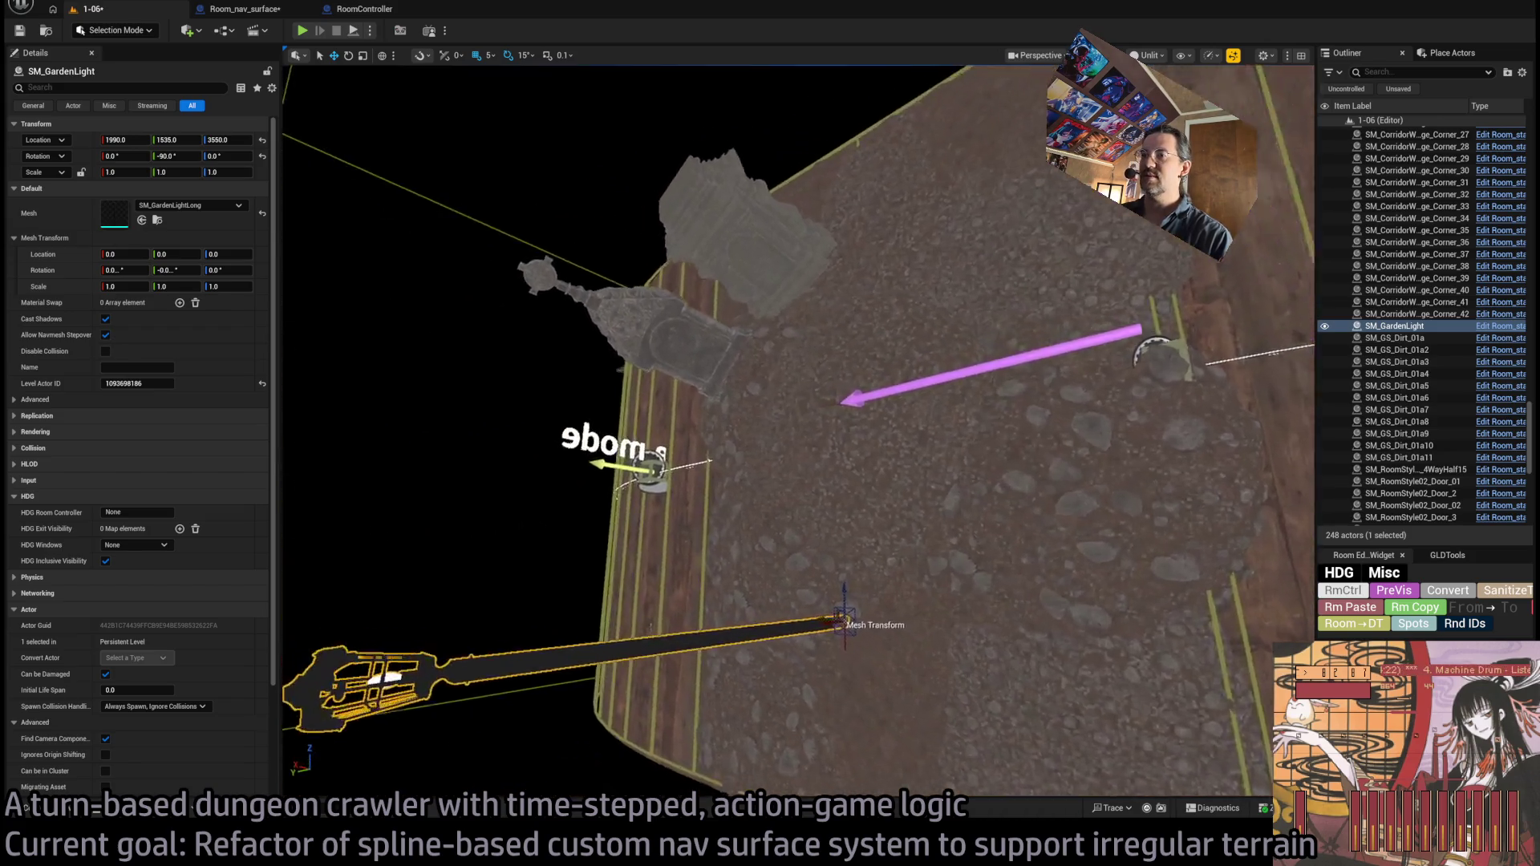
pyautogui.hotkey('ctrl', 'space')
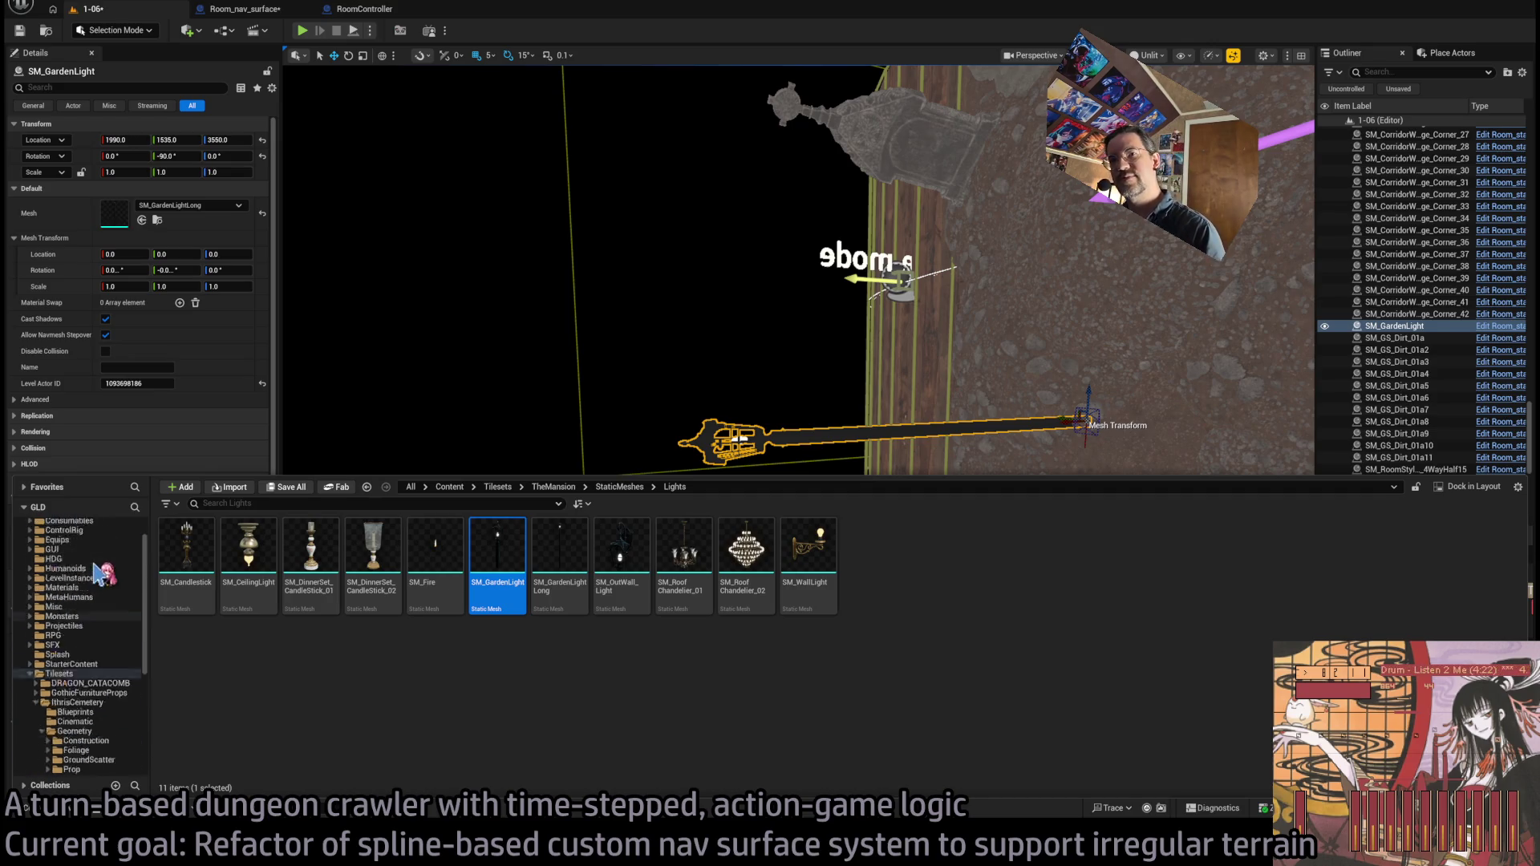
pyautogui.hotkey('ctrl', 'space')
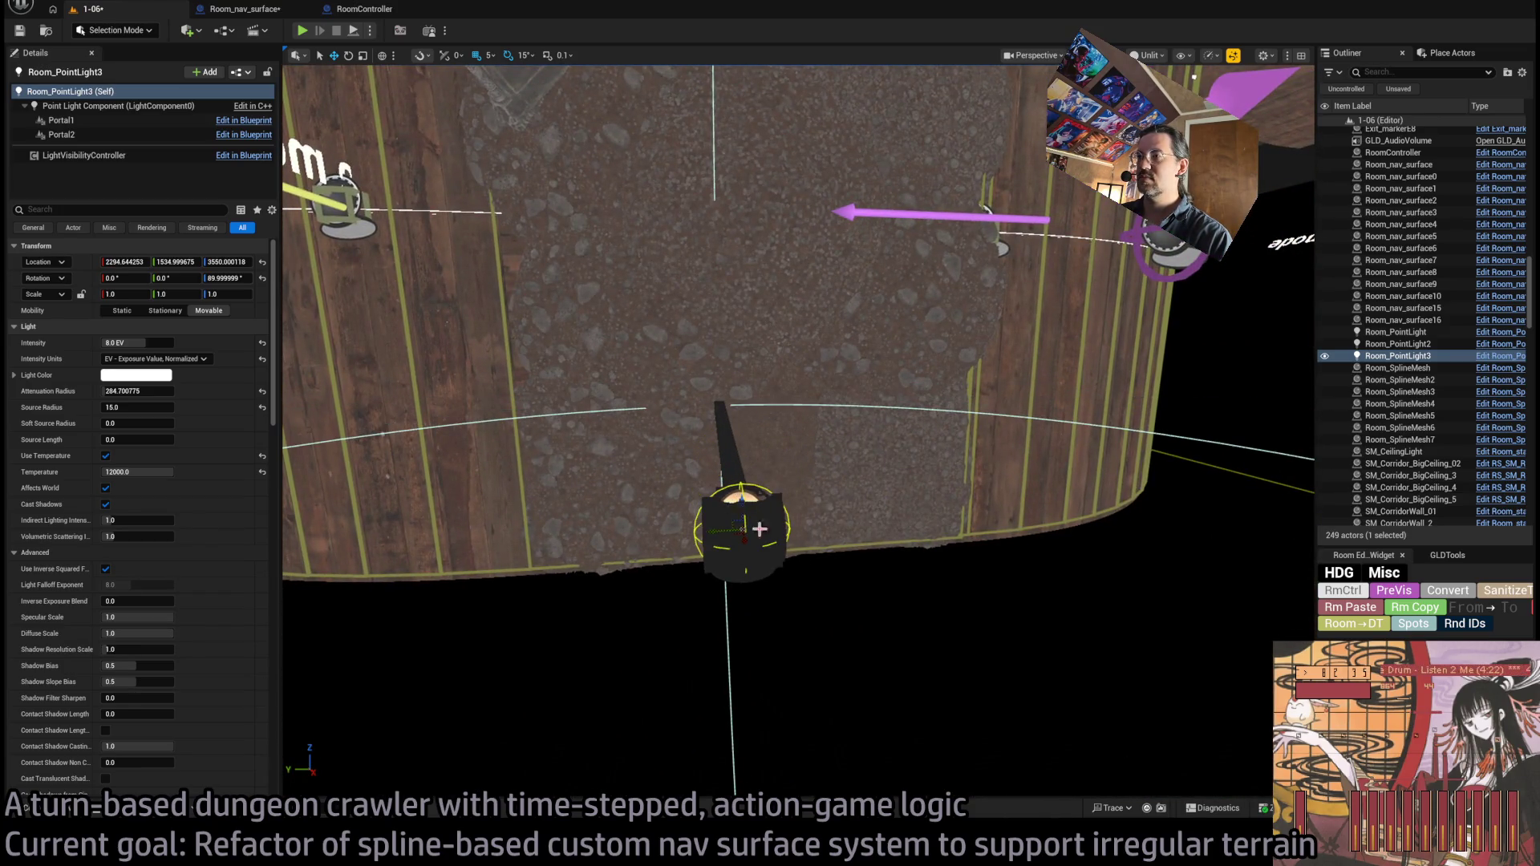
# - Switch to lit shading and adjust the point light's attenuation radius while framing the light sphere
pyautogui.moveTo(760, 528); pyautogui.dragTo(826, 562)
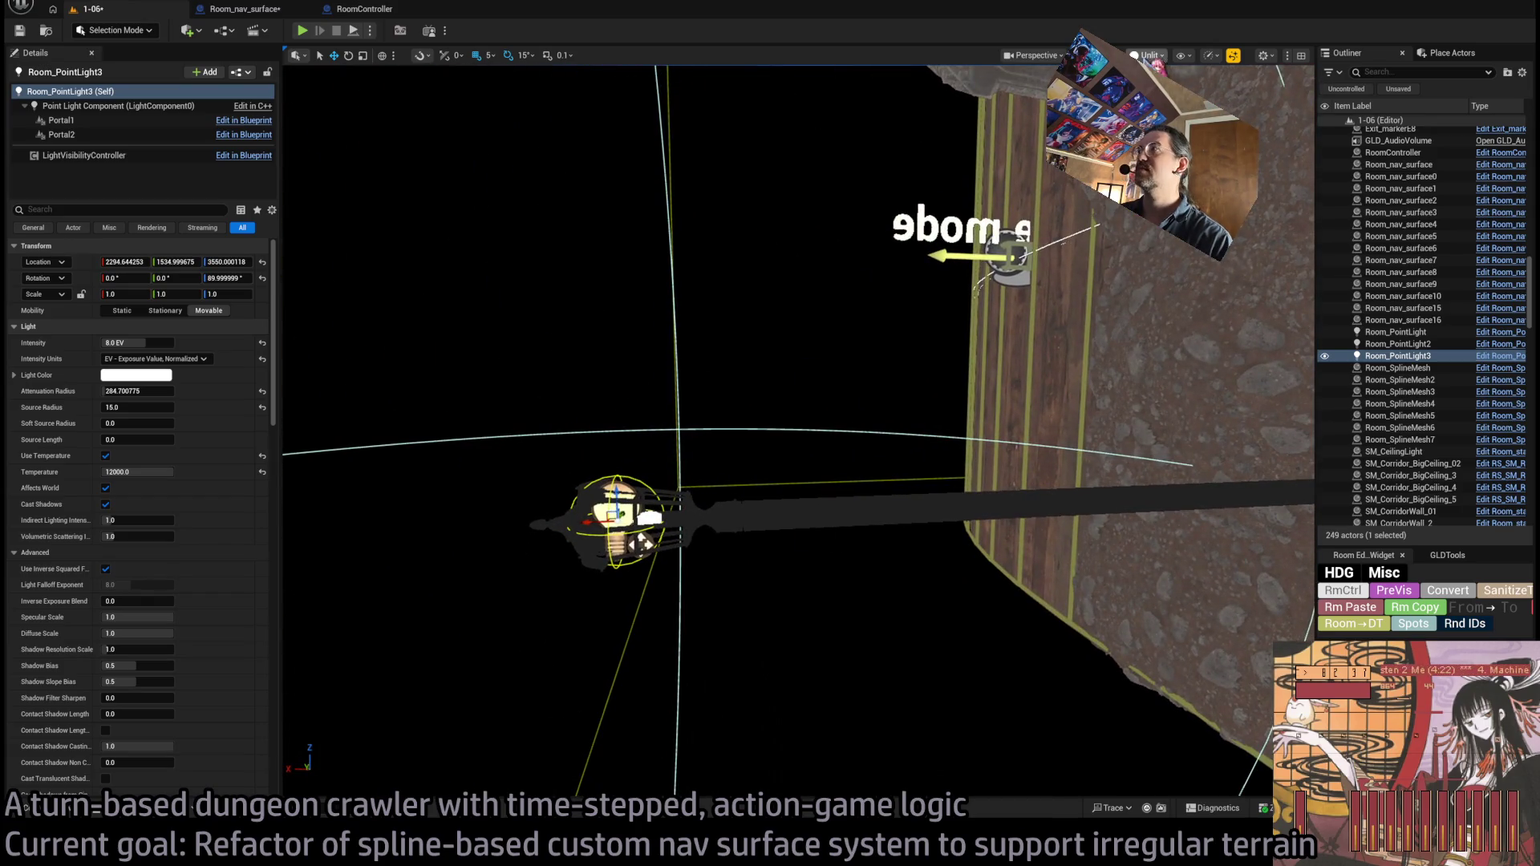
pyautogui.hotkey('alt', '4')
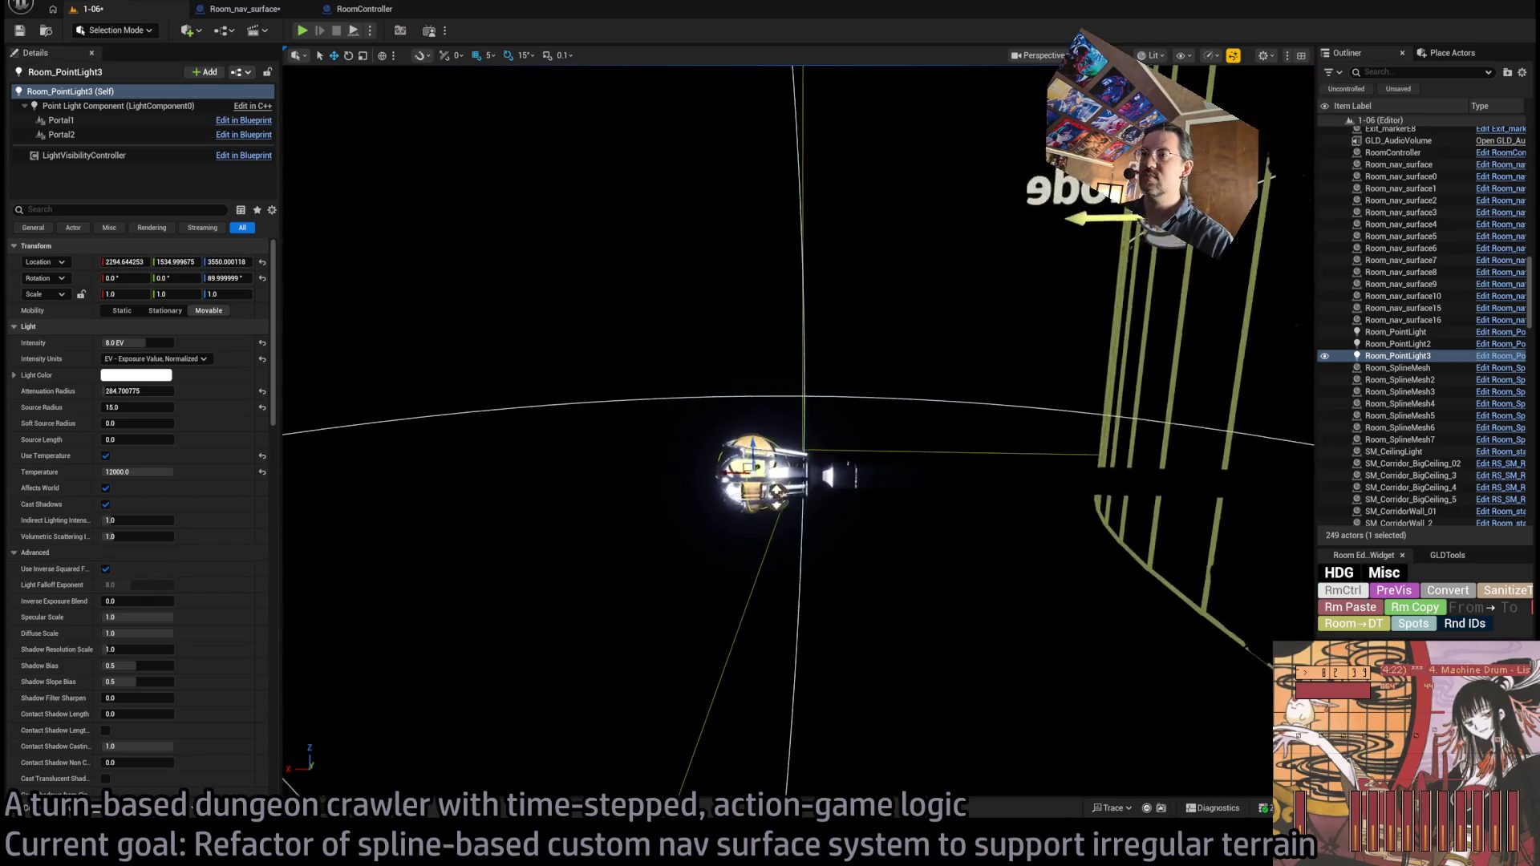
pyautogui.moveTo(742, 425); pyautogui.dragTo(742, 425)
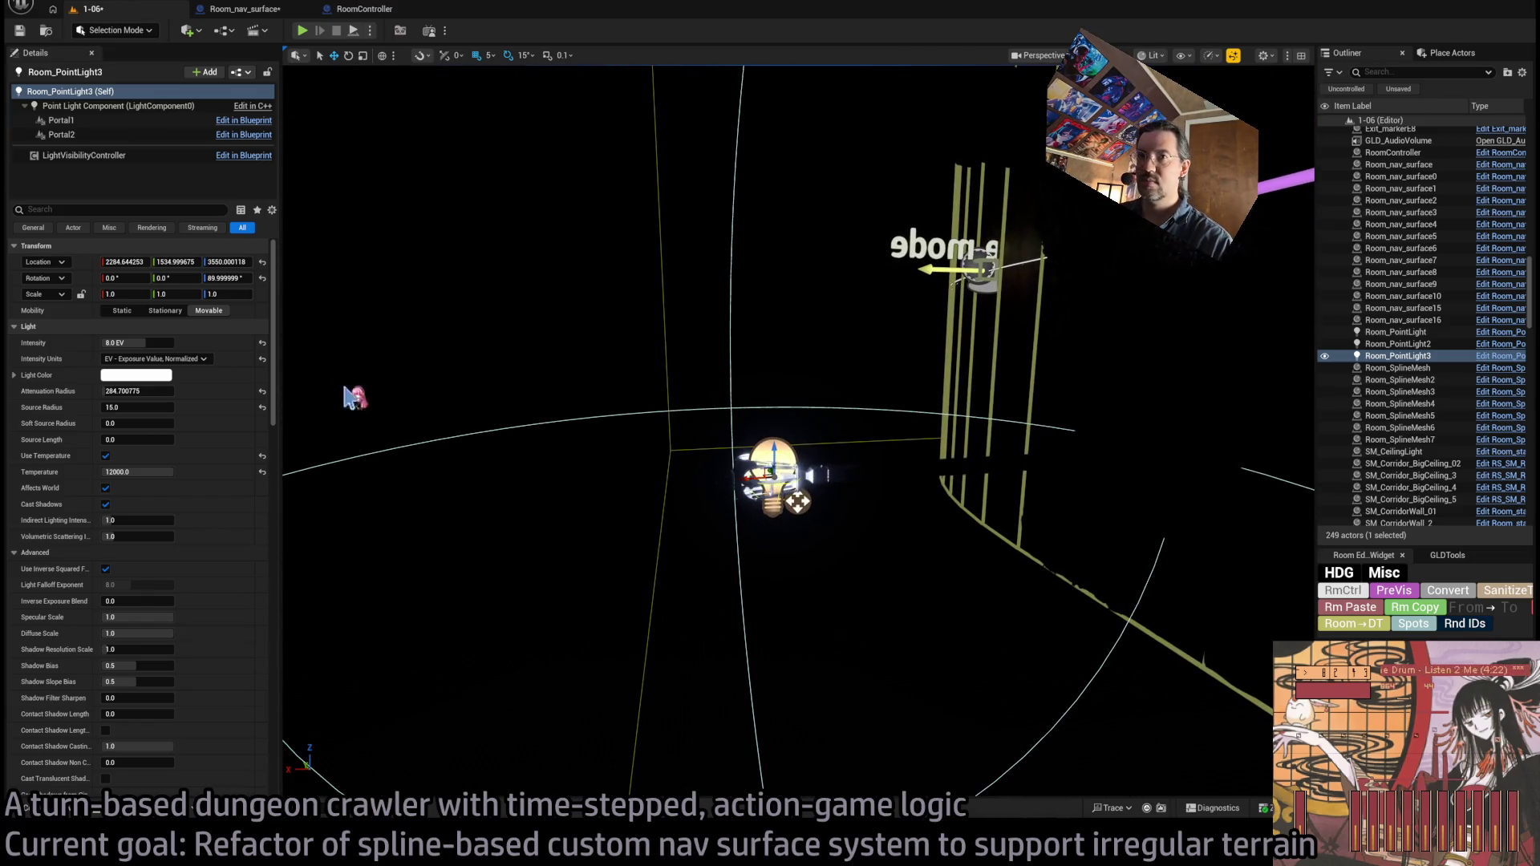
pyautogui.moveTo(155, 388); pyautogui.dragTo(184, 388)
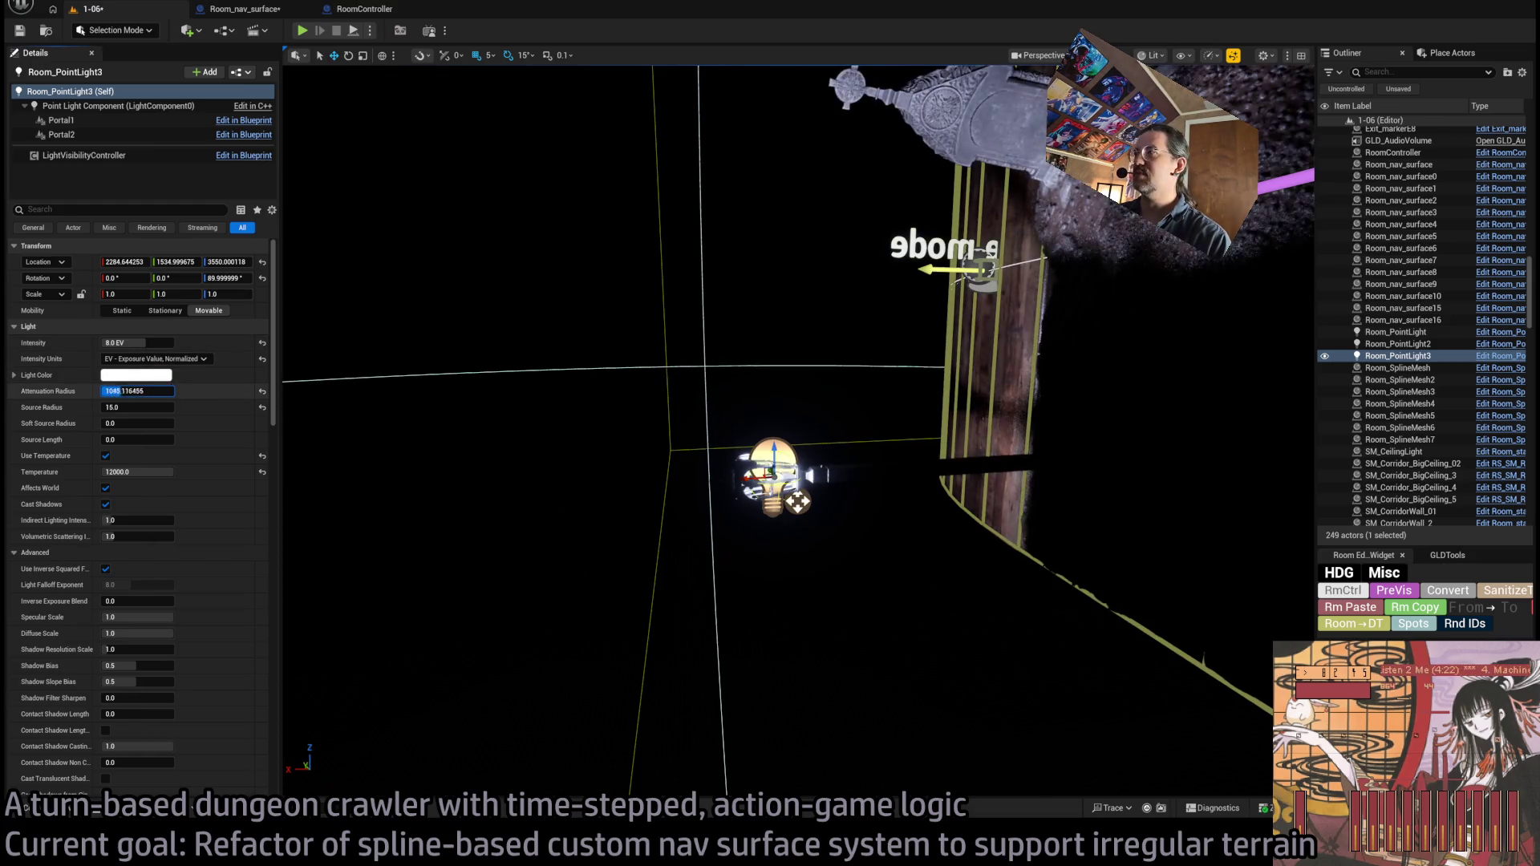
pyautogui.moveTo(780, 475); pyautogui.dragTo(779, 475)
pyautogui.moveTo(137, 391); pyautogui.dragTo(120, 391)
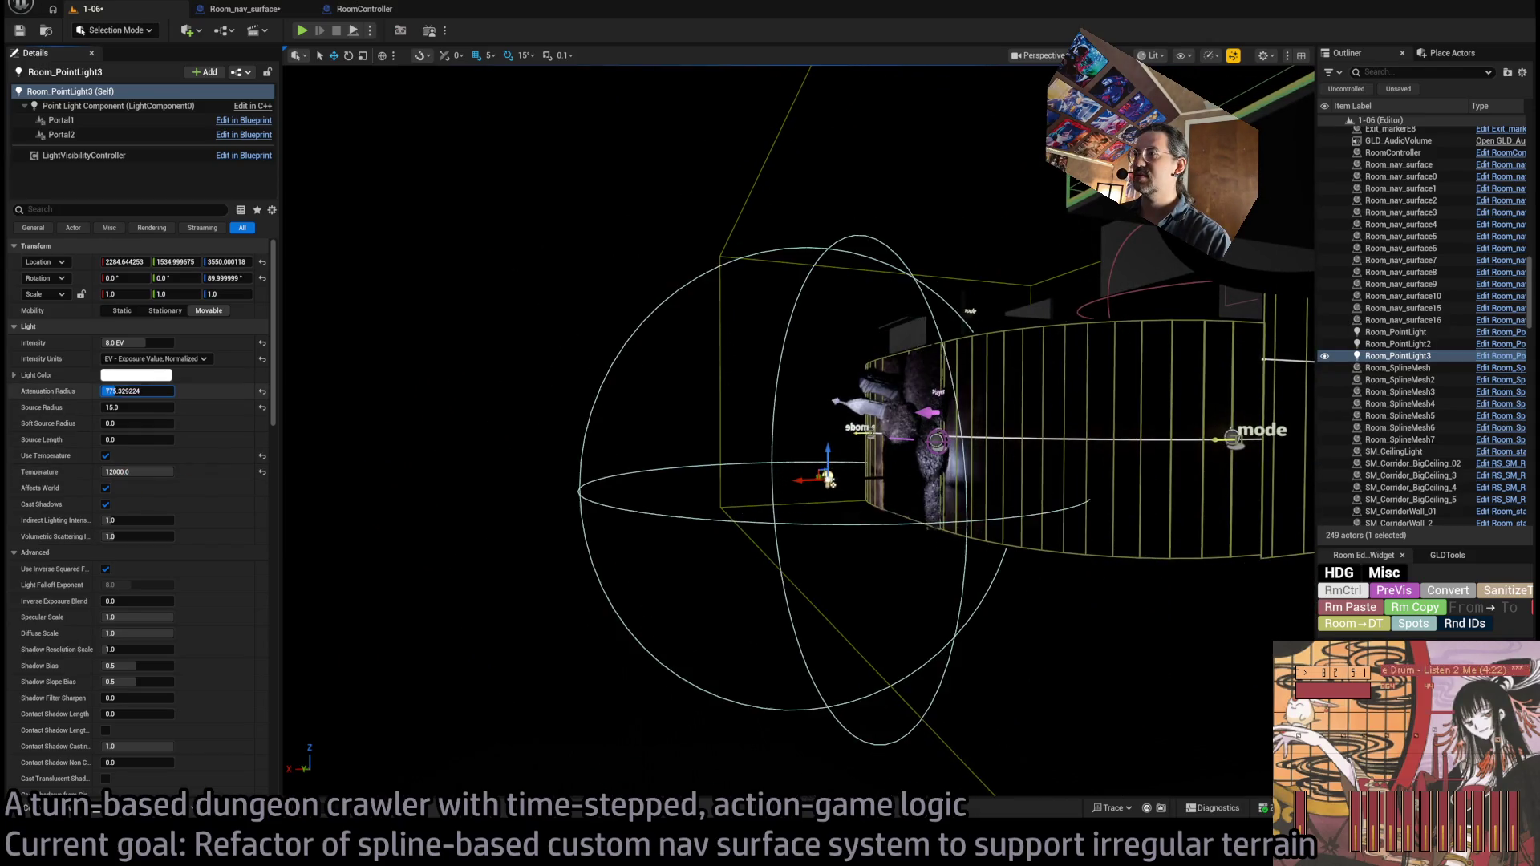
pyautogui.moveTo(780, 475); pyautogui.dragTo(779, 475)
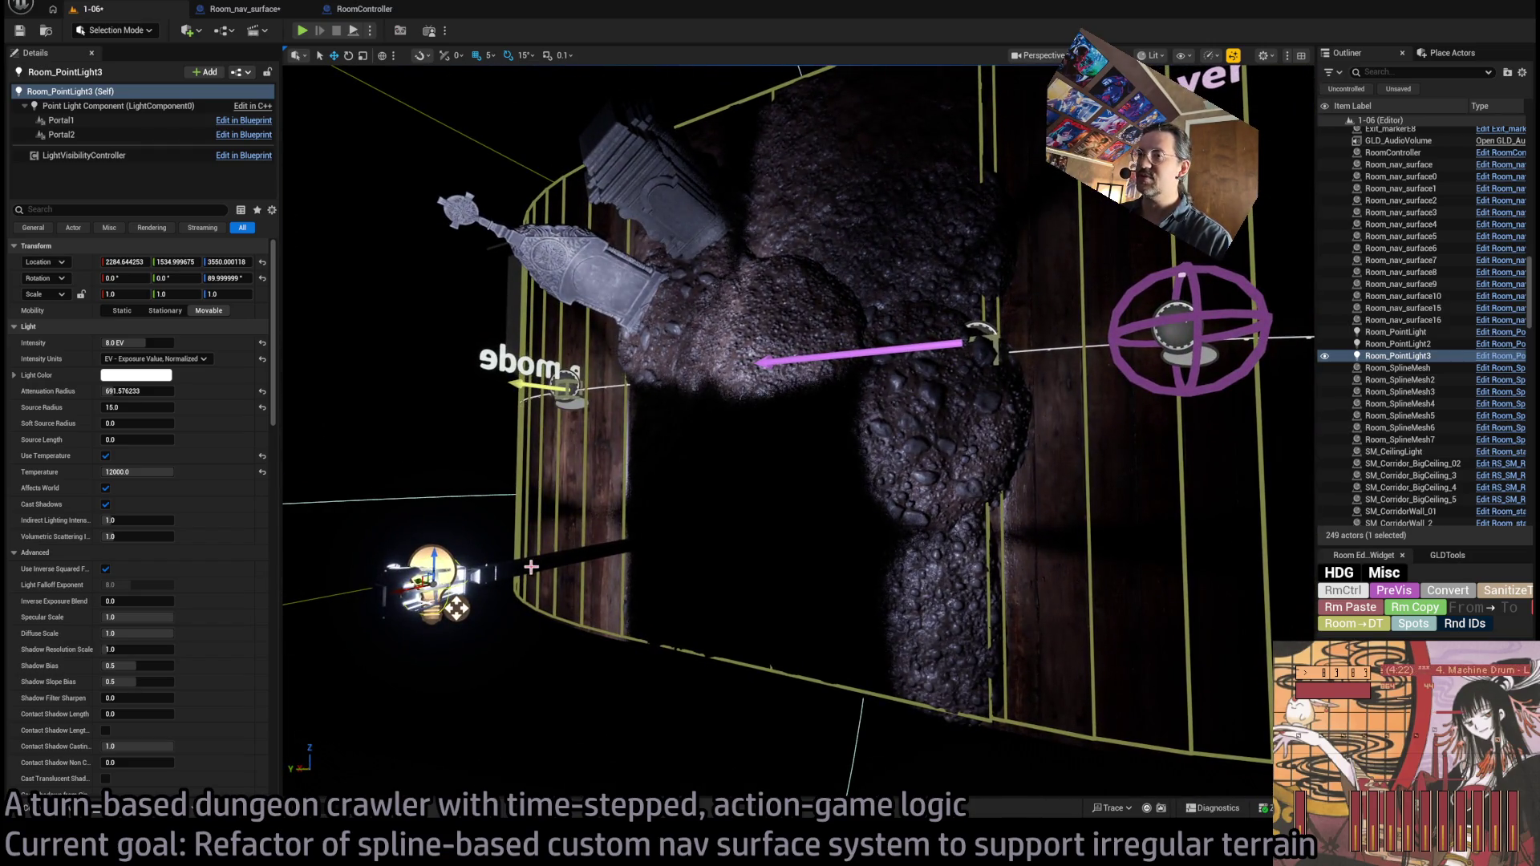
# - Turn off Cast Shadows on SM_GardenLight and readjust the point light's attenuation radius
pyautogui.click(471, 561)
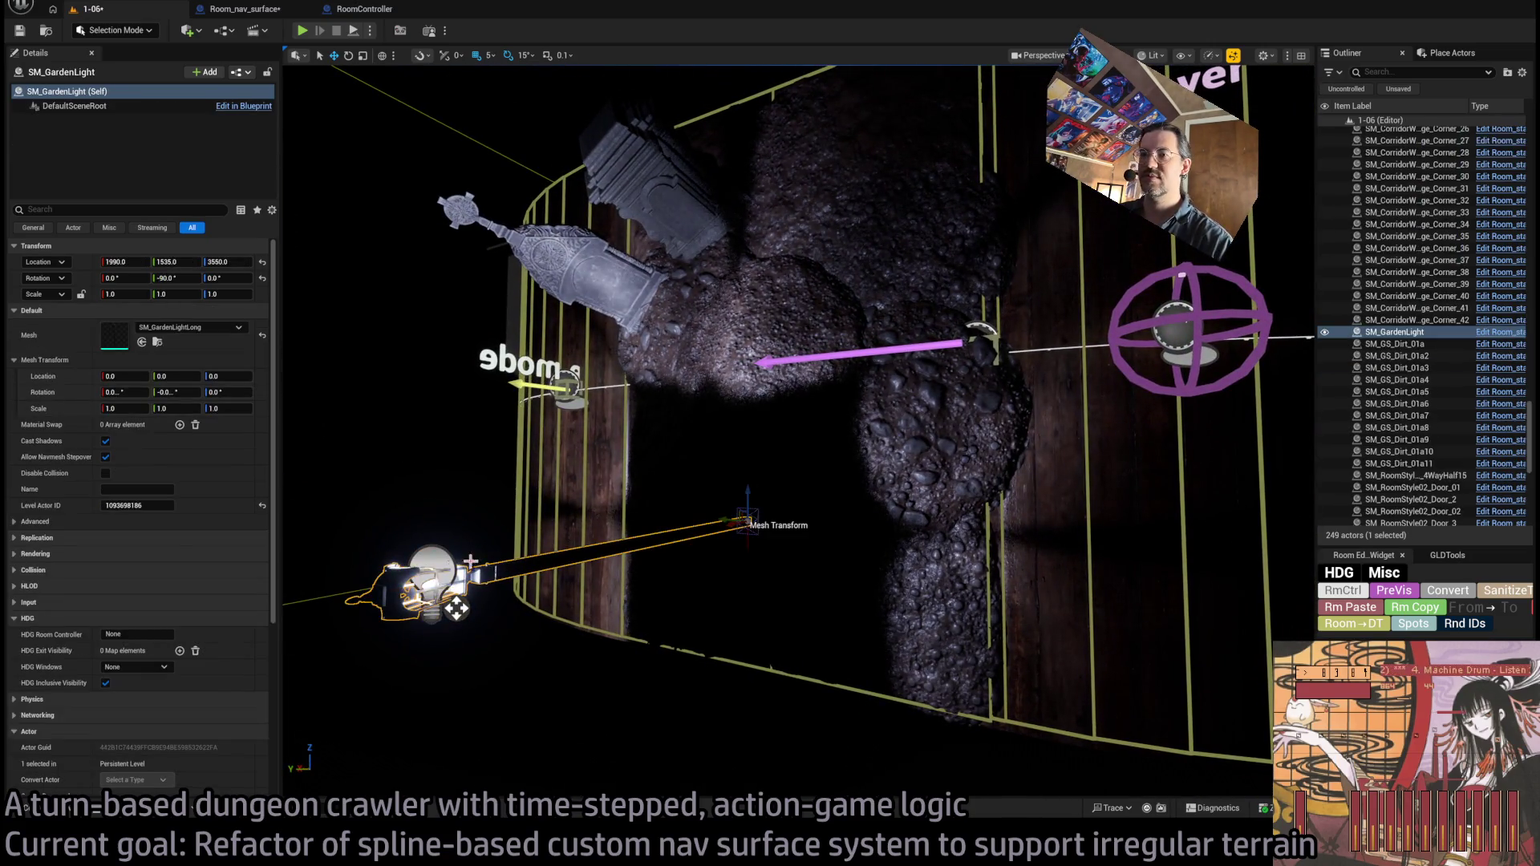
pyautogui.click(103, 441)
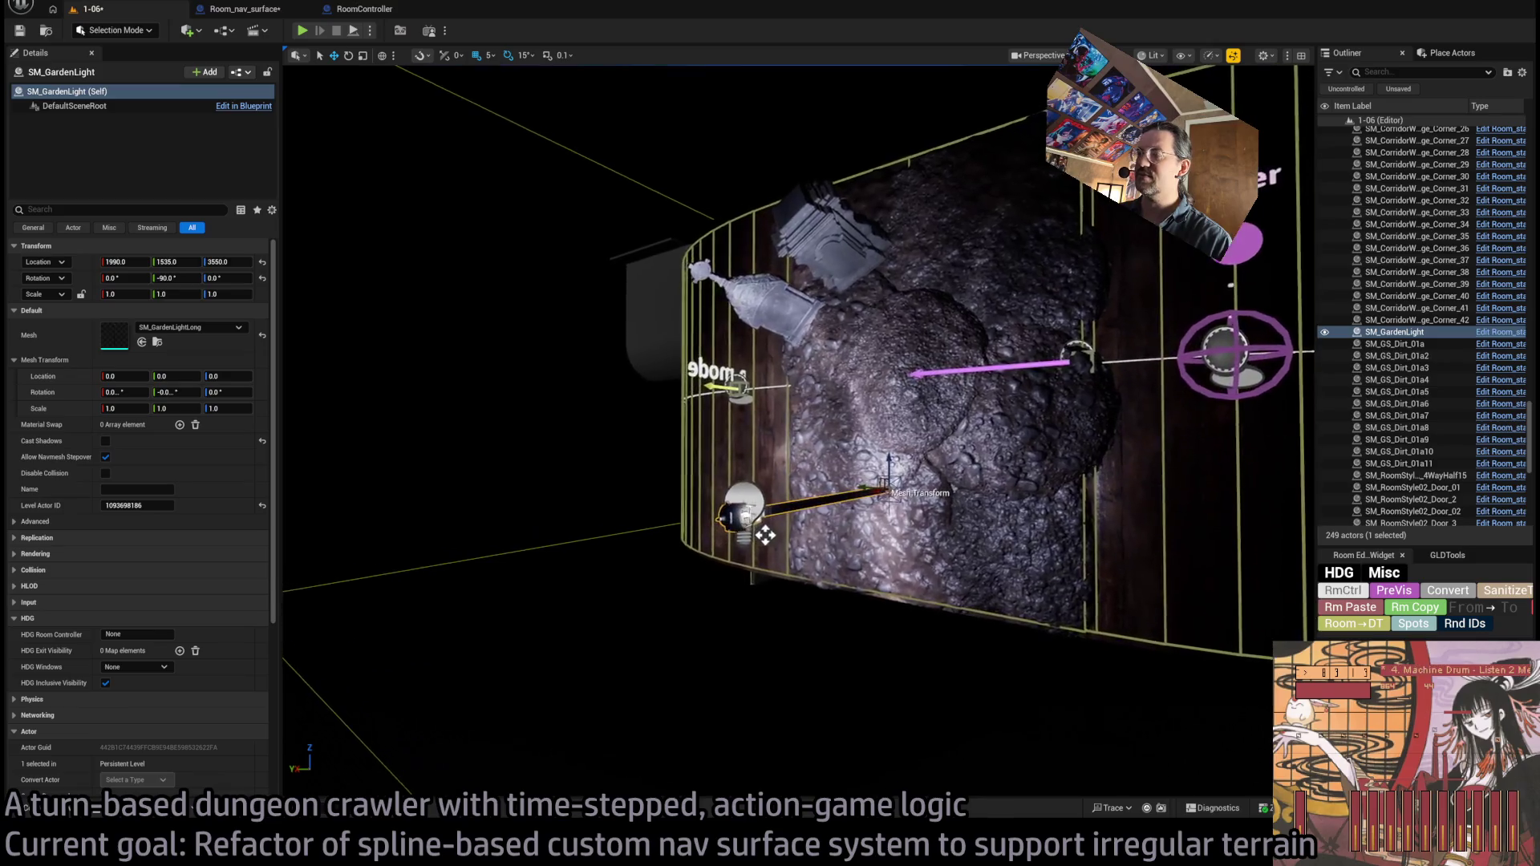
pyautogui.click(794, 523)
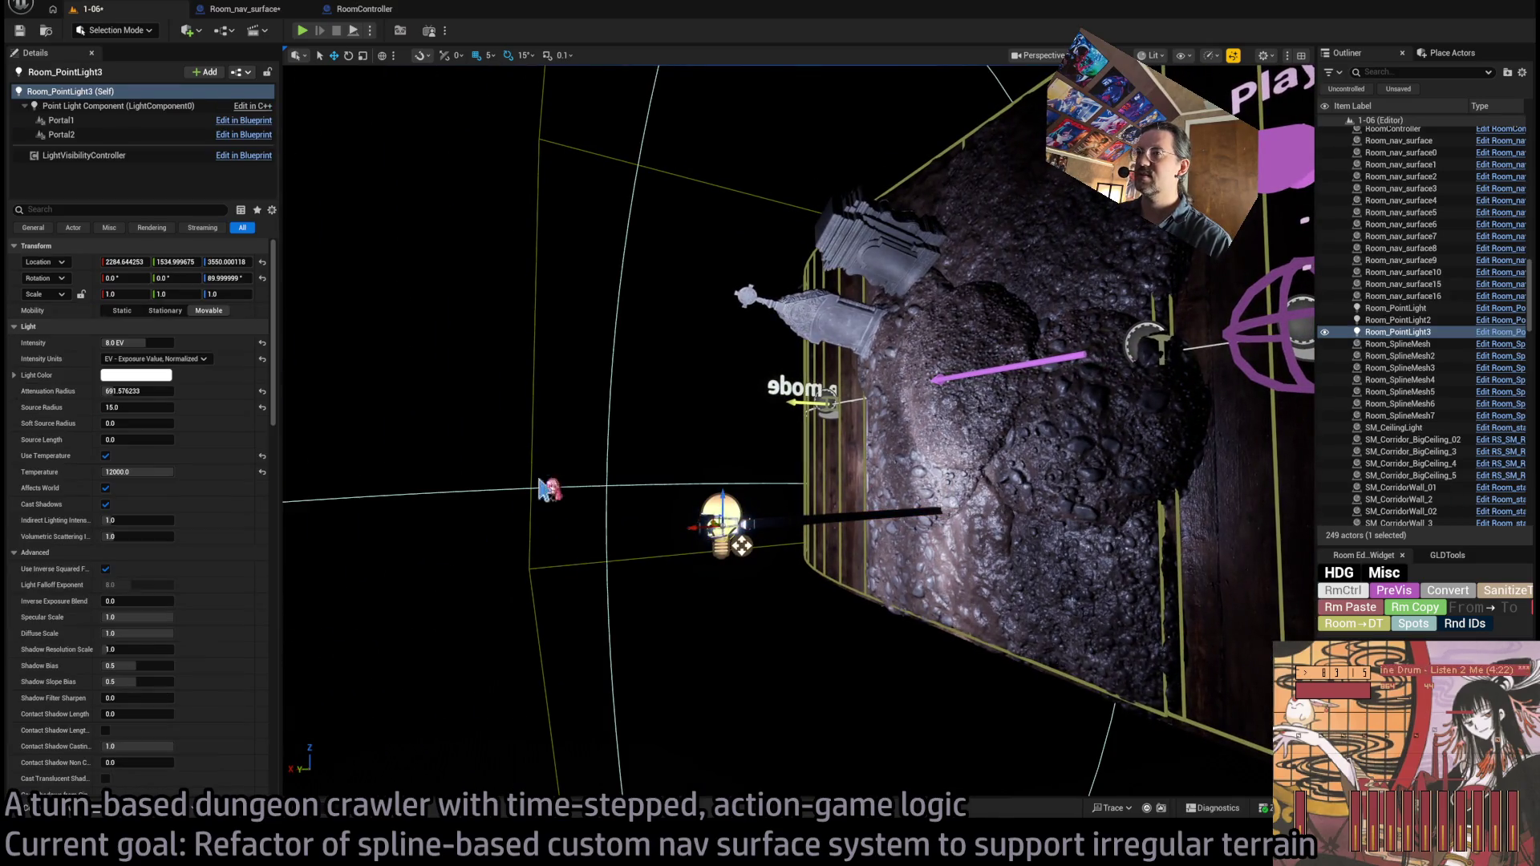
pyautogui.moveTo(155, 388); pyautogui.dragTo(116, 388)
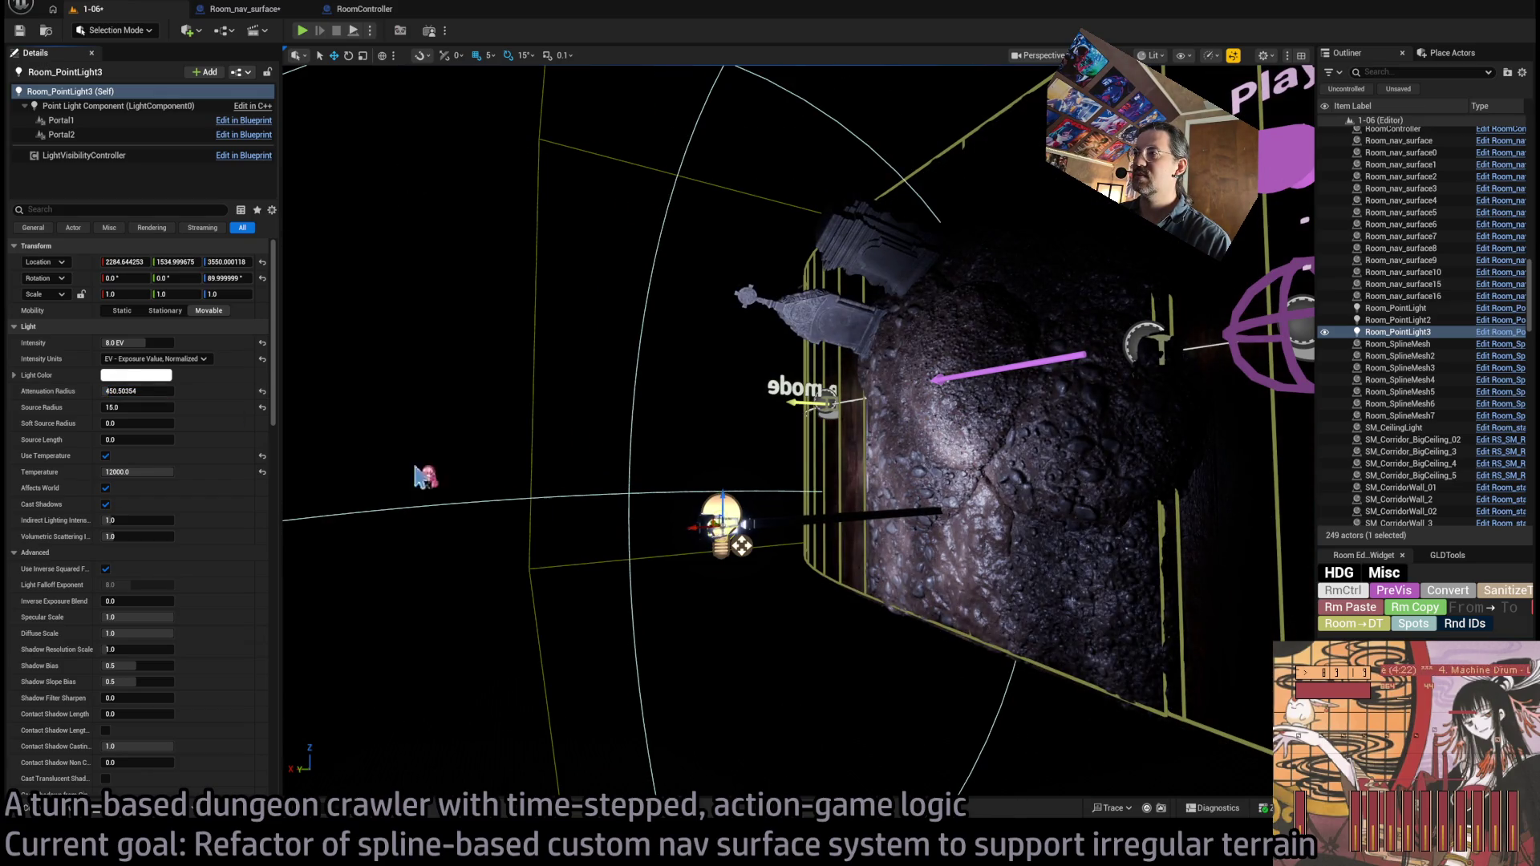
# - Rotate Room_PointLight3 to -90° around Z and test the level with Play In Editor
pyautogui.moveTo(417, 476)
pyautogui.mouseDown()
pyautogui.moveTo(385, 476)
pyautogui.moveTo(413, 476)
pyautogui.mouseUp()
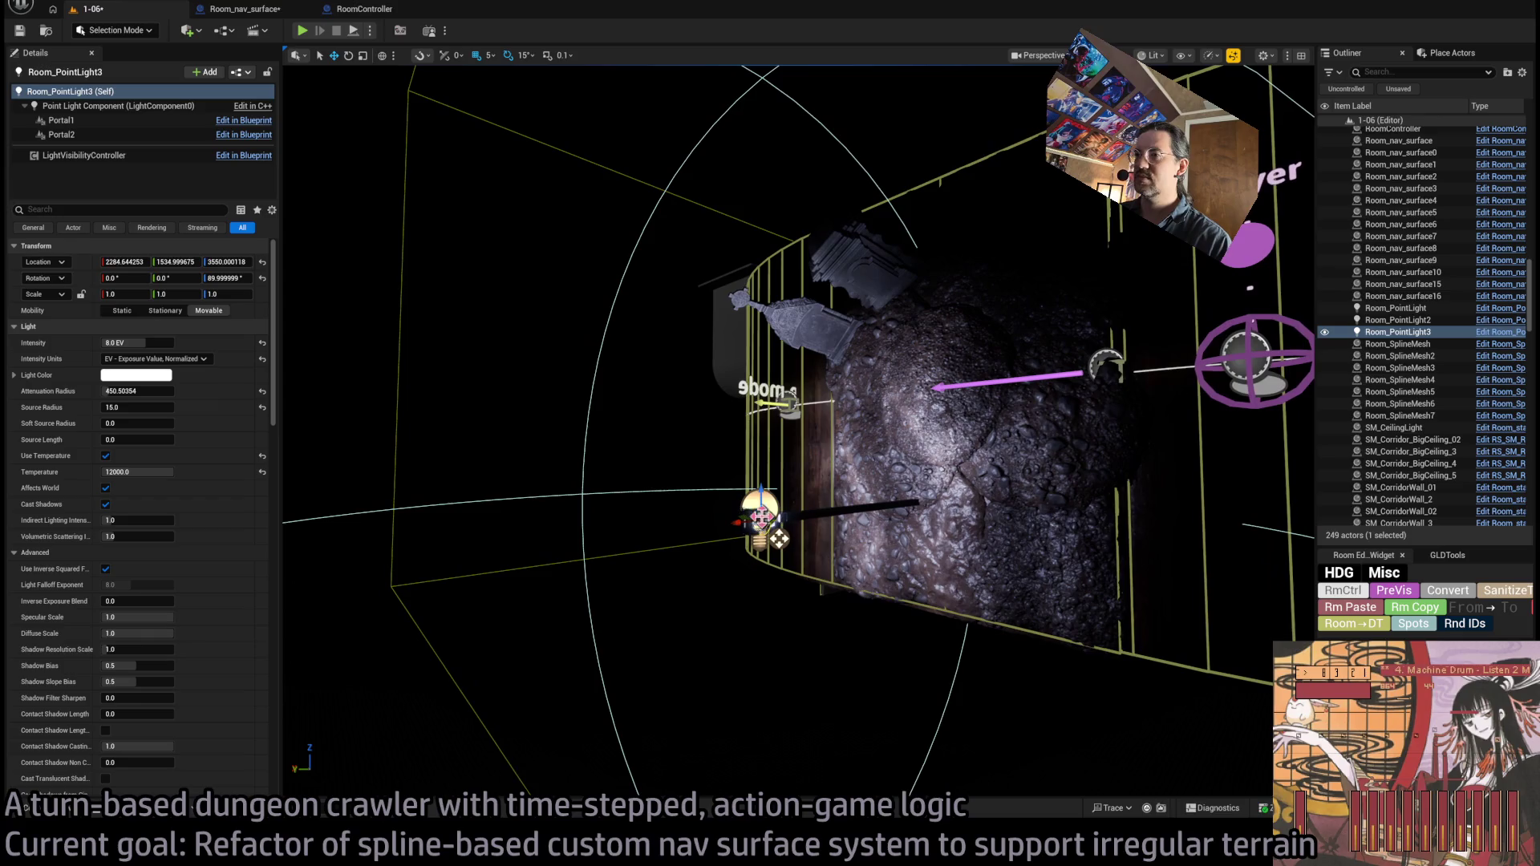
pyautogui.moveTo(710, 529)
pyautogui.mouseDown()
pyautogui.moveTo(803, 520)
pyautogui.moveTo(779, 538)
pyautogui.mouseUp()
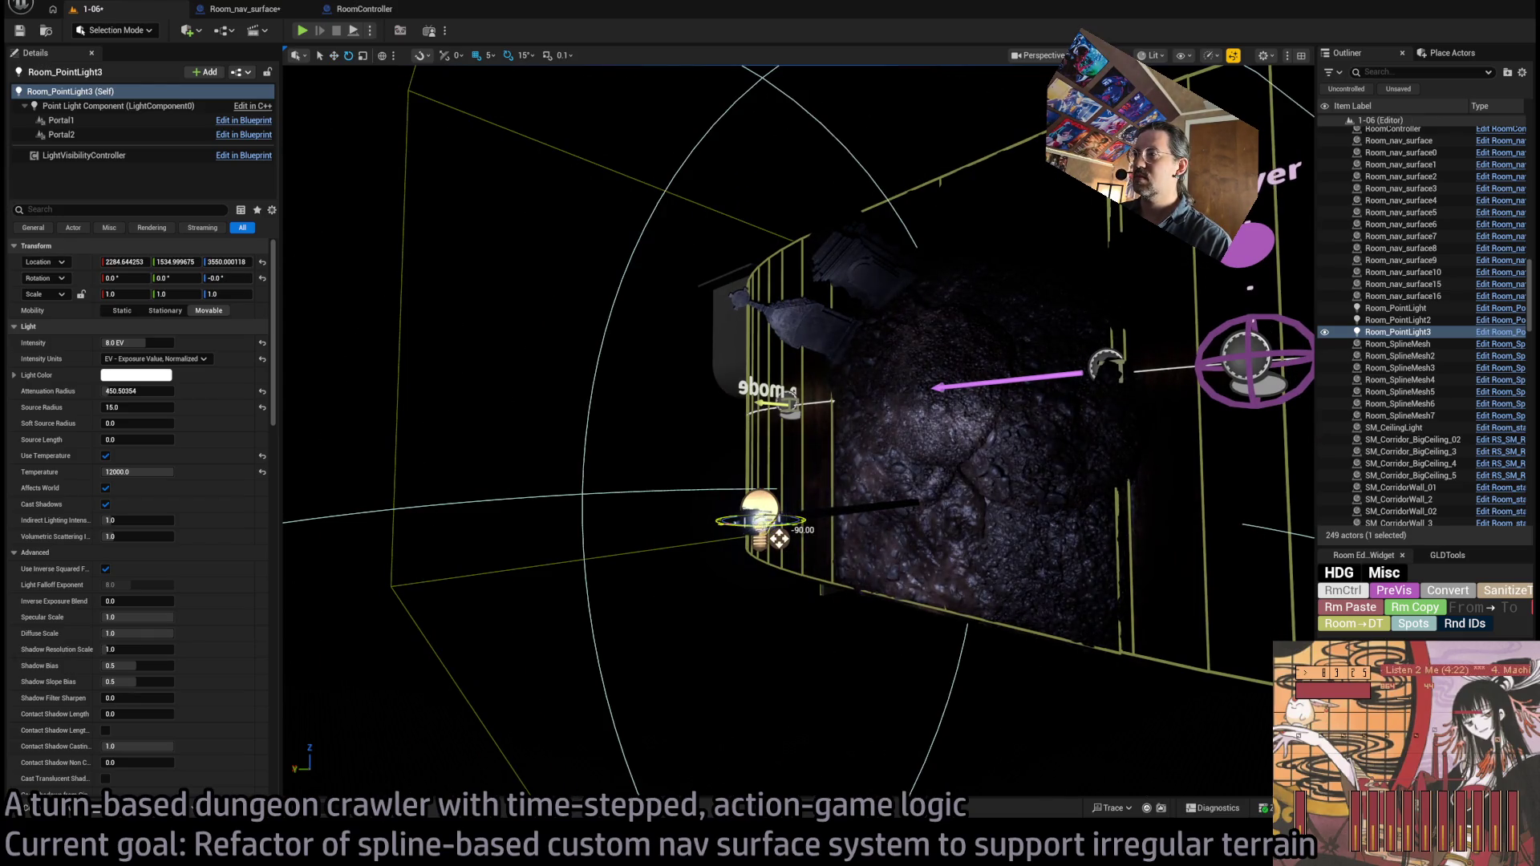
pyautogui.moveTo(981, 572); pyautogui.dragTo(305, 72)
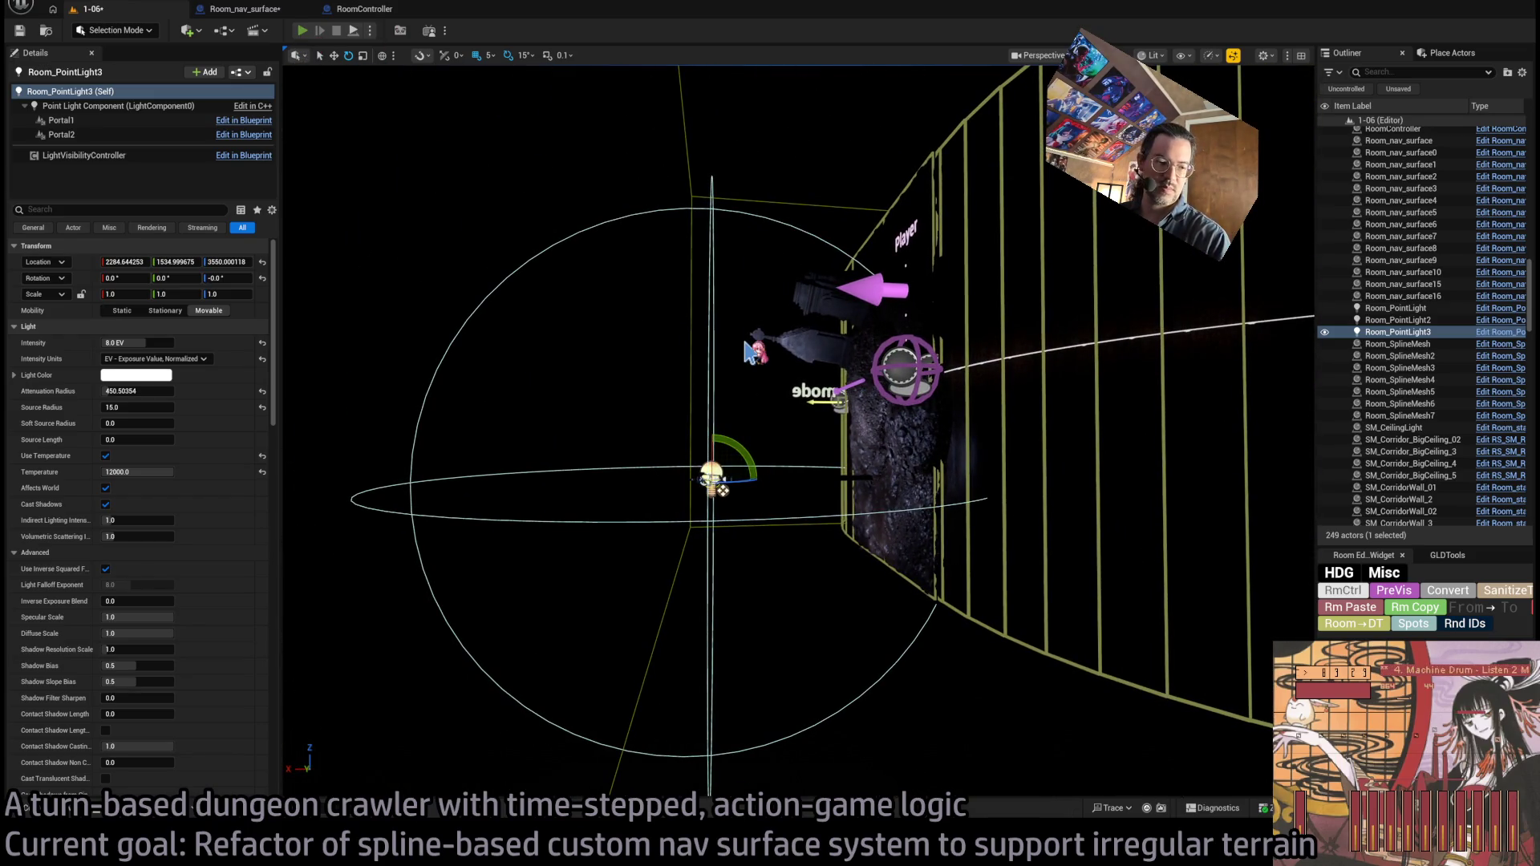
pyautogui.hotkey('alt', 'p')
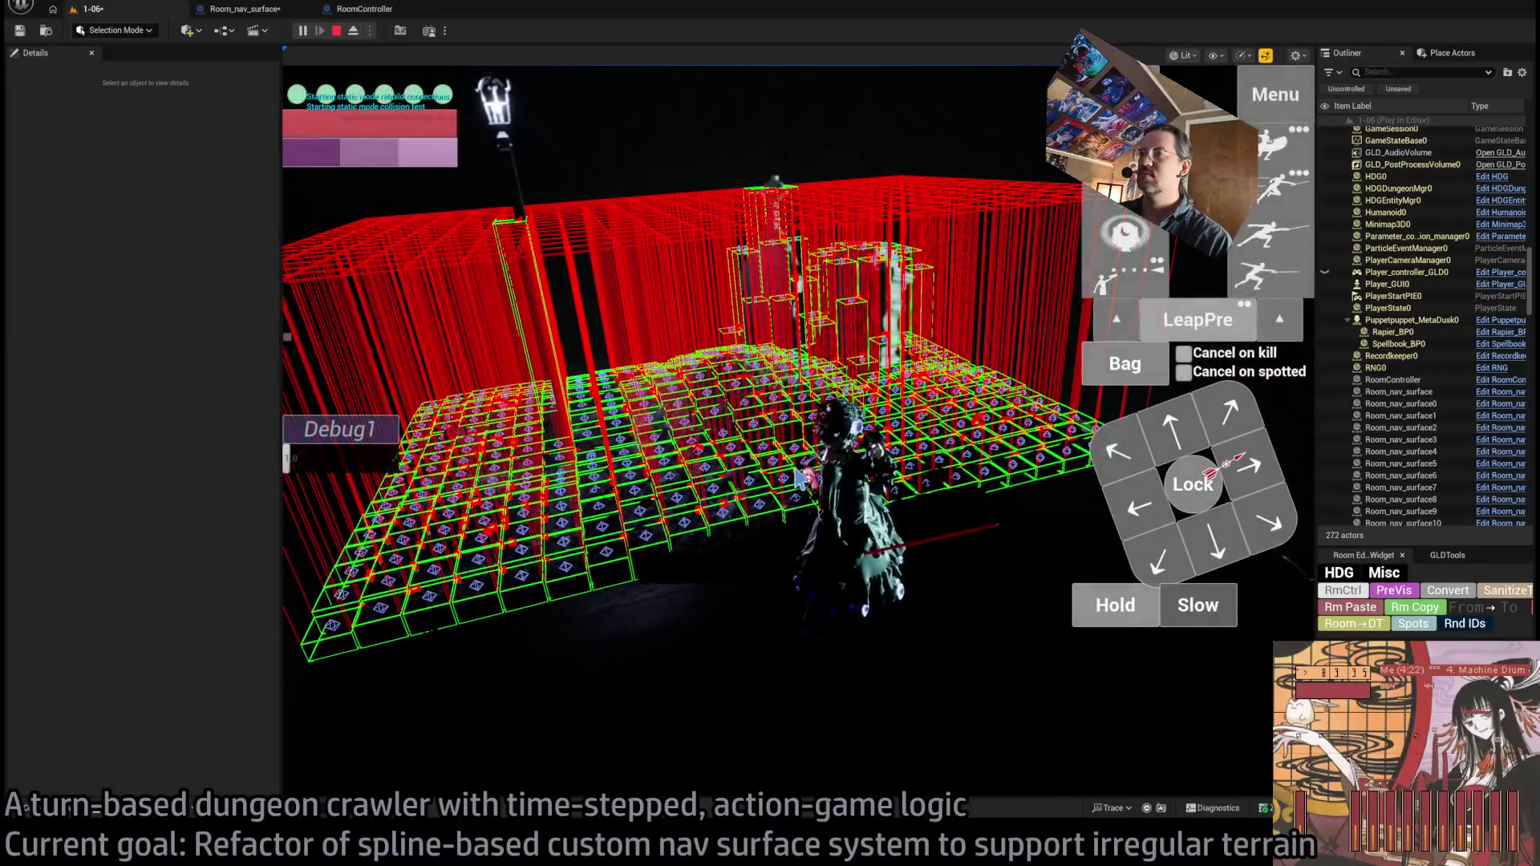
pyautogui.press('Escape')
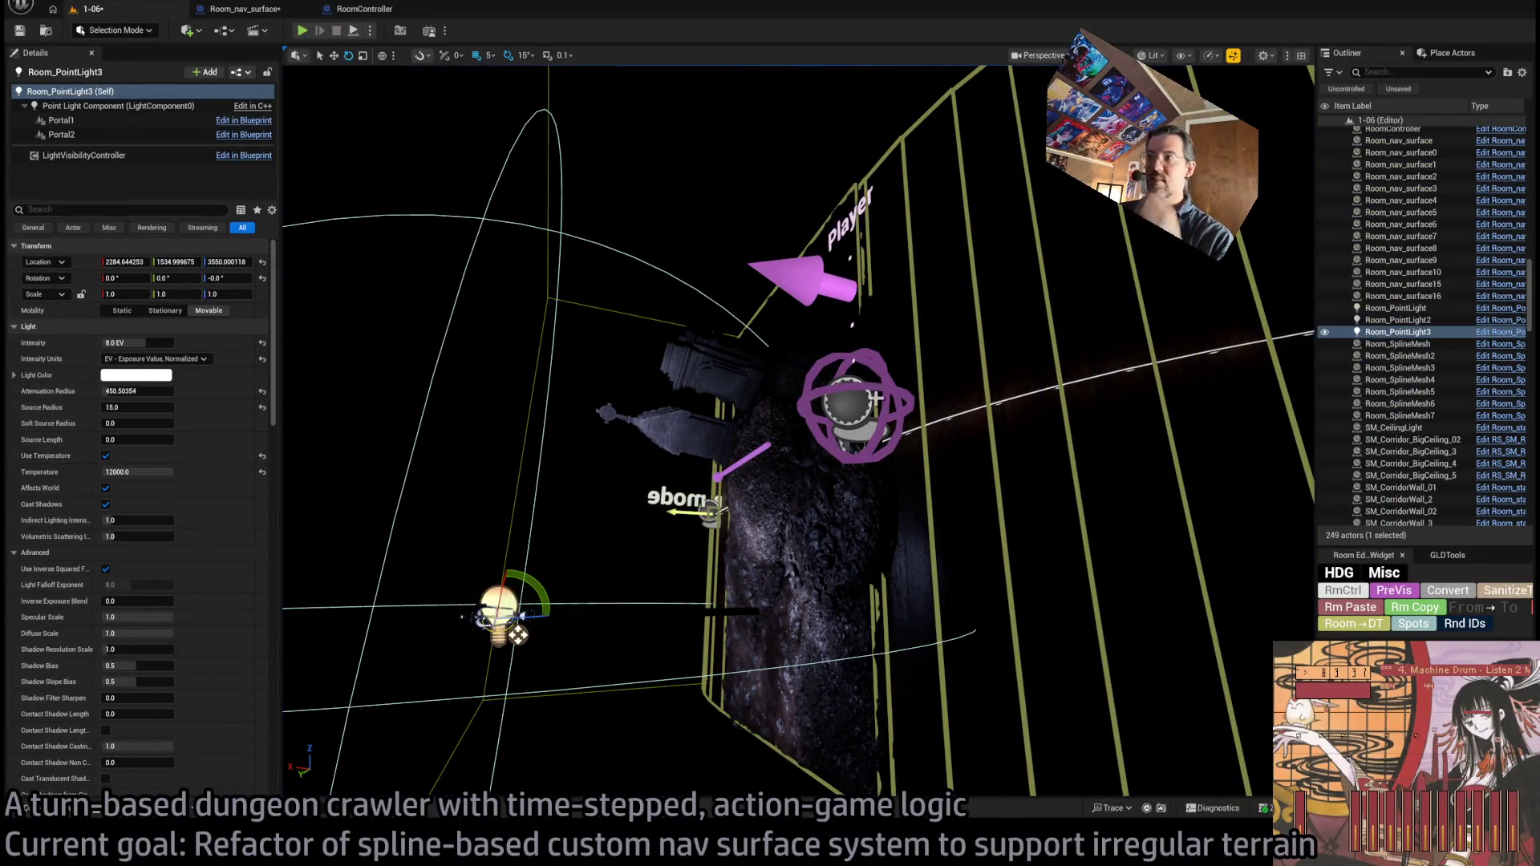
# - Uncheck Debug Show Grid on Room_nav_surface10, then start a new play session
pyautogui.click(852, 189)
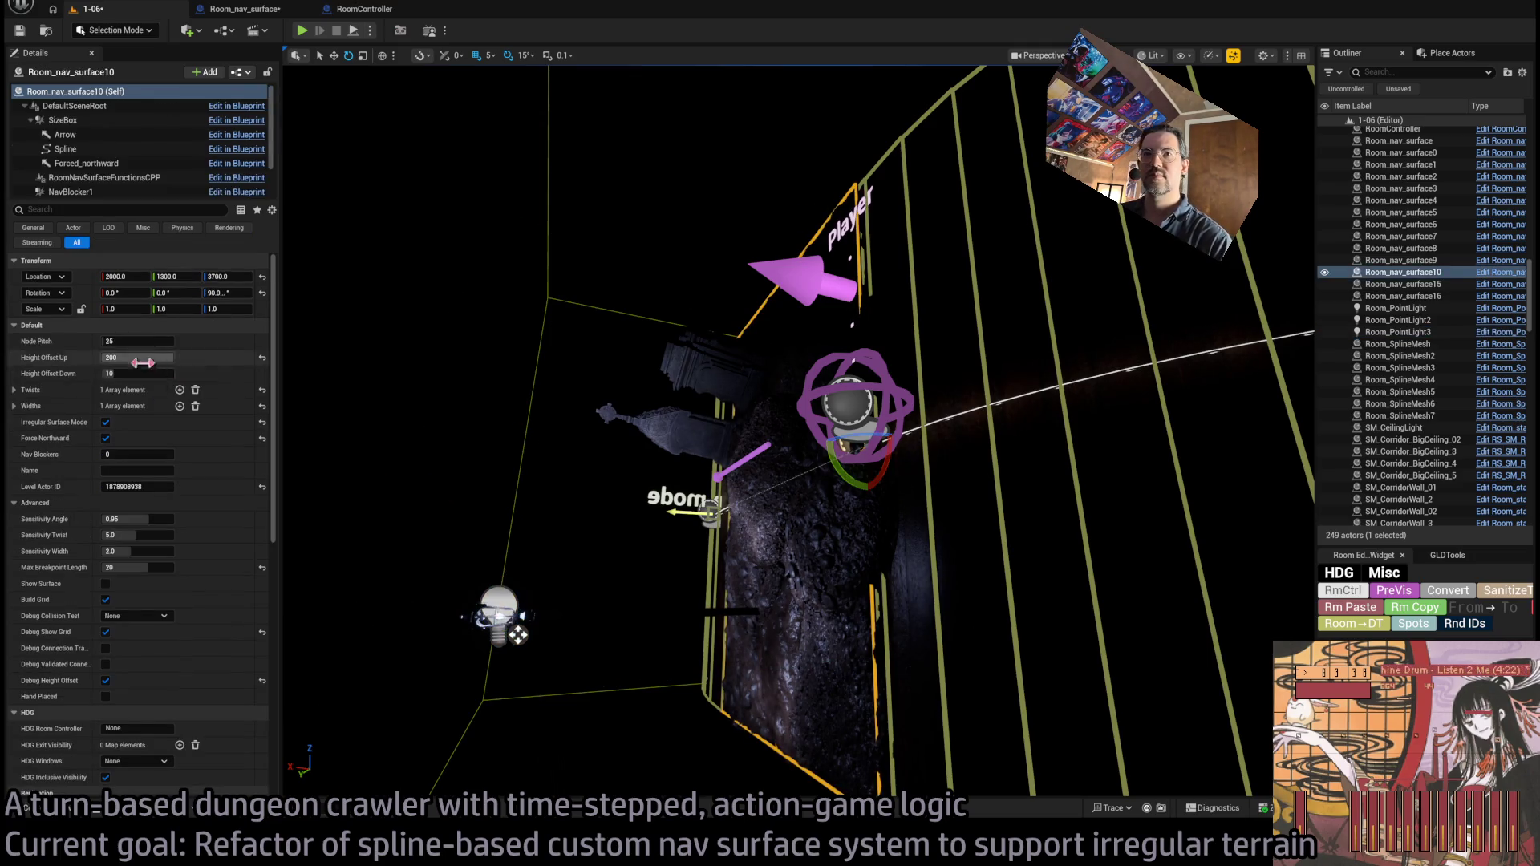
pyautogui.scroll(-5, 217, 620)
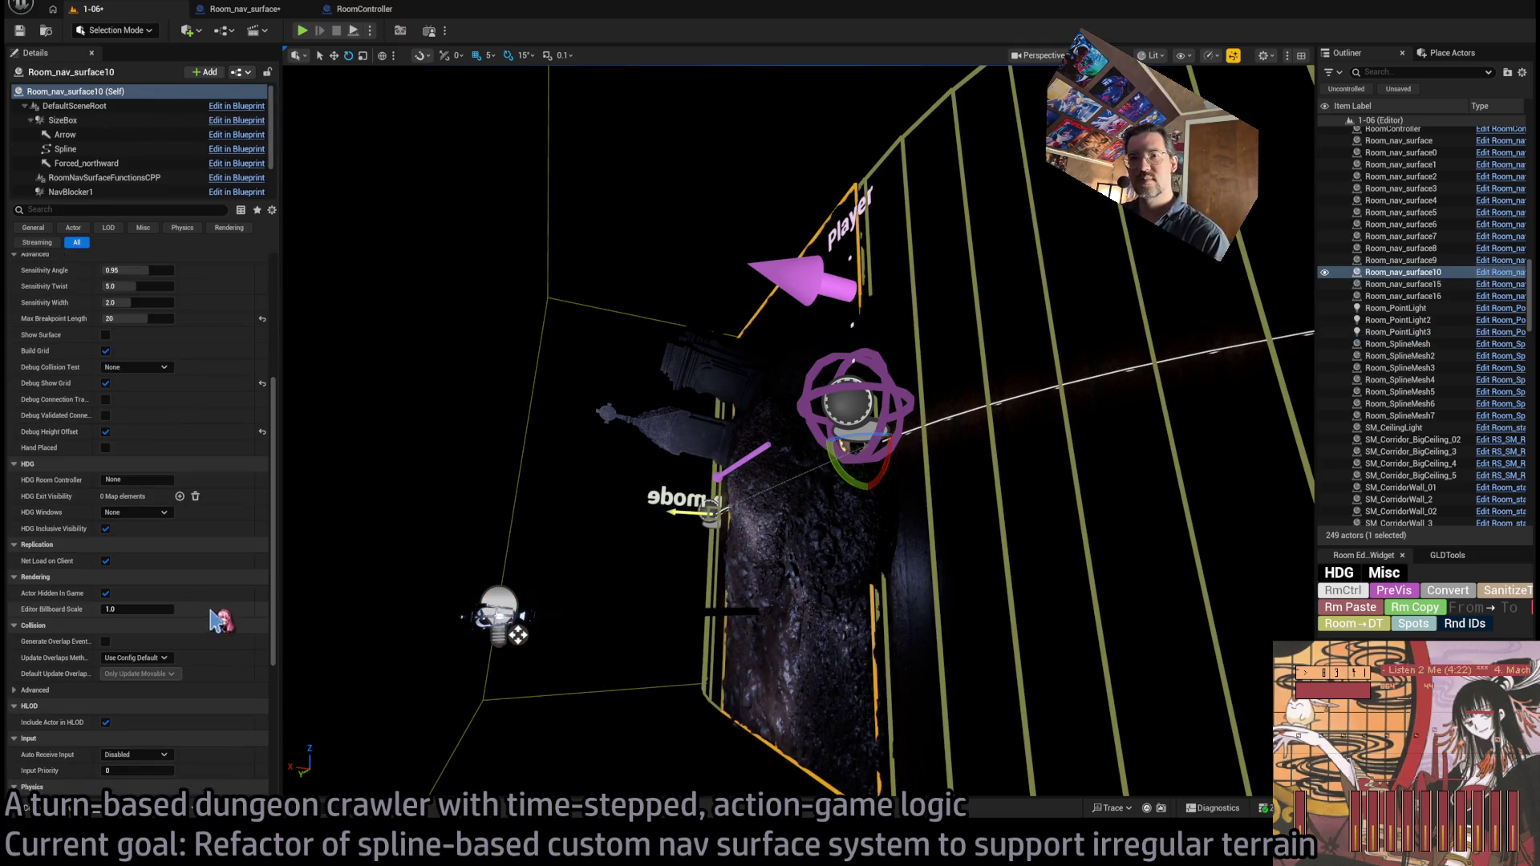
pyautogui.click(105, 385)
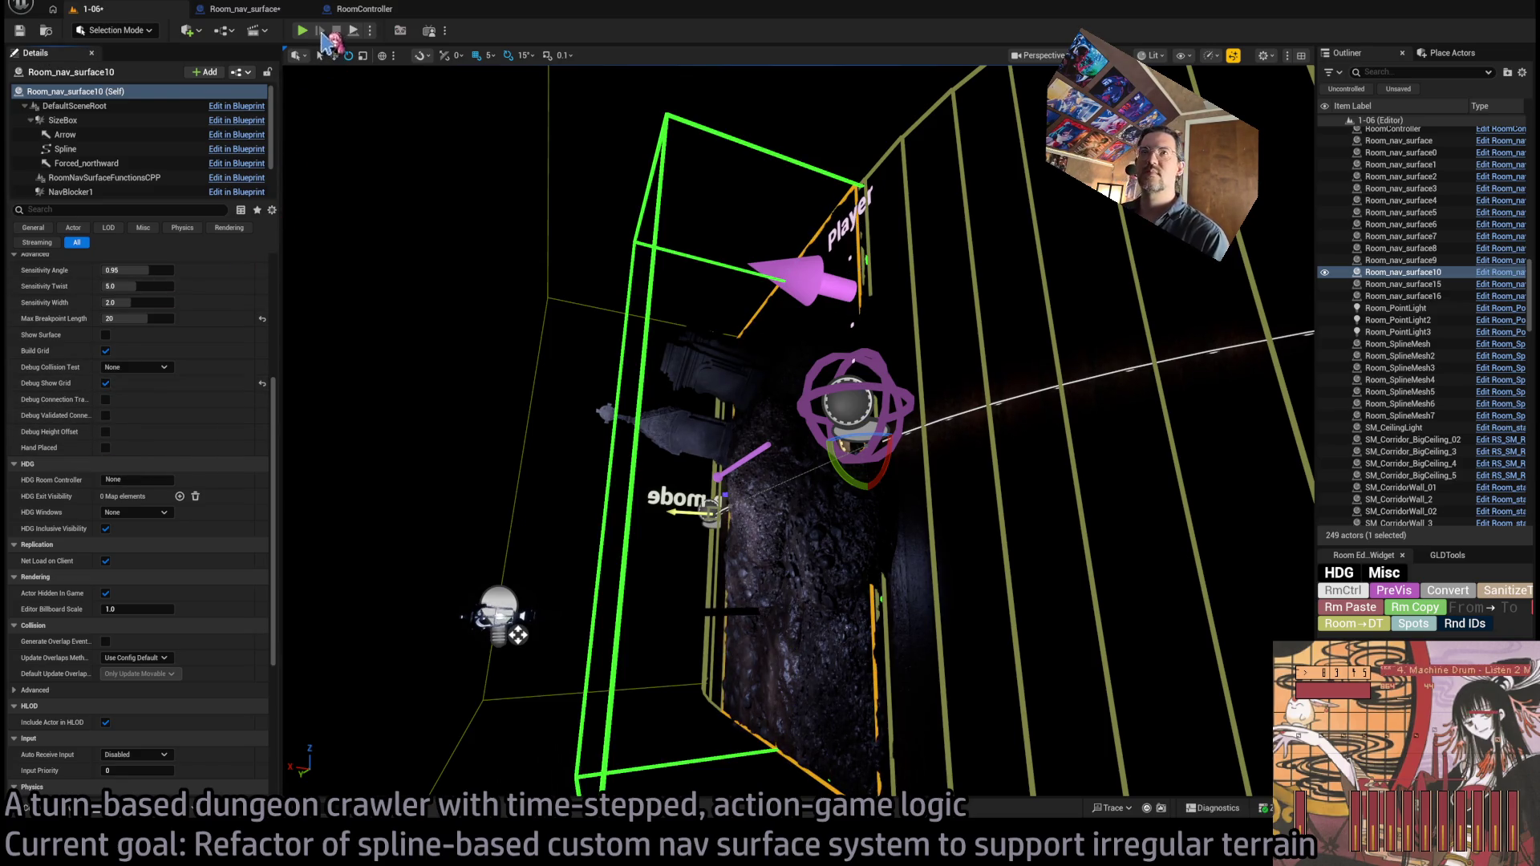
pyautogui.click(302, 30)
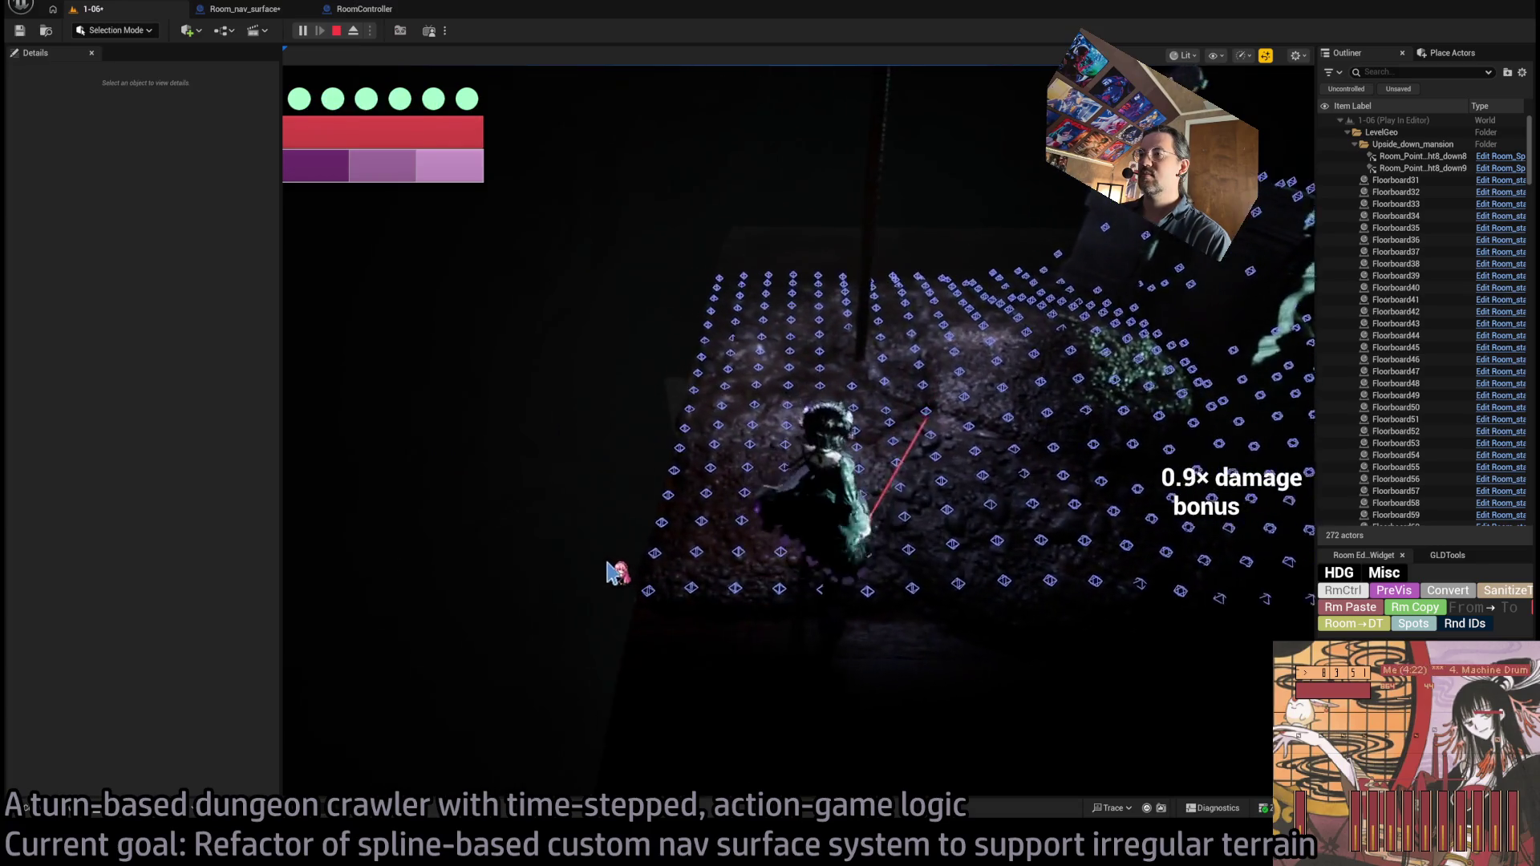
# - Queue up-left and down moves on the d-pad, run the turns with Go!, then stop the preview
pyautogui.click(1130, 427)
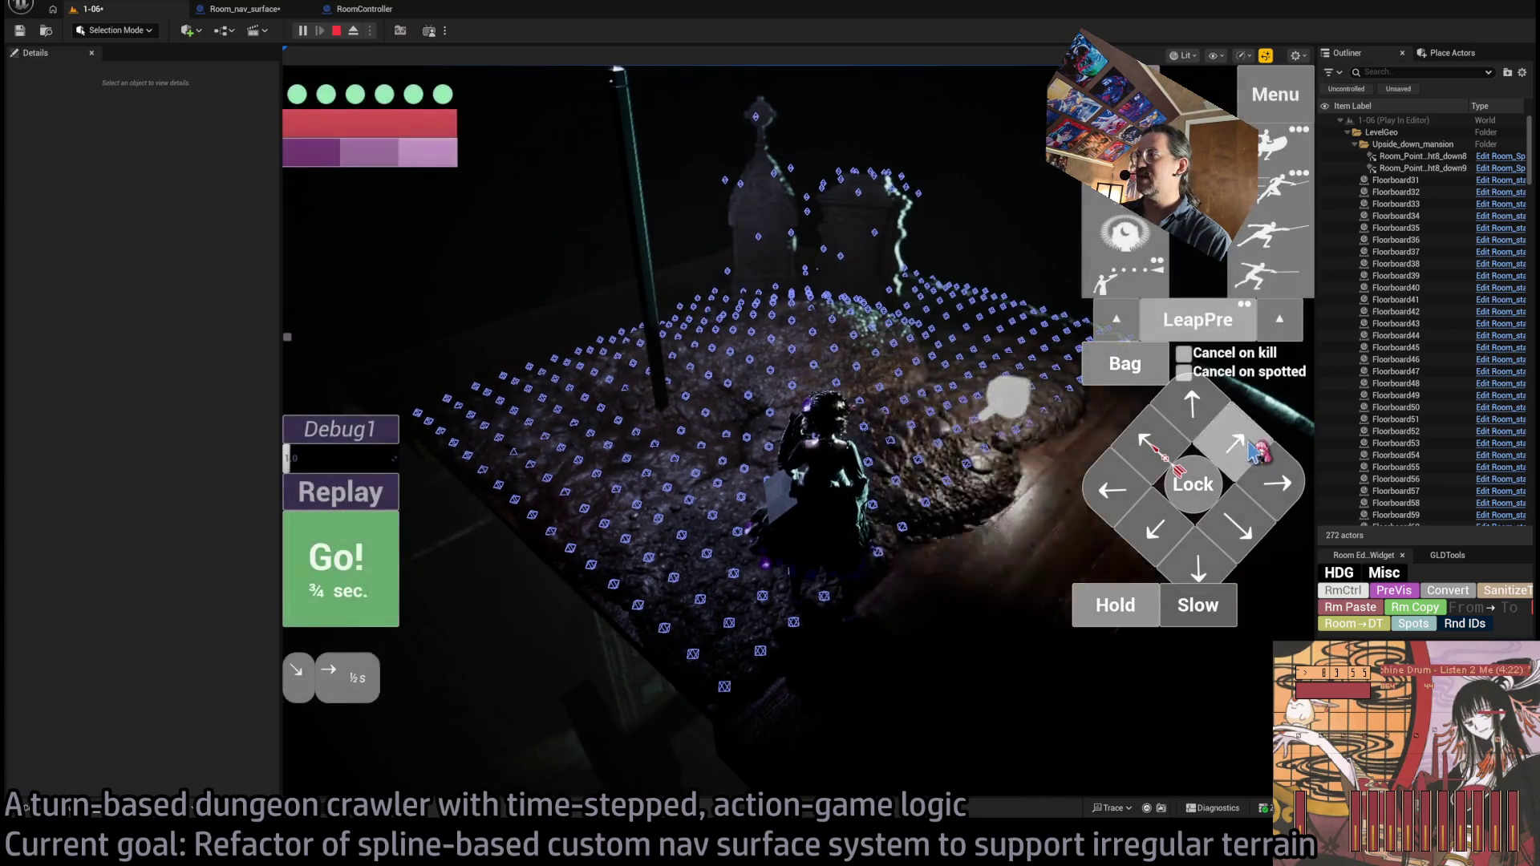
pyautogui.click(393, 576)
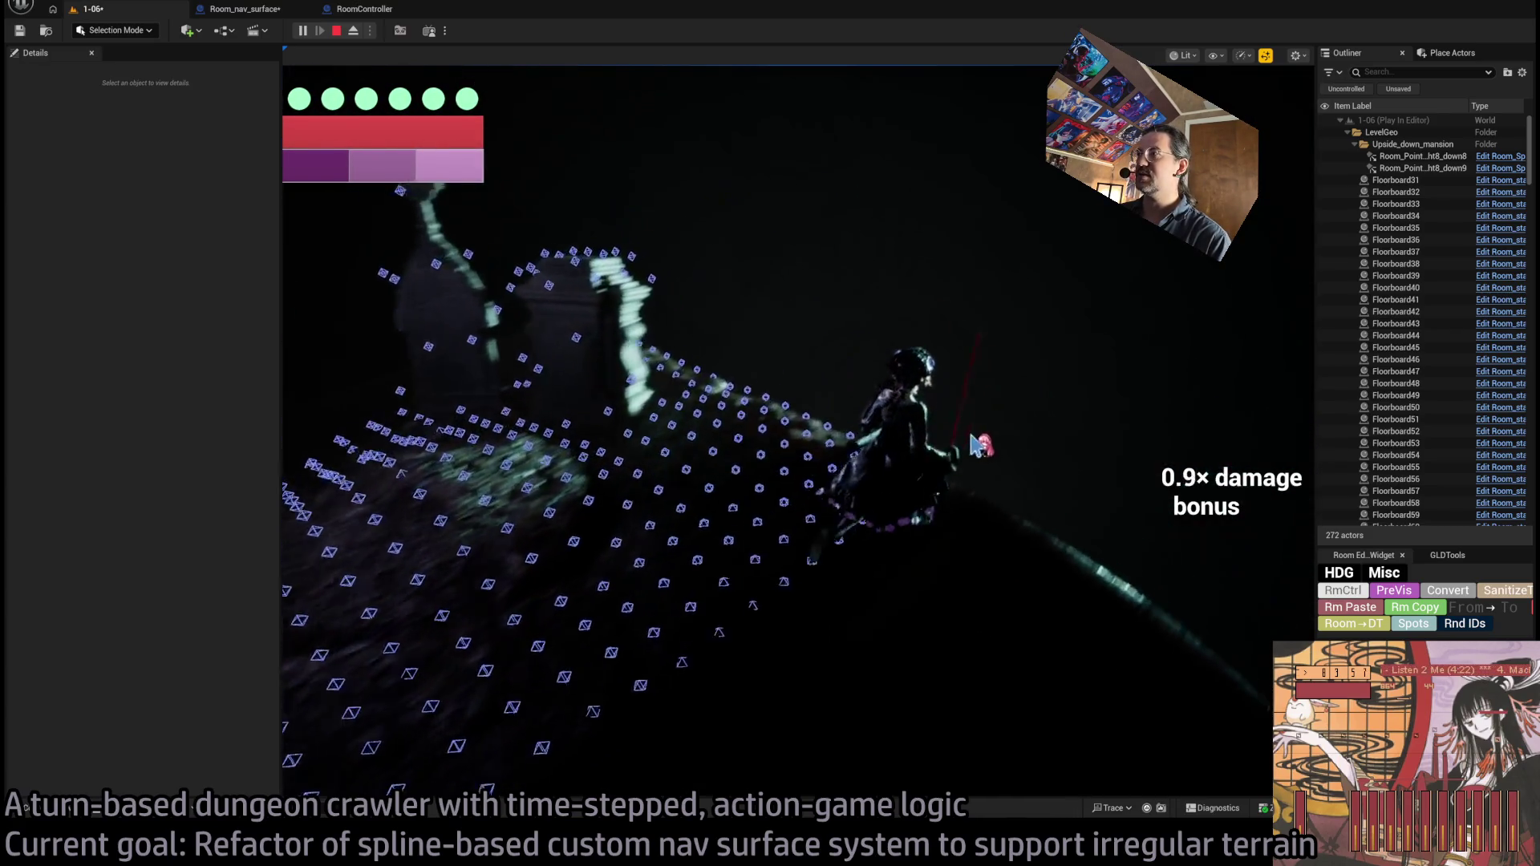
pyautogui.click(1161, 451)
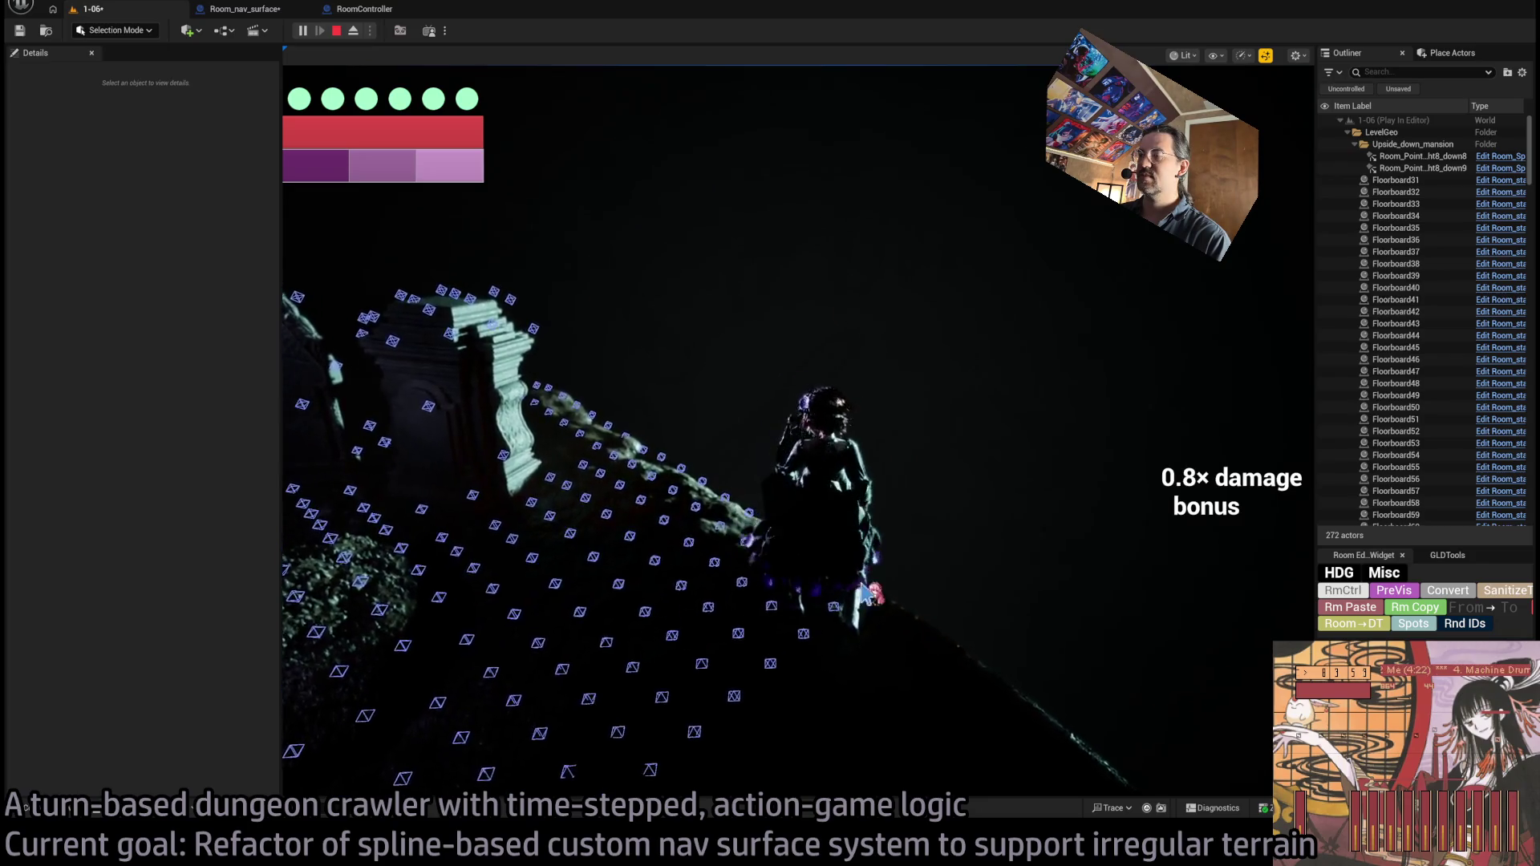
pyautogui.click(1195, 579)
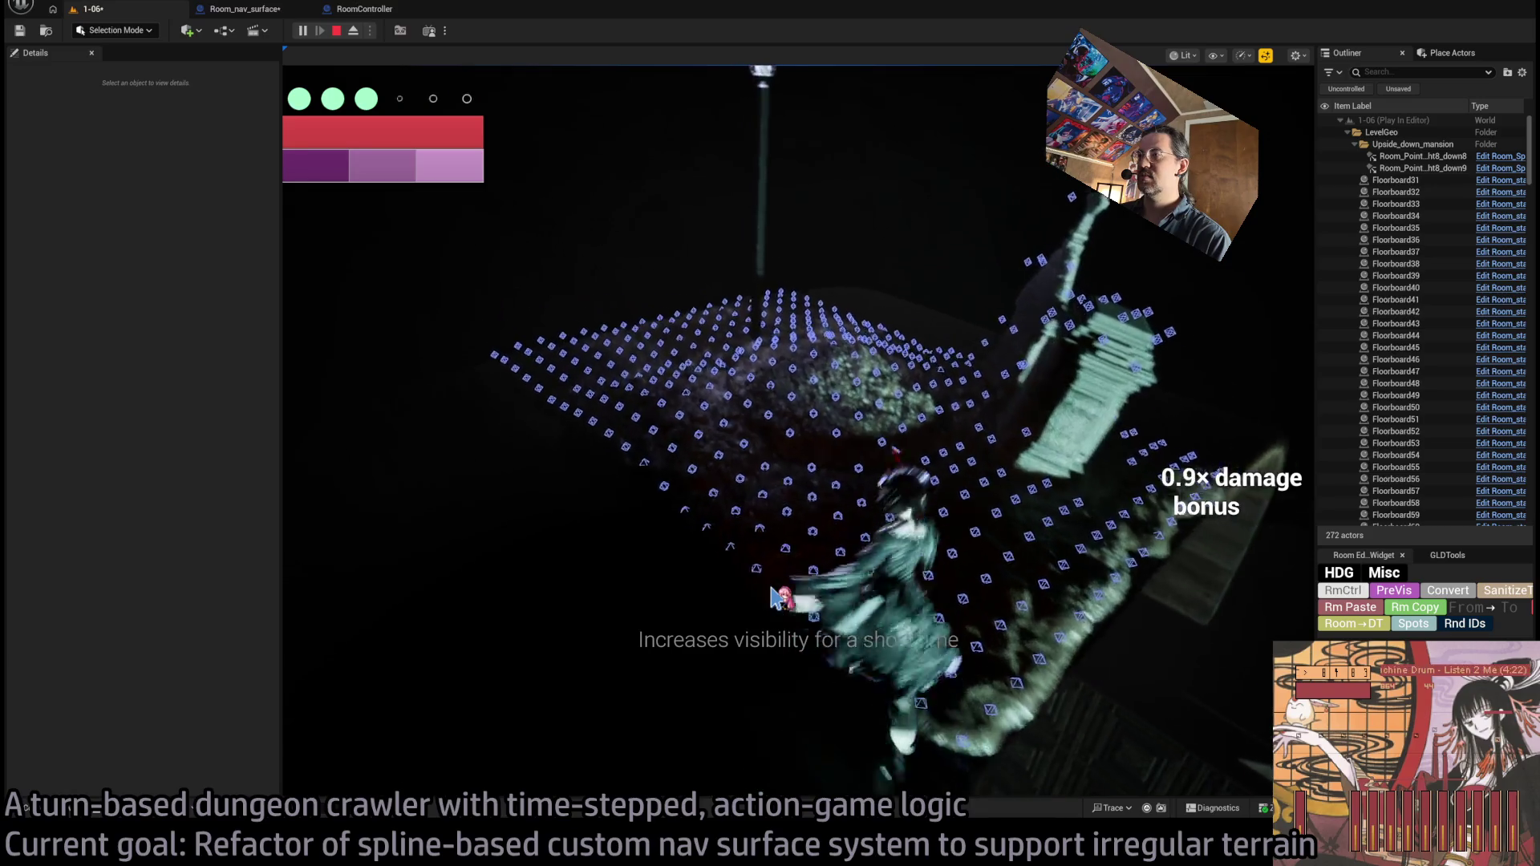
pyautogui.click(794, 591)
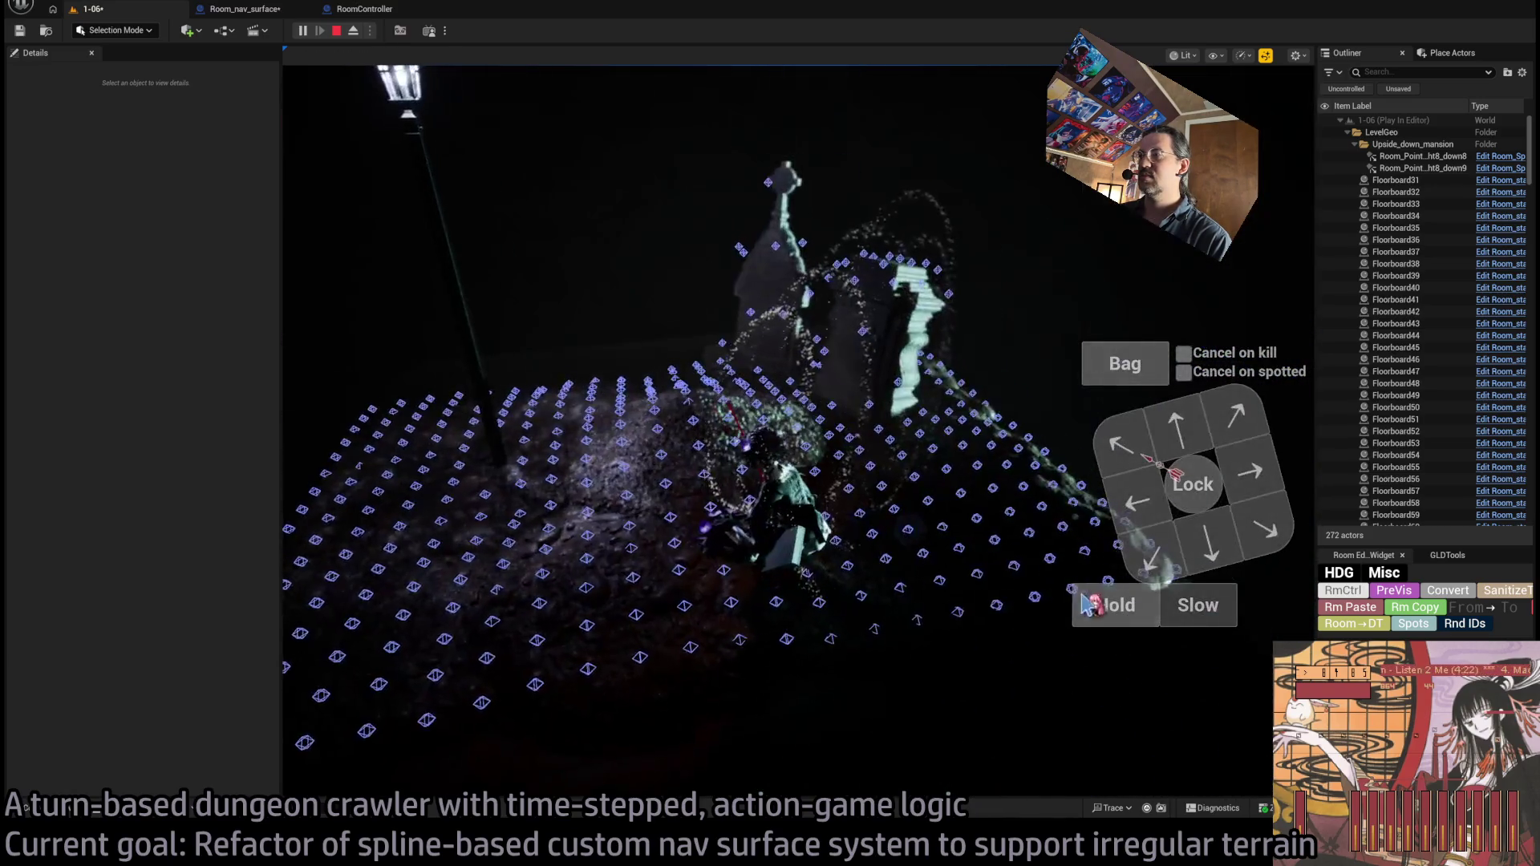
pyautogui.click(349, 582)
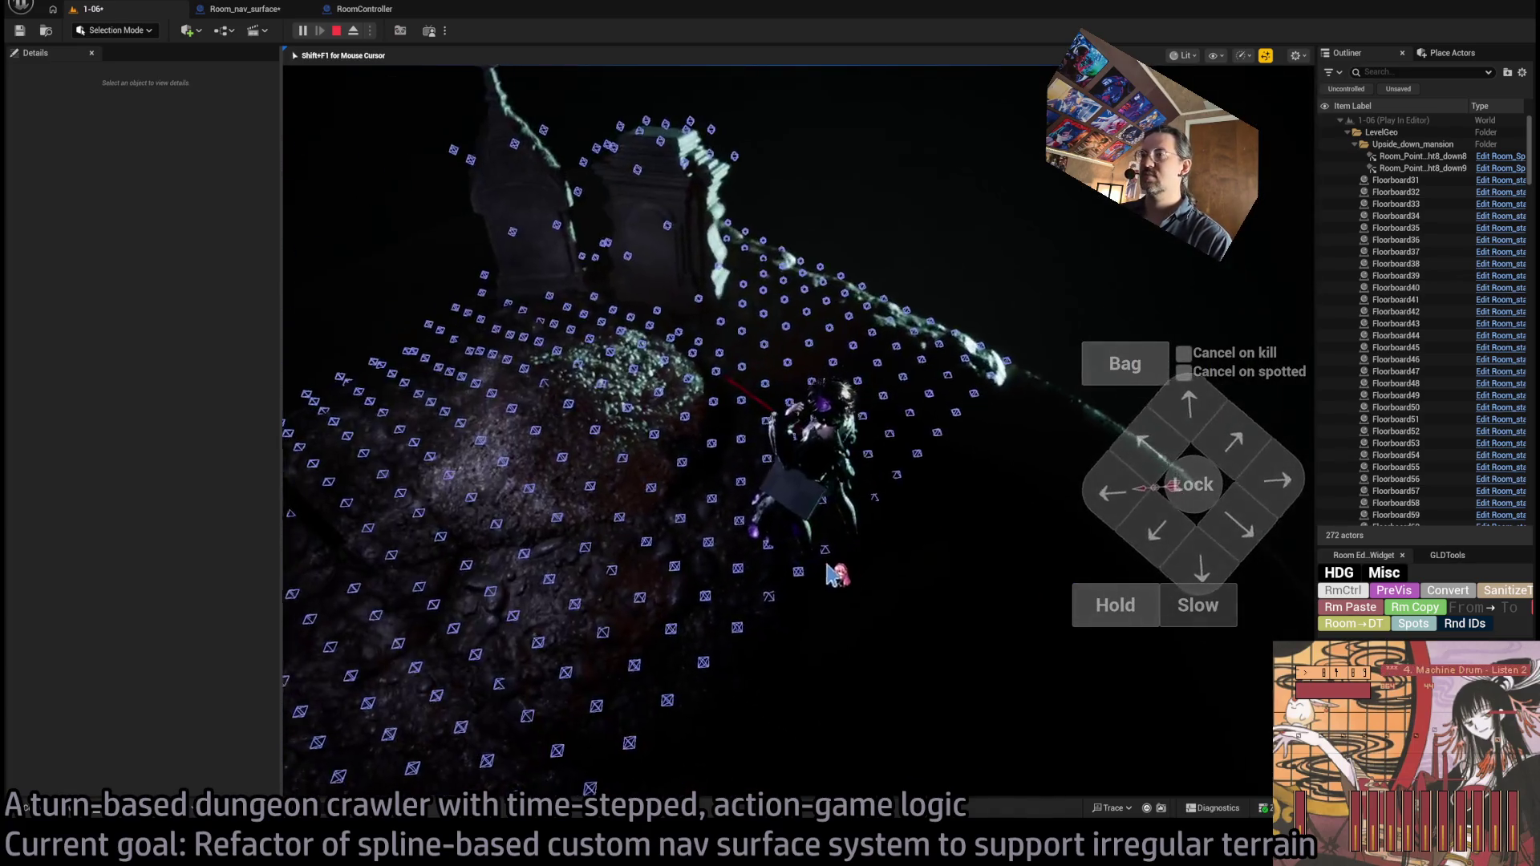
pyautogui.press('Escape')
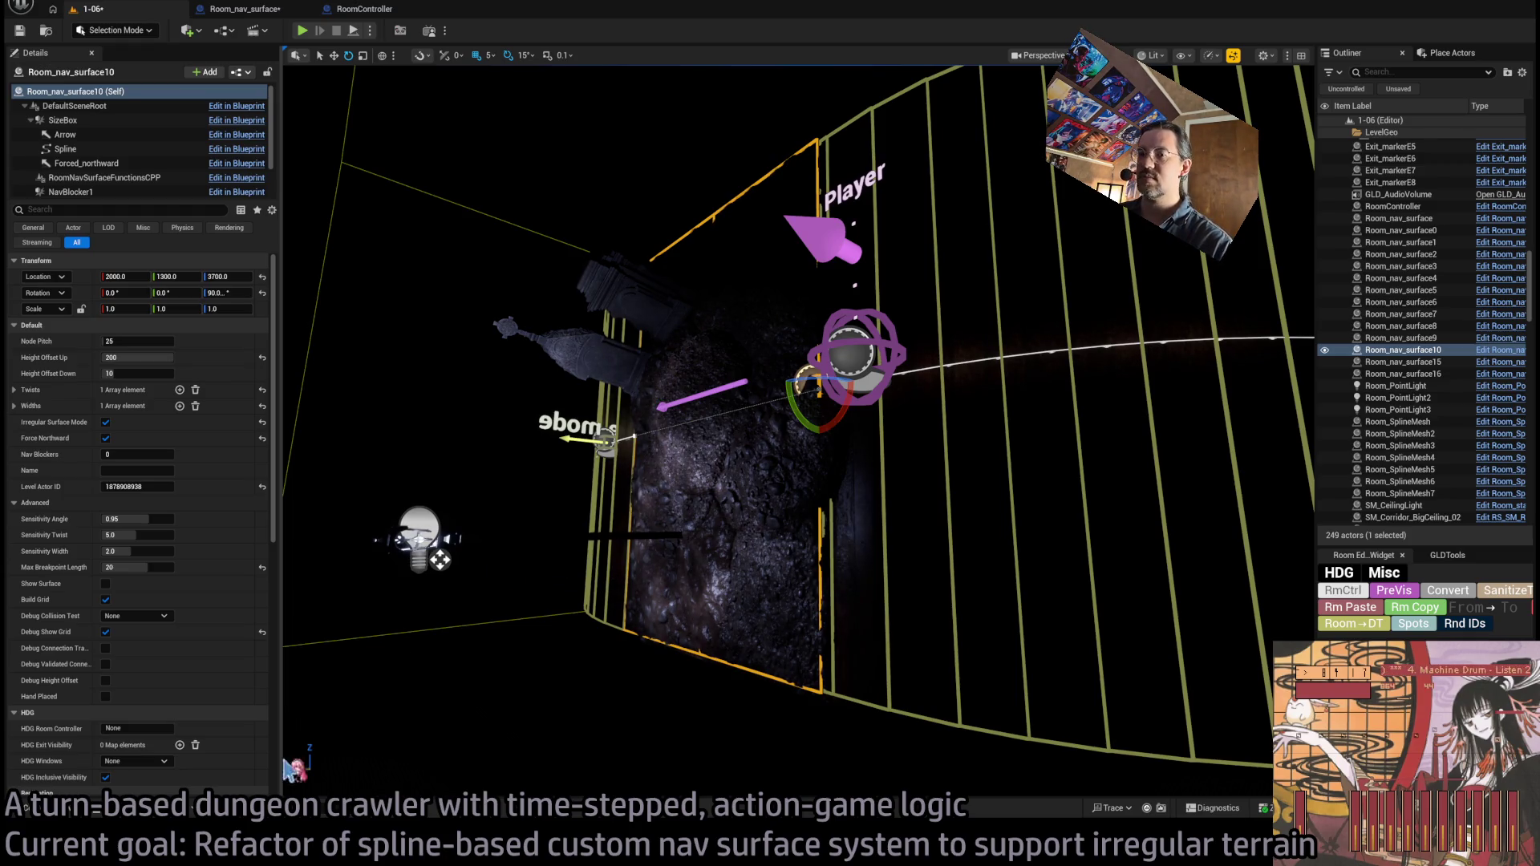
# - Tilt the first garden lamp SM_GardenLight and Room_PointLight3 together by -15°, then show the Lights meshes
pyautogui.click(449, 552)
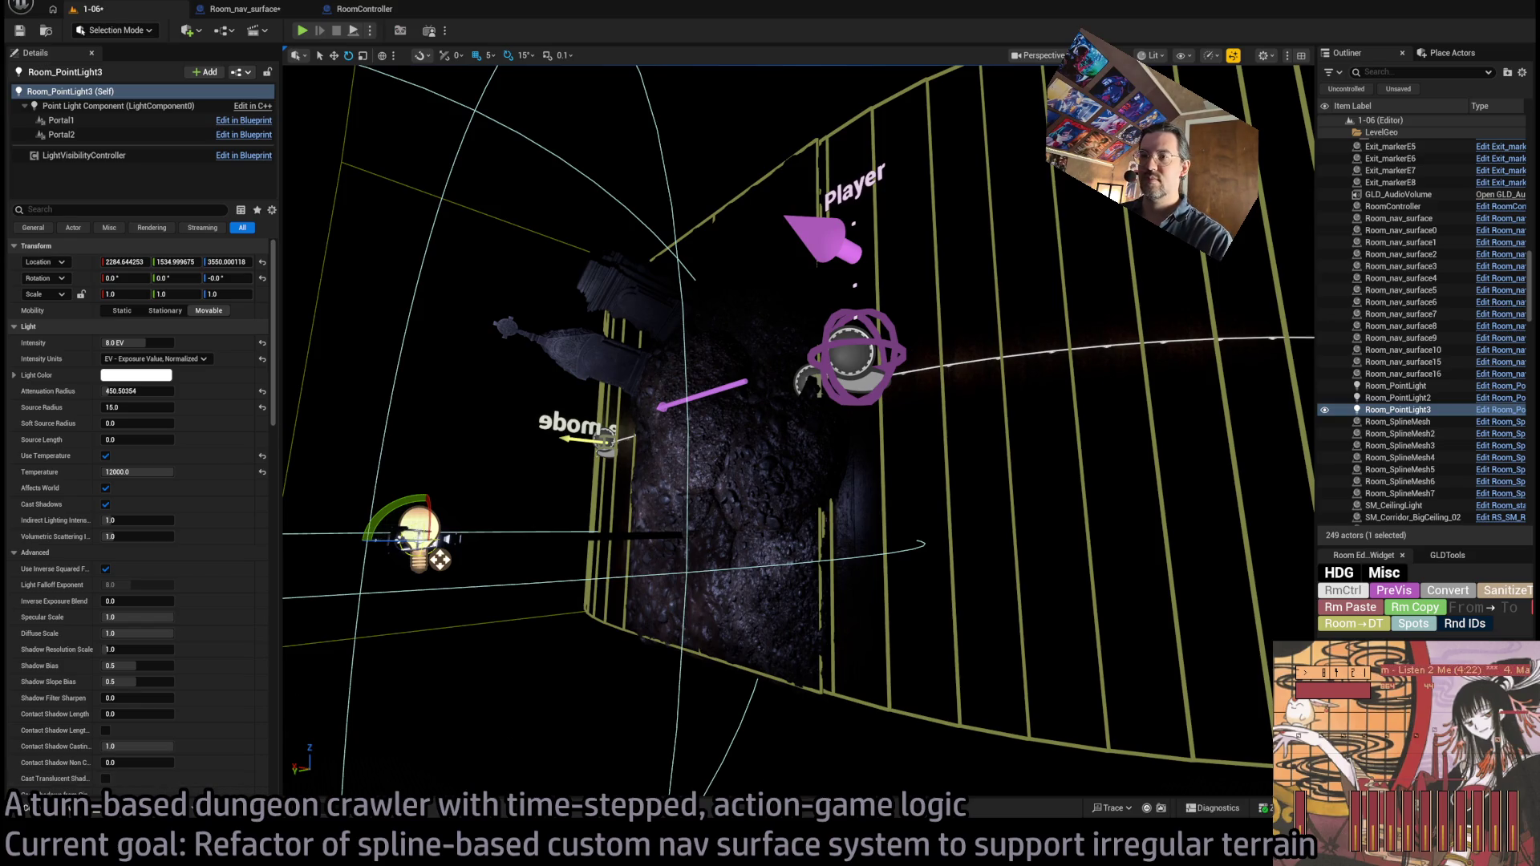
pyautogui.hotkey('ctrl', 'space')
pyautogui.hotkey('ctrl', 'space')
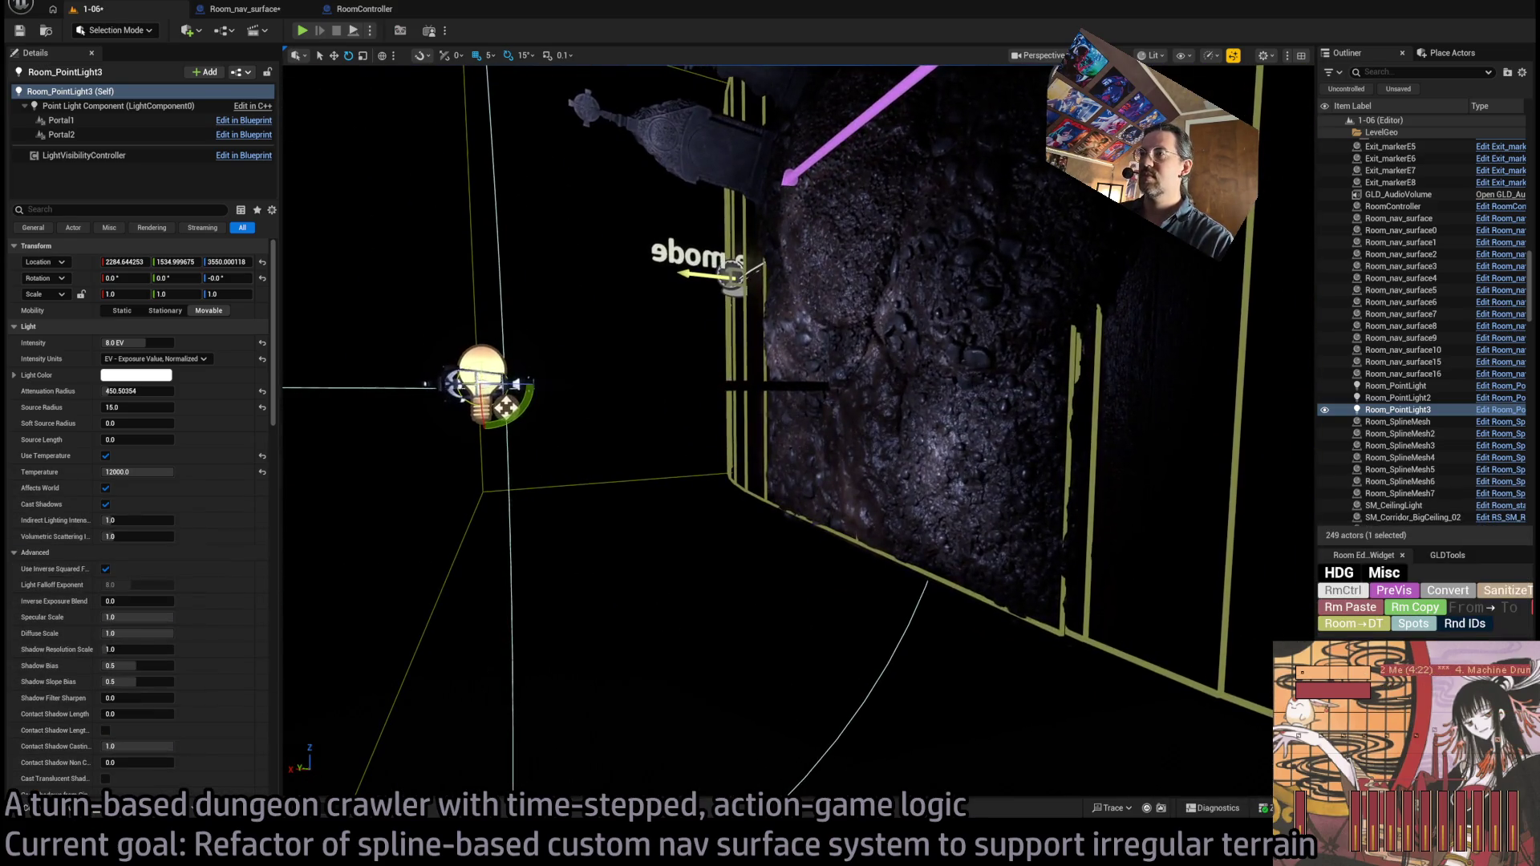
pyautogui.click(525, 382)
pyautogui.keyDown('ctrl'); pyautogui.click(505, 371); pyautogui.keyUp('ctrl')
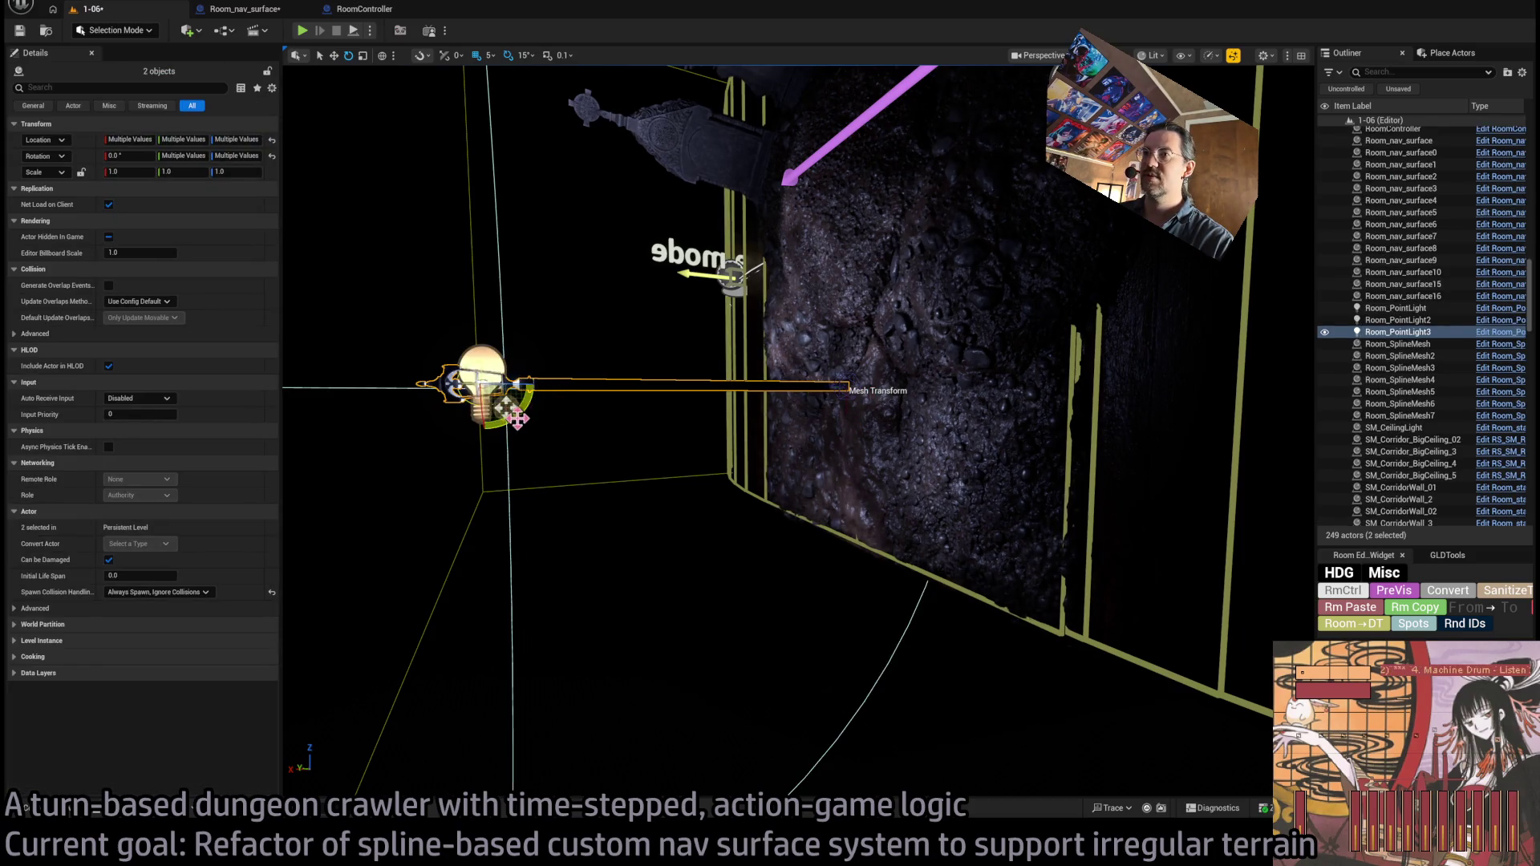
pyautogui.moveTo(516, 418)
pyautogui.mouseDown()
pyautogui.moveTo(498, 407)
pyautogui.moveTo(501, 613)
pyautogui.moveTo(522, 576)
pyautogui.moveTo(661, 572)
pyautogui.moveTo(681, 548)
pyautogui.moveTo(756, 546)
pyautogui.moveTo(725, 548)
pyautogui.mouseUp()
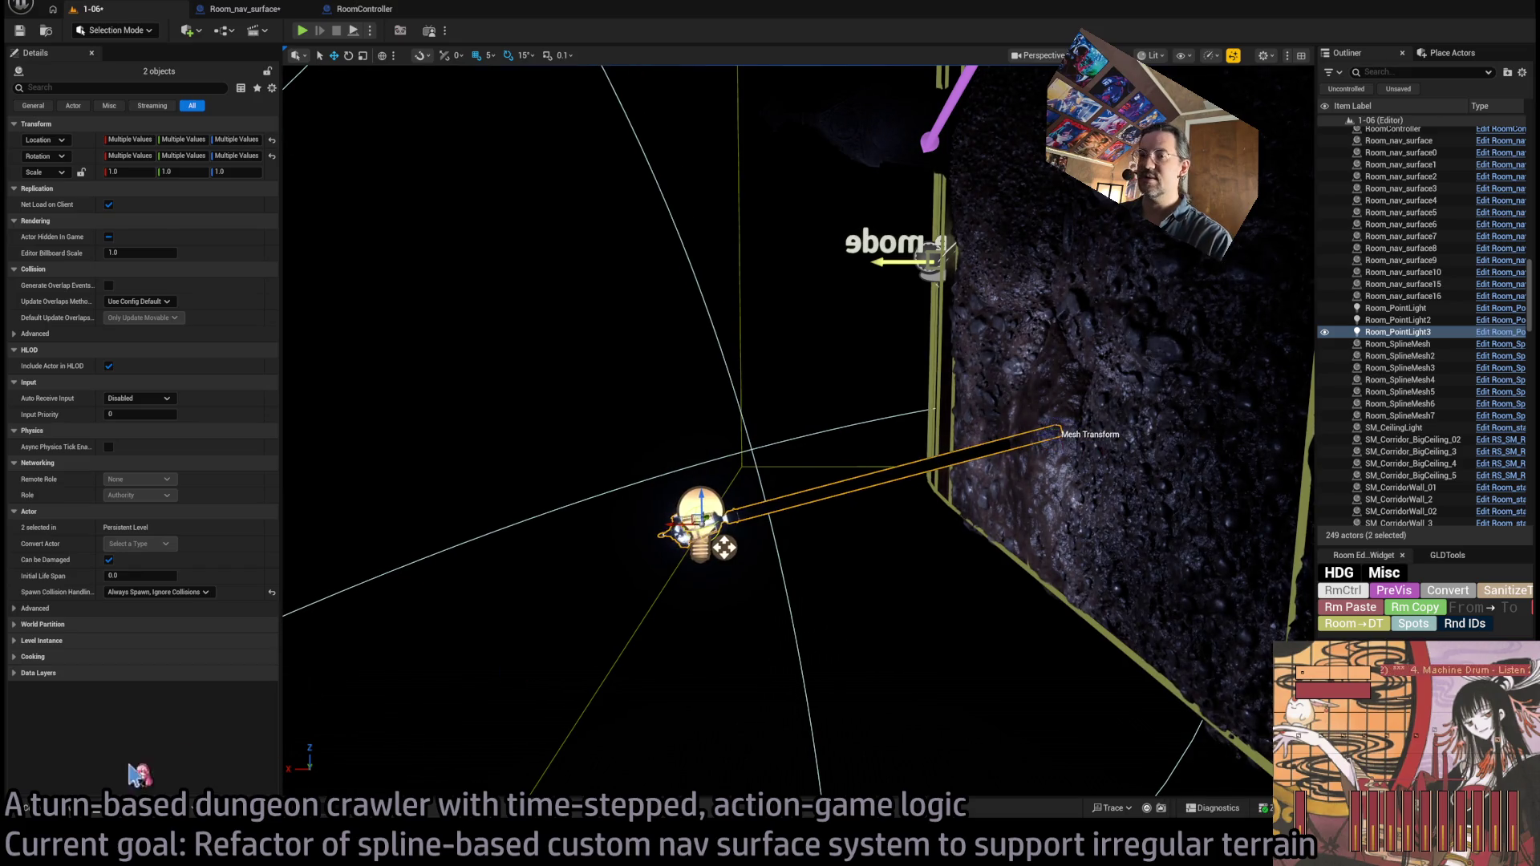
pyautogui.hotkey('ctrl', 'space')
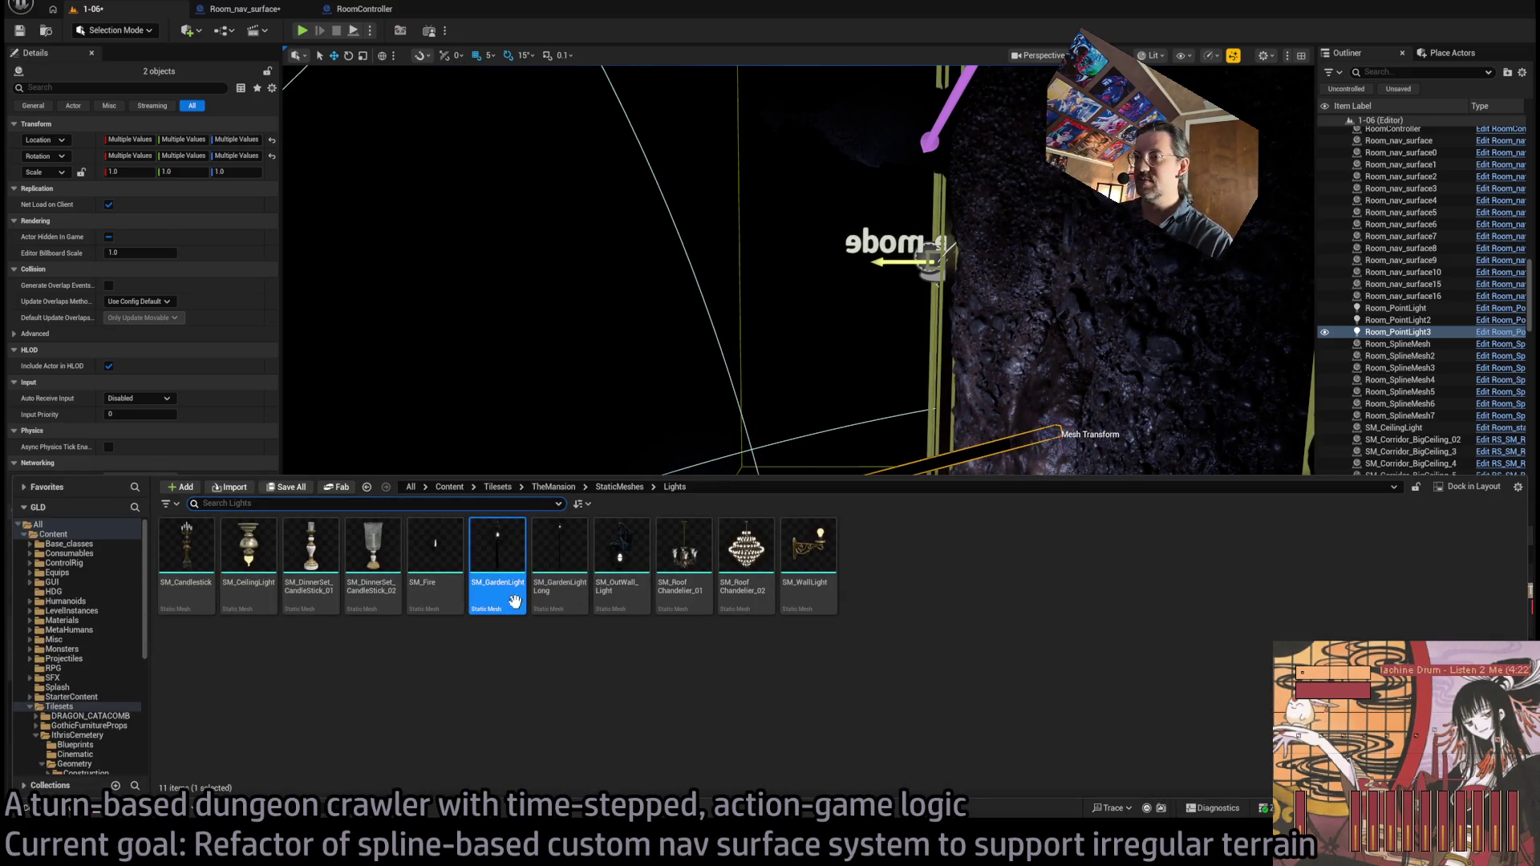
# - Drop a second lamp-post, SM_GardenLight2, into the level and view the cylindrical room in Unlit mode
pyautogui.moveTo(699, 418); pyautogui.dragTo(701, 519)
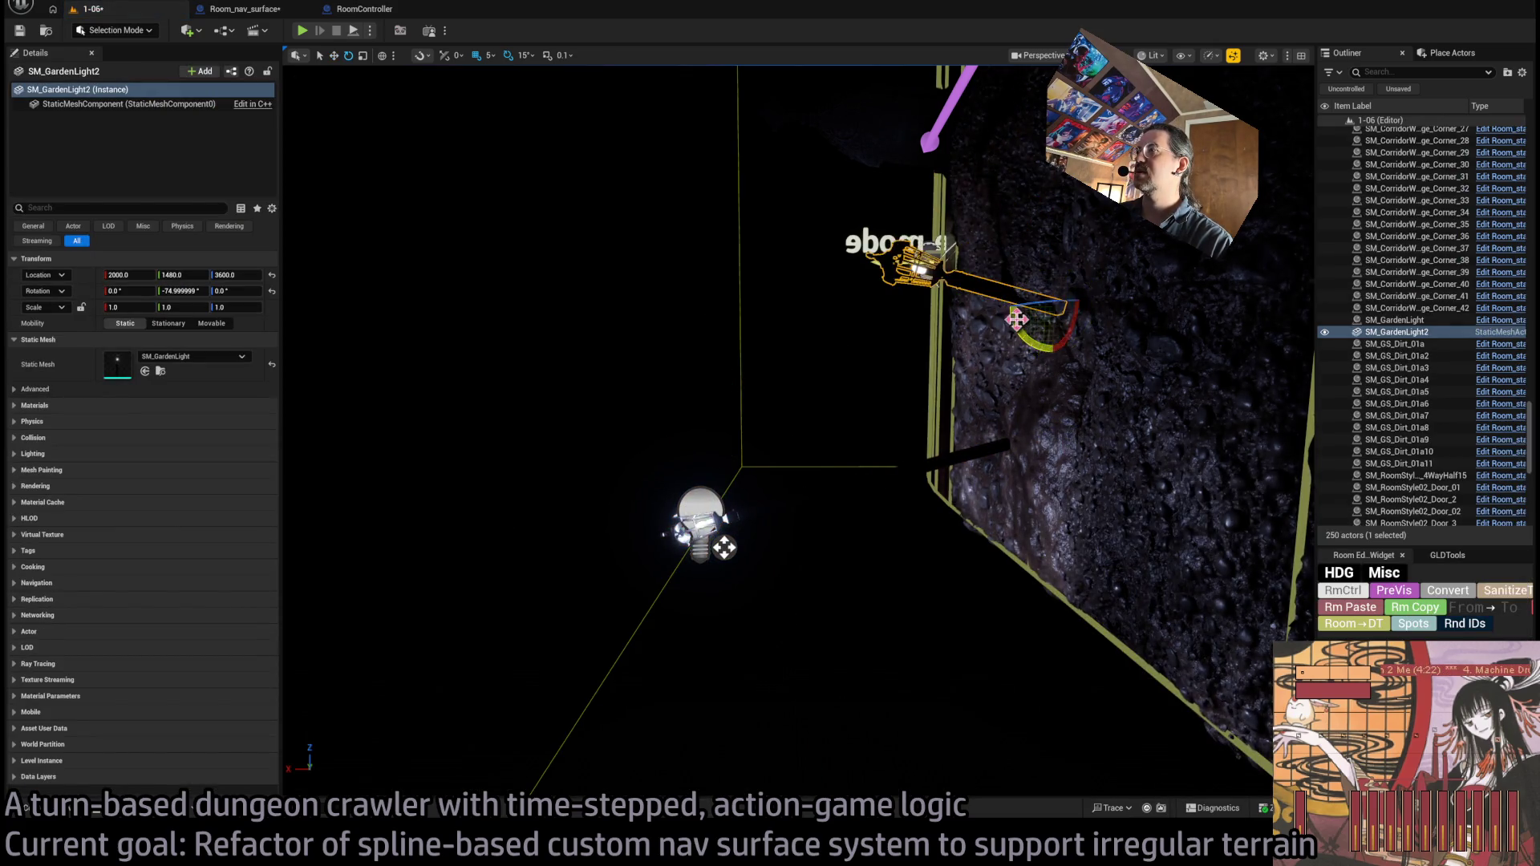
pyautogui.moveTo(798, 433); pyautogui.dragTo(758, 397)
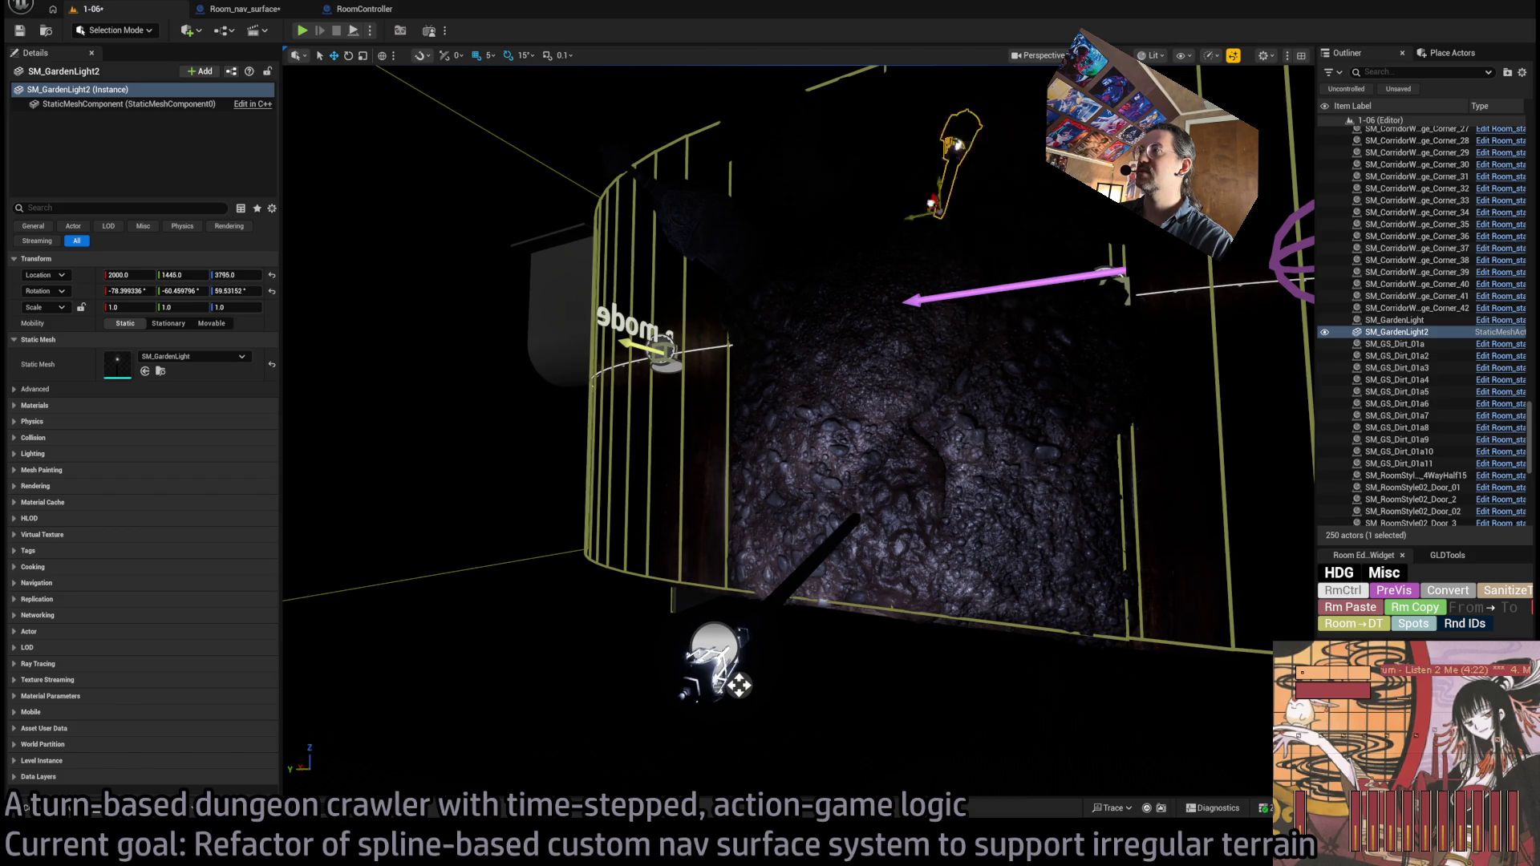
pyautogui.moveTo(1003, 108); pyautogui.dragTo(1179, 60)
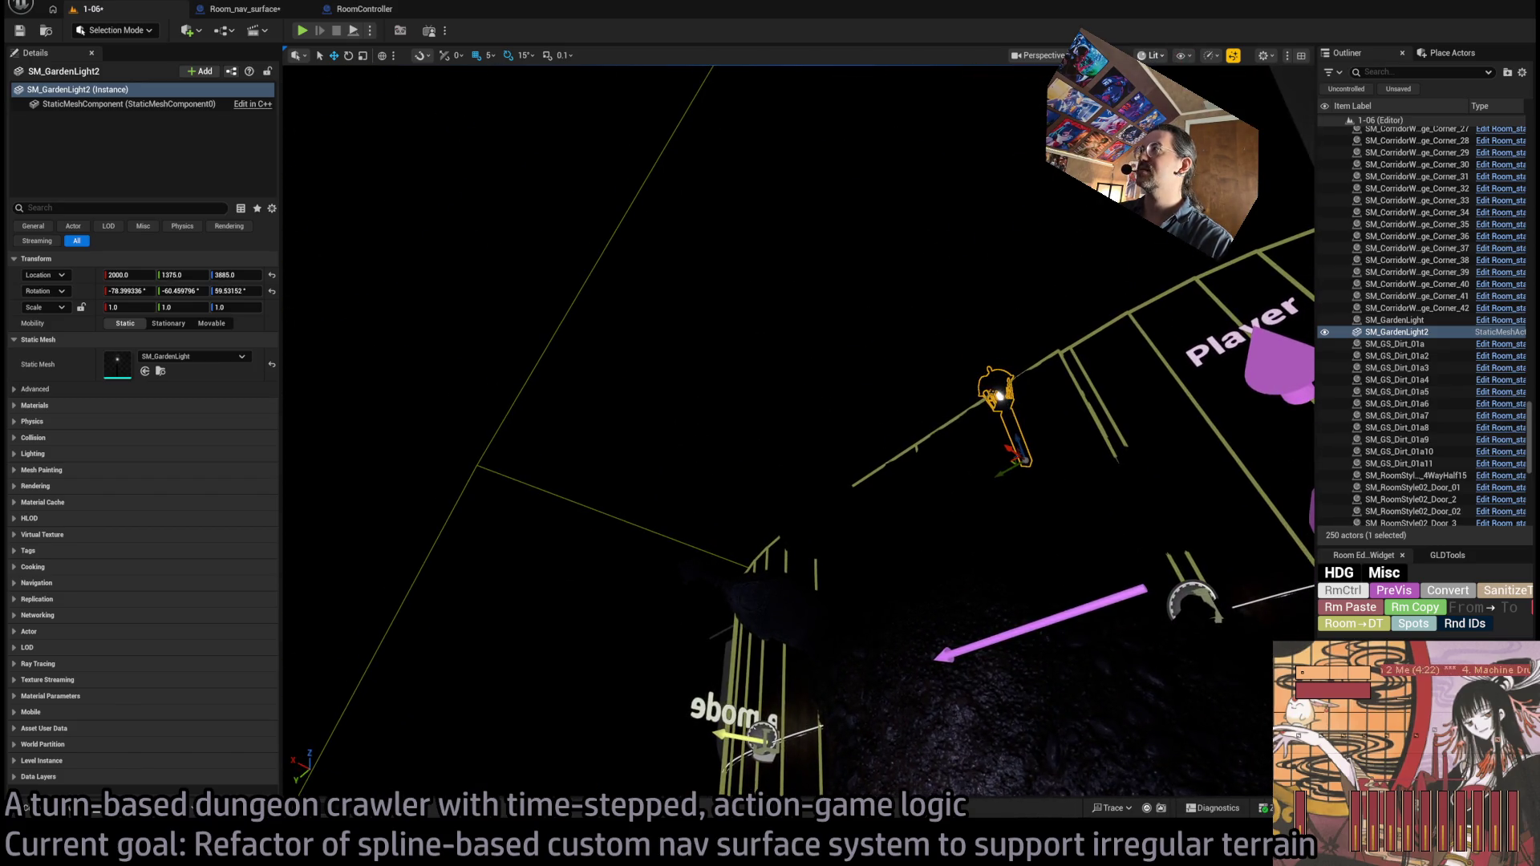
pyautogui.hotkey('alt', '3')
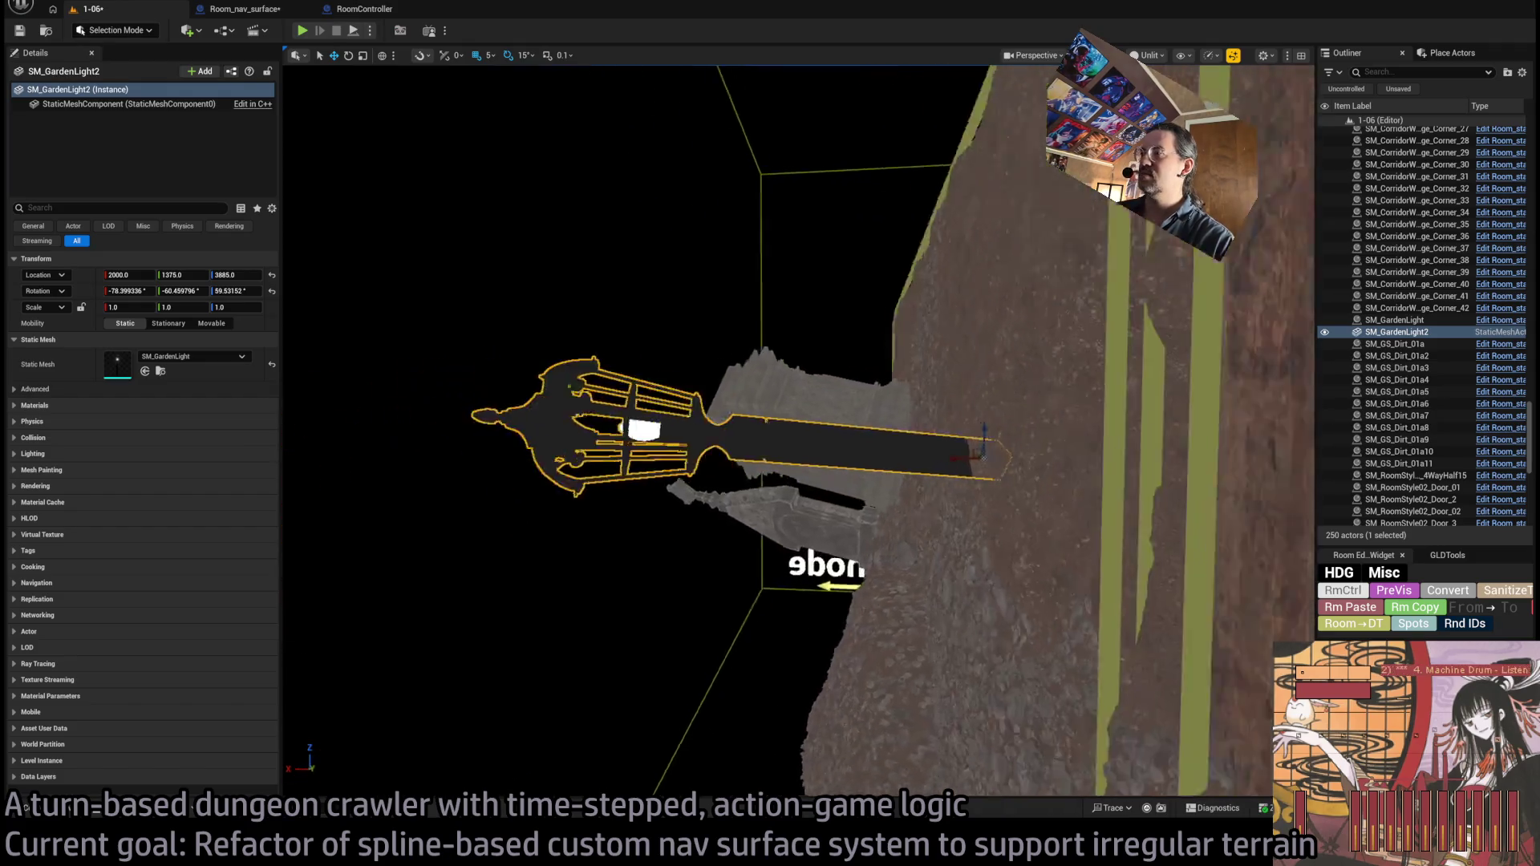
pyautogui.moveTo(973, 508)
pyautogui.mouseDown()
pyautogui.moveTo(938, 504)
pyautogui.moveTo(973, 508)
pyautogui.mouseUp()
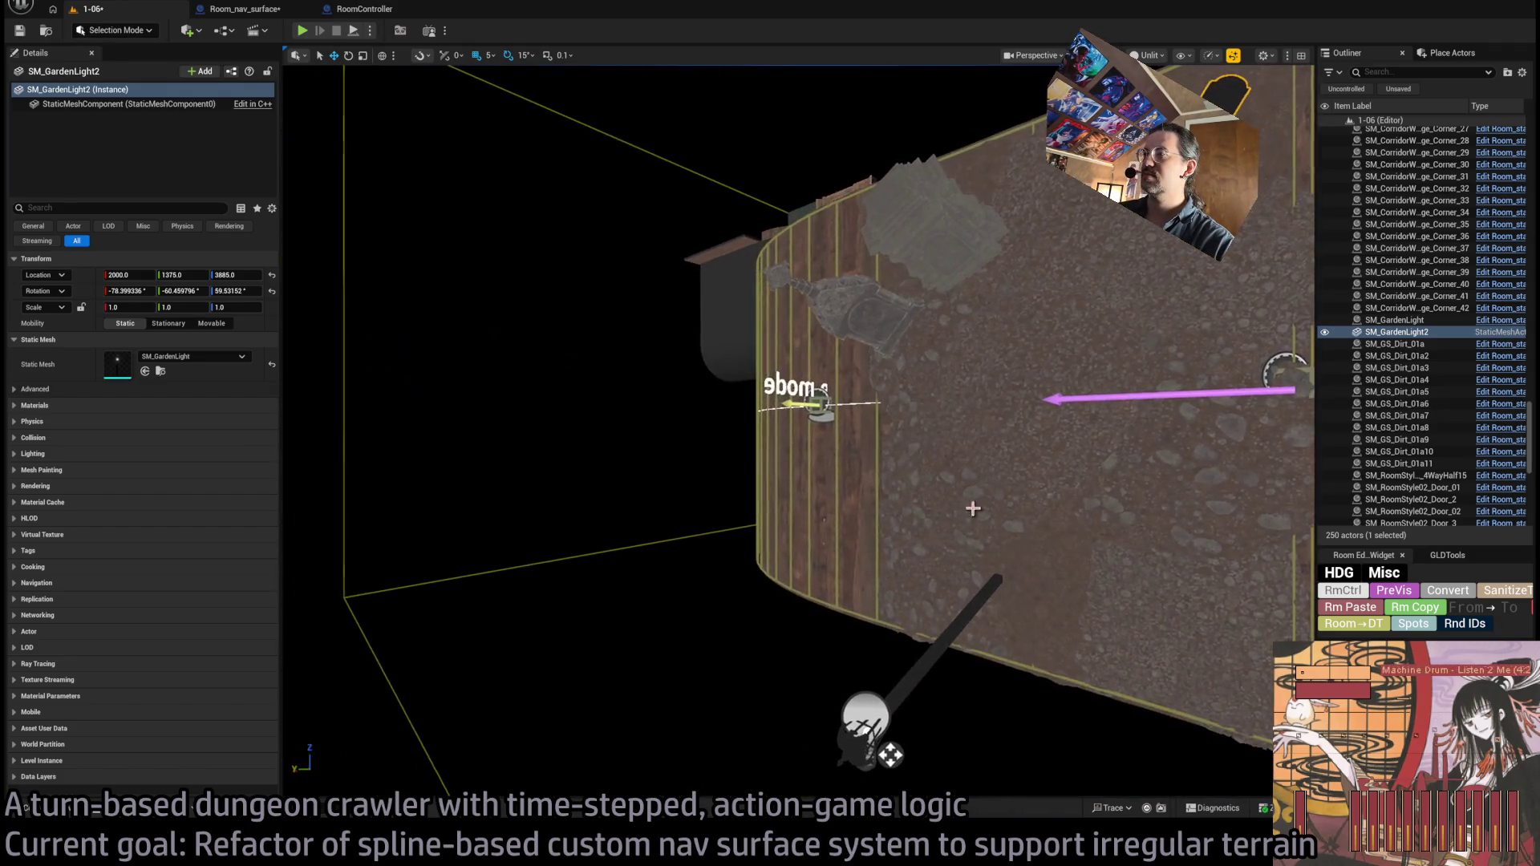
pyautogui.click(1282, 377)
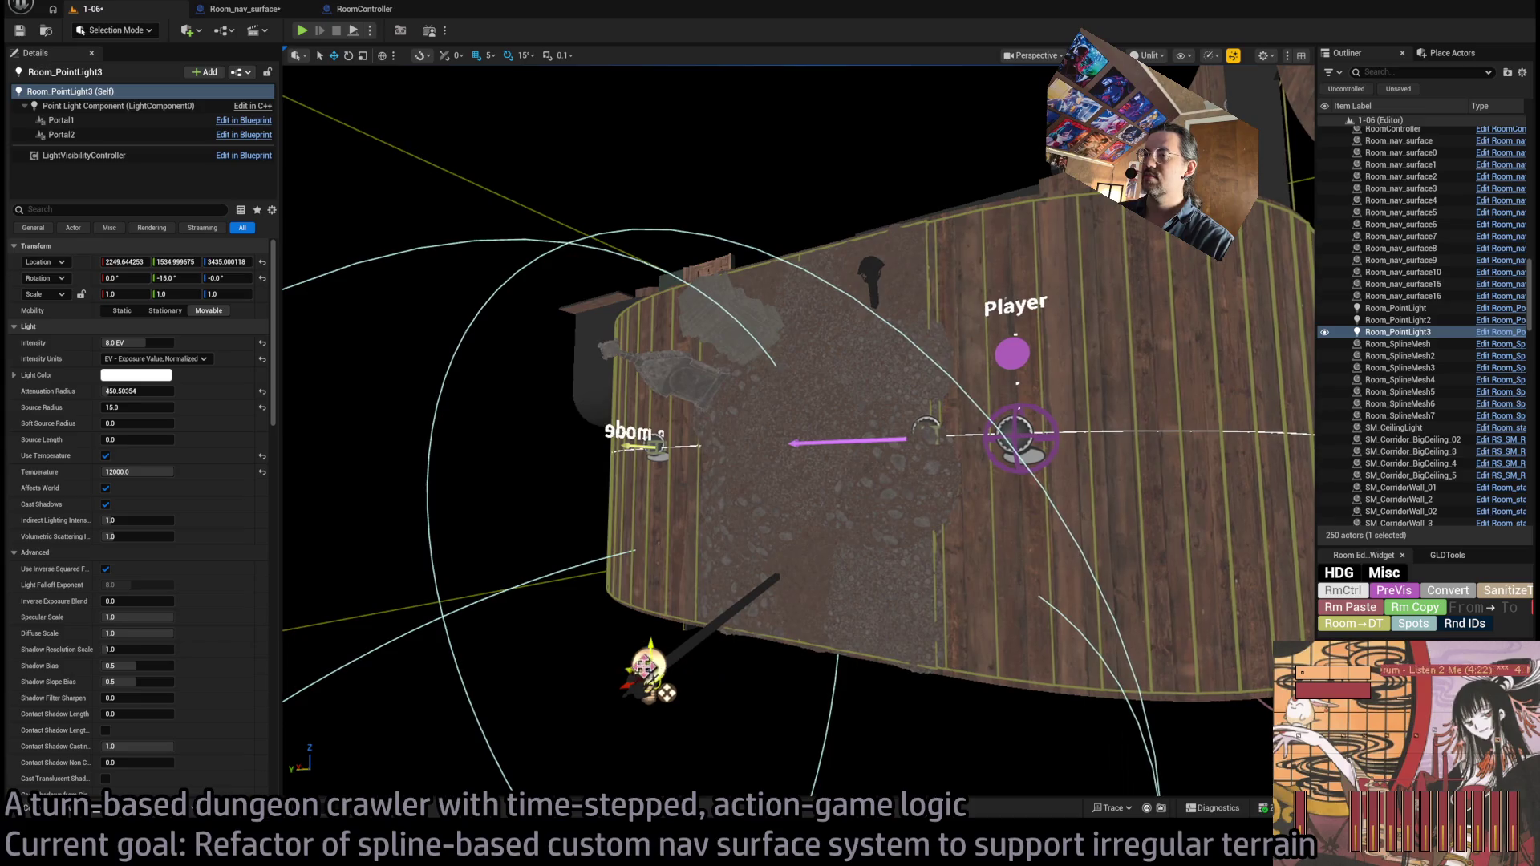
# - Duplicate Room_PointLight3 as Room_PointLight4, set its Y rotation to 0, and raise it into the new lantern
pyautogui.moveTo(644, 664); pyautogui.dragTo(673, 204)
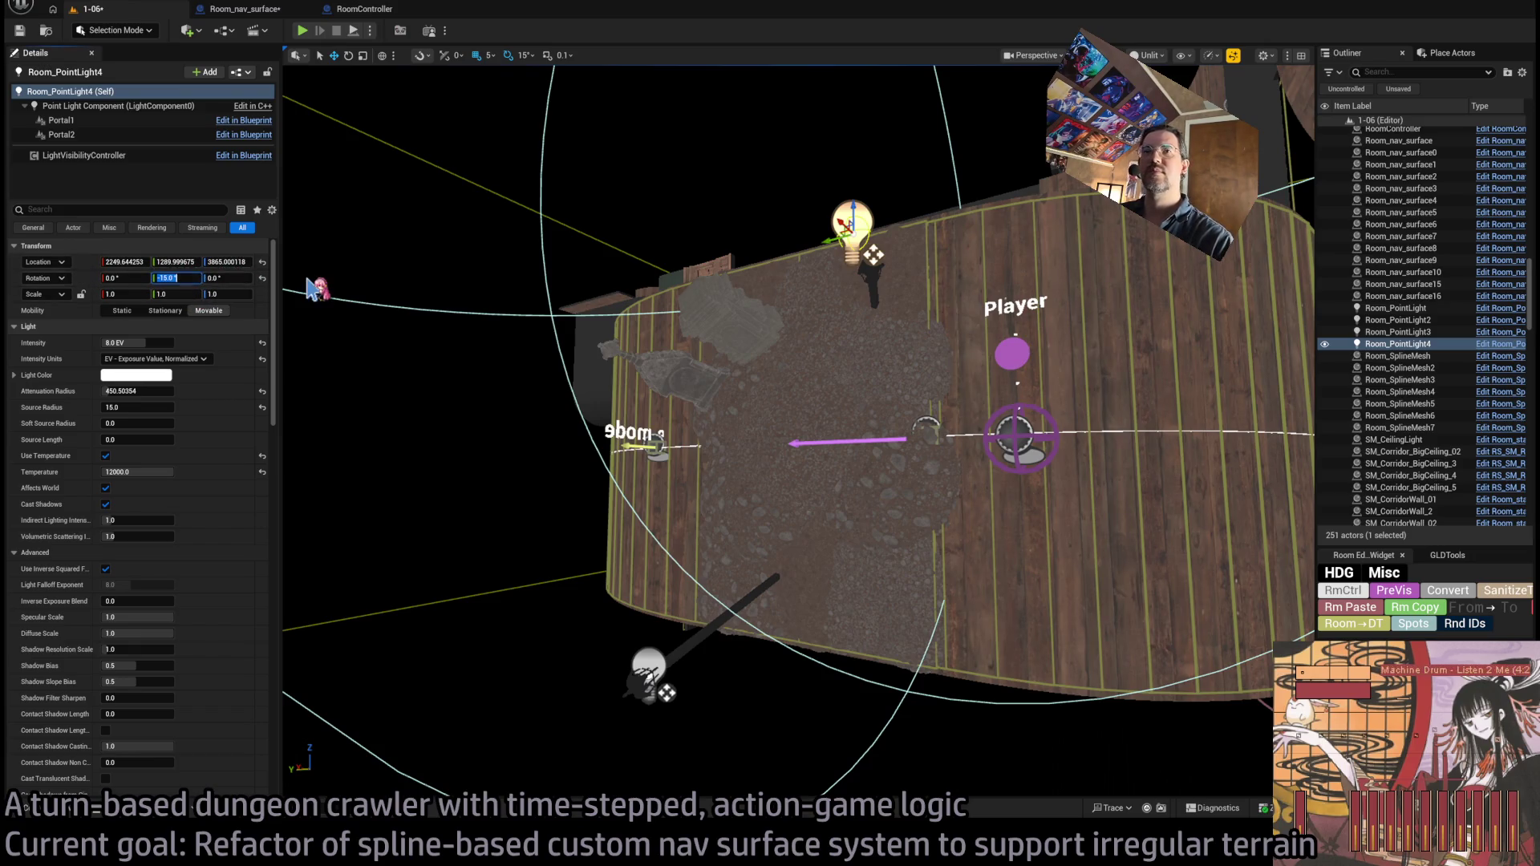
pyautogui.moveTo(552, 215); pyautogui.dragTo(554, 280)
pyautogui.hotkey('alt', '4')
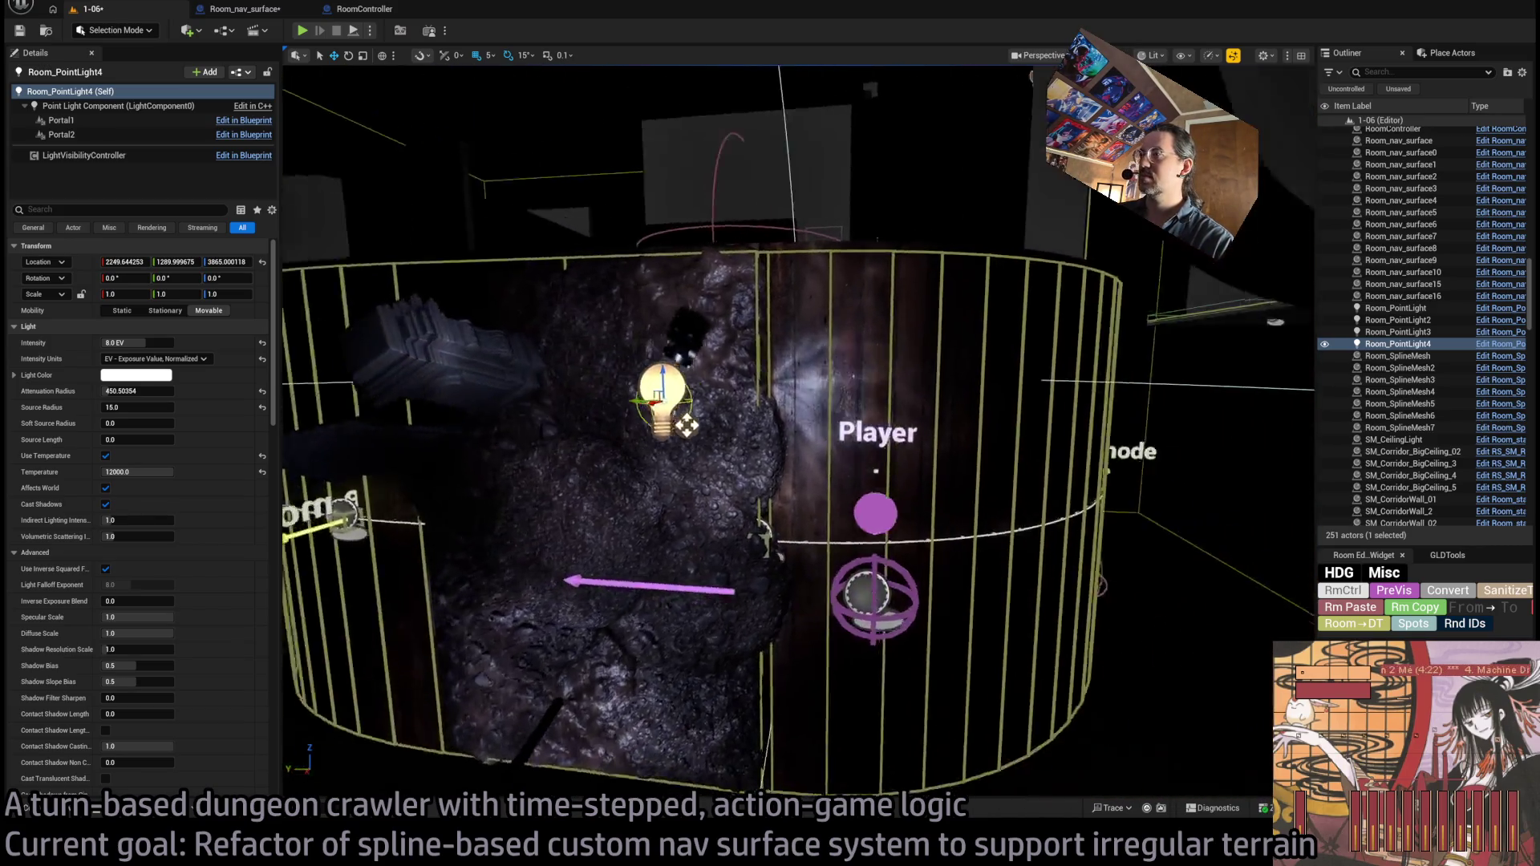
pyautogui.moveTo(806, 581)
pyautogui.mouseDown()
pyautogui.moveTo(901, 639)
pyautogui.moveTo(874, 447)
pyautogui.moveTo(830, 393)
pyautogui.moveTo(889, 482)
pyautogui.moveTo(852, 505)
pyautogui.moveTo(754, 365)
pyautogui.moveTo(857, 388)
pyautogui.moveTo(926, 299)
pyautogui.moveTo(786, 357)
pyautogui.mouseUp()
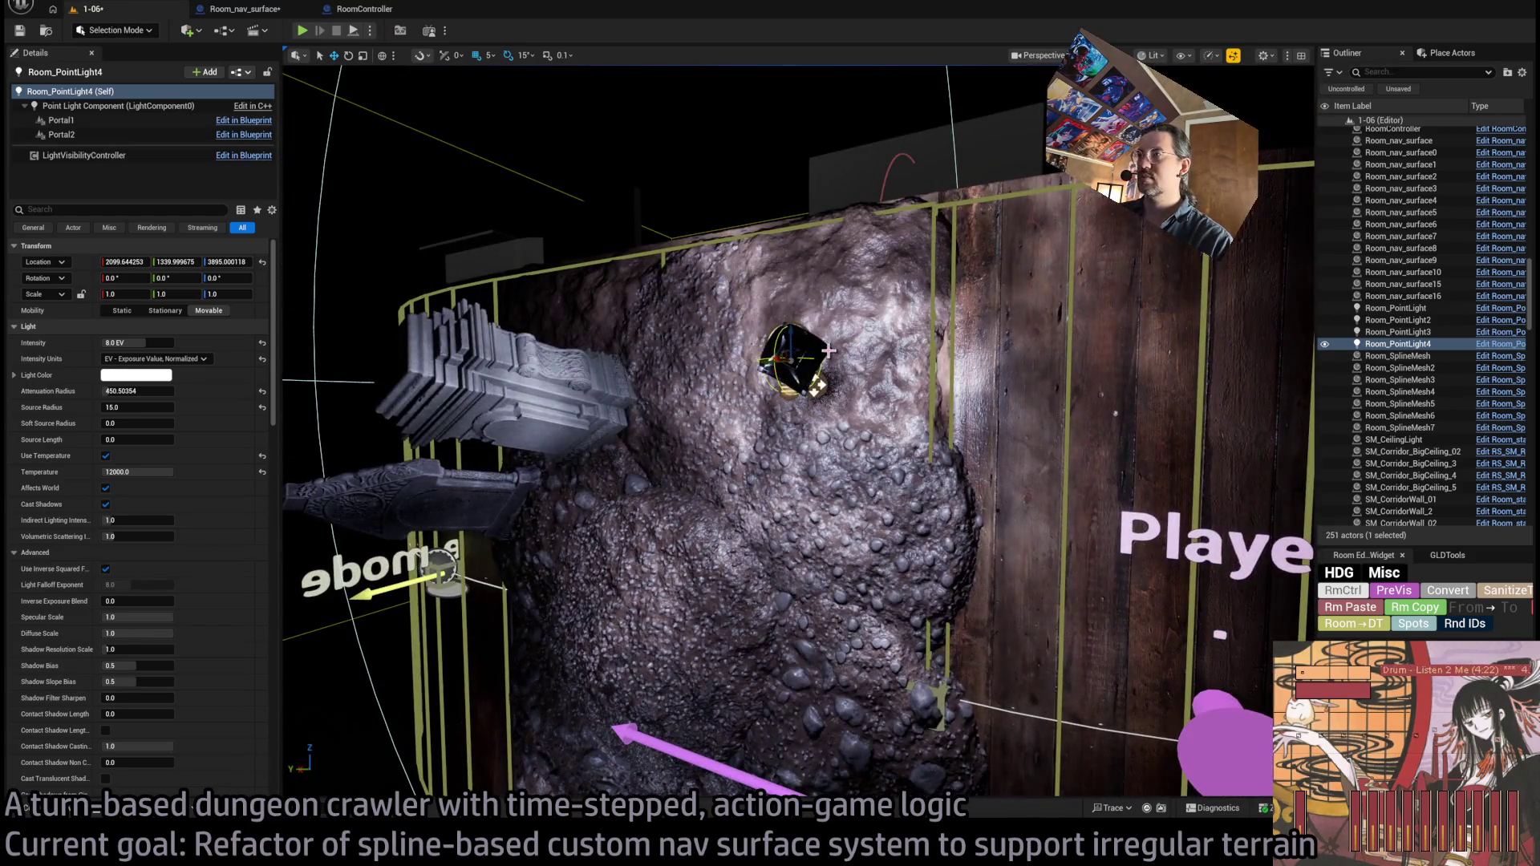
# - Set Room_PointLight4's Source Radius to 10, trying 0 and 5 along the way
pyautogui.click(819, 353)
pyautogui.press('f')
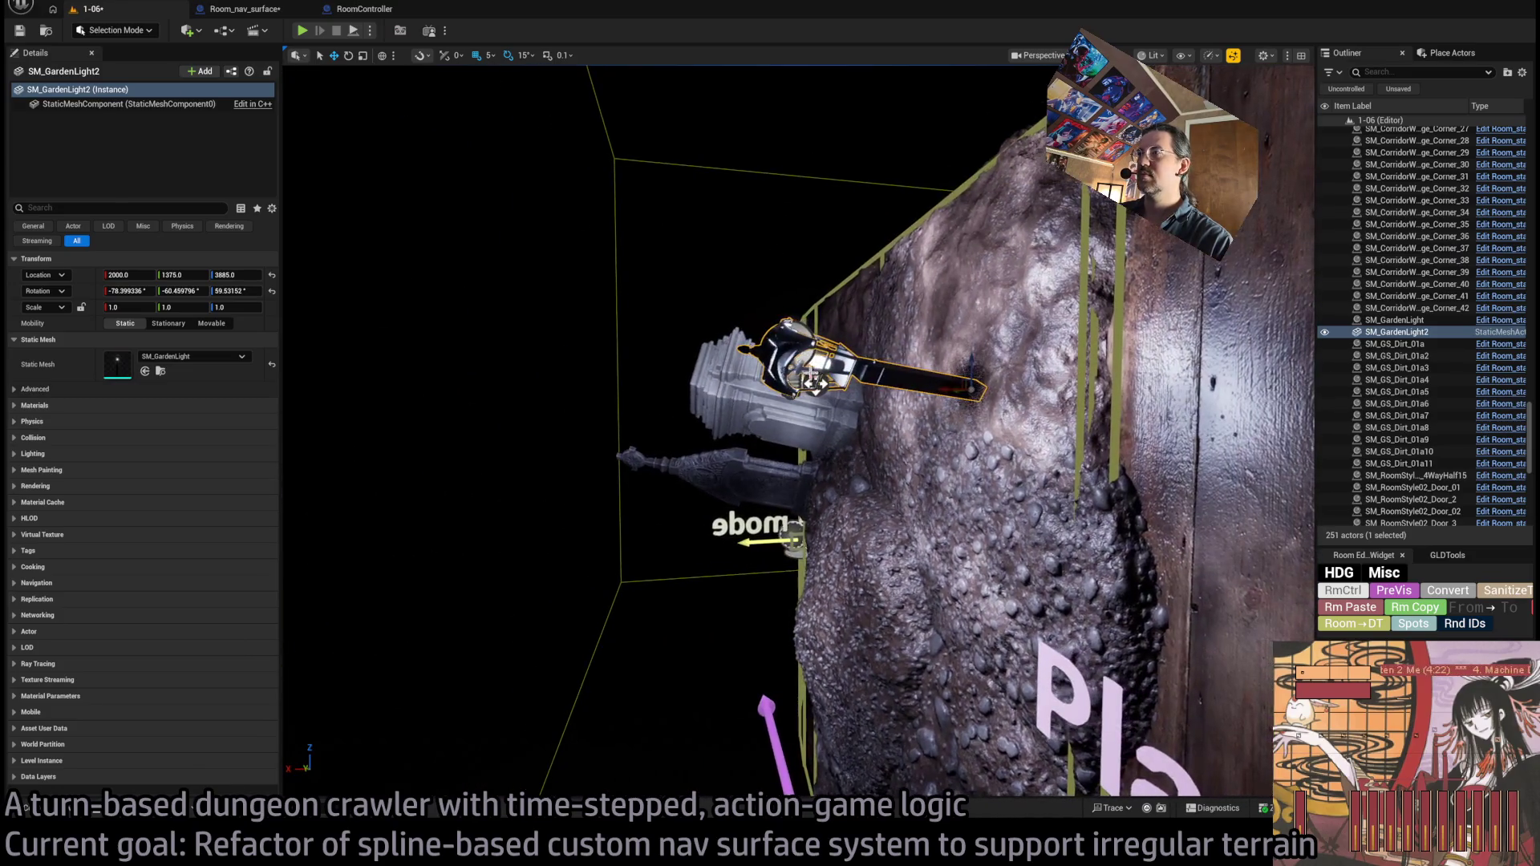
pyautogui.click(806, 367)
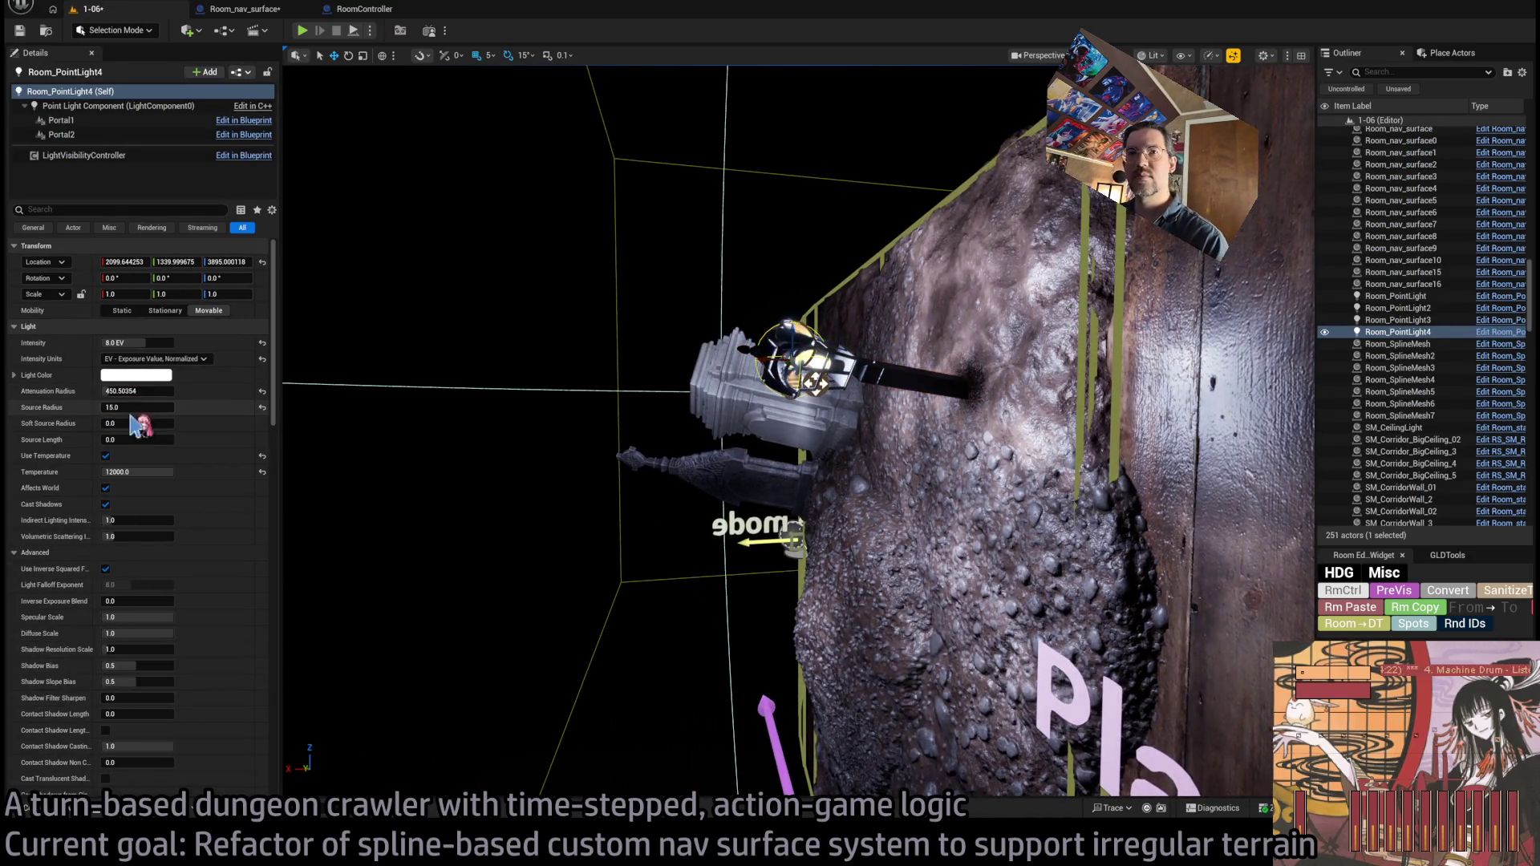
pyautogui.moveTo(147, 410); pyautogui.dragTo(112, 411)
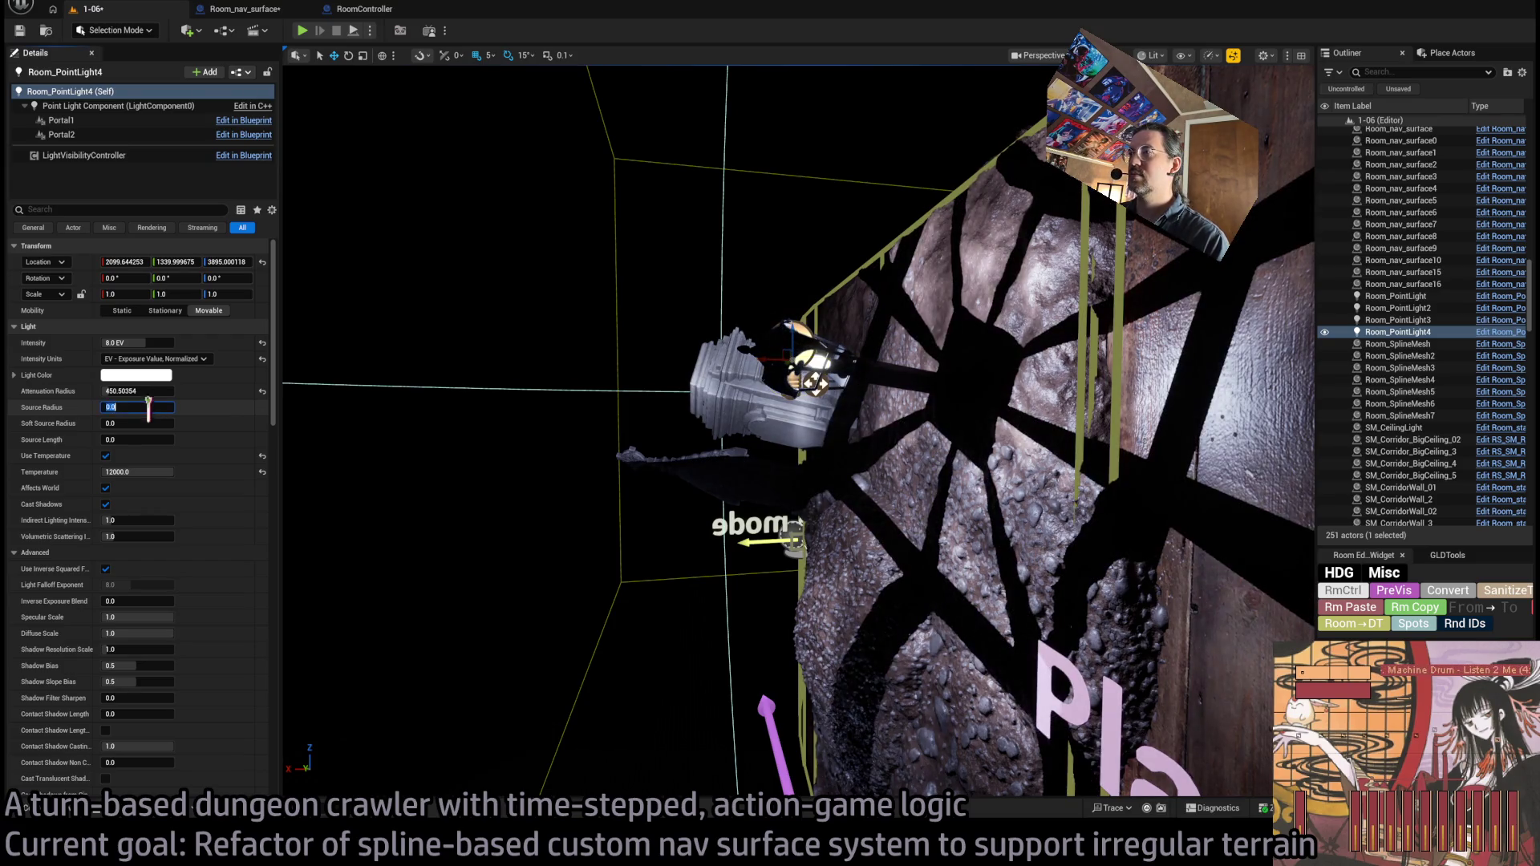
pyautogui.write('5')
pyautogui.press('Return')
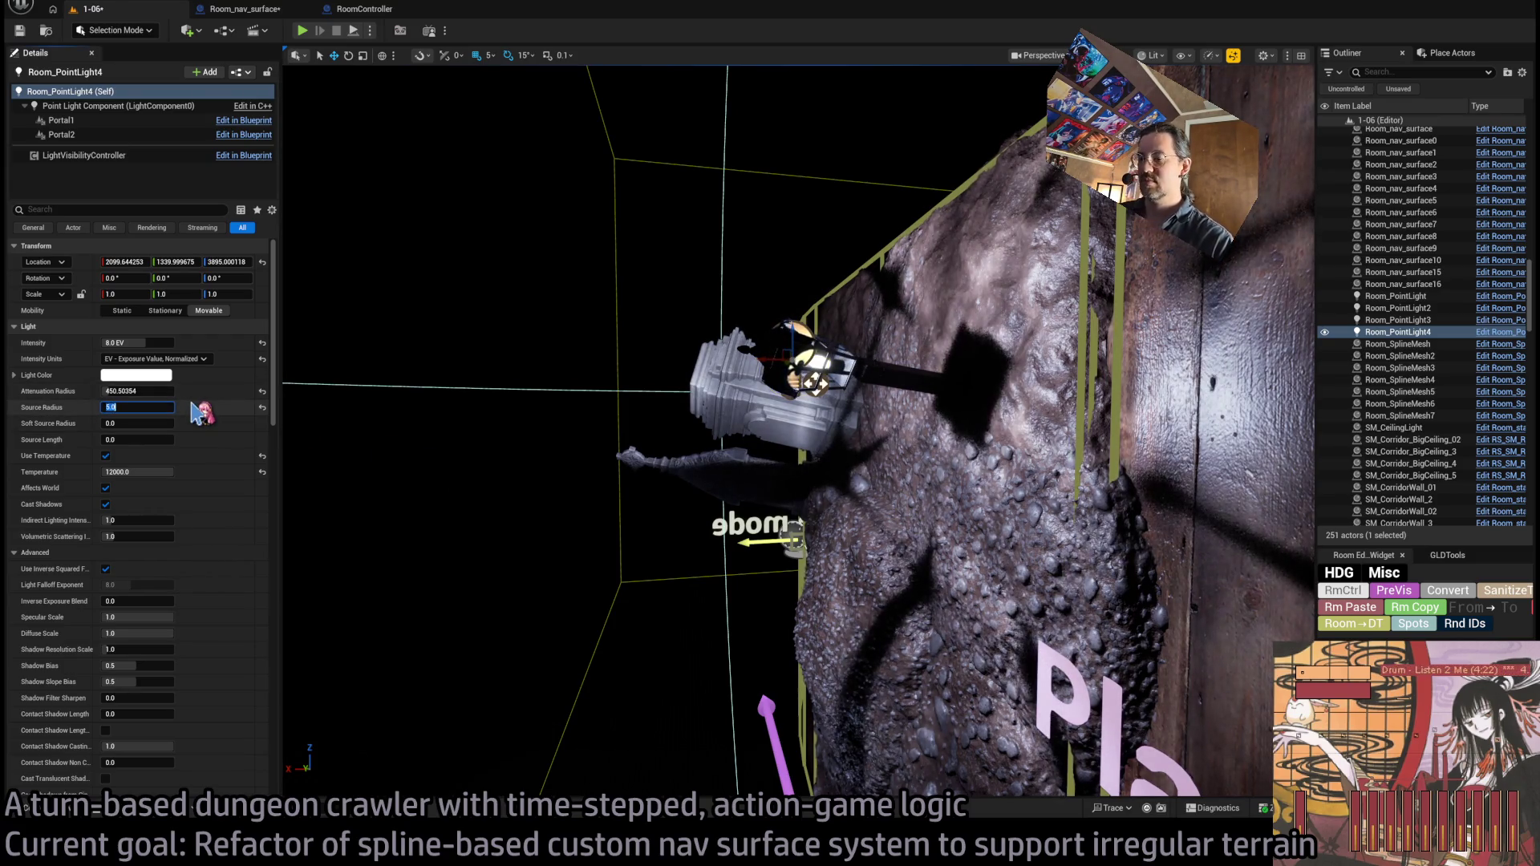
pyautogui.write('10')
pyautogui.press('Return')
pyautogui.press('f')
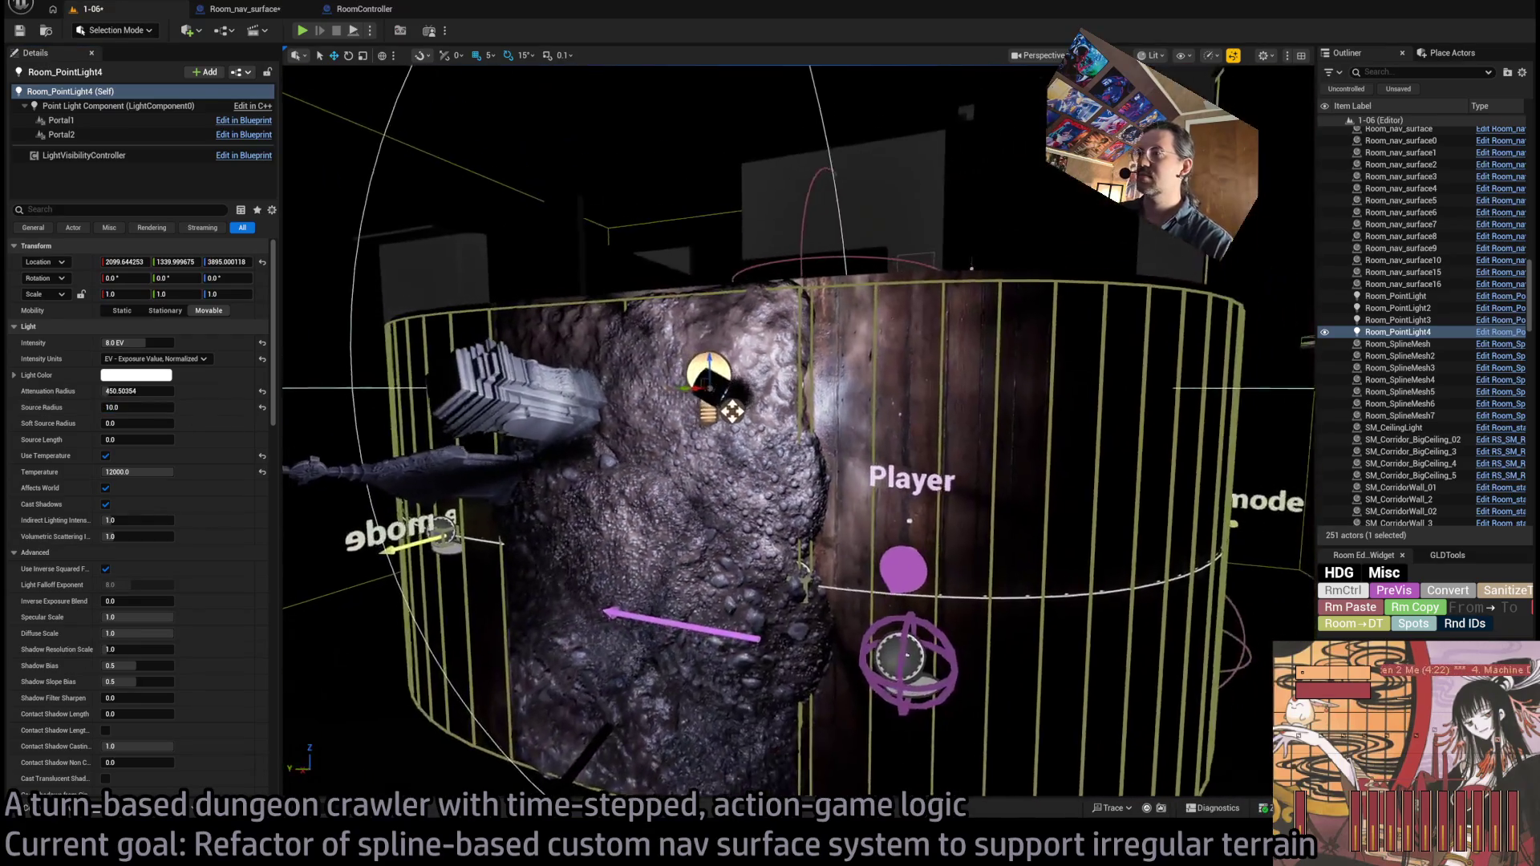
# - Select SM_GardenLight2 and show its root component's collision and mesh settings in Details
pyautogui.moveTo(654, 520); pyautogui.dragTo(654, 520)
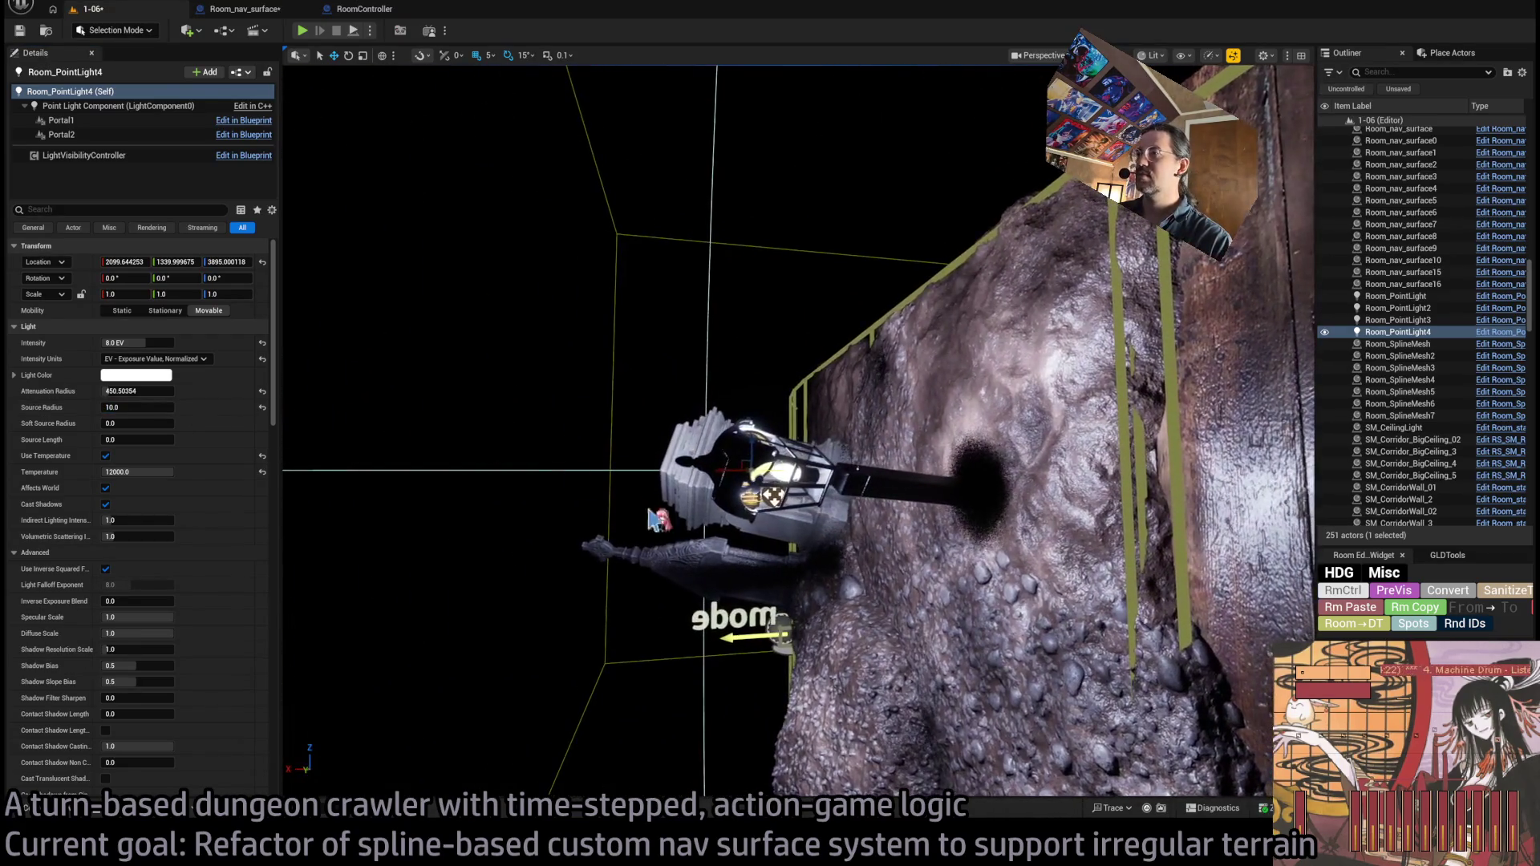
pyautogui.click(859, 482)
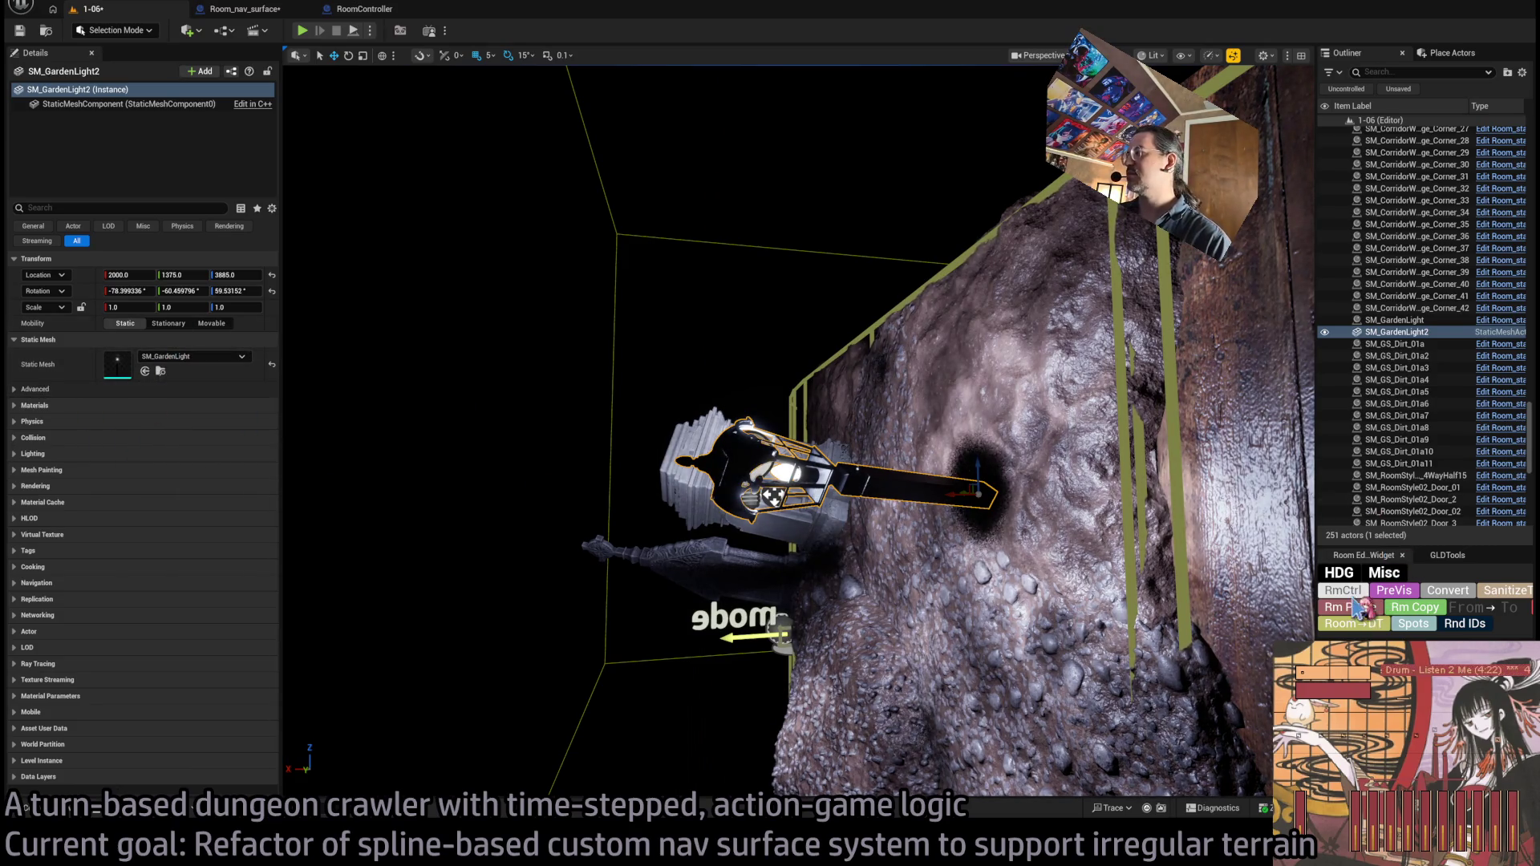
pyautogui.click(1432, 598)
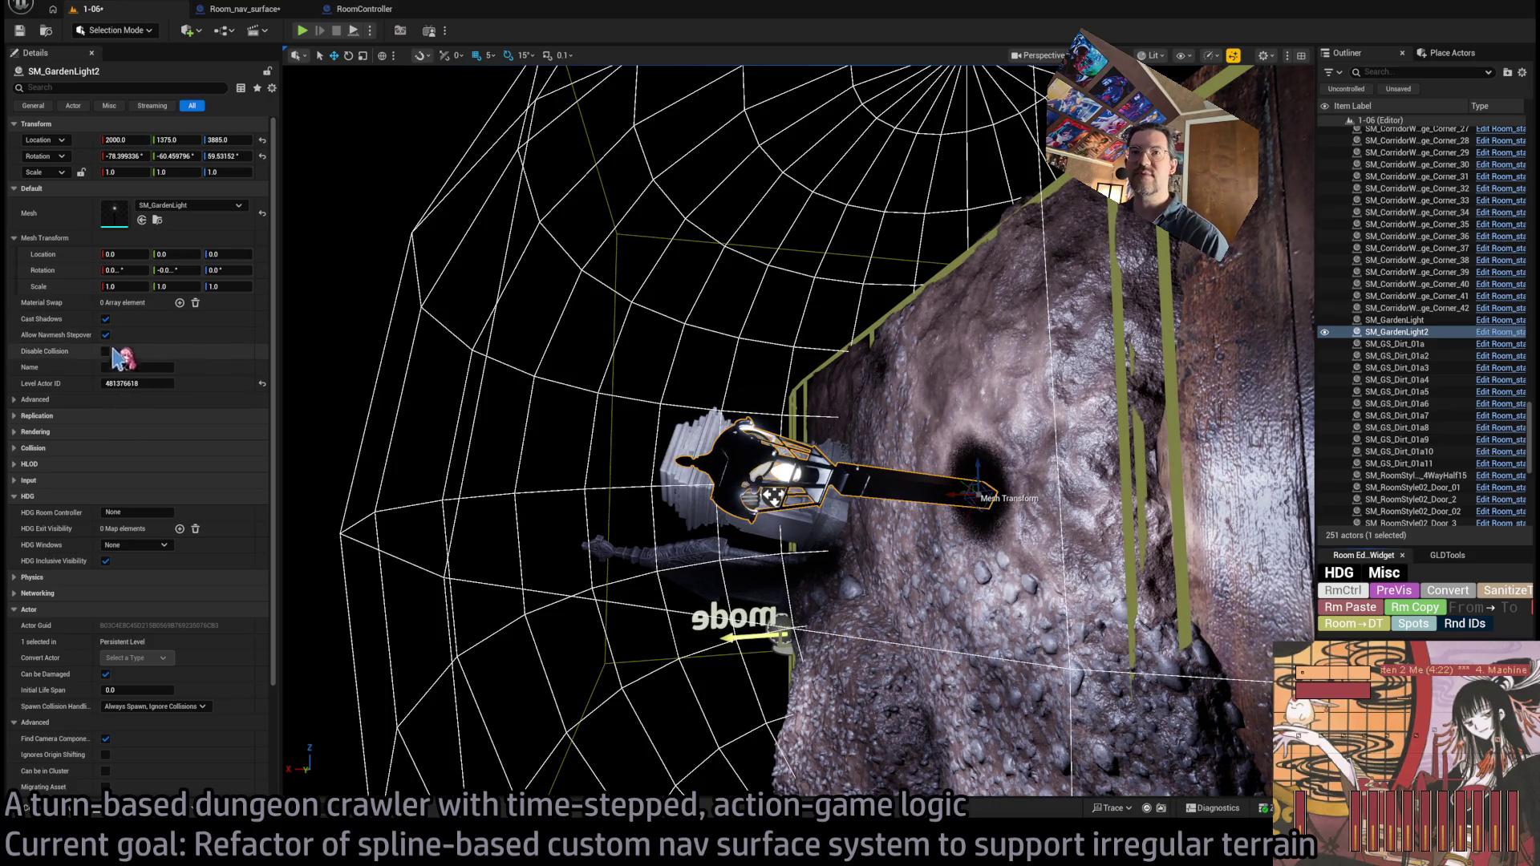